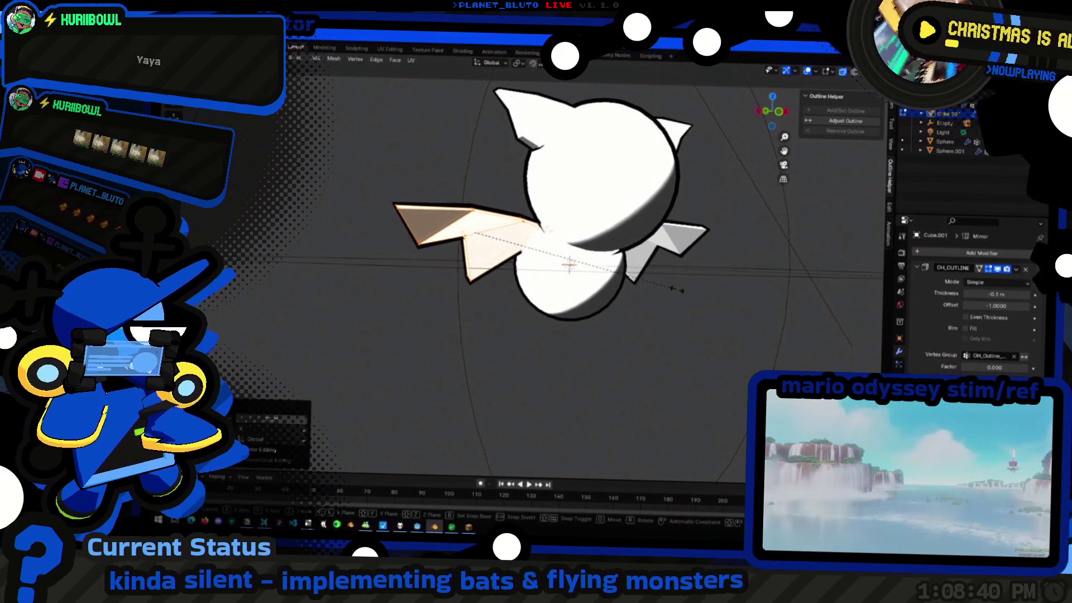
Confirm the wing resize and look the bat over from other angles
{"action": "left_click", "coordinate": [696, 294]}
{"action": "middle_click_drag", "start_coordinate": [695, 294], "coordinate": [563, 379]}
{"action": "scroll", "coordinate": [643, 323], "scroll_direction": "down", "scroll_amount": 4}
{"action": "mouse_move", "coordinate": [570, 297]}
{"action": "middle_mouse_down"}
{"action": "mouse_move", "coordinate": [491, 262]}
{"action": "mouse_move", "coordinate": [394, 287]}
{"action": "mouse_move", "coordinate": [528, 298]}
{"action": "middle_mouse_up"}
Rescale the round lower body sphere and view the bat from the front
{"action": "left_click", "coordinate": [626, 263]}
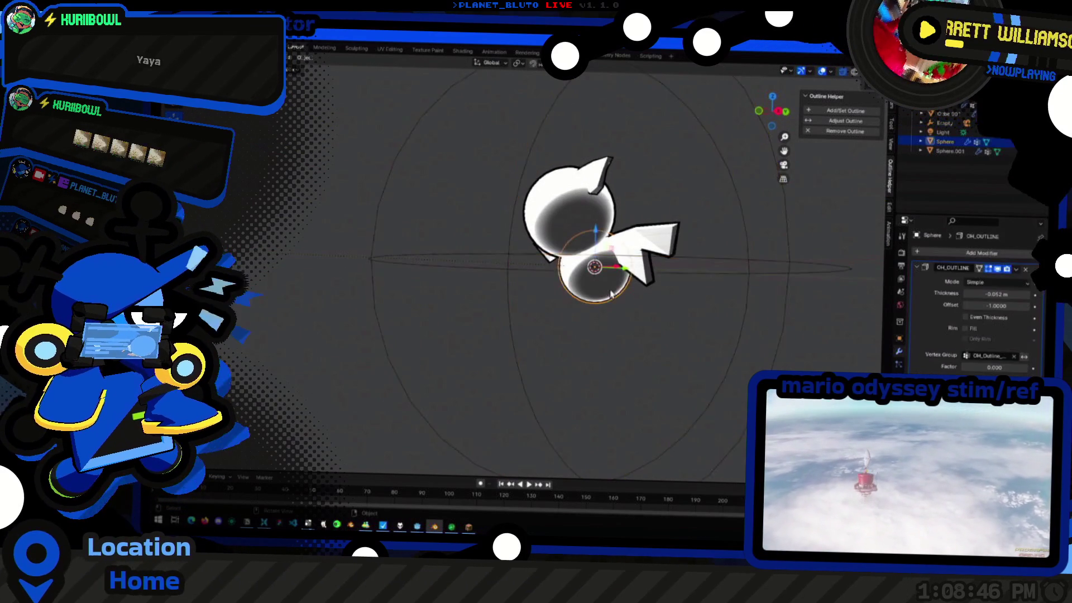
{"action": "middle_click_drag", "start_coordinate": [625, 263], "coordinate": [609, 296]}
{"action": "key", "text": "s"}
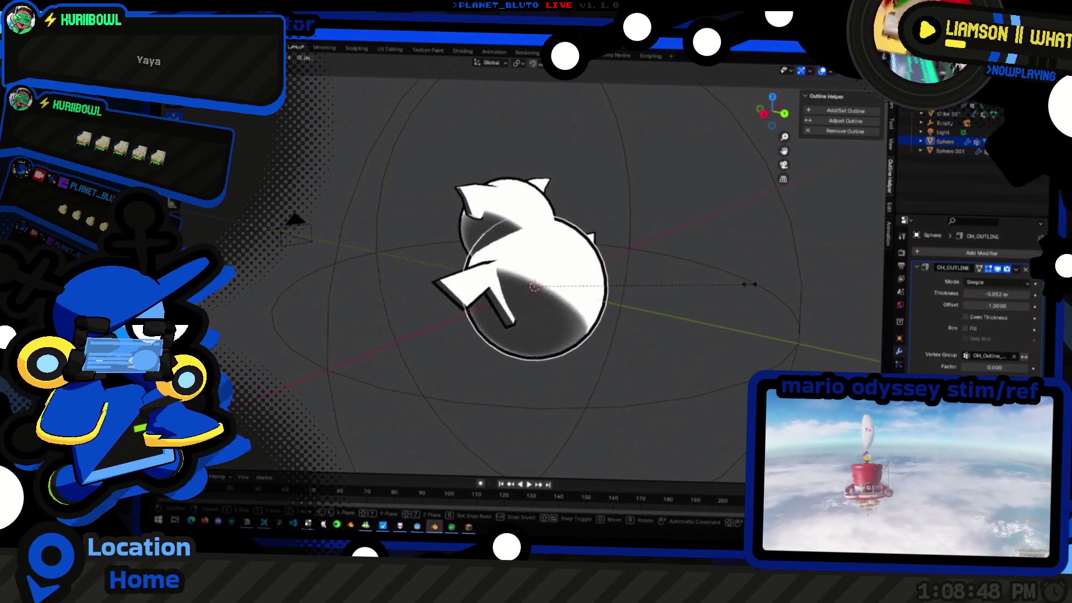
{"action": "left_click", "coordinate": [662, 297]}
{"action": "mouse_move", "coordinate": [662, 296]}
{"action": "middle_mouse_down"}
{"action": "mouse_move", "coordinate": [582, 363]}
{"action": "mouse_move", "coordinate": [575, 318]}
{"action": "mouse_move", "coordinate": [563, 366]}
{"action": "middle_mouse_up"}
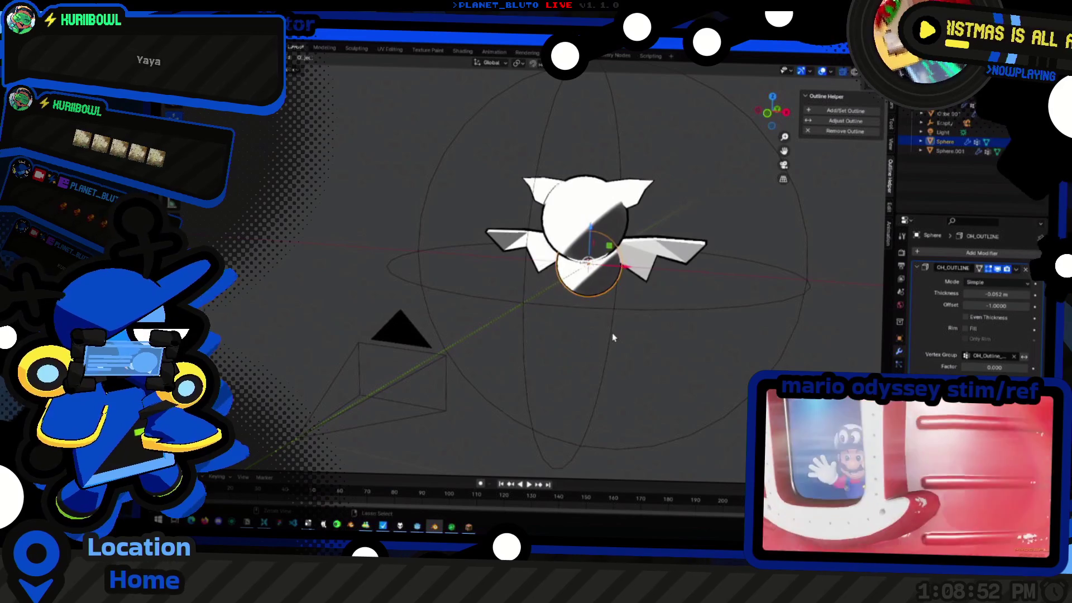
{"action": "mouse_move", "coordinate": [645, 335]}
{"action": "middle_mouse_down"}
{"action": "mouse_move", "coordinate": [601, 287]}
{"action": "mouse_move", "coordinate": [536, 354]}
{"action": "mouse_move", "coordinate": [573, 360]}
{"action": "mouse_move", "coordinate": [593, 323]}
{"action": "mouse_move", "coordinate": [574, 306]}
{"action": "mouse_move", "coordinate": [574, 347]}
{"action": "mouse_move", "coordinate": [642, 354]}
{"action": "mouse_move", "coordinate": [552, 300]}
{"action": "middle_mouse_up"}
{"action": "scroll", "coordinate": [573, 361], "scroll_direction": "up", "scroll_amount": 3}
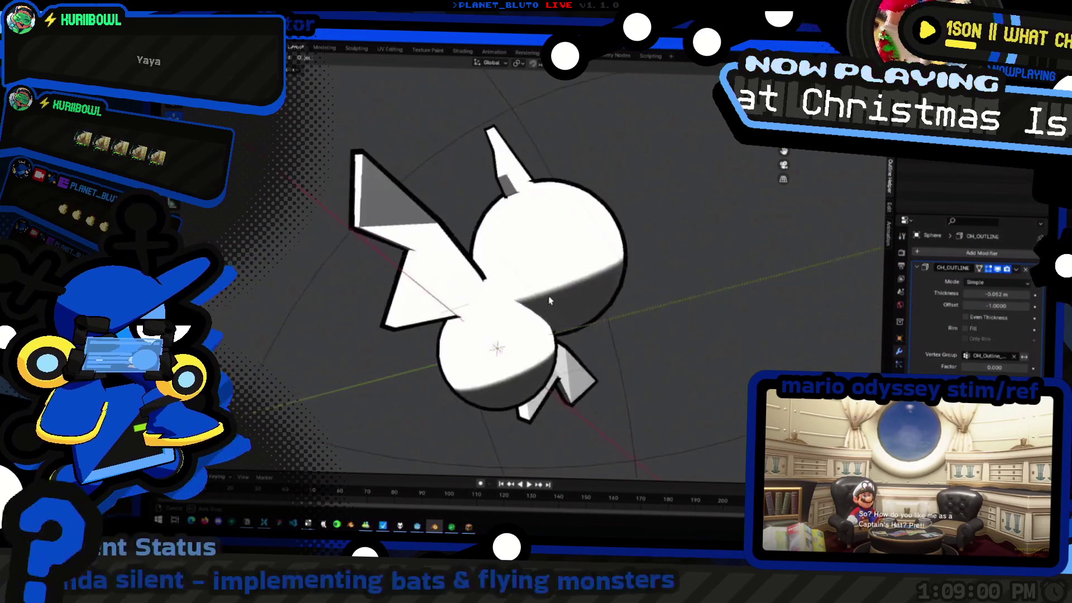
Scale the wings up uniformly to make them bigger
{"action": "key", "text": "KP_1"}
{"action": "left_click", "coordinate": [503, 249]}
{"action": "middle_click_drag", "start_coordinate": [503, 249], "coordinate": [622, 215]}
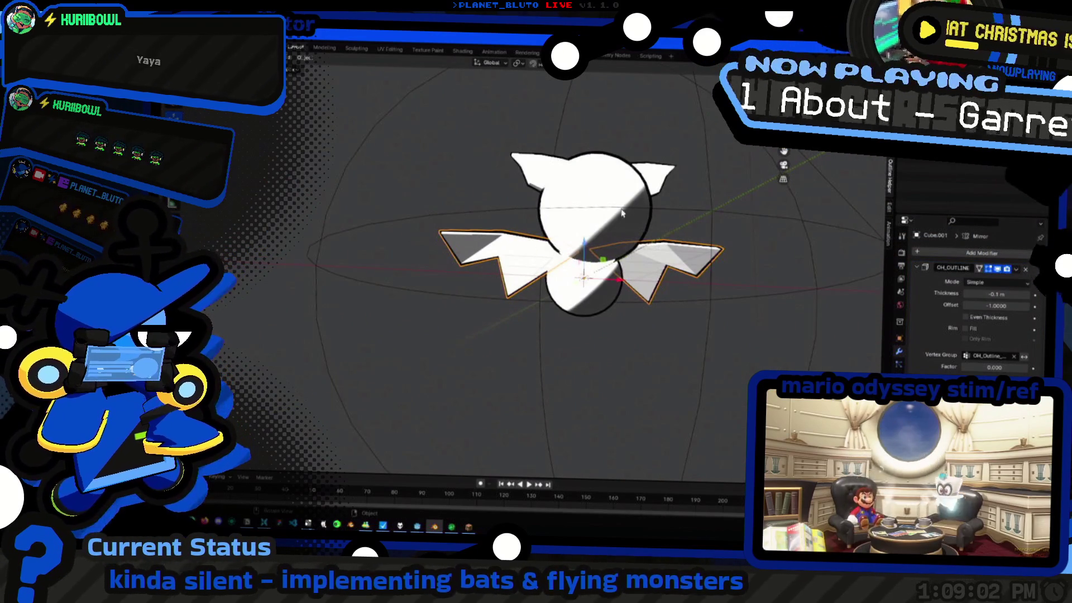
{"action": "right_click", "coordinate": [469, 243]}
{"action": "mouse_move", "coordinate": [469, 243]}
{"action": "middle_mouse_down"}
{"action": "mouse_move", "coordinate": [559, 325]}
{"action": "mouse_move", "coordinate": [761, 120]}
{"action": "middle_mouse_up"}
{"action": "key", "text": "s"}
{"action": "left_click", "coordinate": [605, 308]}
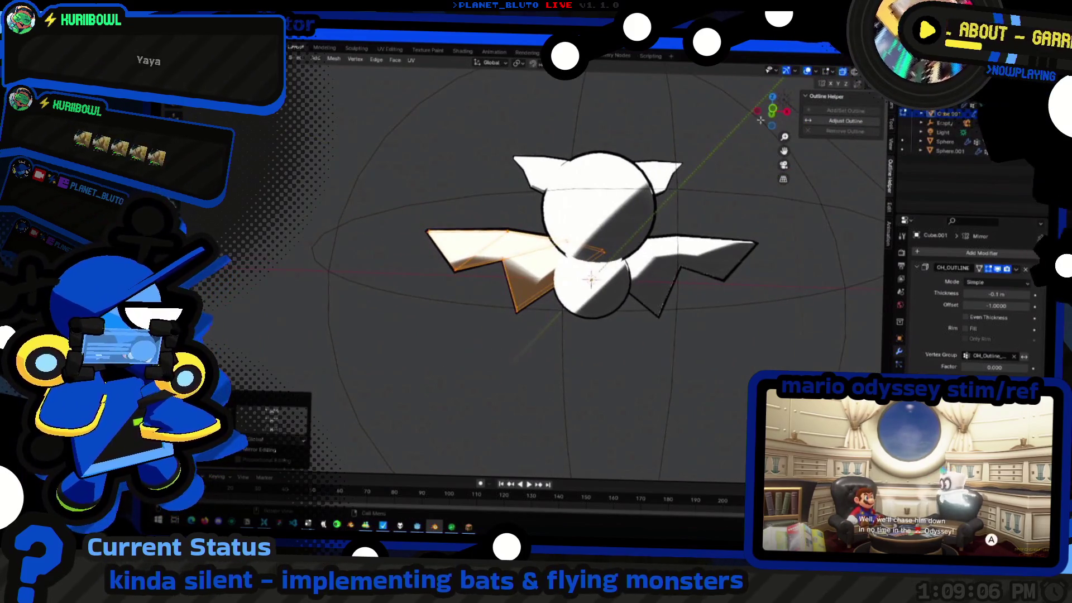
In front orthographic view, stretch the wings wider along the X axis
{"action": "left_click", "coordinate": [771, 110]}
{"action": "key", "text": "s"}
{"action": "key", "text": "x"}
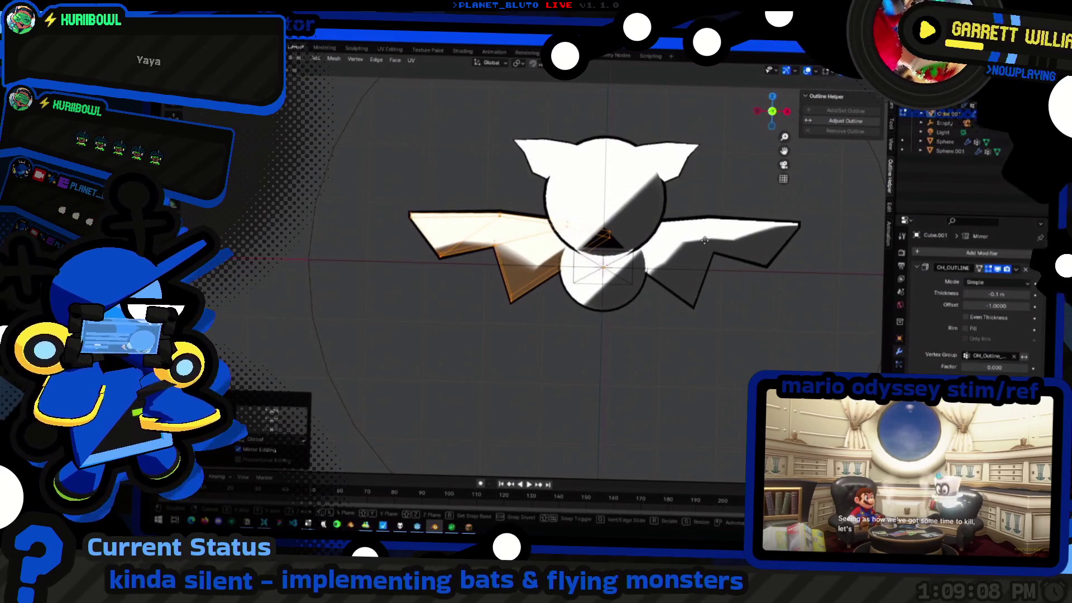
{"action": "left_click", "coordinate": [714, 309]}
{"action": "mouse_move", "coordinate": [612, 342]}
{"action": "middle_mouse_down"}
{"action": "mouse_move", "coordinate": [638, 371]}
{"action": "mouse_move", "coordinate": [718, 297]}
{"action": "mouse_move", "coordinate": [681, 352]}
{"action": "mouse_move", "coordinate": [491, 231]}
{"action": "middle_mouse_up"}
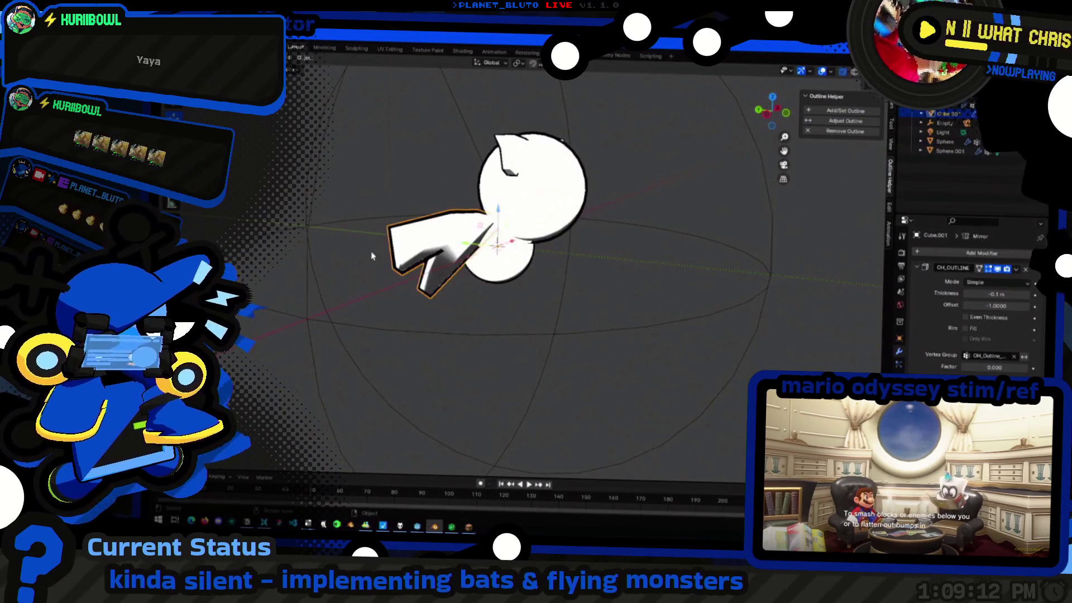
{"action": "middle_click_drag", "start_coordinate": [372, 256], "coordinate": [394, 243]}
In Edit Mode, shift the wing geometry along the X axis to both sides
{"action": "key", "text": "Tab"}
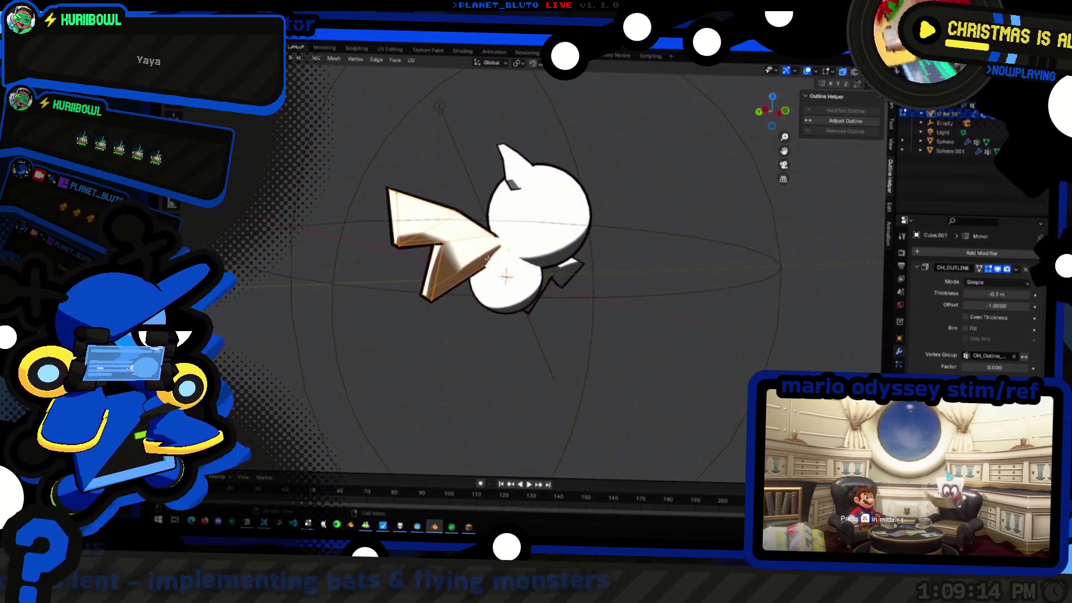
{"action": "key", "text": "g"}
{"action": "key", "text": "x"}
{"action": "left_click", "coordinate": [577, 327]}
{"action": "mouse_move", "coordinate": [579, 326]}
{"action": "middle_mouse_down"}
{"action": "mouse_move", "coordinate": [595, 319]}
{"action": "mouse_move", "coordinate": [562, 352]}
{"action": "middle_mouse_up"}
{"action": "mouse_move", "coordinate": [646, 334]}
{"action": "middle_mouse_down"}
{"action": "mouse_move", "coordinate": [501, 329]}
{"action": "mouse_move", "coordinate": [696, 290]}
{"action": "mouse_move", "coordinate": [615, 323]}
{"action": "middle_mouse_up"}
{"action": "scroll", "coordinate": [452, 333], "scroll_direction": "up", "scroll_amount": 2}
{"action": "key", "text": "Tab"}
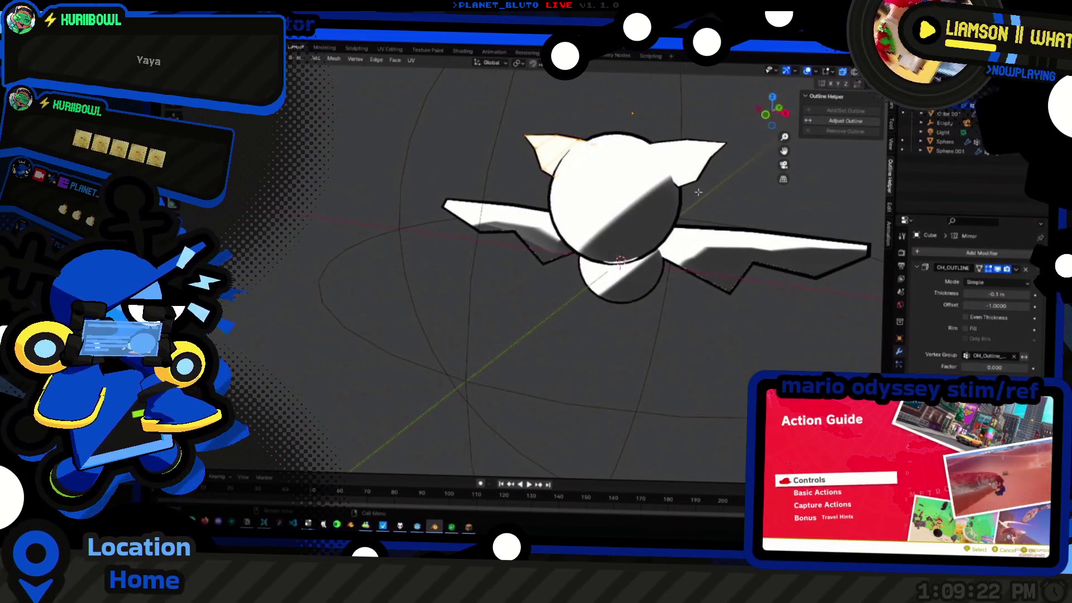
{"action": "mouse_move", "coordinate": [697, 192]}
{"action": "middle_mouse_down"}
{"action": "mouse_move", "coordinate": [611, 306]}
{"action": "mouse_move", "coordinate": [576, 262]}
{"action": "middle_mouse_up"}
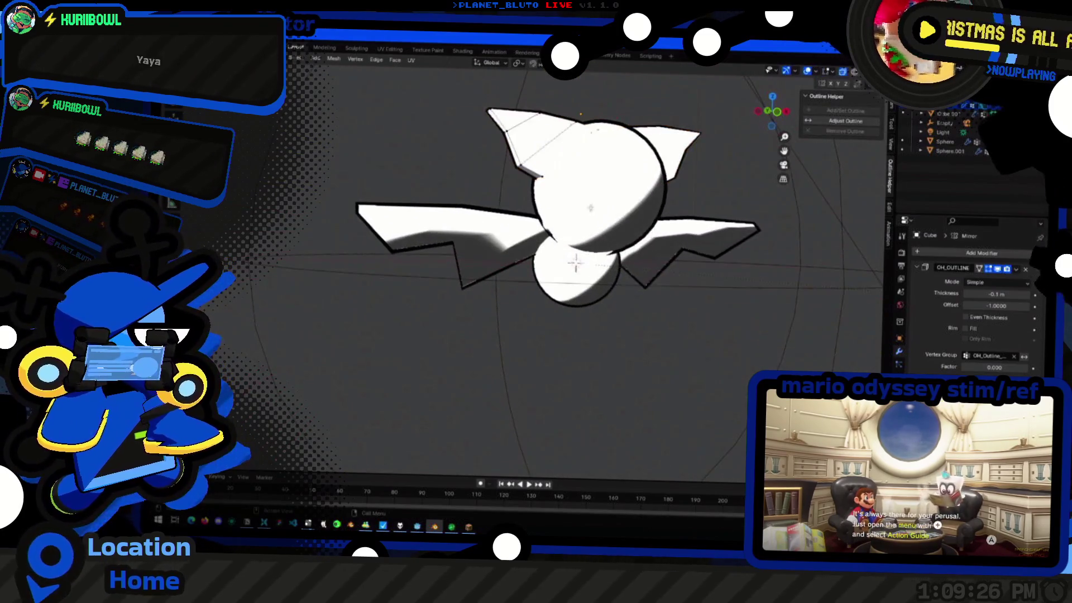
Scale up the mirrored ear in Edit Mode and return to a front view
{"action": "key", "text": "s"}
{"action": "left_click", "coordinate": [642, 212]}
{"action": "key", "text": "Tab"}
{"action": "middle_click_drag", "start_coordinate": [642, 211], "coordinate": [716, 193]}
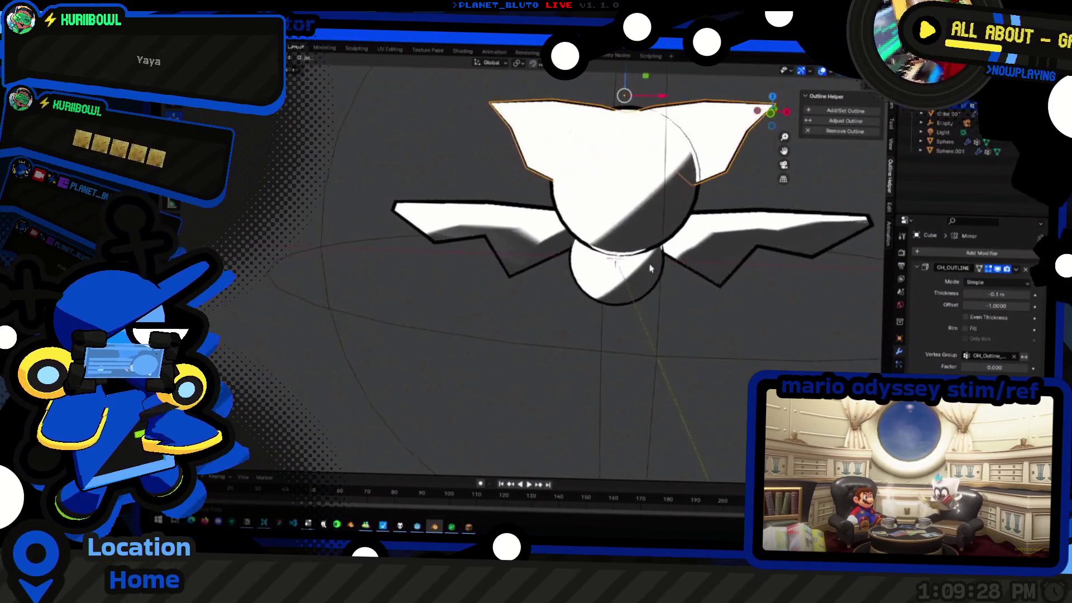
{"action": "key", "text": "KP_1"}
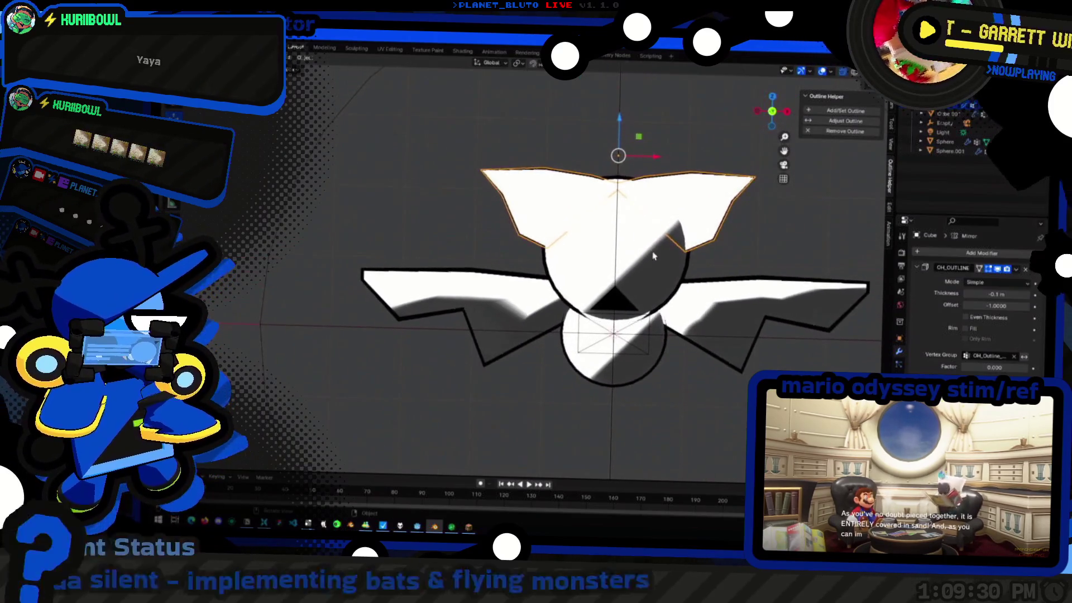
{"action": "key", "text": "Tab"}
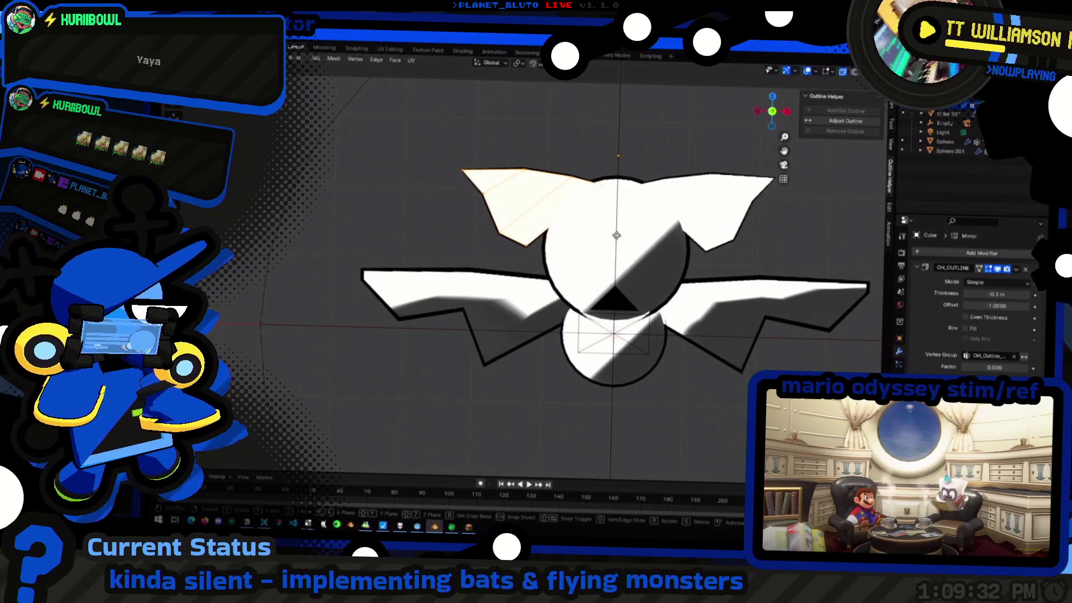
Select the ear tip vertex and try moving it, leaving the ear unchanged
{"action": "key", "text": "shift+d"}
{"action": "left_click_drag", "start_coordinate": [539, 259], "coordinate": [539, 258]}
{"action": "key", "text": "g"}
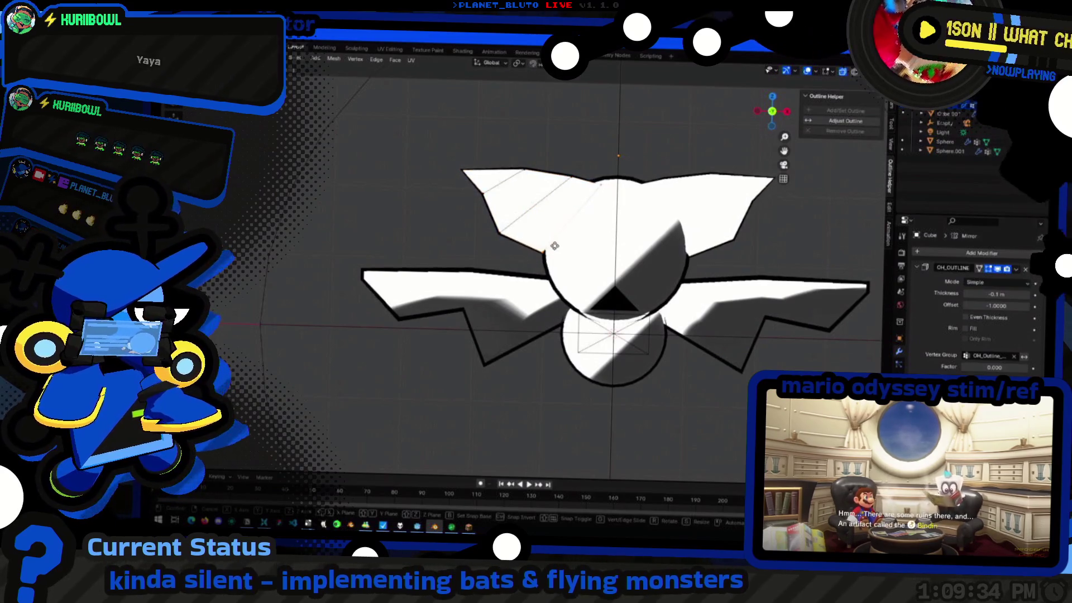
{"action": "key", "text": "Tab"}
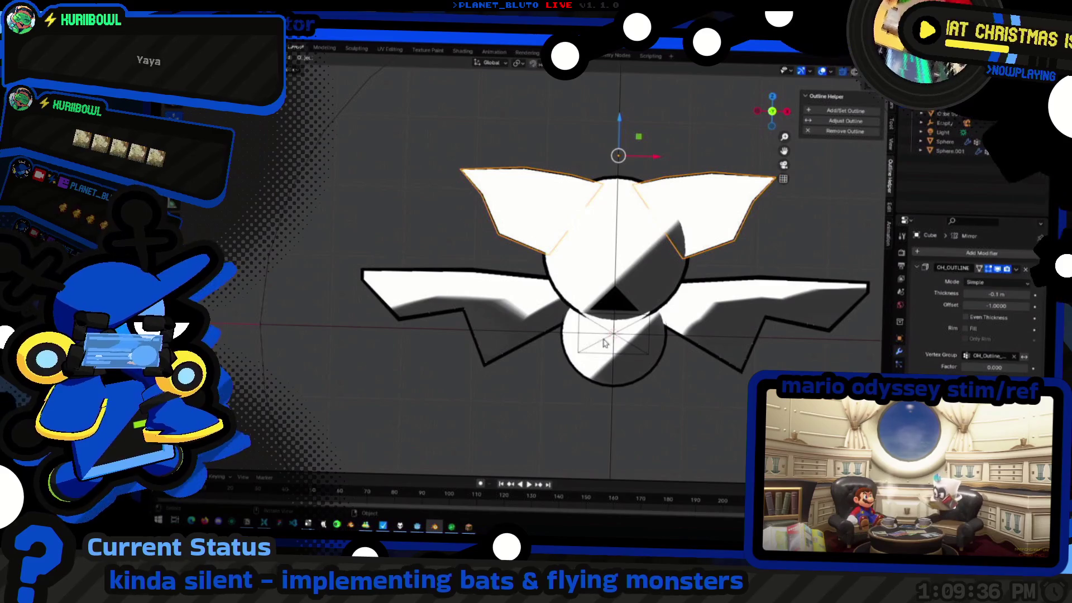
{"action": "key", "text": "g"}
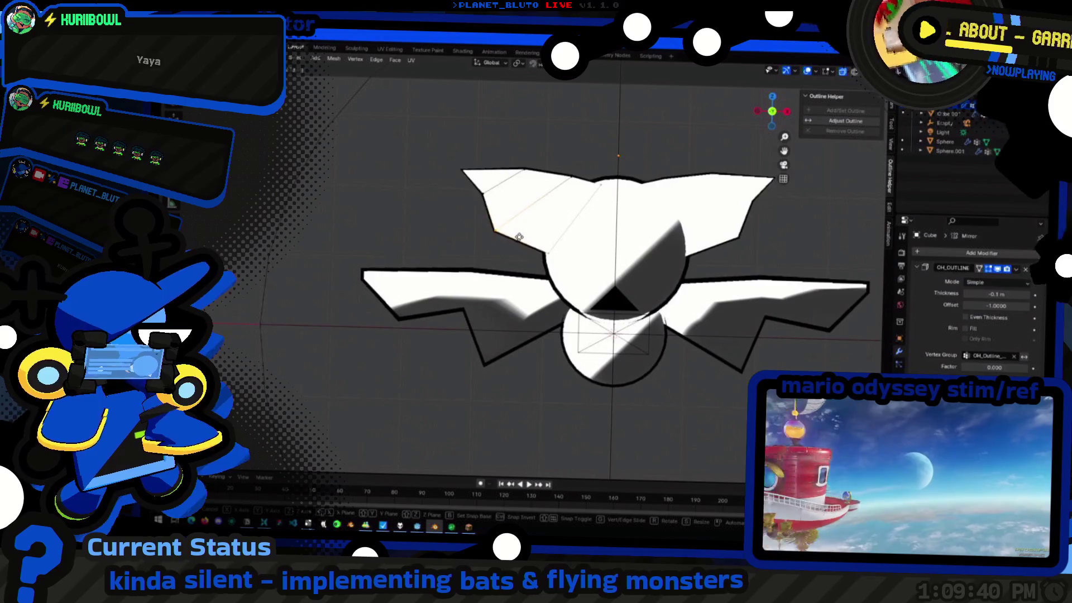
{"action": "left_click", "coordinate": [520, 236]}
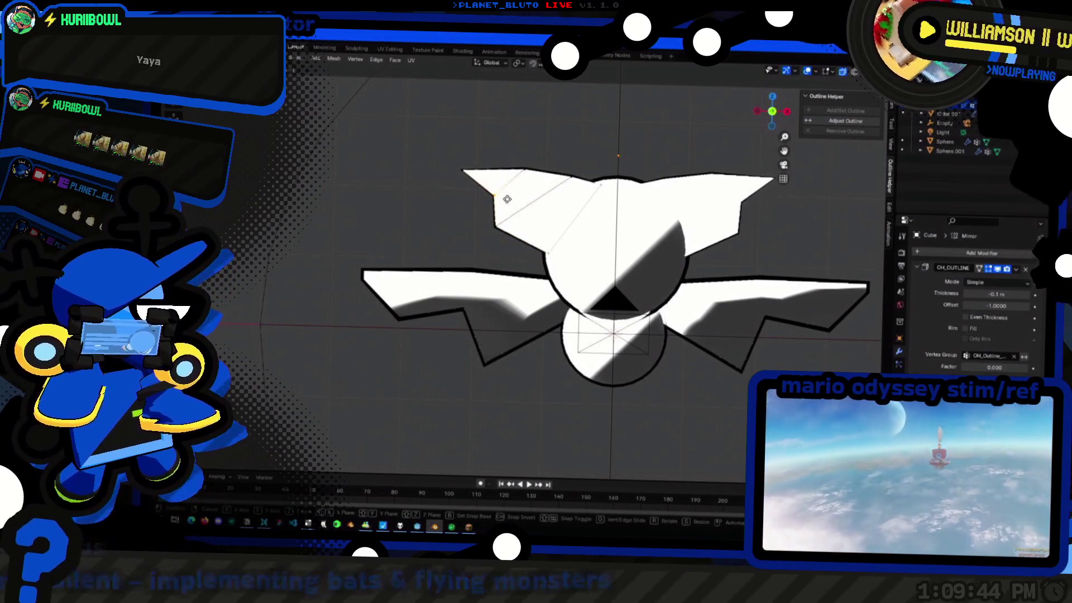
{"action": "key", "text": "Tab"}
{"action": "mouse_move", "coordinate": [415, 219]}
{"action": "middle_mouse_down"}
{"action": "mouse_move", "coordinate": [664, 260]}
{"action": "mouse_move", "coordinate": [612, 297]}
{"action": "mouse_move", "coordinate": [545, 299]}
{"action": "mouse_move", "coordinate": [553, 203]}
{"action": "mouse_move", "coordinate": [454, 270]}
{"action": "middle_mouse_up"}
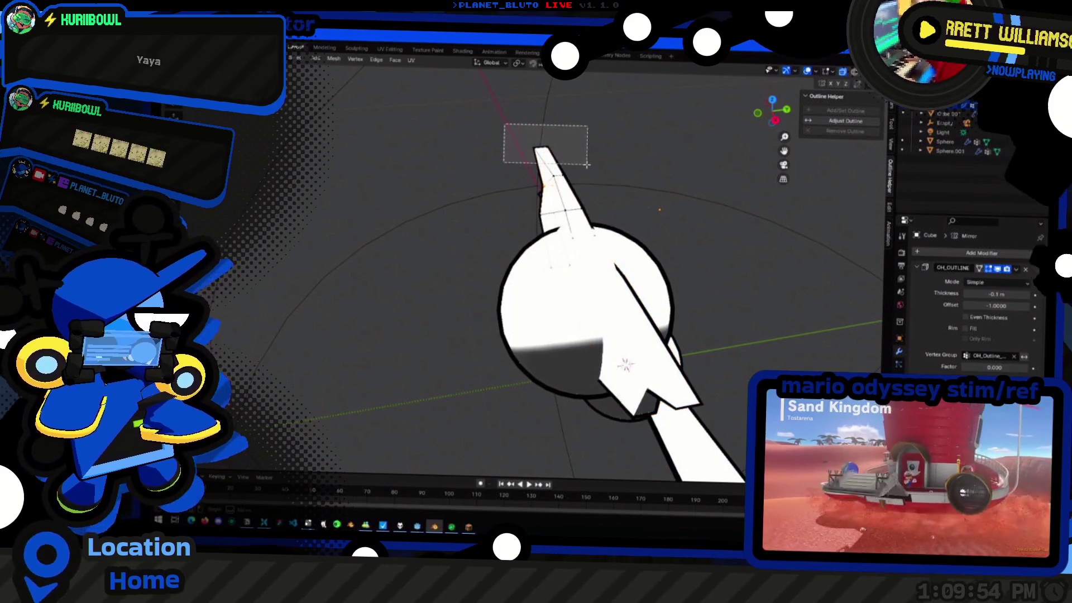
Move the ear spike along the Y axis to its new position
{"action": "key", "text": "g"}
{"action": "key", "text": "x"}
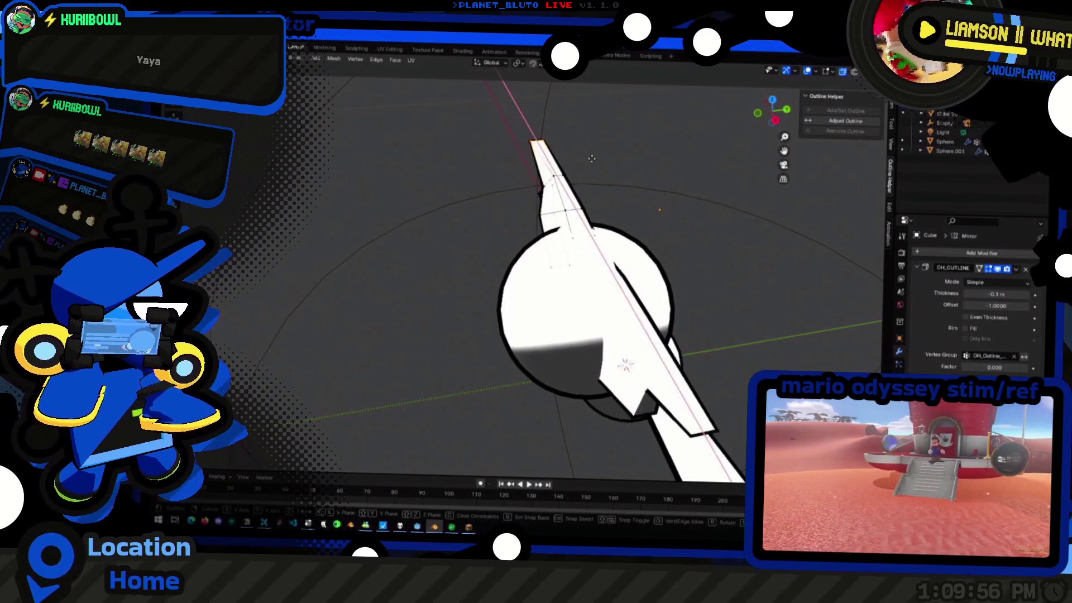
{"action": "key", "text": "y"}
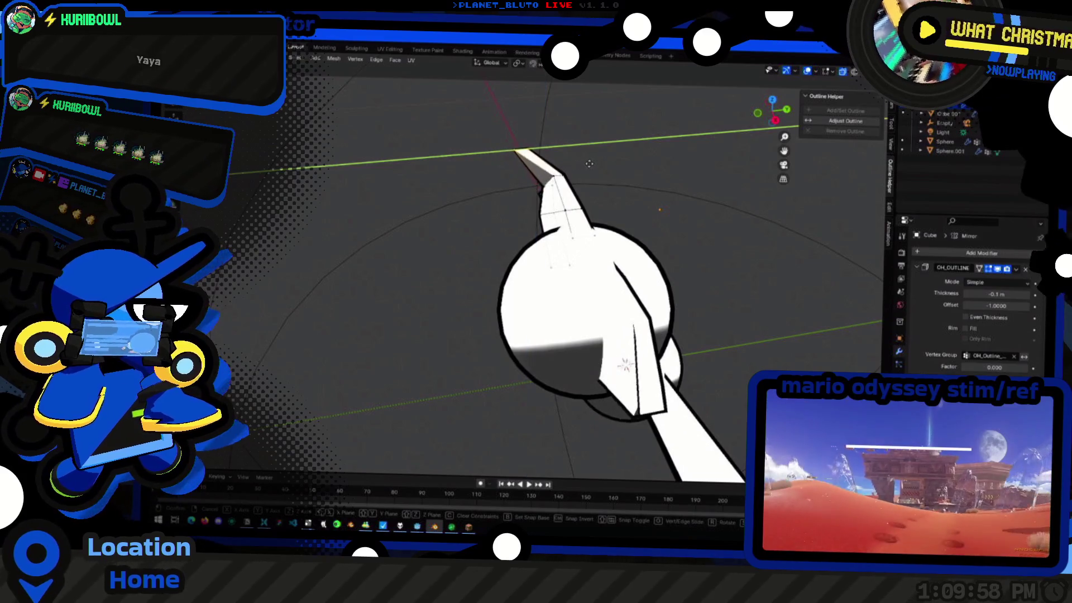
{"action": "left_click", "coordinate": [589, 163]}
Select the empty, then the winged body mesh, and face the bat from the front
{"action": "mouse_move", "coordinate": [589, 164]}
{"action": "middle_mouse_down"}
{"action": "mouse_move", "coordinate": [455, 355]}
{"action": "mouse_move", "coordinate": [493, 231]}
{"action": "mouse_move", "coordinate": [625, 298]}
{"action": "mouse_move", "coordinate": [620, 266]}
{"action": "middle_mouse_up"}
{"action": "left_click", "coordinate": [455, 356]}
{"action": "left_click", "coordinate": [493, 231]}
{"action": "left_click_drag", "start_coordinate": [769, 128], "coordinate": [772, 121]}
Rotate and move the upper wing geometry, then leave Edit Mode
{"action": "key", "text": "r"}
{"action": "key", "text": "Escape"}
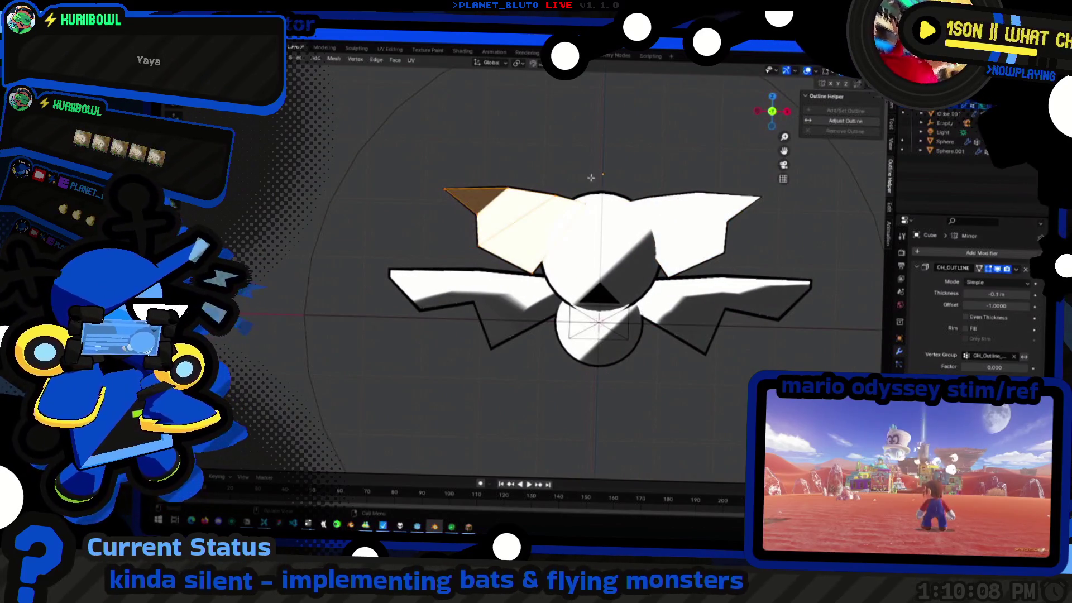
{"action": "key", "text": "r"}
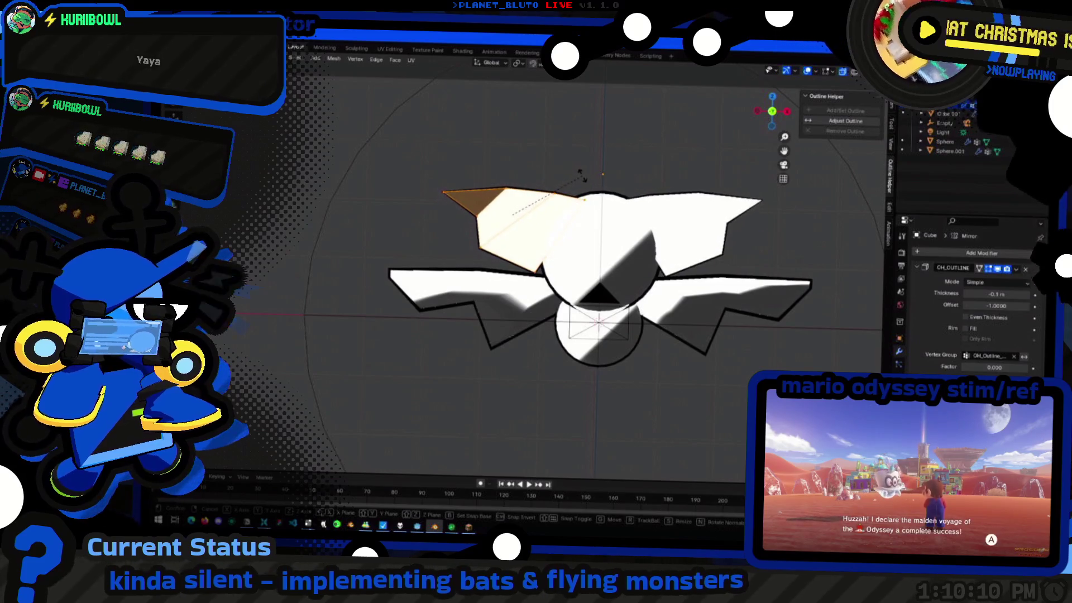
{"action": "left_click", "coordinate": [580, 174]}
{"action": "key", "text": "g"}
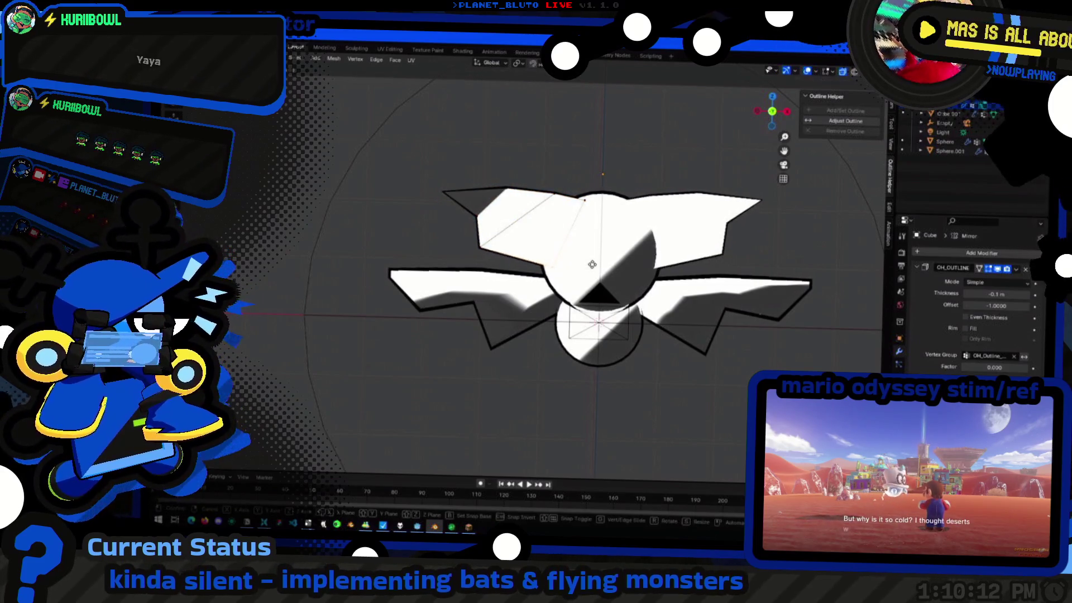
{"action": "left_click", "coordinate": [589, 274]}
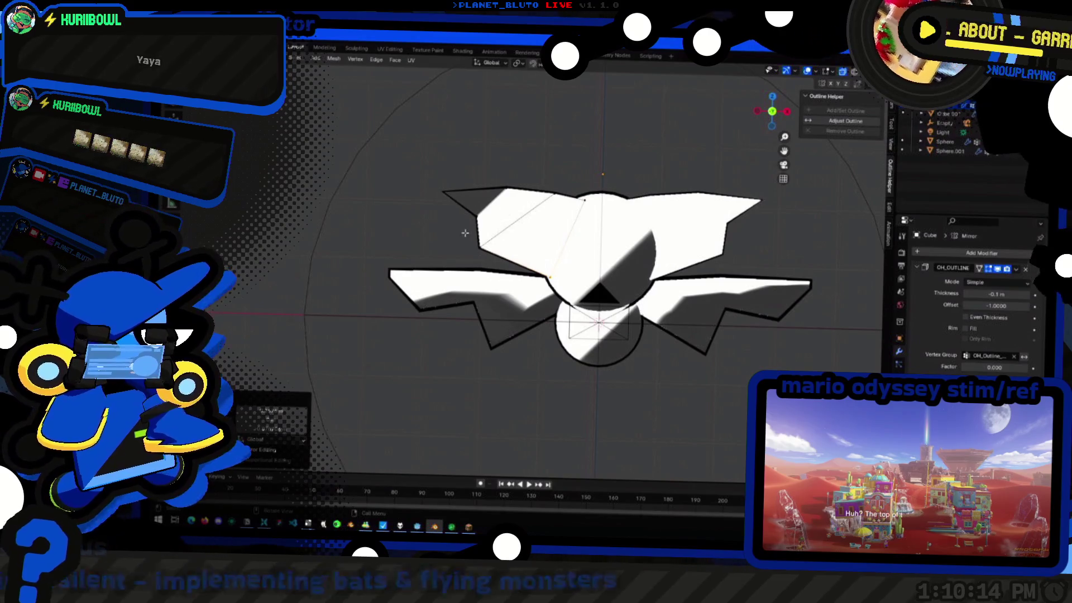
{"action": "key", "text": "Tab"}
{"action": "mouse_move", "coordinate": [423, 163]}
{"action": "middle_mouse_down"}
{"action": "mouse_move", "coordinate": [586, 201]}
{"action": "mouse_move", "coordinate": [522, 248]}
{"action": "mouse_move", "coordinate": [554, 306]}
{"action": "mouse_move", "coordinate": [637, 209]}
{"action": "middle_mouse_up"}
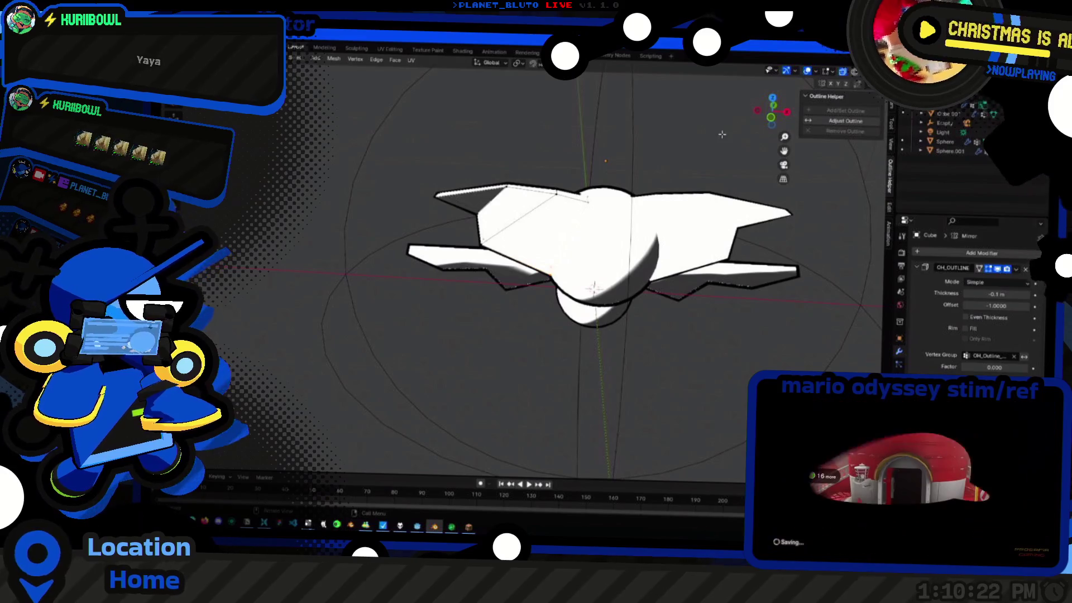
{"action": "middle_click_drag", "start_coordinate": [722, 134], "coordinate": [682, 217]}
Scale the upper wing and its upper-left tip, then return to object view from the side
{"action": "key", "text": "s"}
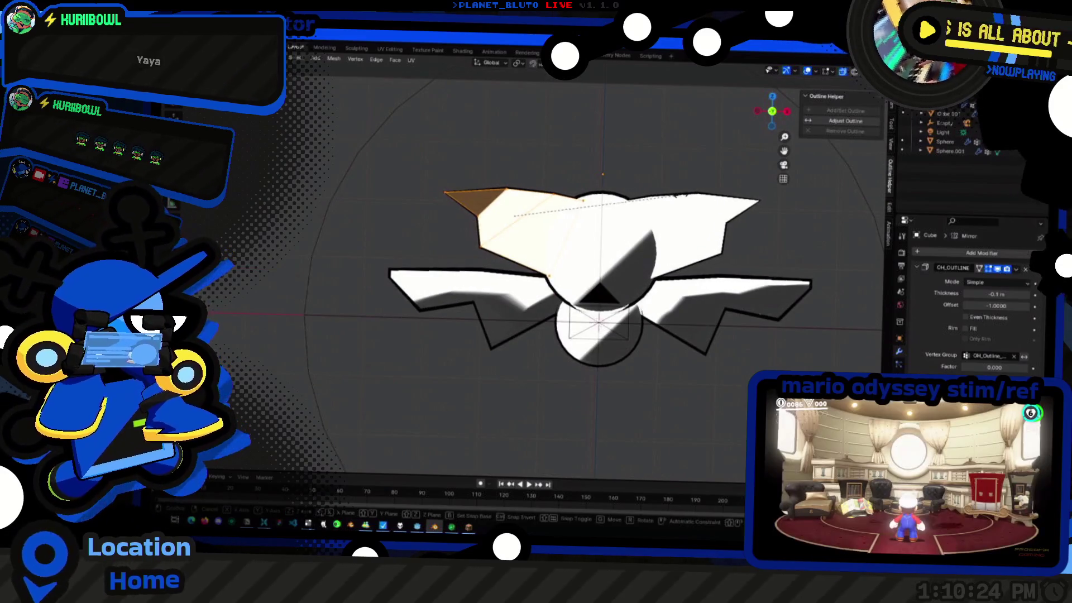
{"action": "left_click", "coordinate": [662, 196]}
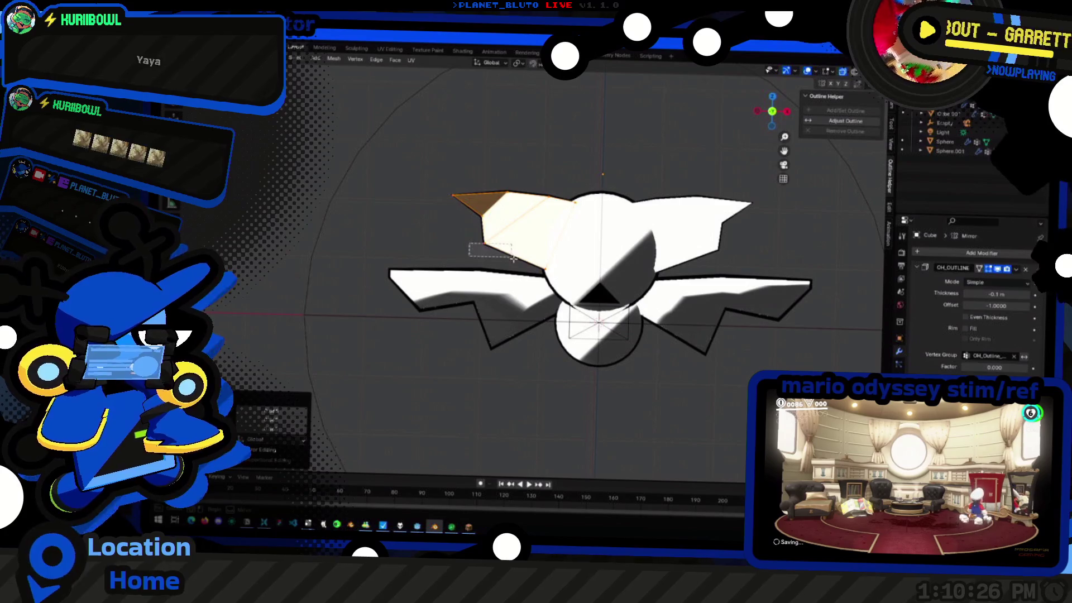
{"action": "left_click", "coordinate": [476, 241]}
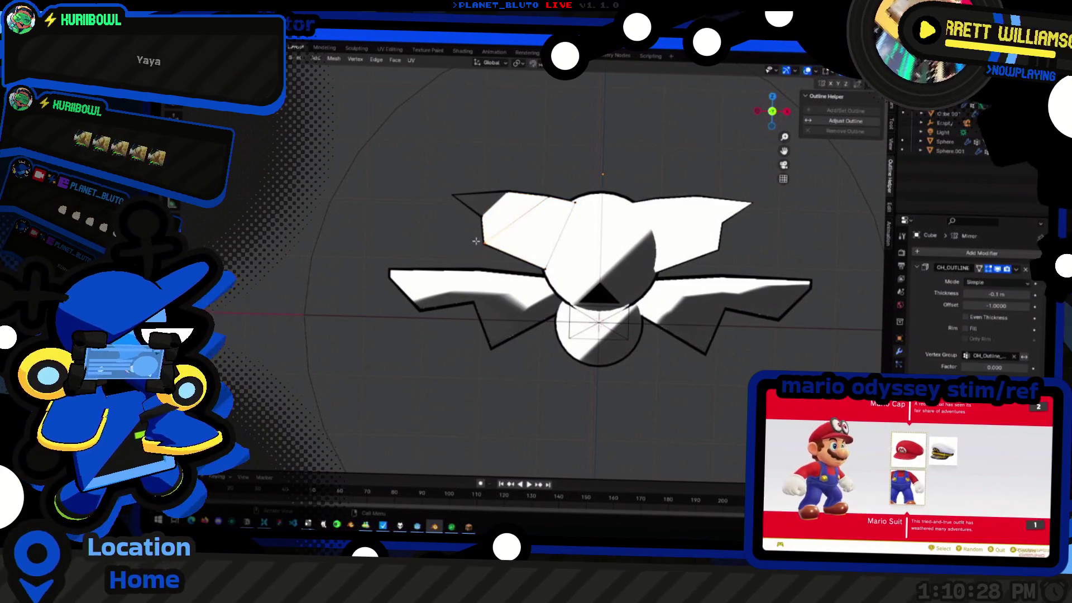
{"action": "left_click_drag", "start_coordinate": [427, 145], "coordinate": [550, 263]}
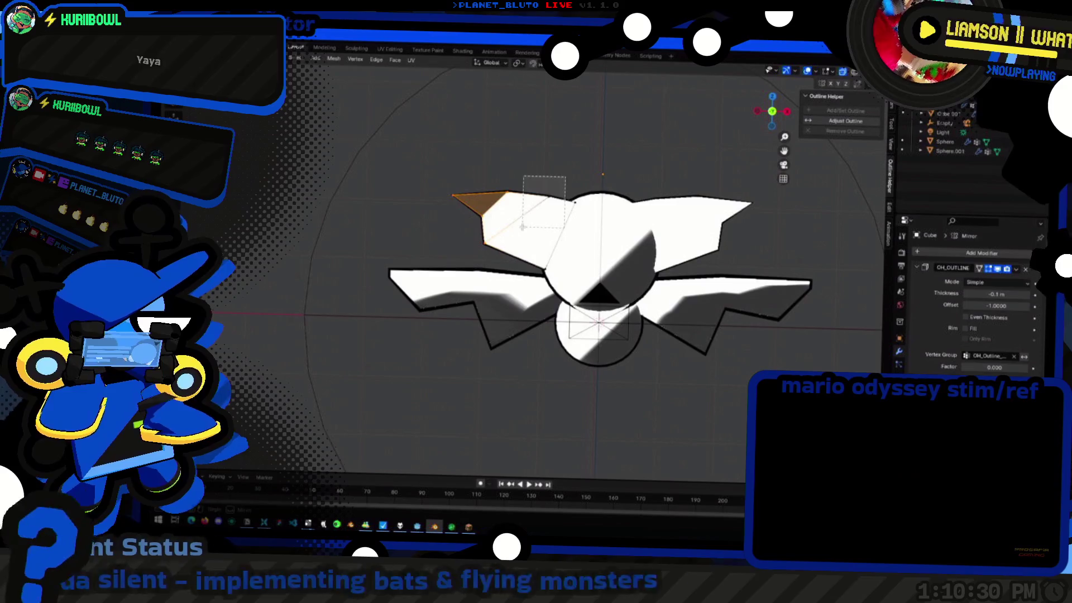
{"action": "key", "text": "s"}
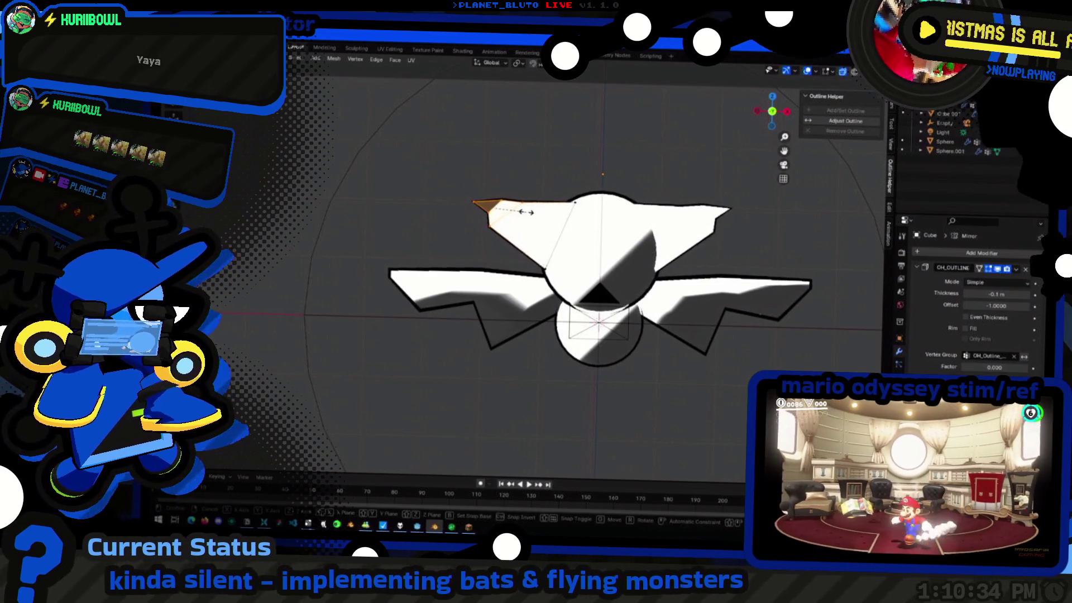
{"action": "left_click", "coordinate": [546, 212]}
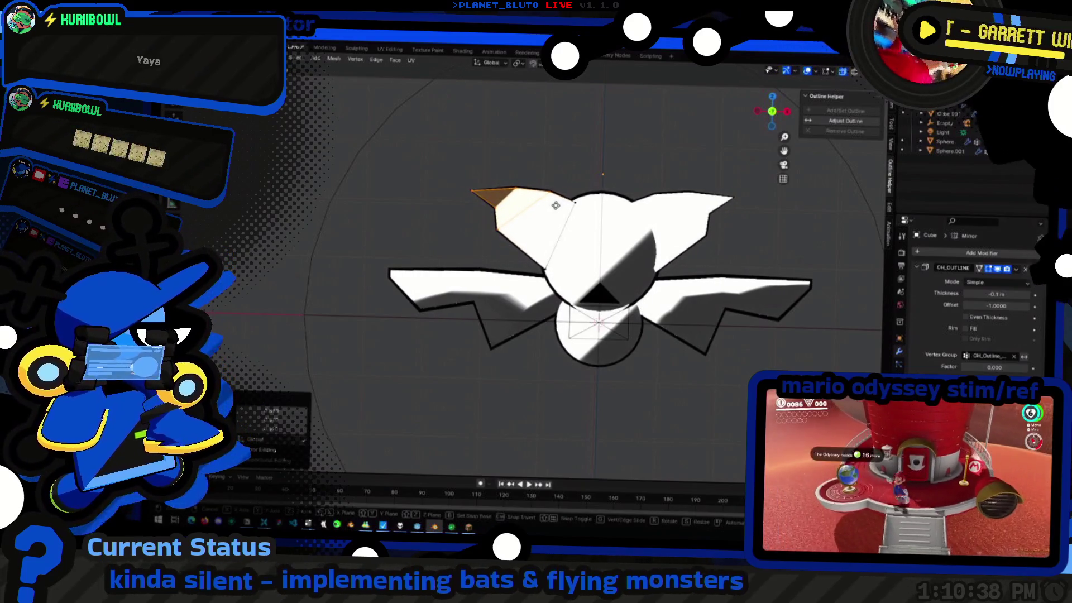
{"action": "key", "text": "Tab"}
{"action": "mouse_move", "coordinate": [446, 210]}
{"action": "middle_mouse_down"}
{"action": "mouse_move", "coordinate": [565, 235]}
{"action": "mouse_move", "coordinate": [811, 212]}
{"action": "mouse_move", "coordinate": [801, 262]}
{"action": "mouse_move", "coordinate": [803, 236]}
{"action": "middle_mouse_up"}
Look the bat over from several sides and add a cylinder from the Add menu
{"action": "mouse_move", "coordinate": [614, 321]}
{"action": "middle_mouse_down"}
{"action": "mouse_move", "coordinate": [623, 378]}
{"action": "mouse_move", "coordinate": [661, 395]}
{"action": "mouse_move", "coordinate": [687, 355]}
{"action": "mouse_move", "coordinate": [657, 356]}
{"action": "mouse_move", "coordinate": [703, 311]}
{"action": "mouse_move", "coordinate": [741, 341]}
{"action": "mouse_move", "coordinate": [692, 335]}
{"action": "mouse_move", "coordinate": [575, 367]}
{"action": "mouse_move", "coordinate": [519, 357]}
{"action": "middle_mouse_up"}
{"action": "middle_click_drag", "start_coordinate": [457, 309], "coordinate": [613, 349]}
{"action": "mouse_move", "coordinate": [652, 396]}
{"action": "middle_mouse_down"}
{"action": "mouse_move", "coordinate": [486, 378]}
{"action": "mouse_move", "coordinate": [507, 391]}
{"action": "middle_mouse_up"}
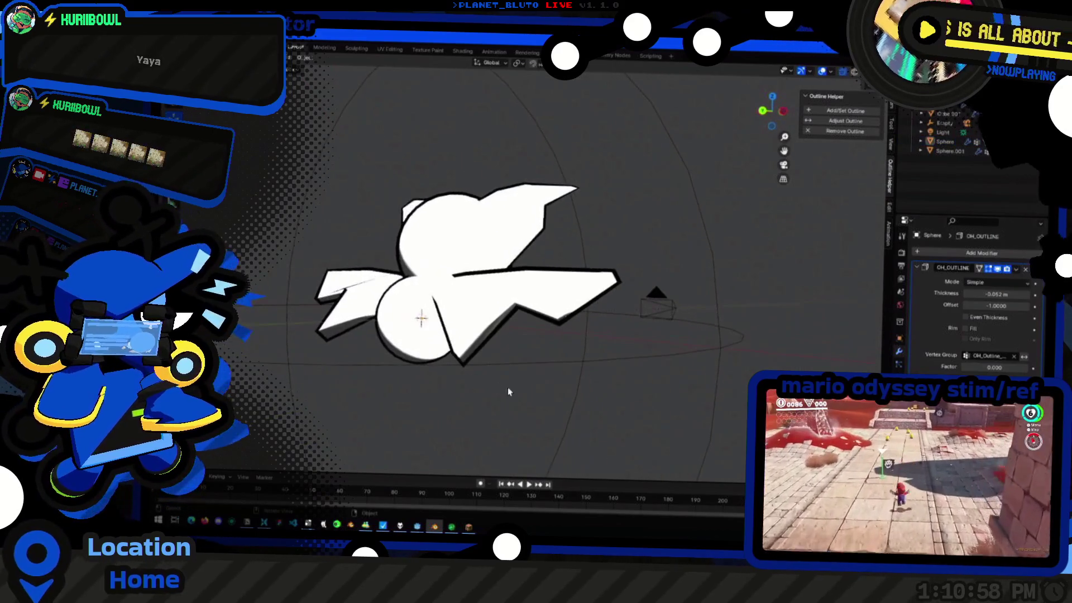
{"action": "mouse_move", "coordinate": [394, 343]}
{"action": "middle_mouse_down"}
{"action": "mouse_move", "coordinate": [538, 378]}
{"action": "mouse_move", "coordinate": [478, 385]}
{"action": "mouse_move", "coordinate": [580, 347]}
{"action": "middle_mouse_up"}
{"action": "scroll", "coordinate": [496, 375], "scroll_direction": "up", "scroll_amount": 3}
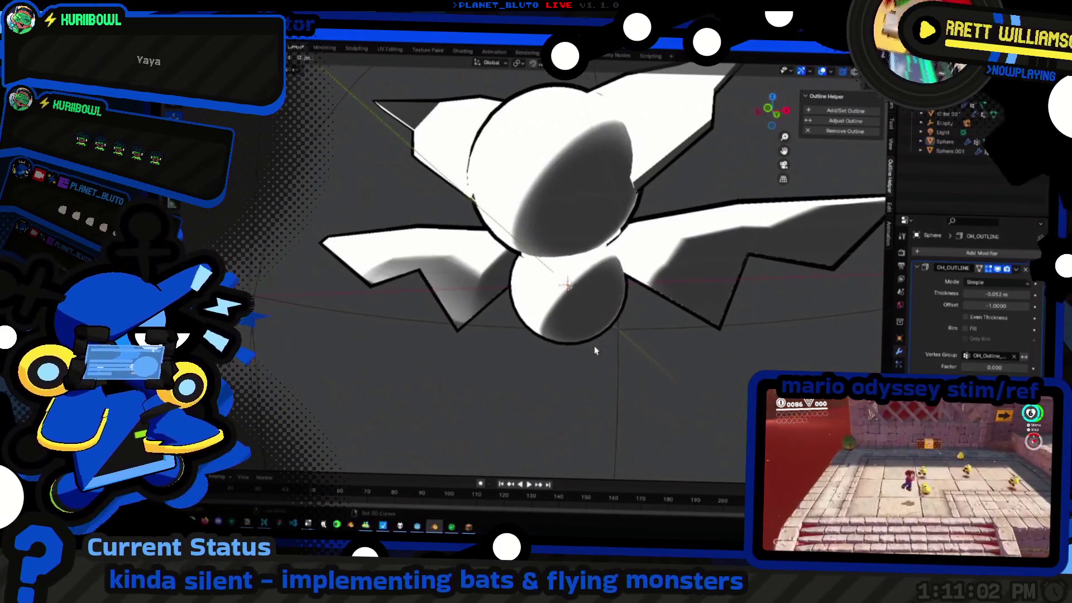
{"action": "key", "text": "shift+a"}
{"action": "left_click", "coordinate": [658, 387]}
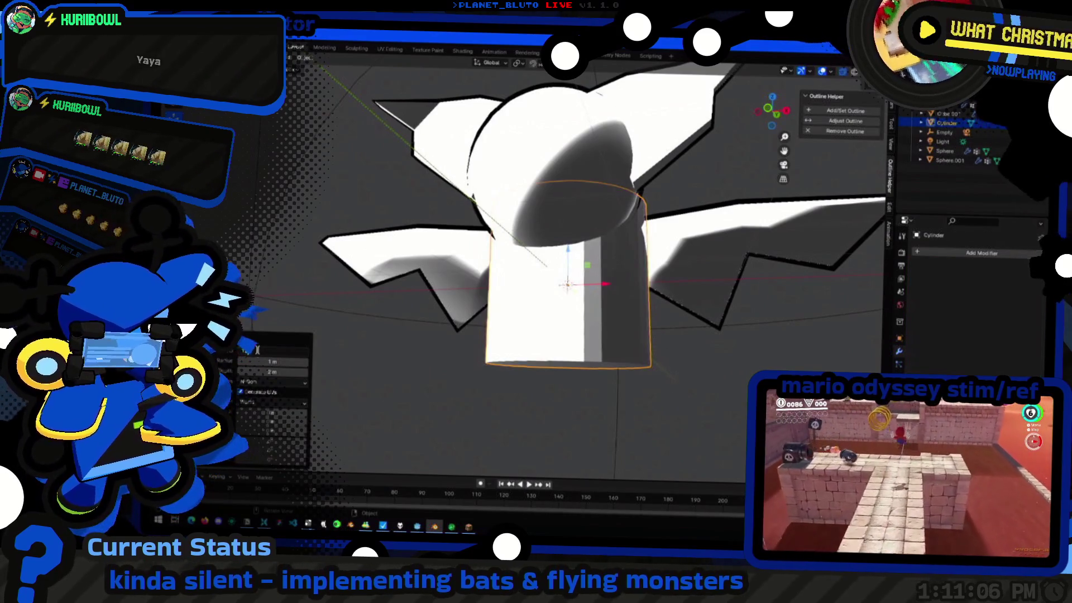
Shrink the new cylinder in Edit Mode into a small leg piece
{"action": "middle_click_drag", "start_coordinate": [295, 338], "coordinate": [524, 265]}
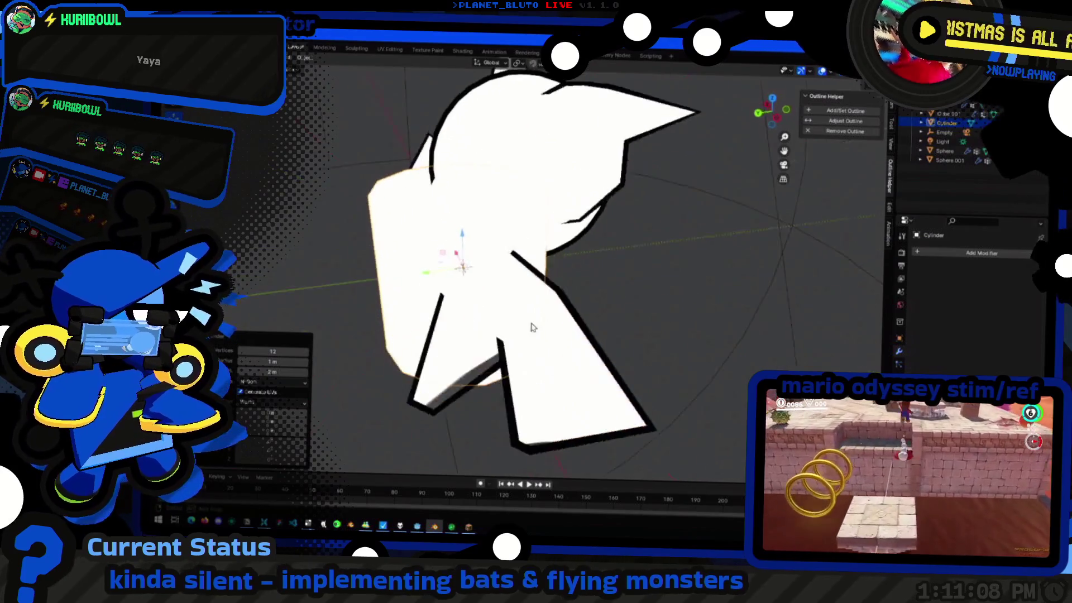
{"action": "middle_click_drag", "start_coordinate": [673, 289], "coordinate": [652, 310]}
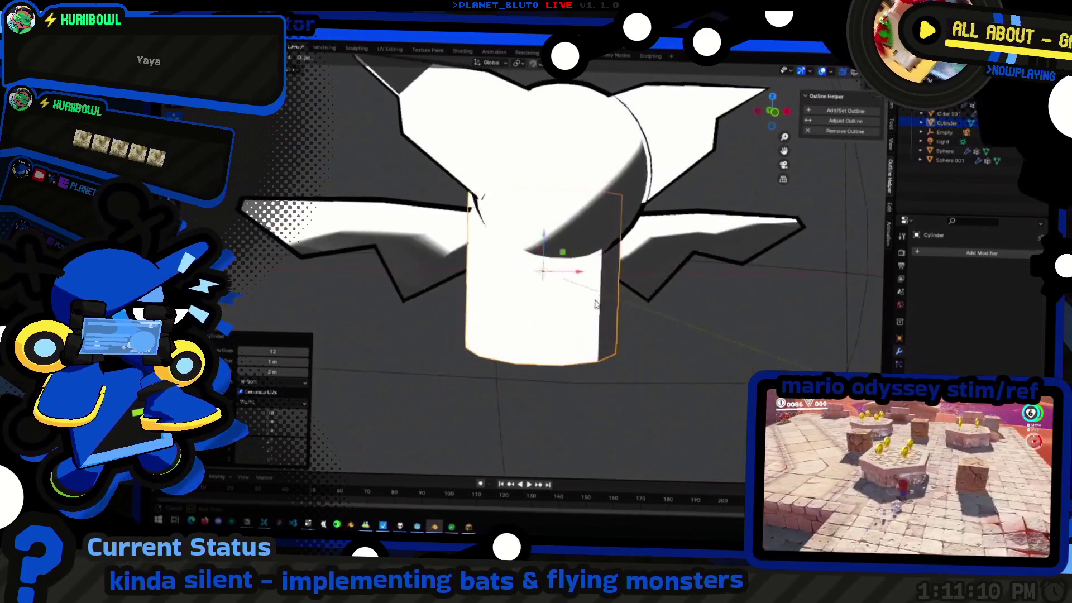
{"action": "key", "text": "Tab"}
{"action": "key", "text": "s"}
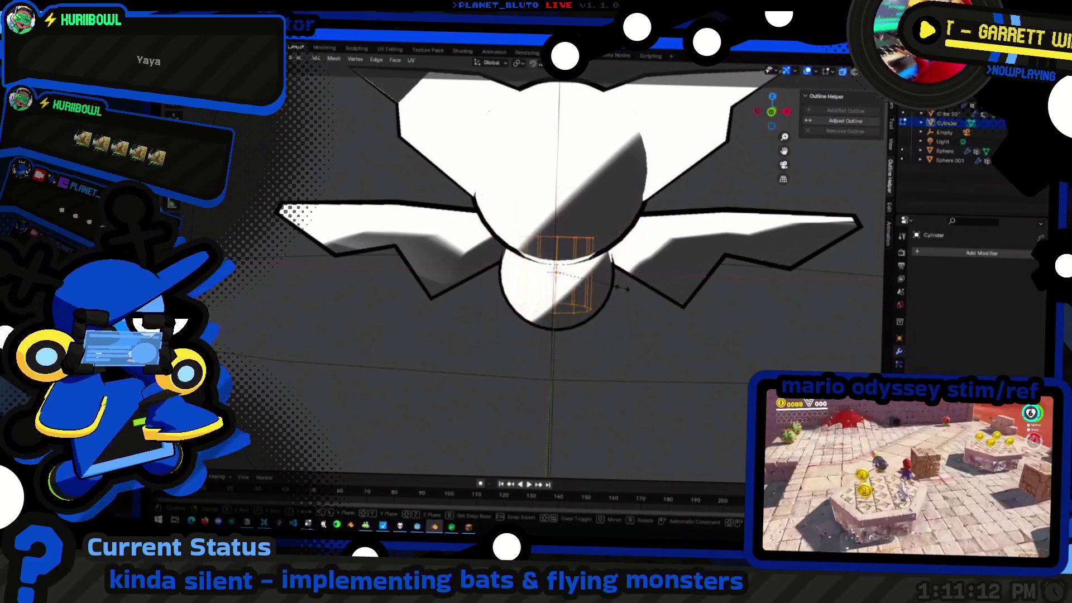
{"action": "left_click", "coordinate": [600, 279]}
{"action": "left_click_drag", "start_coordinate": [772, 117], "coordinate": [663, 256]}
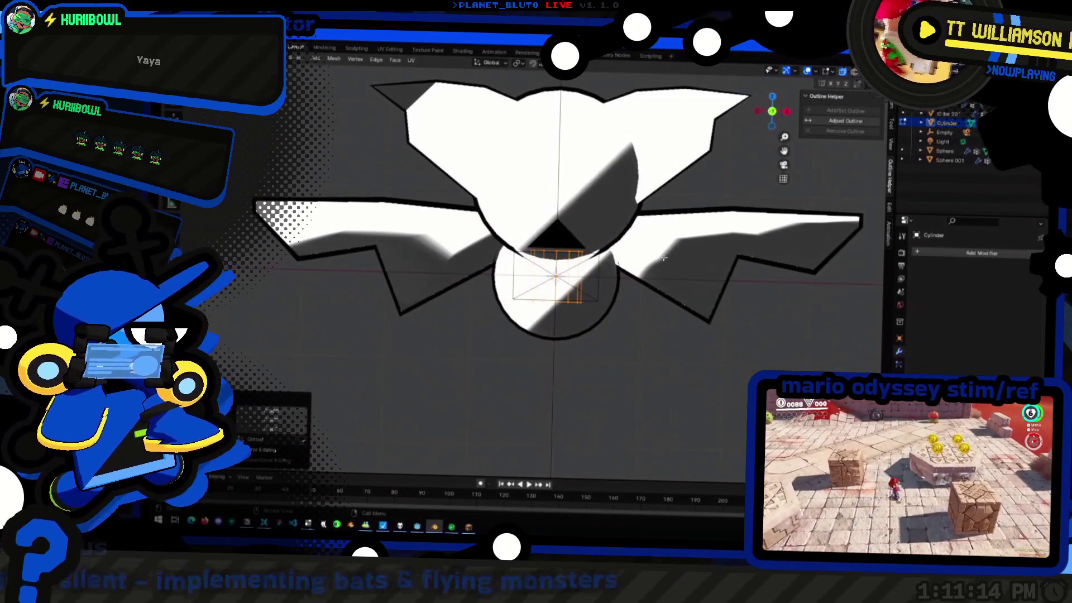
Move the leg piece below the body and tilt it into a small stub
{"action": "key", "text": "e"}
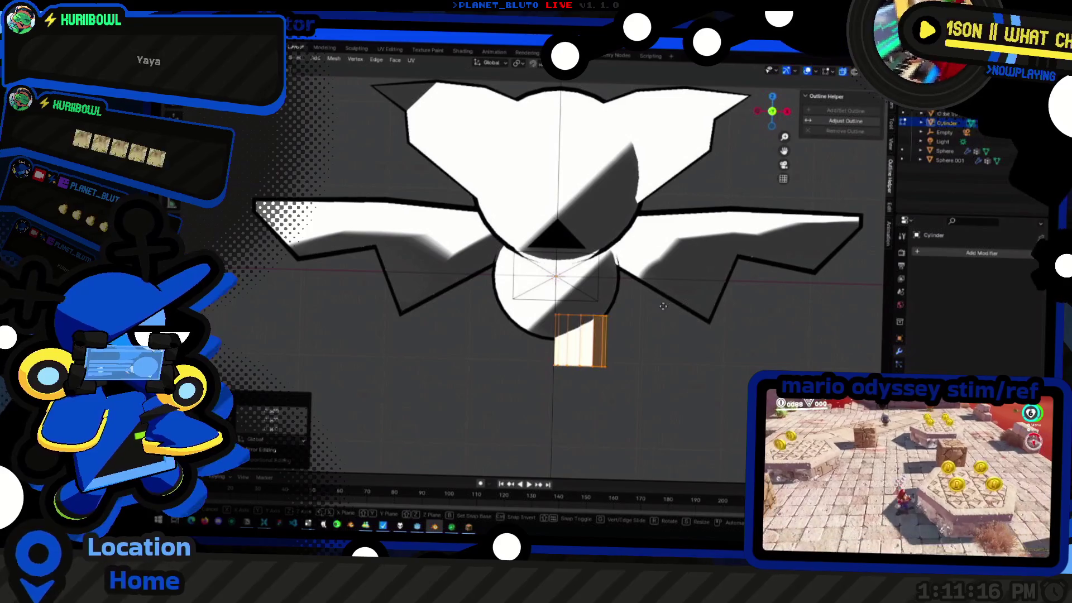
{"action": "key", "text": "r"}
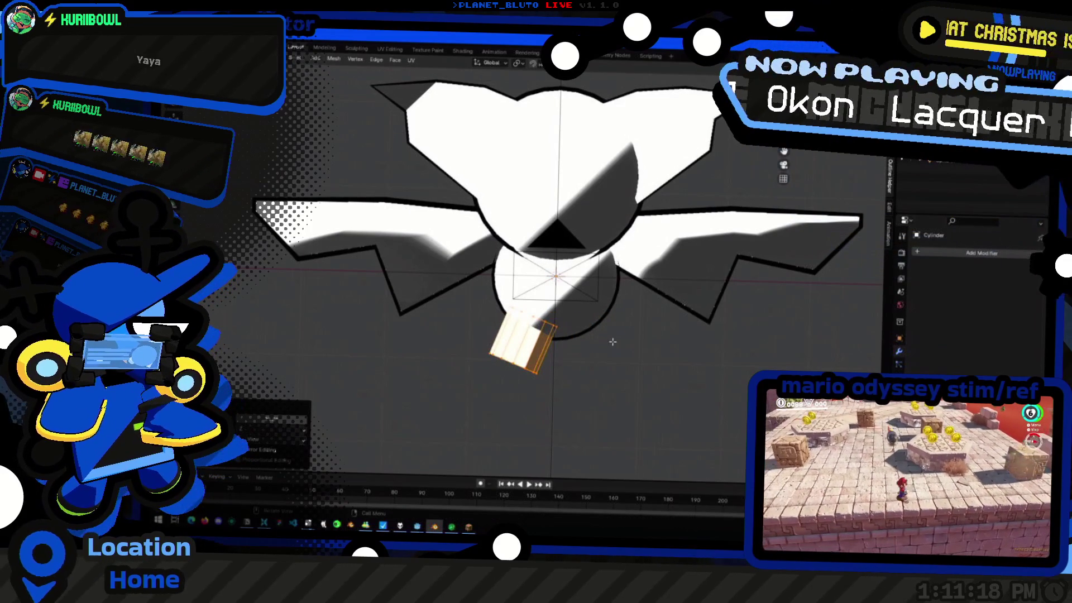
{"action": "key", "text": "r"}
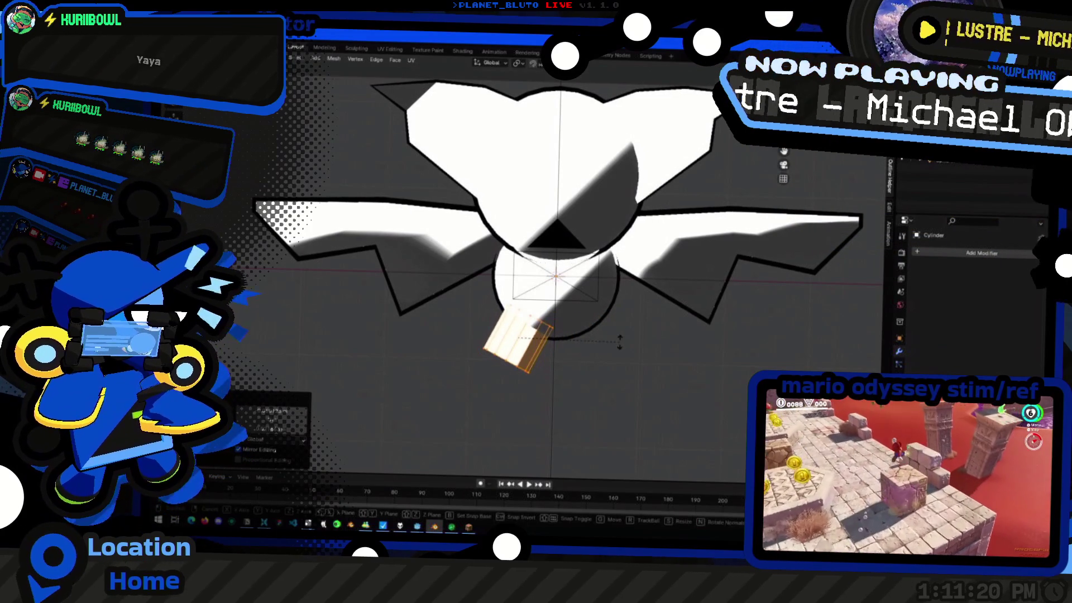
{"action": "left_click", "coordinate": [619, 340]}
{"action": "mouse_move", "coordinate": [619, 339]}
{"action": "middle_mouse_down"}
{"action": "mouse_move", "coordinate": [639, 356]}
{"action": "mouse_move", "coordinate": [574, 360]}
{"action": "mouse_move", "coordinate": [817, 319]}
{"action": "middle_mouse_up"}
Mirror the leg into a pair and give the legs an outline
{"action": "middle_click_drag", "start_coordinate": [710, 365], "coordinate": [695, 351]}
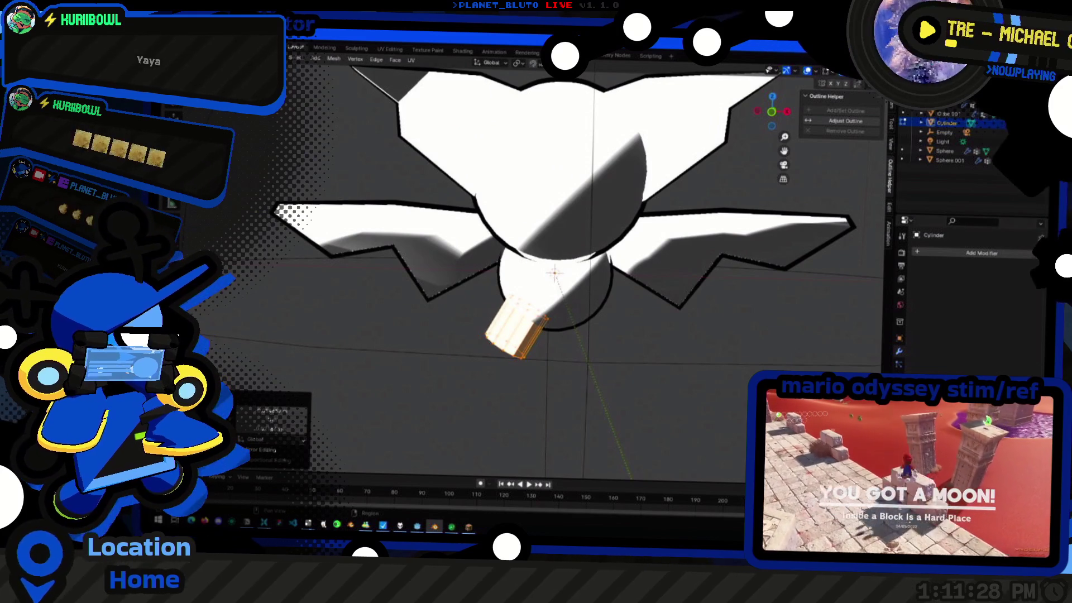
{"action": "left_click", "coordinate": [943, 251]}
{"action": "mouse_move", "coordinate": [907, 250]}
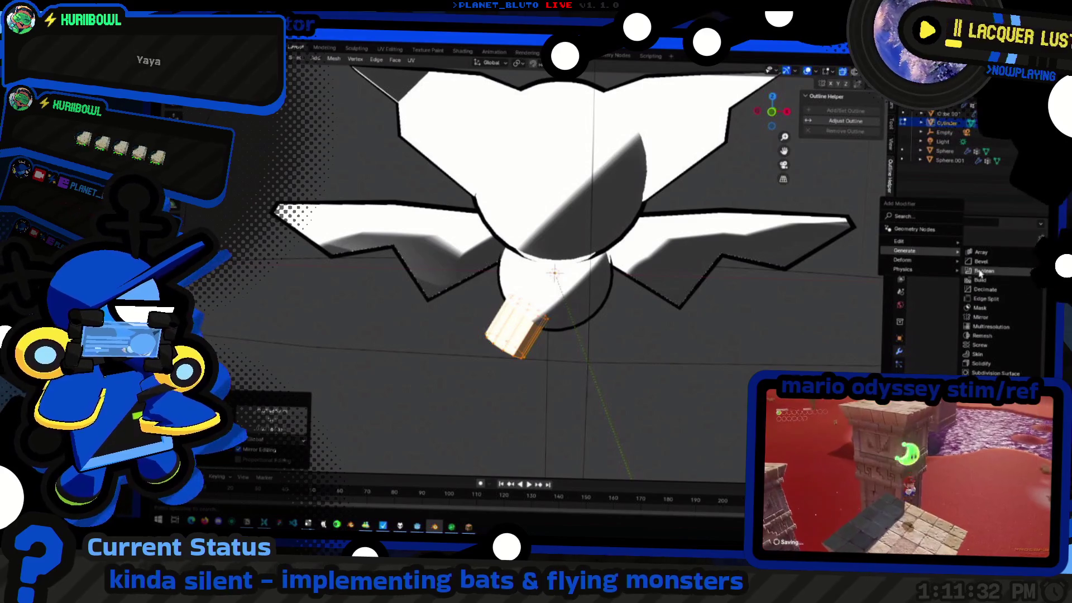
{"action": "left_click", "coordinate": [977, 317]}
{"action": "middle_click_drag", "start_coordinate": [654, 351], "coordinate": [591, 361]}
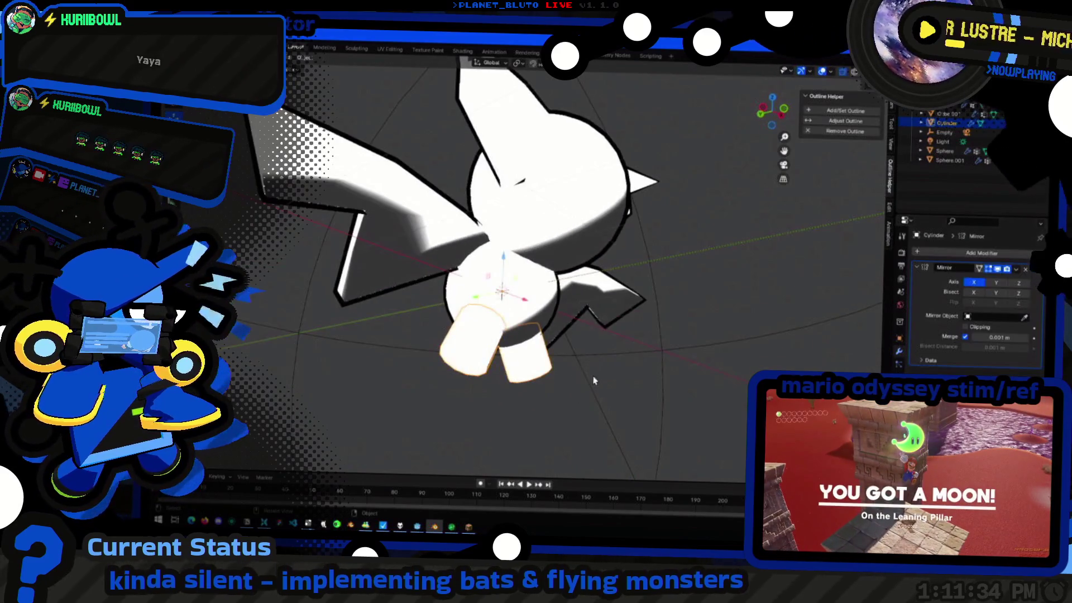
{"action": "left_click", "coordinate": [846, 111]}
{"action": "middle_click_drag", "start_coordinate": [753, 301], "coordinate": [792, 319]}
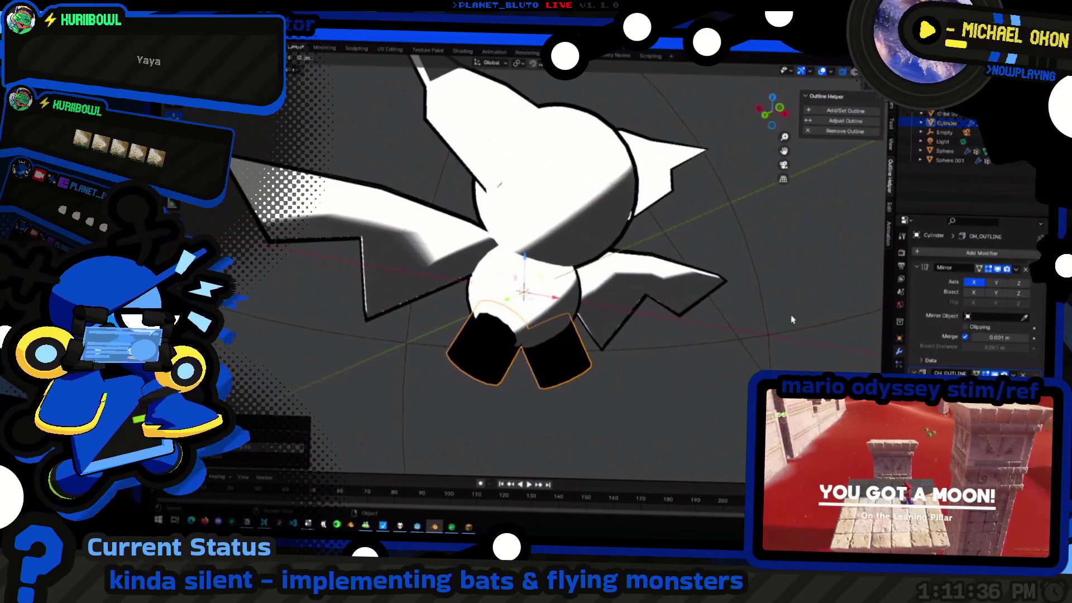
Add a material slot with the existing white Material and assign it to the legs
{"action": "left_click", "coordinate": [988, 123]}
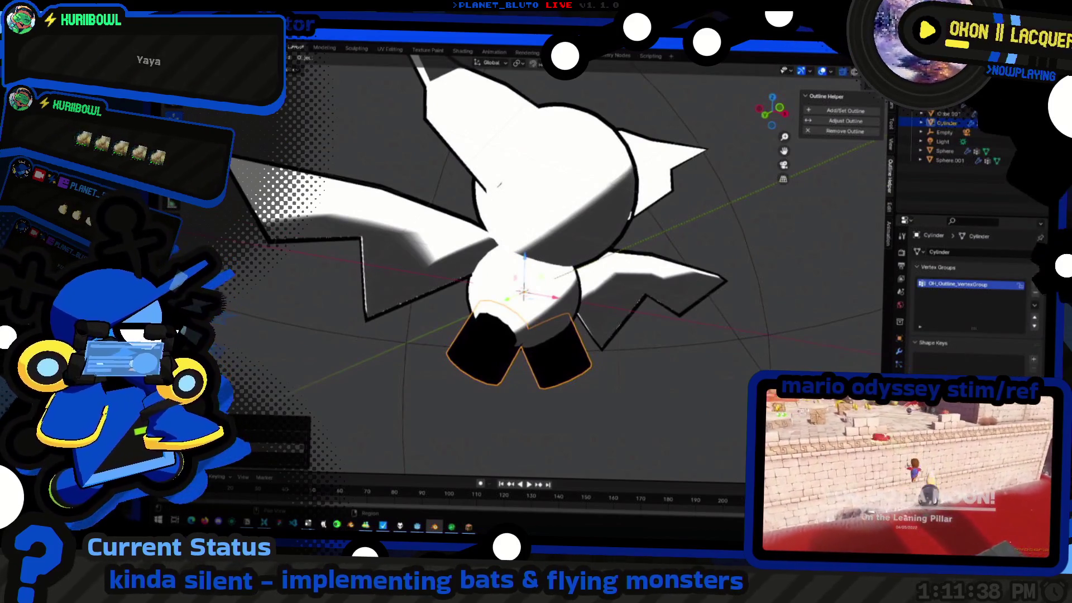
{"action": "left_click", "coordinate": [901, 305]}
{"action": "left_click", "coordinate": [1040, 242]}
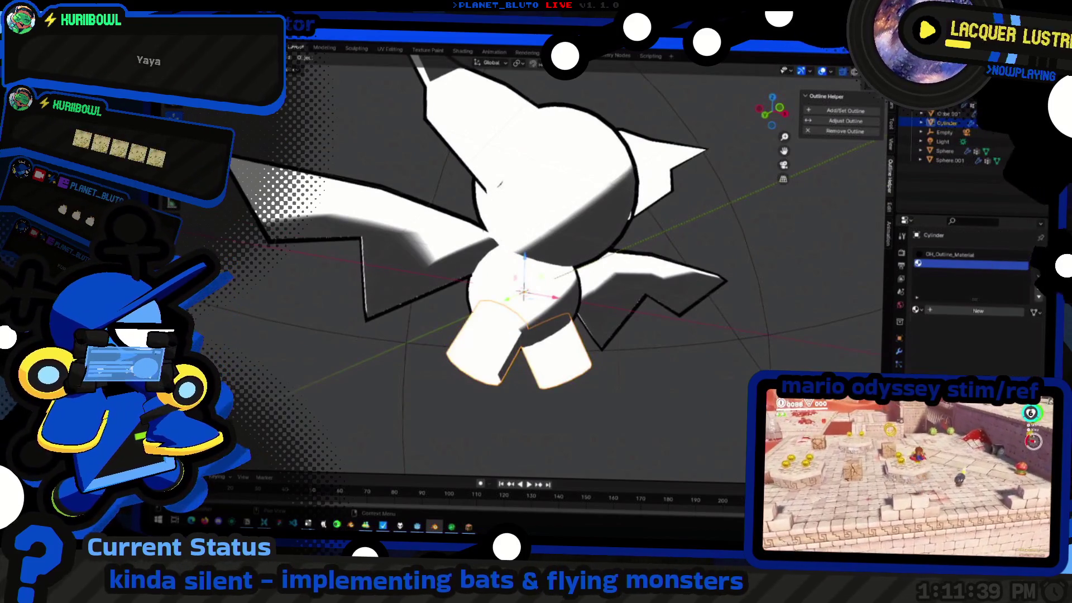
{"action": "left_click", "coordinate": [1038, 288]}
{"action": "left_click", "coordinate": [918, 310]}
{"action": "left_click", "coordinate": [932, 326]}
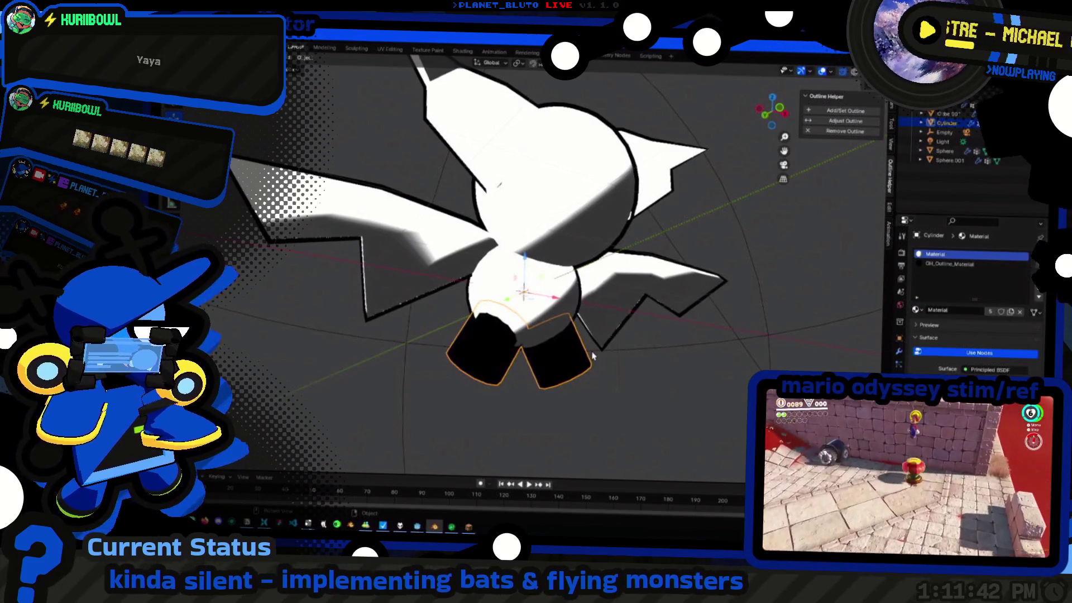
{"action": "key", "text": "Tab"}
{"action": "left_click", "coordinate": [931, 328]}
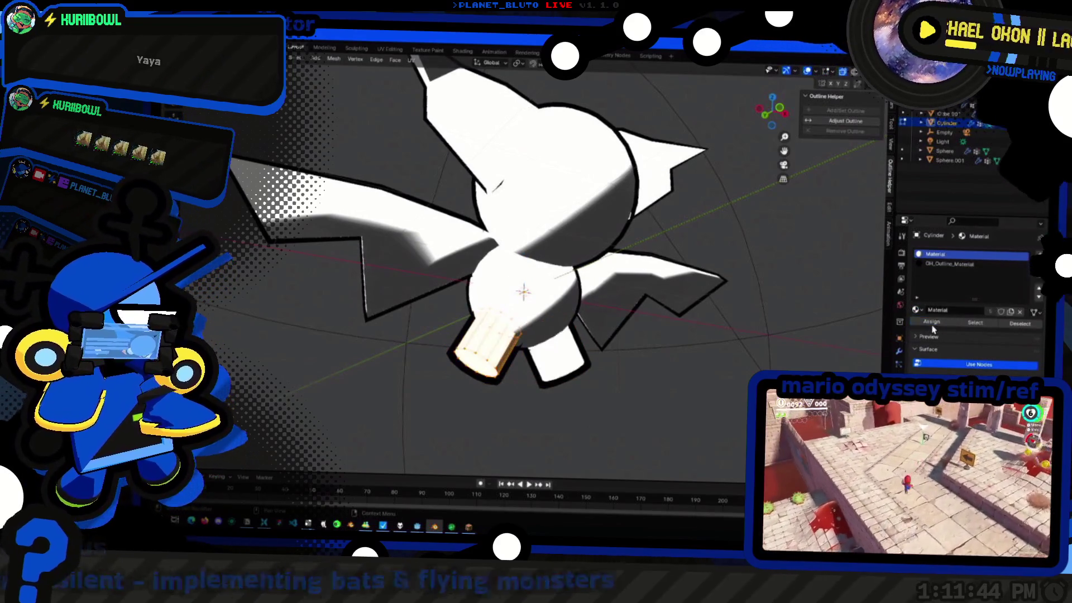
{"action": "key", "text": "Tab"}
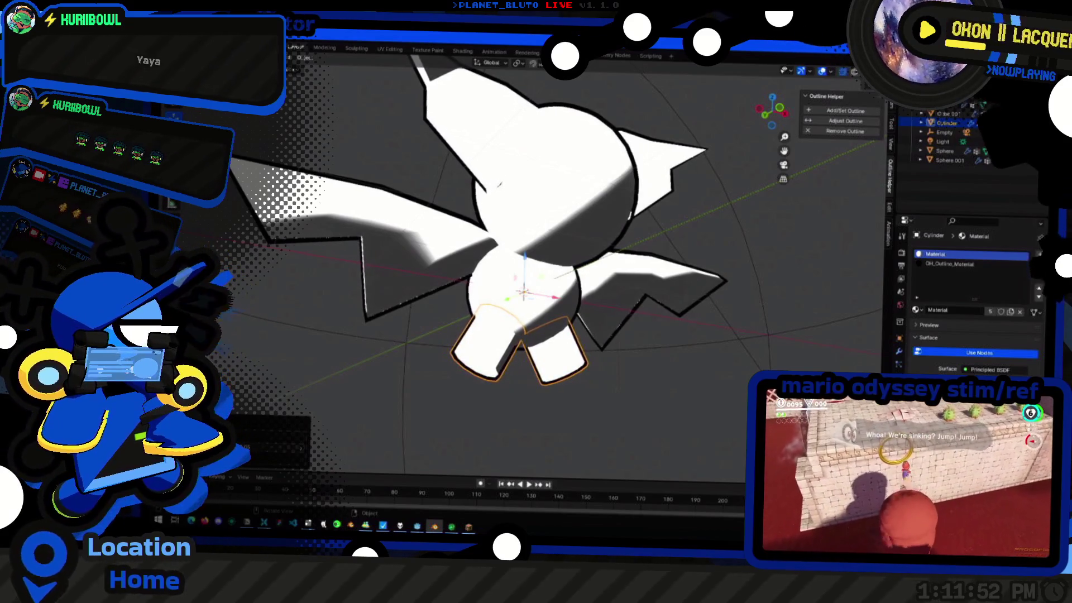
Rotate the leg in Edit Mode so the pair splays outward beneath the body
{"action": "mouse_move", "coordinate": [537, 391]}
{"action": "middle_mouse_down"}
{"action": "mouse_move", "coordinate": [529, 433]}
{"action": "mouse_move", "coordinate": [586, 430]}
{"action": "mouse_move", "coordinate": [536, 403]}
{"action": "middle_mouse_up"}
{"action": "middle_click_drag", "start_coordinate": [507, 369], "coordinate": [535, 386]}
{"action": "key", "text": "Tab"}
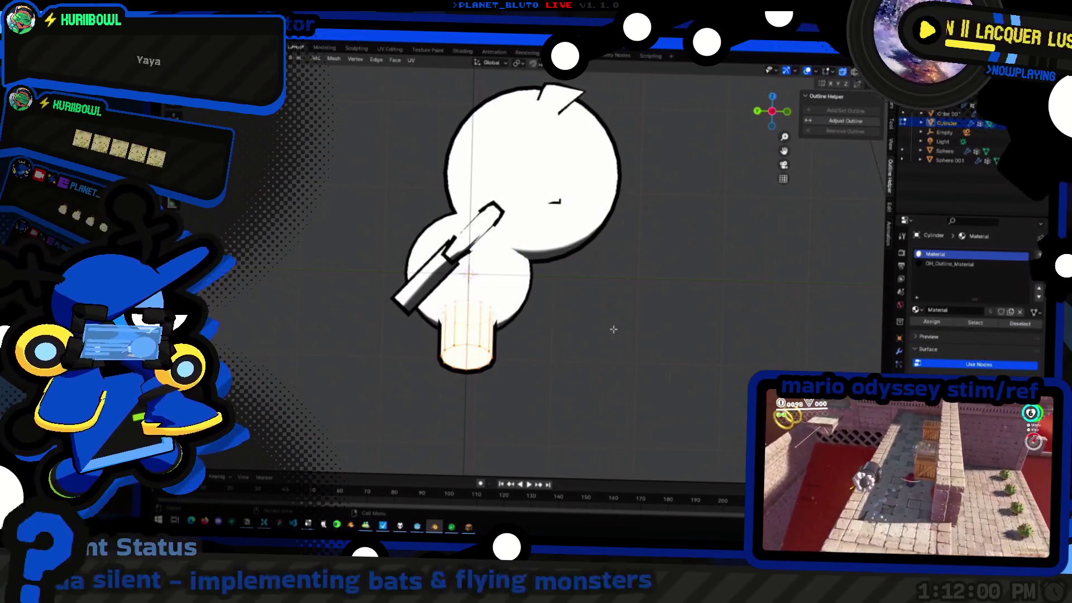
{"action": "key", "text": "r"}
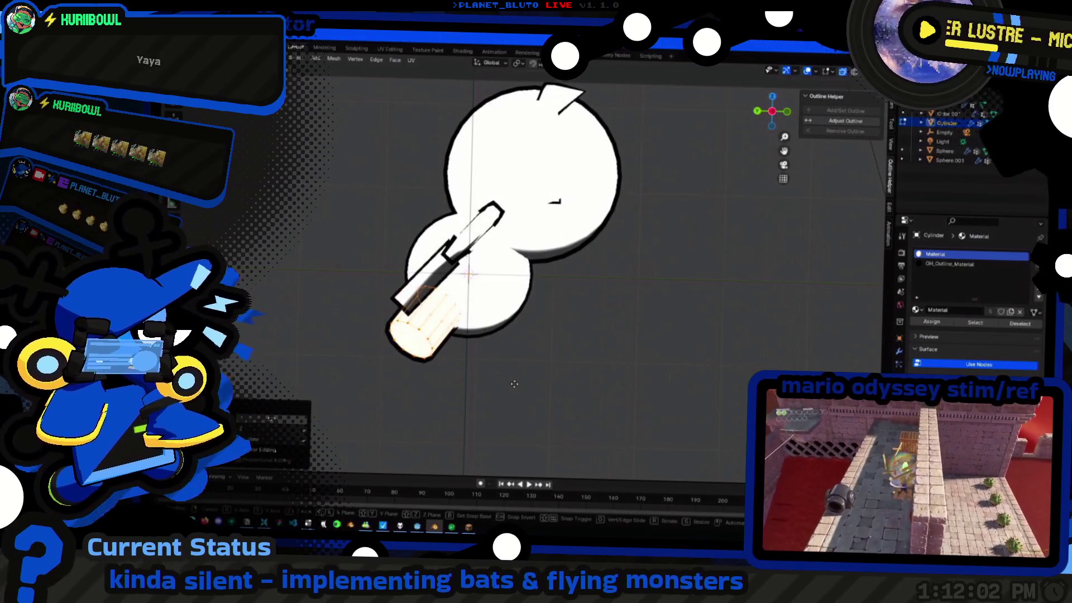
{"action": "left_click", "coordinate": [562, 418]}
{"action": "key", "text": "r"}
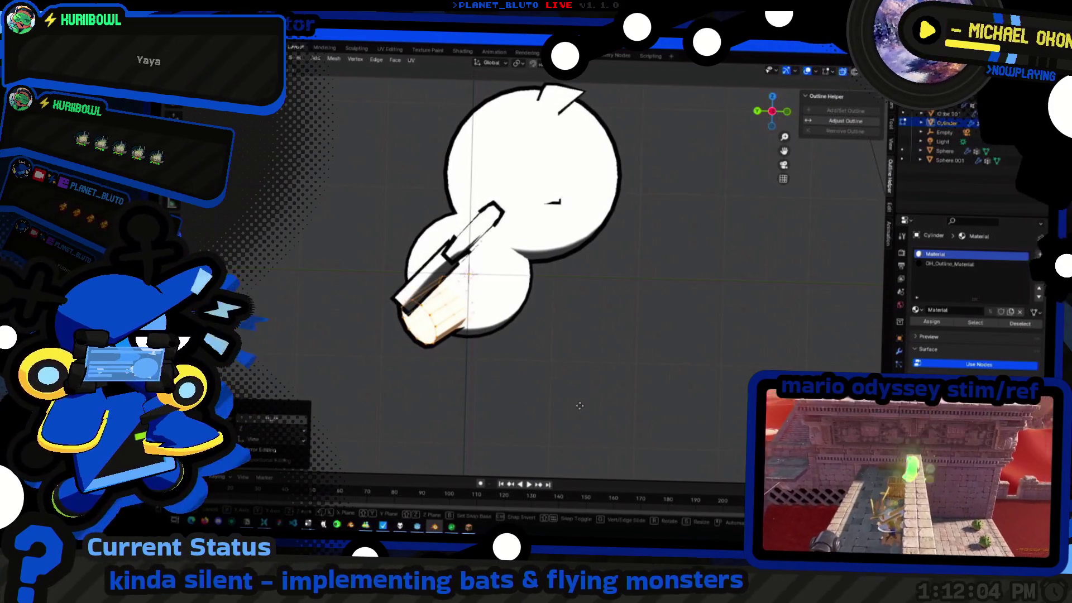
{"action": "mouse_move", "coordinate": [578, 411]}
{"action": "middle_mouse_down"}
{"action": "mouse_move", "coordinate": [677, 388]}
{"action": "mouse_move", "coordinate": [554, 387]}
{"action": "middle_mouse_up"}
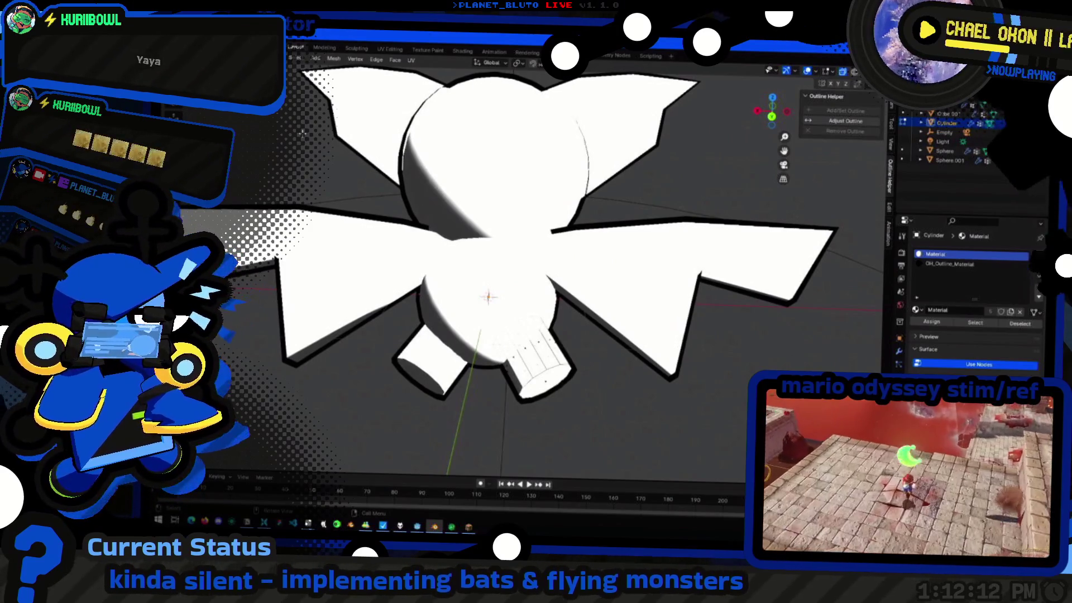
{"action": "scroll", "coordinate": [548, 381], "scroll_direction": "down", "scroll_amount": 3}
{"action": "scroll", "coordinate": [548, 382], "scroll_direction": "down", "scroll_amount": 2}
Set transform orientation to Normal and extend the leg's end downward
{"action": "middle_click_drag", "start_coordinate": [548, 381], "coordinate": [472, 98]}
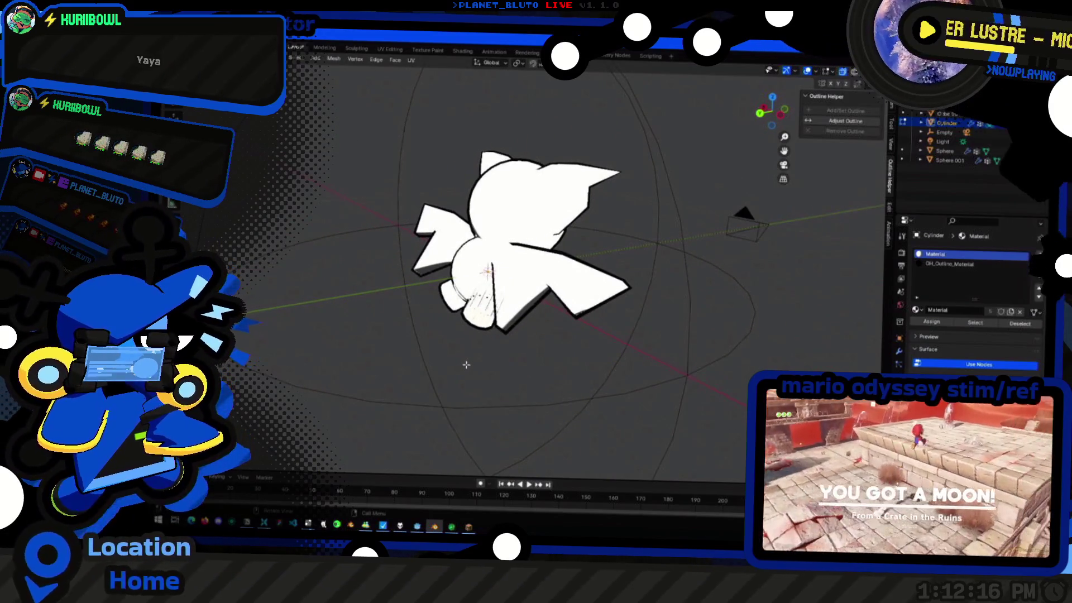
{"action": "key", "text": "comma"}
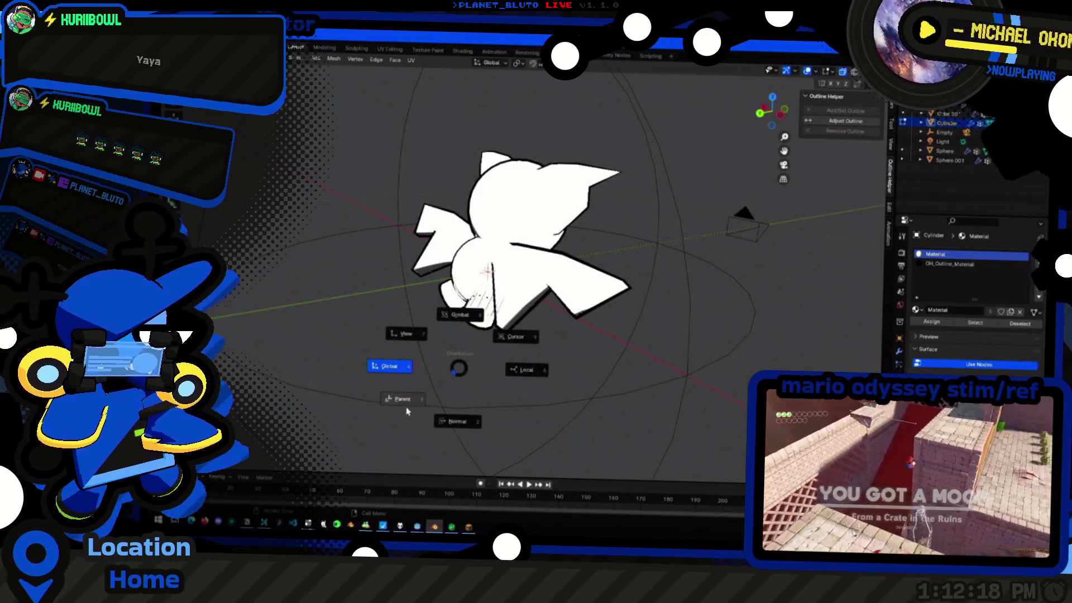
{"action": "left_click", "coordinate": [468, 424]}
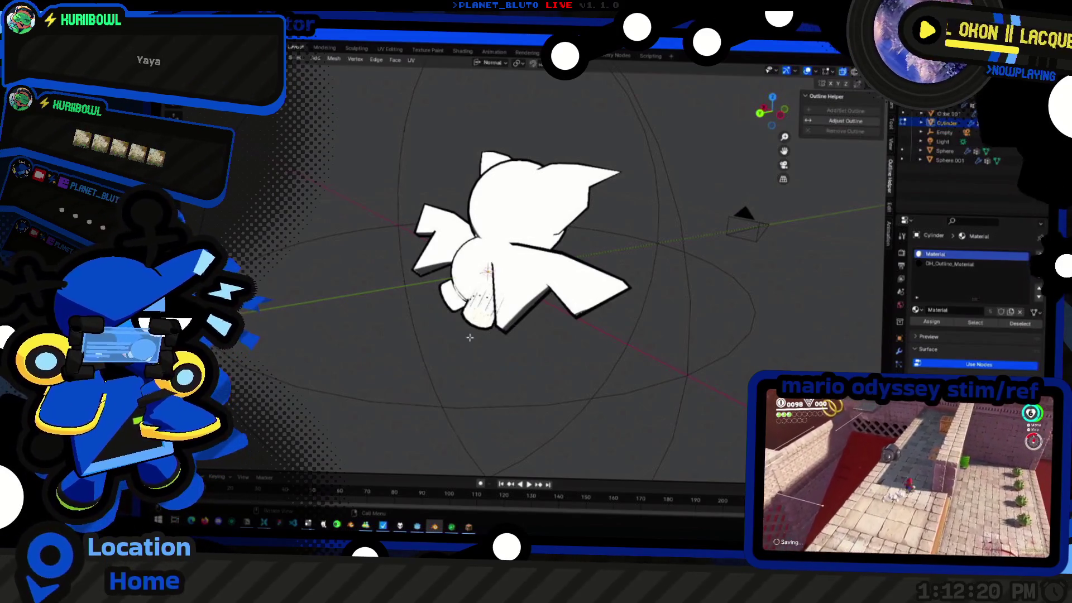
{"action": "key", "text": "g"}
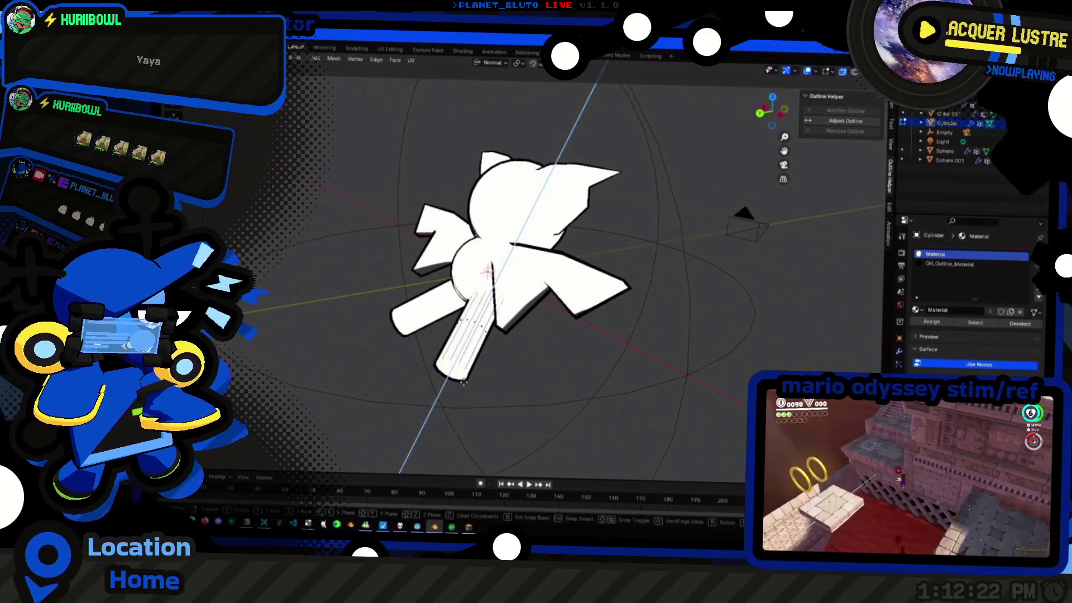
{"action": "left_click", "coordinate": [473, 356]}
Bevel the leg's tip into a rounded foot and bring up the shading options
{"action": "key", "text": "ctrl+b"}
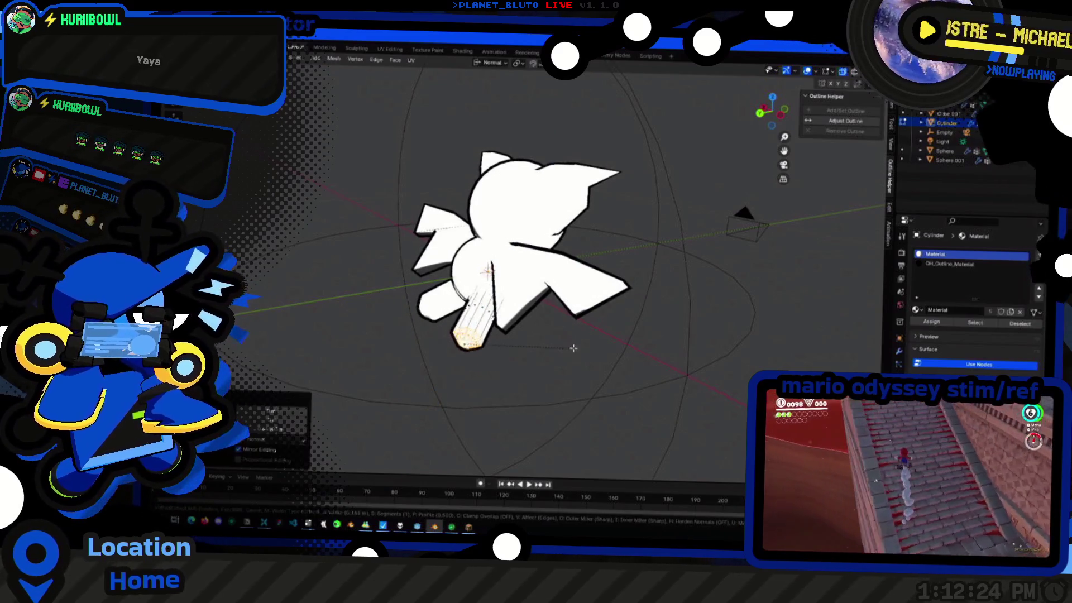
{"action": "left_click", "coordinate": [567, 351]}
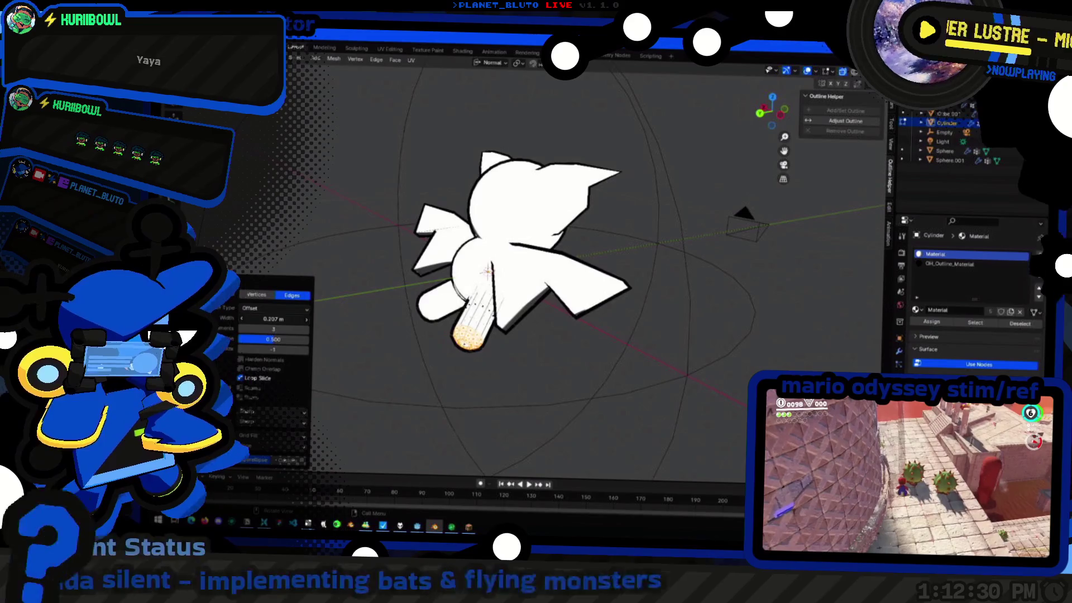
{"action": "key", "text": "Tab"}
{"action": "mouse_move", "coordinate": [566, 351]}
{"action": "middle_mouse_down"}
{"action": "mouse_move", "coordinate": [472, 351]}
{"action": "mouse_move", "coordinate": [589, 389]}
{"action": "mouse_move", "coordinate": [638, 386]}
{"action": "mouse_move", "coordinate": [470, 348]}
{"action": "mouse_move", "coordinate": [436, 310]}
{"action": "middle_mouse_up"}
{"action": "left_click", "coordinate": [638, 385]}
{"action": "key", "text": "Tab"}
{"action": "key", "text": "Tab"}
{"action": "right_click", "coordinate": [435, 309]}
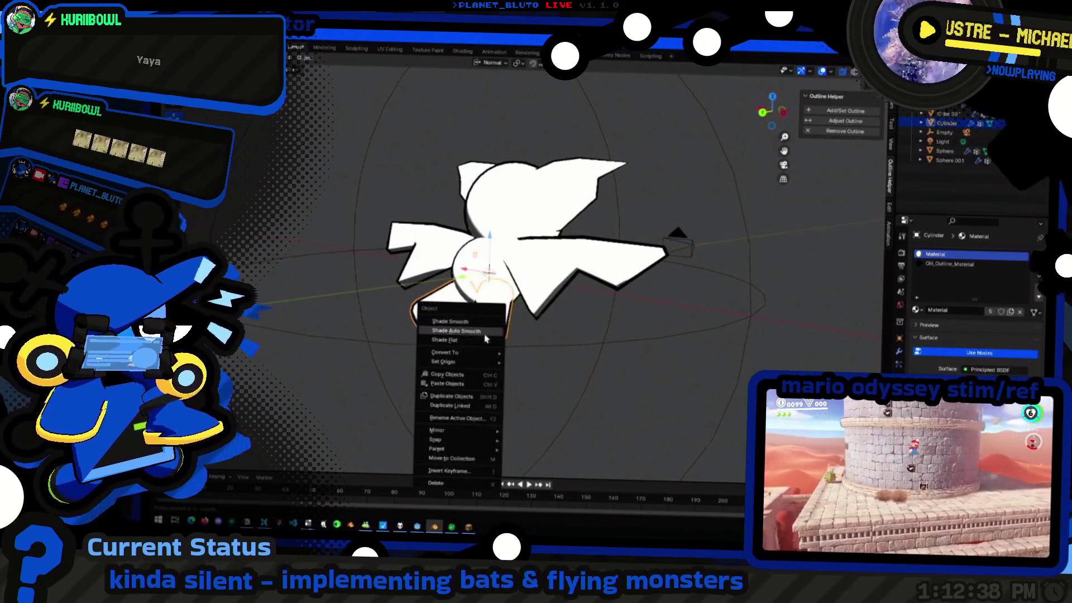
Switch the bat's material surface from Principled BSDF to an Emission shader
{"action": "mouse_move", "coordinate": [601, 371]}
{"action": "middle_mouse_down"}
{"action": "mouse_move", "coordinate": [383, 349]}
{"action": "mouse_move", "coordinate": [754, 339]}
{"action": "mouse_move", "coordinate": [861, 348]}
{"action": "mouse_move", "coordinate": [597, 371]}
{"action": "mouse_move", "coordinate": [544, 366]}
{"action": "mouse_move", "coordinate": [448, 280]}
{"action": "mouse_move", "coordinate": [873, 362]}
{"action": "middle_mouse_up"}
{"action": "scroll", "coordinate": [447, 279], "scroll_direction": "down", "scroll_amount": 3}
{"action": "scroll", "coordinate": [448, 279], "scroll_direction": "up", "scroll_amount": 3}
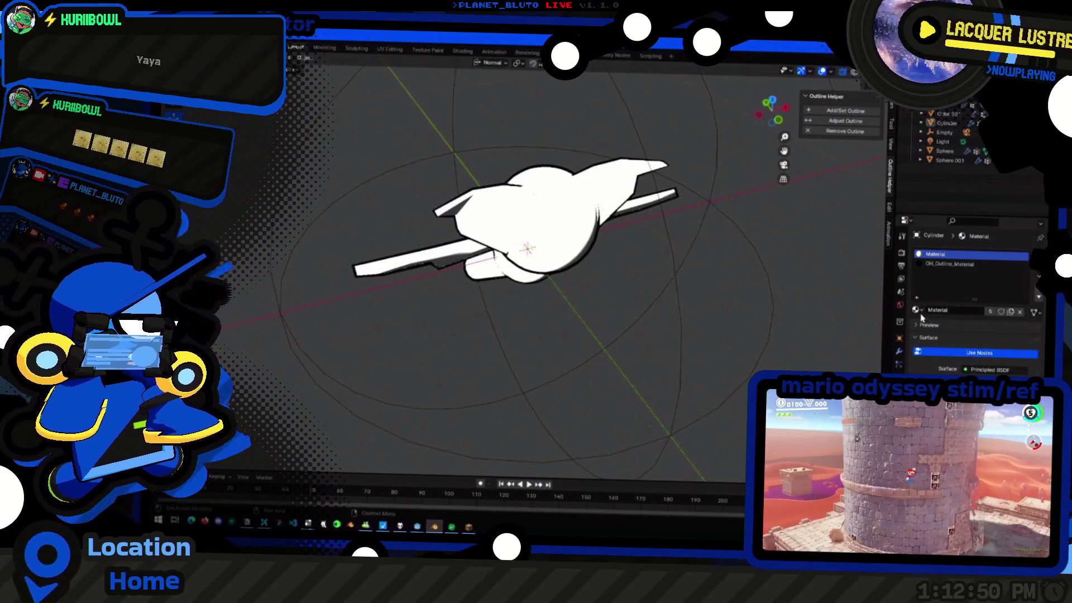
{"action": "middle_click_drag", "start_coordinate": [731, 334], "coordinate": [930, 294]}
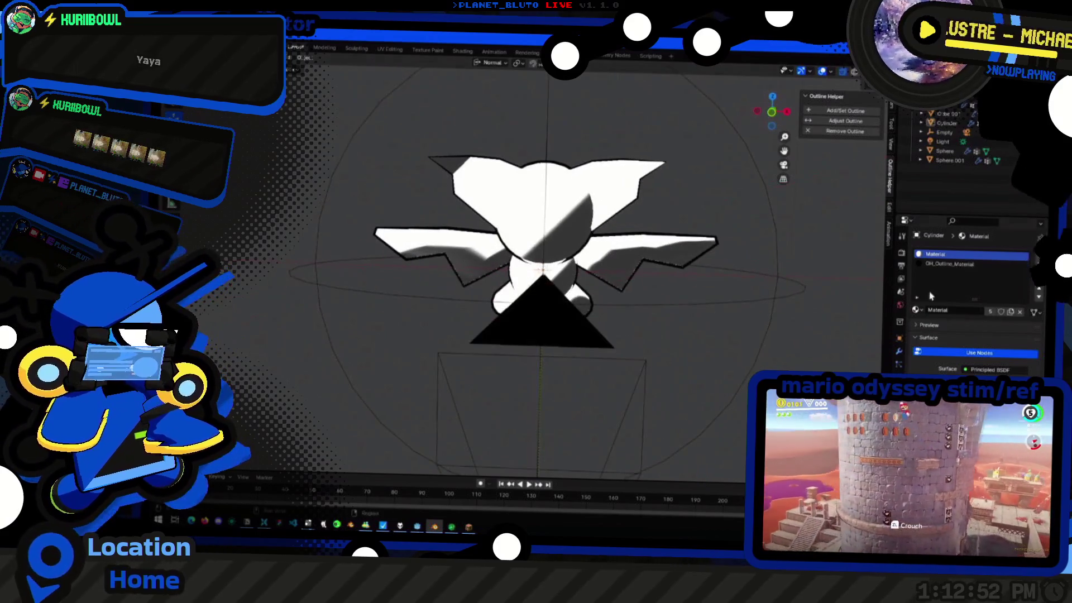
{"action": "left_click", "coordinate": [968, 370]}
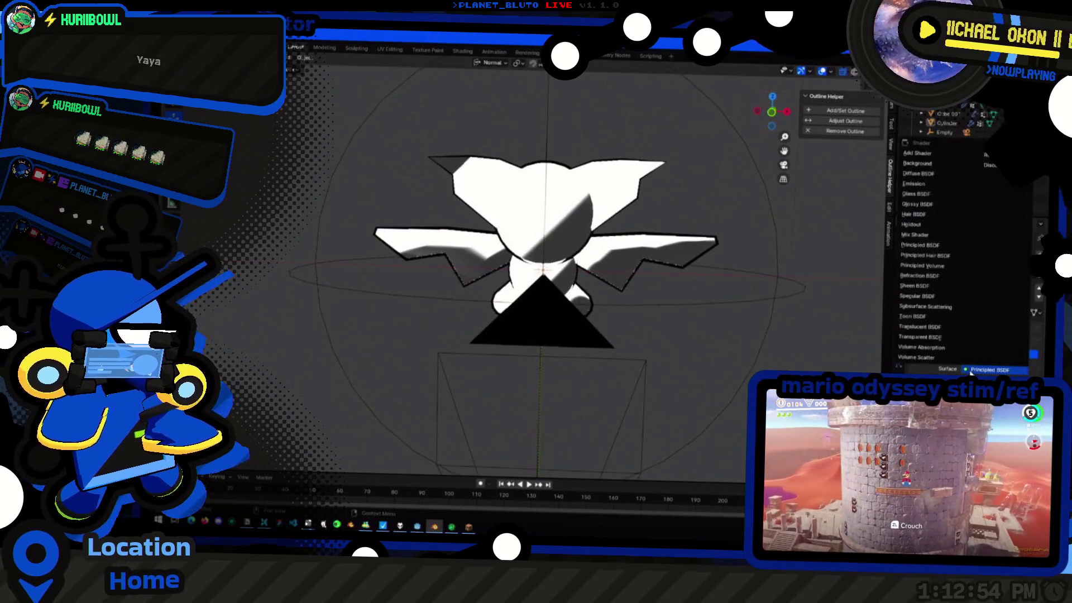
{"action": "left_click", "coordinate": [915, 183]}
Inspect the flat-white bat and glance at the pixel-art editor window before returning
{"action": "middle_click_drag", "start_coordinate": [838, 251], "coordinate": [725, 280]}
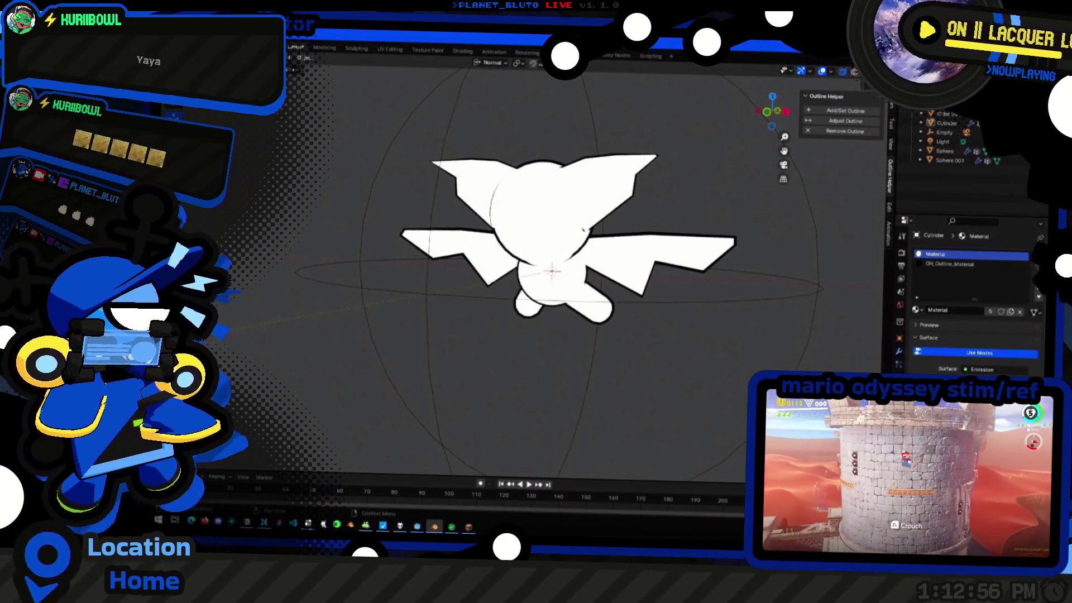
{"action": "middle_click_drag", "start_coordinate": [785, 232], "coordinate": [774, 239]}
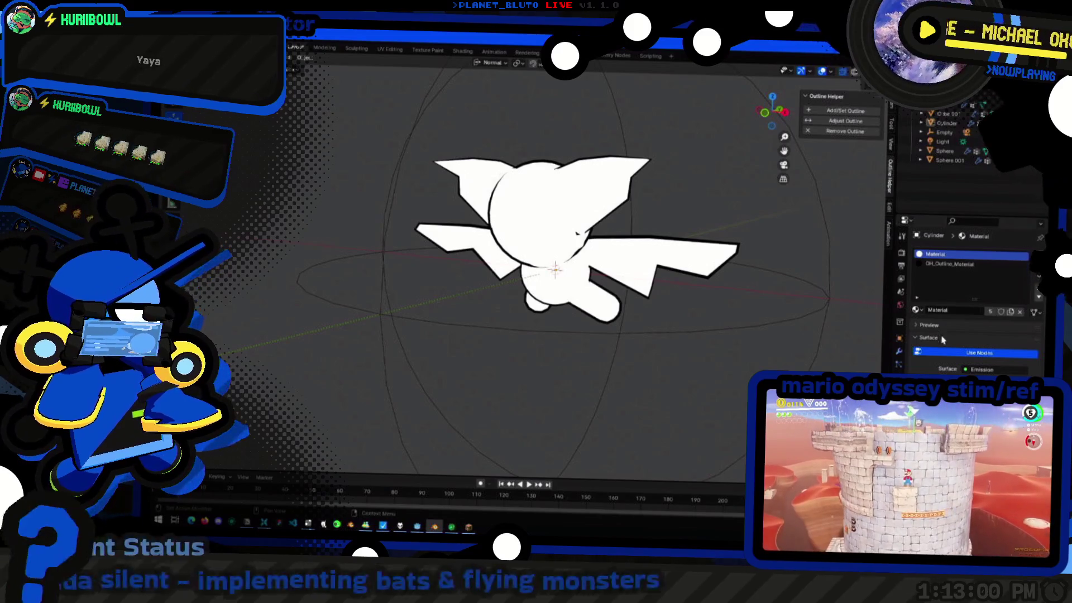
{"action": "key", "text": "alt+Tab"}
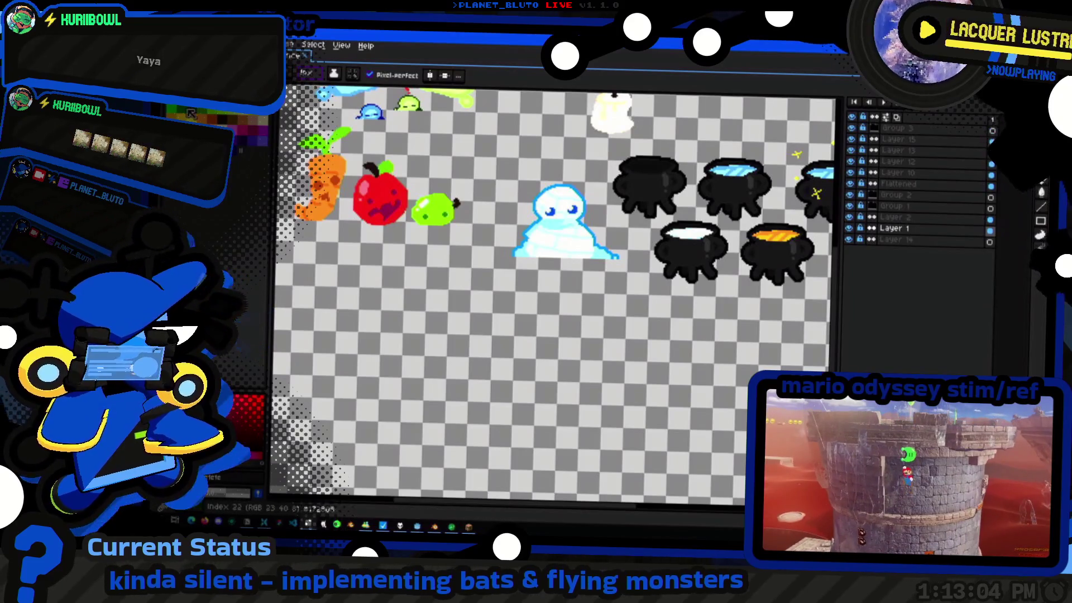
{"action": "key", "text": "alt+Tab"}
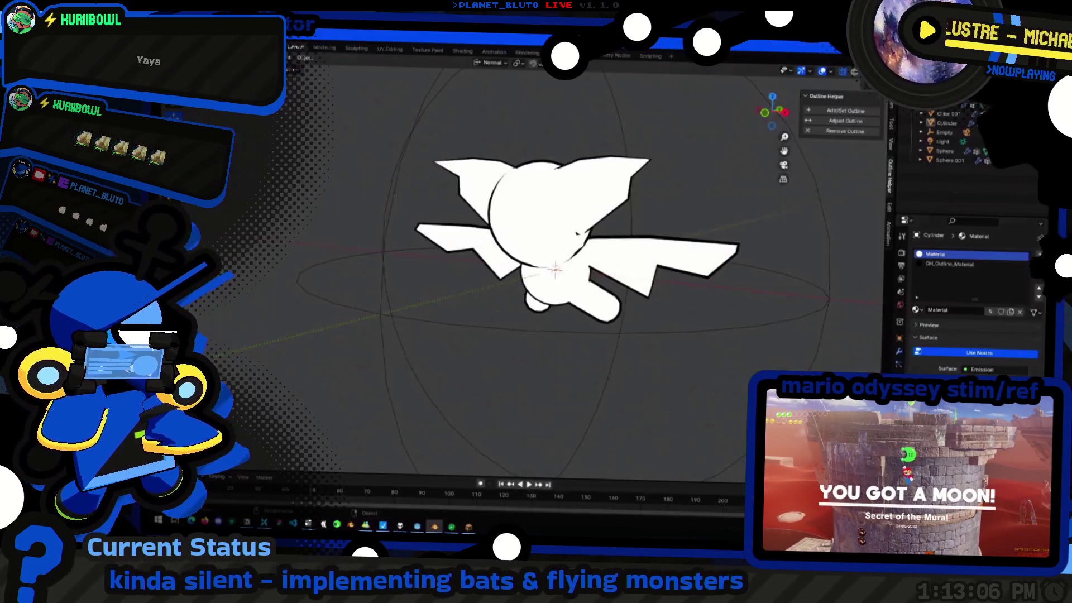
Paste a teal hex value into the Emission Color so the bat renders flat teal
{"action": "left_click", "coordinate": [996, 336]}
{"action": "key", "text": "ctrl+v"}
{"action": "key", "text": "Return"}
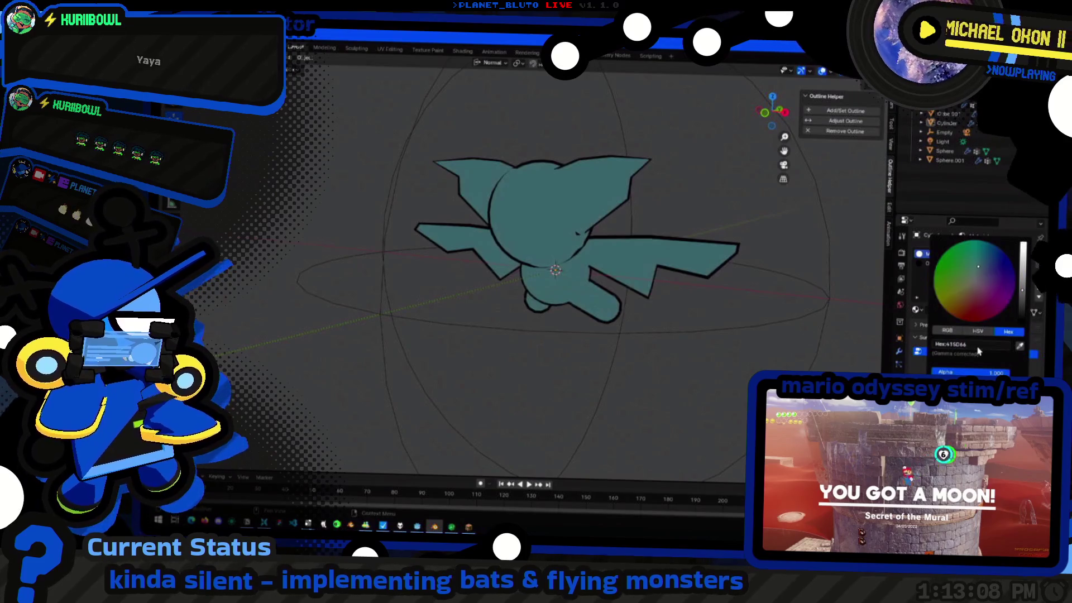
{"action": "mouse_move", "coordinate": [687, 377]}
{"action": "middle_mouse_down"}
{"action": "mouse_move", "coordinate": [604, 403]}
{"action": "mouse_move", "coordinate": [563, 261]}
{"action": "mouse_move", "coordinate": [871, 257]}
{"action": "mouse_move", "coordinate": [582, 257]}
{"action": "mouse_move", "coordinate": [668, 283]}
{"action": "mouse_move", "coordinate": [578, 293]}
{"action": "mouse_move", "coordinate": [637, 353]}
{"action": "mouse_move", "coordinate": [611, 330]}
{"action": "mouse_move", "coordinate": [574, 354]}
{"action": "mouse_move", "coordinate": [445, 352]}
{"action": "middle_mouse_up"}
Briefly extrude the leg cylinder's mesh vertically, then select the head sphere
{"action": "key", "text": "Tab"}
{"action": "key", "text": "e"}
{"action": "key", "text": "Escape"}
{"action": "key", "text": "Tab"}
{"action": "mouse_move", "coordinate": [531, 343]}
{"action": "middle_mouse_down"}
{"action": "mouse_move", "coordinate": [558, 355]}
{"action": "mouse_move", "coordinate": [577, 383]}
{"action": "mouse_move", "coordinate": [636, 327]}
{"action": "mouse_move", "coordinate": [711, 383]}
{"action": "mouse_move", "coordinate": [583, 385]}
{"action": "mouse_move", "coordinate": [569, 243]}
{"action": "middle_mouse_up"}
{"action": "left_click", "coordinate": [569, 237]}
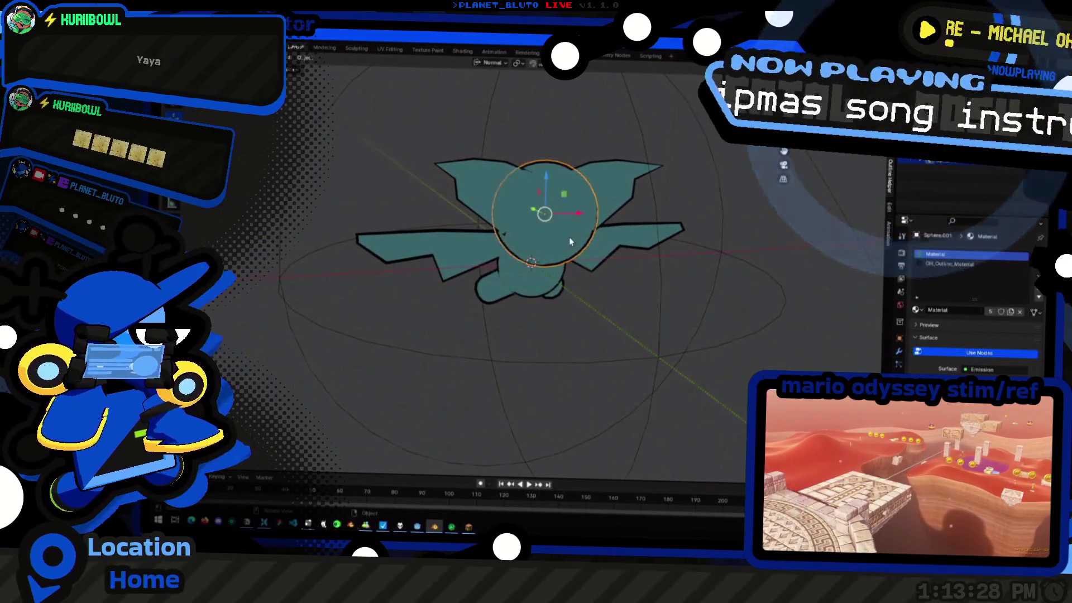
{"action": "scroll", "coordinate": [644, 288], "scroll_direction": "up", "scroll_amount": 5}
{"action": "scroll", "coordinate": [645, 287], "scroll_direction": "down", "scroll_amount": 5}
Squash the head sphere Sphere.001 by scaling it along the Y axis
{"action": "mouse_move", "coordinate": [640, 396]}
{"action": "middle_mouse_down"}
{"action": "mouse_move", "coordinate": [634, 467]}
{"action": "mouse_move", "coordinate": [607, 385]}
{"action": "mouse_move", "coordinate": [654, 330]}
{"action": "mouse_move", "coordinate": [603, 359]}
{"action": "mouse_move", "coordinate": [635, 376]}
{"action": "mouse_move", "coordinate": [553, 251]}
{"action": "middle_mouse_up"}
{"action": "left_click", "coordinate": [544, 243]}
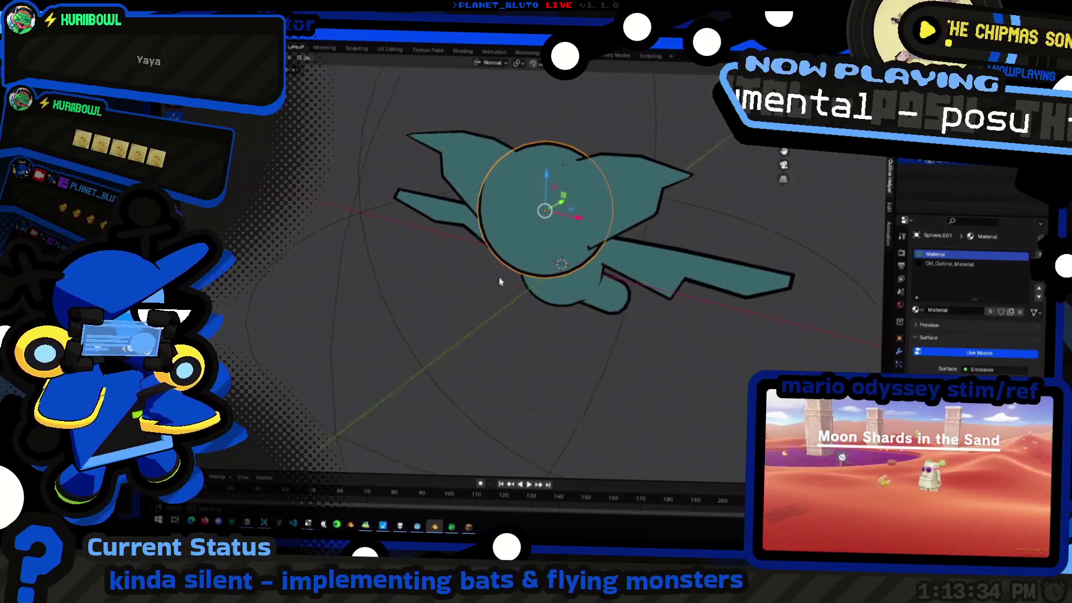
{"action": "middle_click_drag", "start_coordinate": [487, 291], "coordinate": [620, 303]}
{"action": "key", "text": "s"}
{"action": "key", "text": "x"}
{"action": "key", "text": "y"}
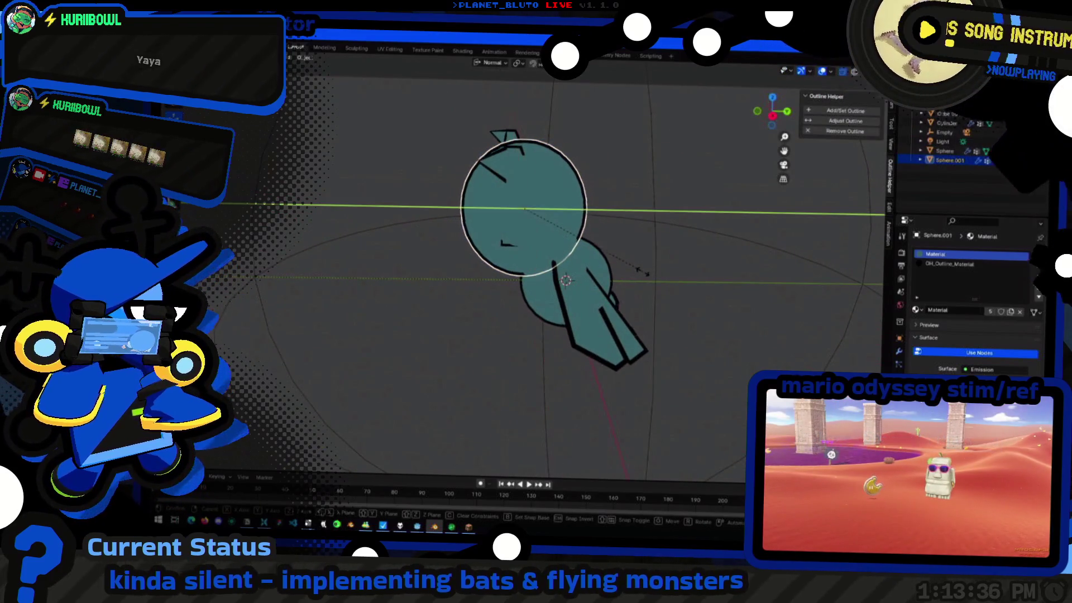
{"action": "left_click", "coordinate": [571, 265]}
Bring up the Add menu (Shift+A) to list mesh shapes over the bat
{"action": "mouse_move", "coordinate": [570, 263]}
{"action": "middle_mouse_down"}
{"action": "mouse_move", "coordinate": [681, 305]}
{"action": "mouse_move", "coordinate": [611, 342]}
{"action": "mouse_move", "coordinate": [646, 316]}
{"action": "mouse_move", "coordinate": [692, 337]}
{"action": "mouse_move", "coordinate": [625, 296]}
{"action": "mouse_move", "coordinate": [640, 327]}
{"action": "mouse_move", "coordinate": [480, 378]}
{"action": "mouse_move", "coordinate": [615, 376]}
{"action": "mouse_move", "coordinate": [586, 361]}
{"action": "mouse_move", "coordinate": [681, 361]}
{"action": "mouse_move", "coordinate": [662, 326]}
{"action": "mouse_move", "coordinate": [671, 311]}
{"action": "mouse_move", "coordinate": [526, 262]}
{"action": "mouse_move", "coordinate": [447, 341]}
{"action": "middle_mouse_up"}
{"action": "scroll", "coordinate": [526, 262], "scroll_direction": "up", "scroll_amount": 3}
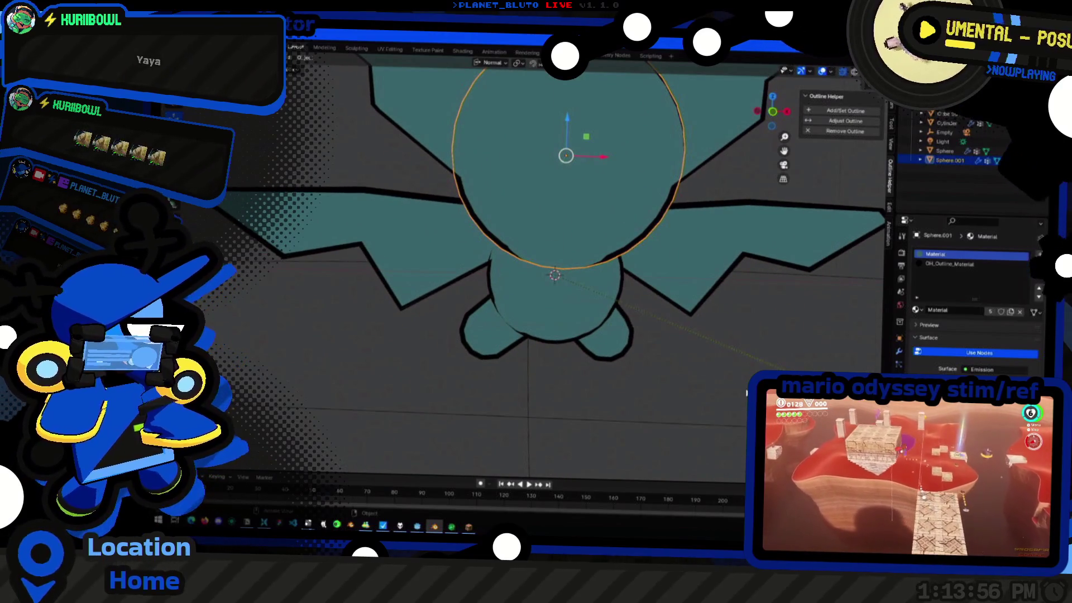
{"action": "scroll", "coordinate": [712, 373], "scroll_direction": "down", "scroll_amount": 3}
{"action": "scroll", "coordinate": [712, 373], "scroll_direction": "down", "scroll_amount": 3}
{"action": "key", "text": "shift+a"}
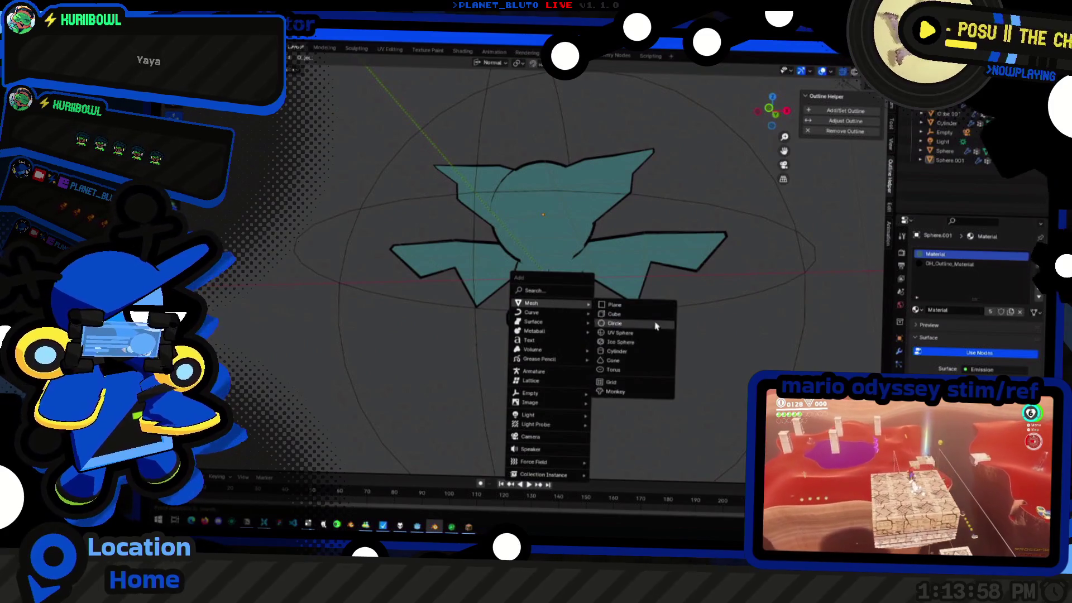
Add a cone and move it up along Z onto the bat's face
{"action": "left_click", "coordinate": [633, 362]}
{"action": "left_click_drag", "start_coordinate": [772, 109], "coordinate": [753, 122]}
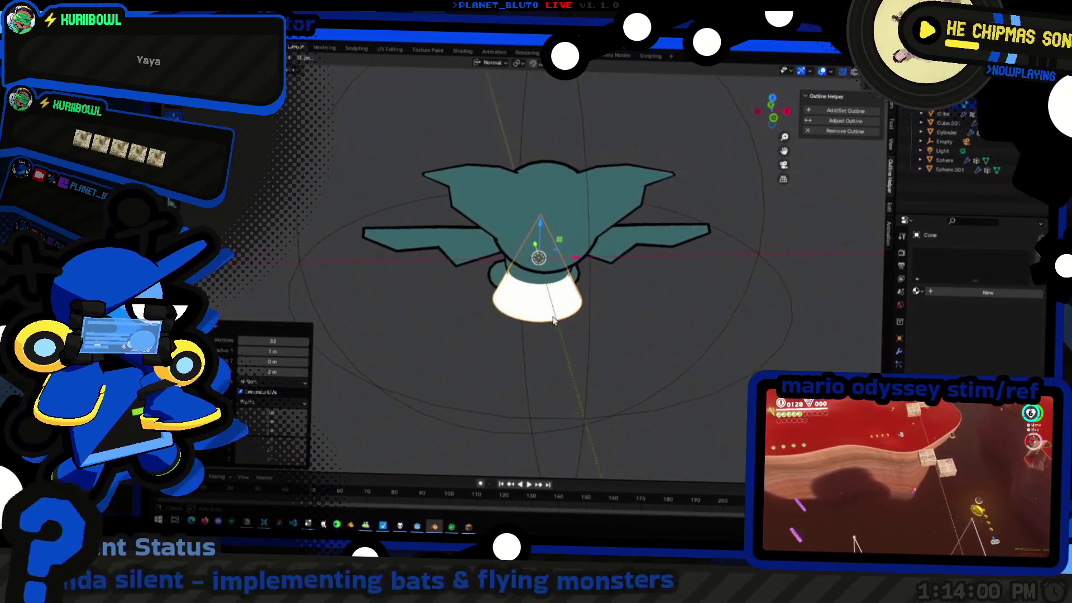
{"action": "key", "text": "KP_1"}
{"action": "key", "text": "g"}
{"action": "key", "text": "z"}
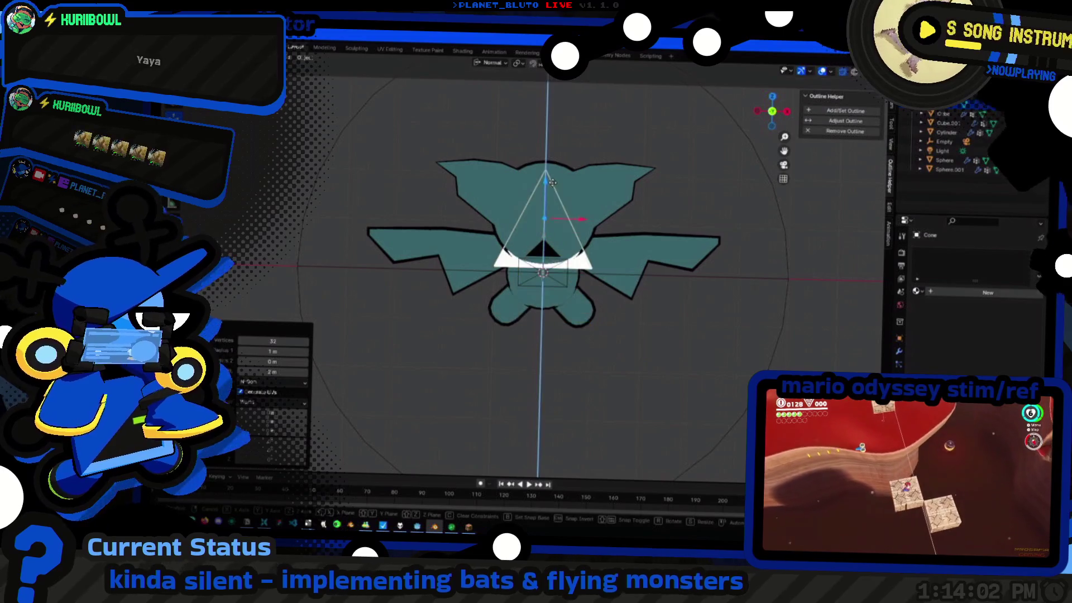
{"action": "left_click", "coordinate": [556, 176]}
{"action": "key", "text": "Tab"}
Rotate the cone's mesh around the X axis so it points upward beside the head
{"action": "middle_click_drag", "start_coordinate": [556, 177], "coordinate": [584, 228]}
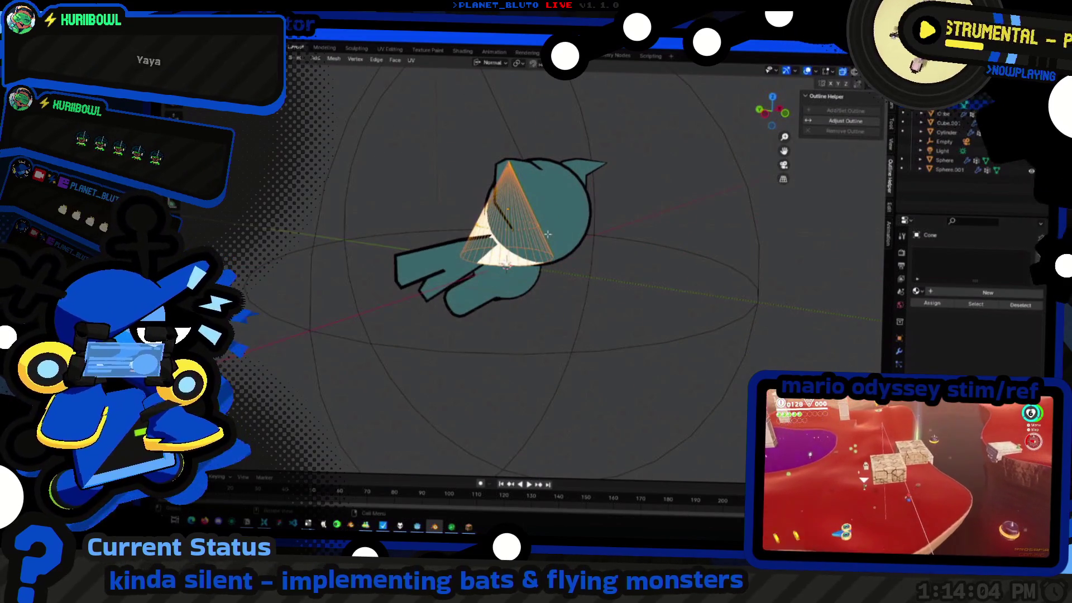
{"action": "key", "text": "r"}
{"action": "key", "text": "x"}
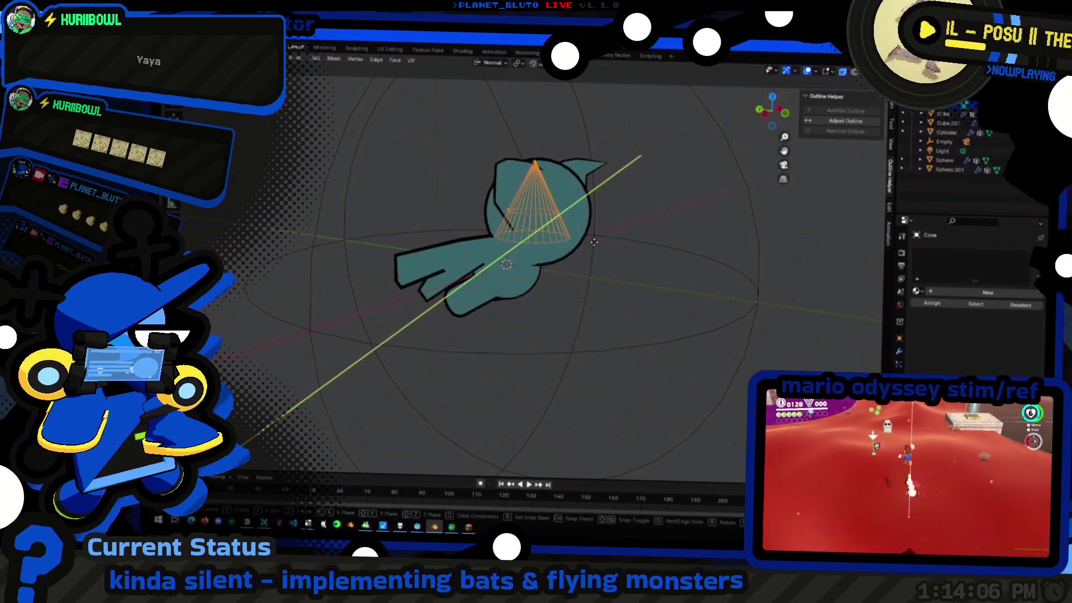
{"action": "left_click", "coordinate": [582, 238]}
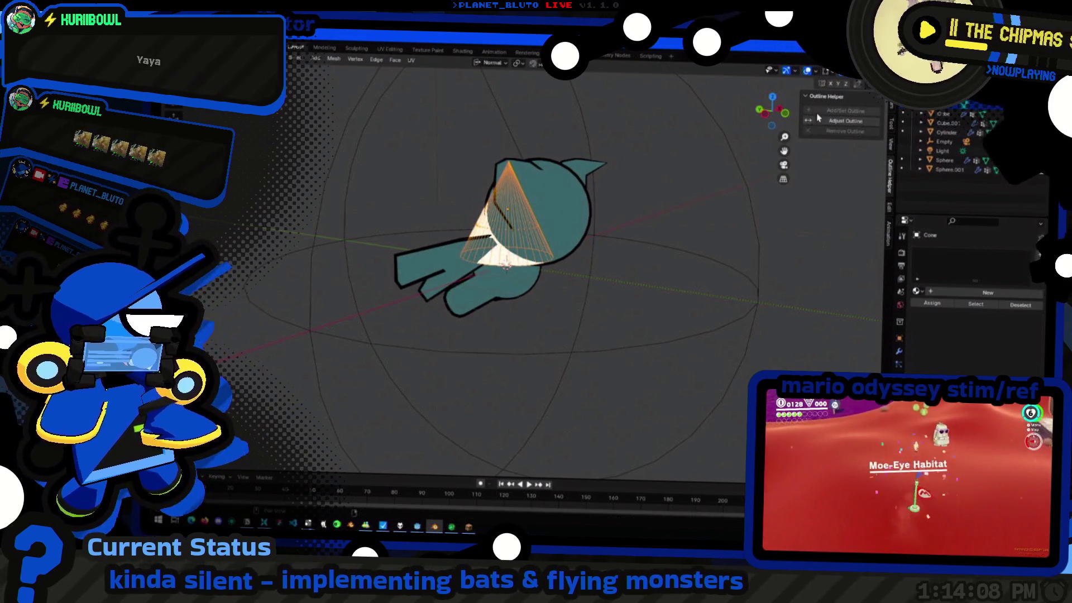
{"action": "left_click", "coordinate": [766, 113]}
{"action": "key", "text": "r"}
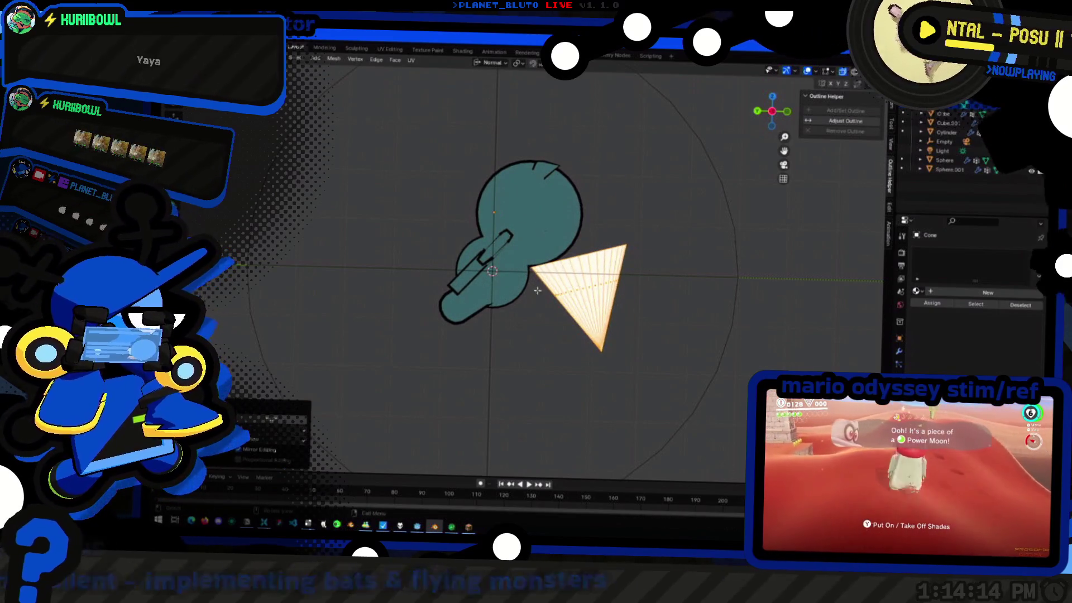
{"action": "left_click", "coordinate": [659, 262]}
{"action": "key", "text": "ctrl+z"}
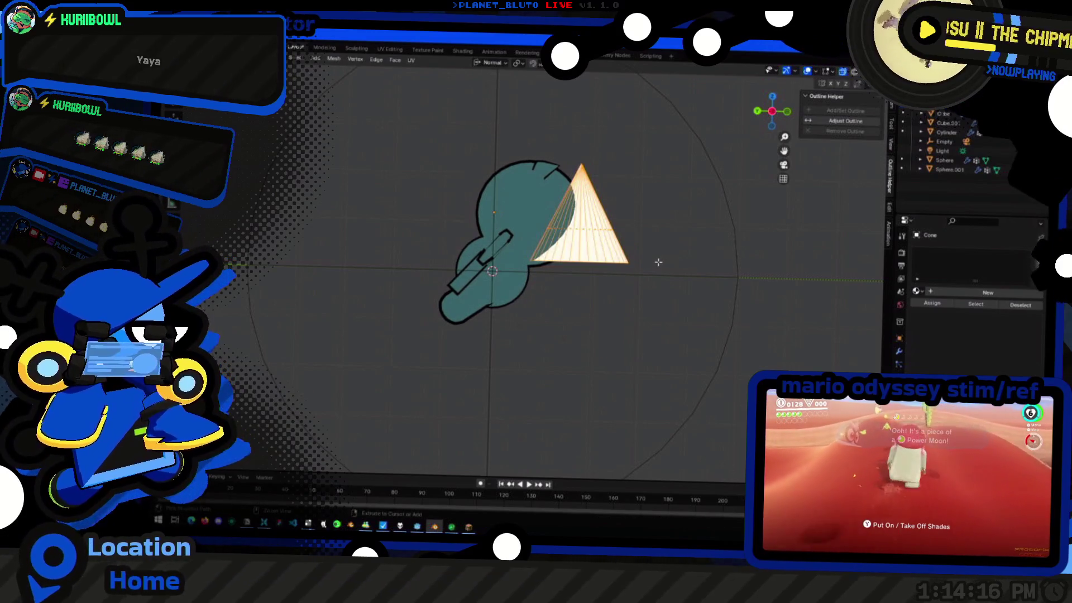
{"action": "key", "text": "y"}
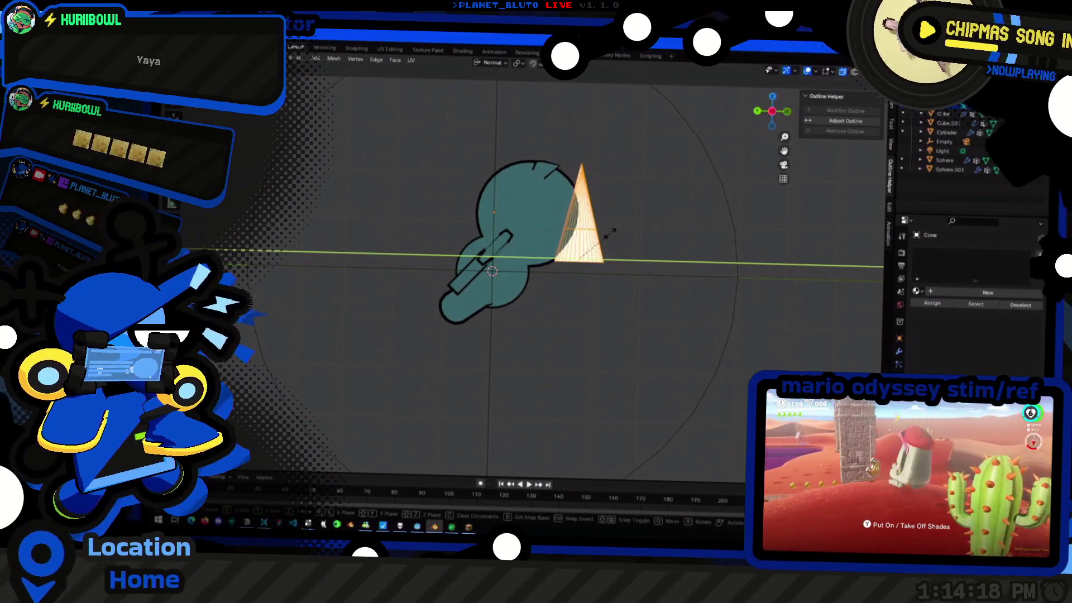
Slim the cone horizontally and shorten it along Z into a small spike
{"action": "middle_click_drag", "start_coordinate": [612, 232], "coordinate": [656, 221]}
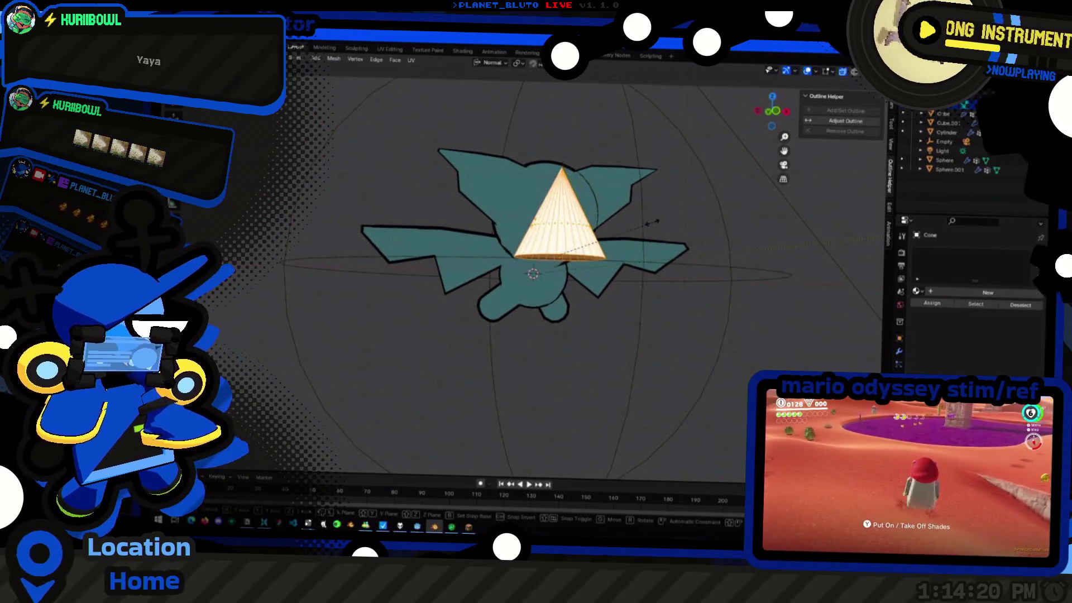
{"action": "key", "text": "shift+z"}
{"action": "left_click", "coordinate": [568, 220]}
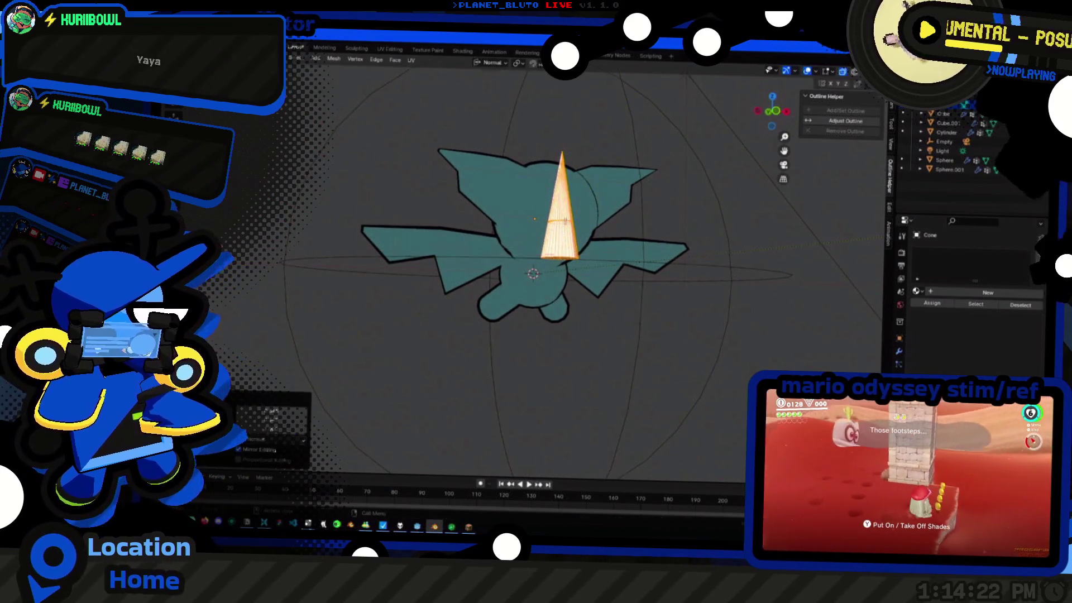
{"action": "middle_click_drag", "start_coordinate": [567, 219], "coordinate": [613, 183]}
{"action": "key", "text": "s"}
{"action": "key", "text": "z"}
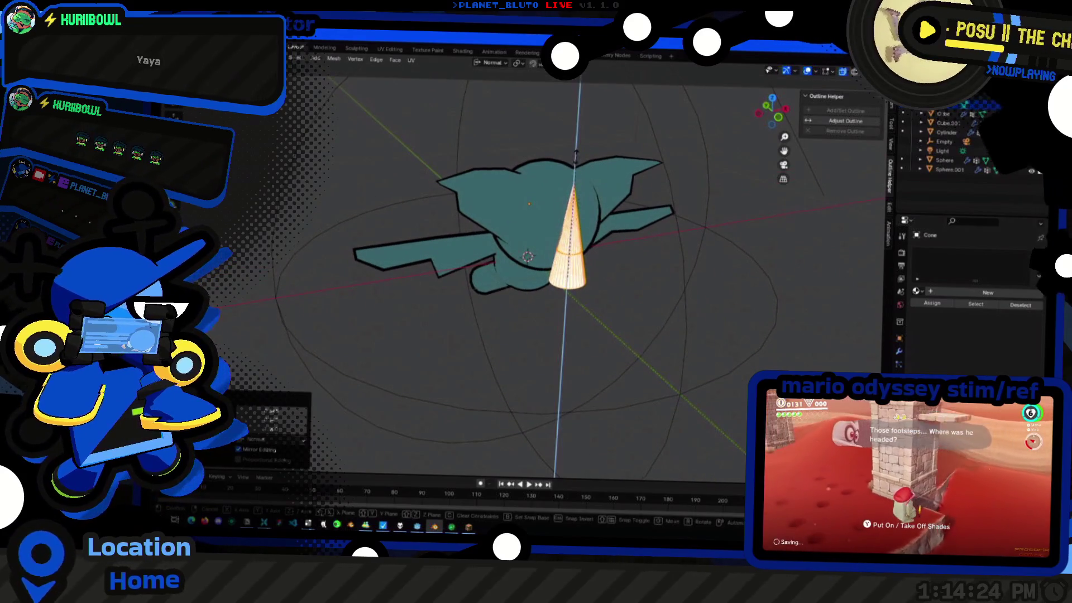
{"action": "left_click", "coordinate": [562, 211]}
{"action": "key", "text": "s"}
{"action": "key", "text": "shift+z"}
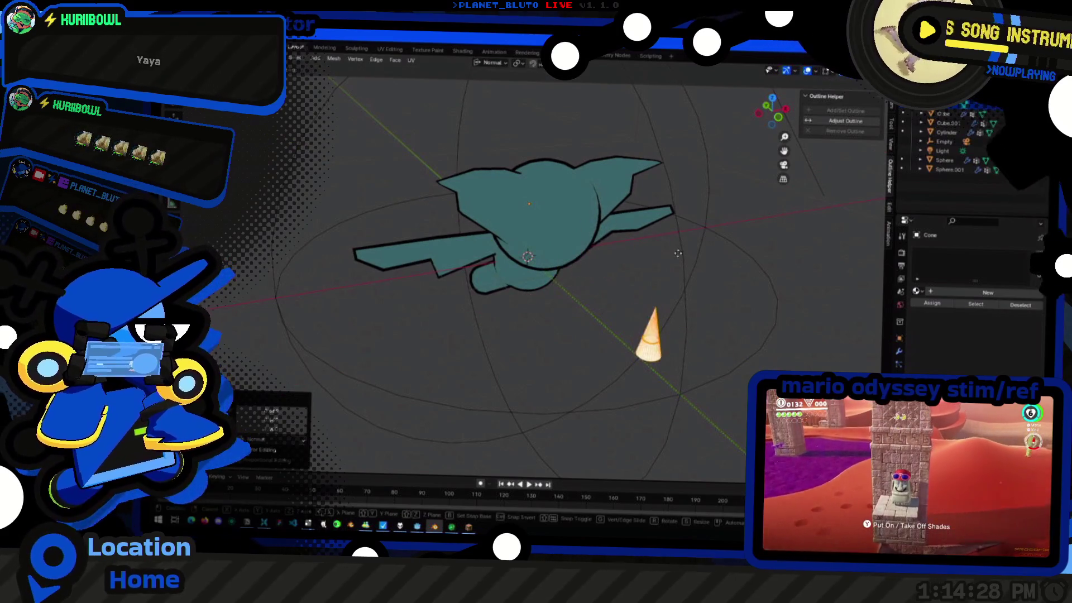
{"action": "key", "text": "Escape"}
{"action": "key", "text": "KP_1"}
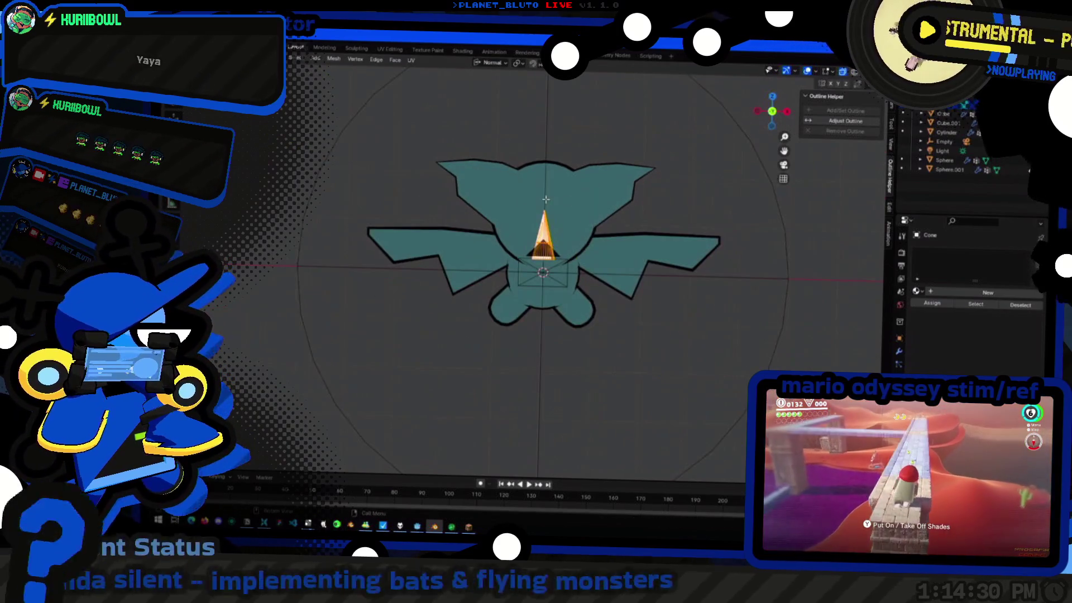
{"action": "left_click", "coordinate": [900, 352]}
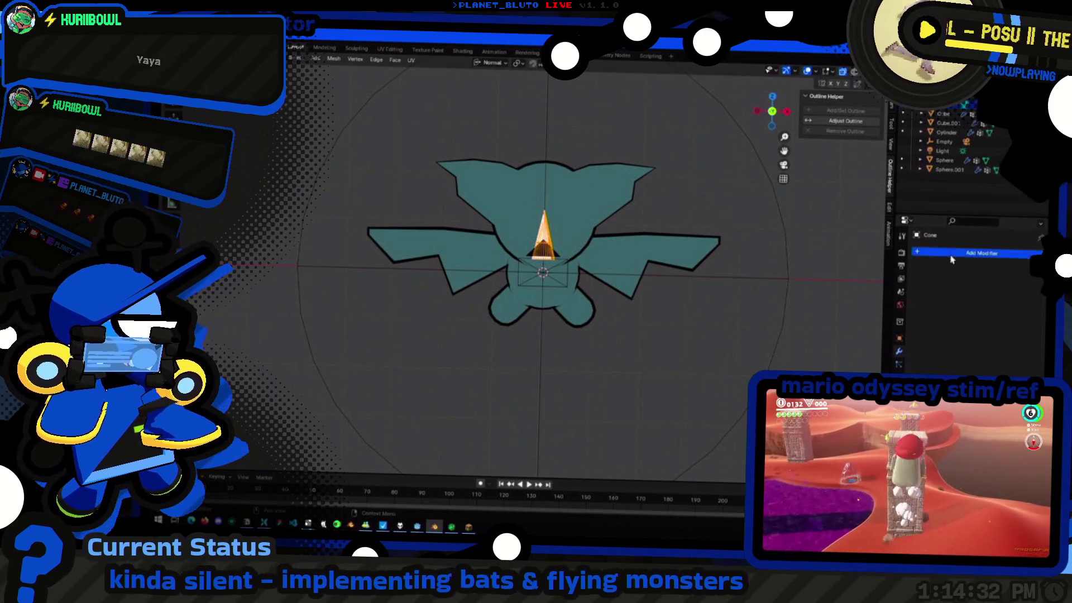
Add a Mirror modifier to the cone and tilt the pair into downward-pointing fangs
{"action": "left_click", "coordinate": [951, 257]}
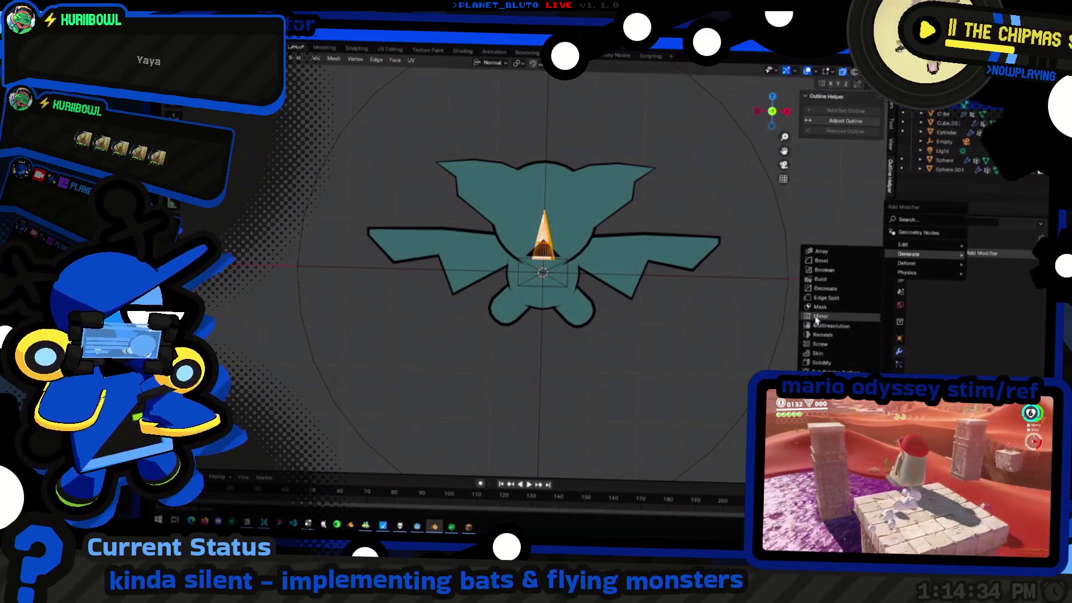
{"action": "left_click", "coordinate": [817, 317]}
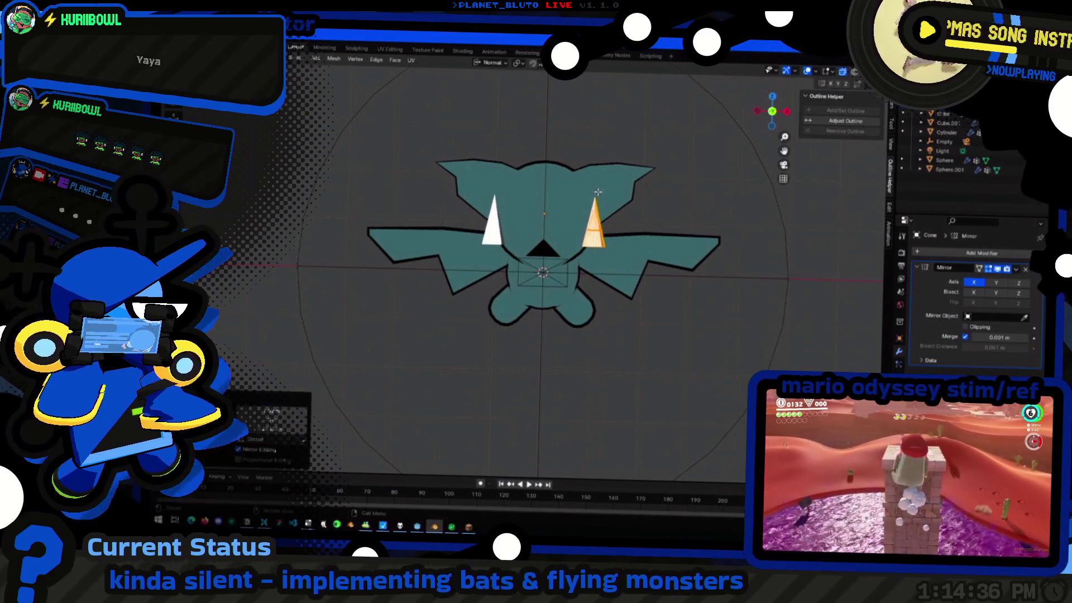
{"action": "key", "text": "r"}
{"action": "left_click", "coordinate": [620, 222]}
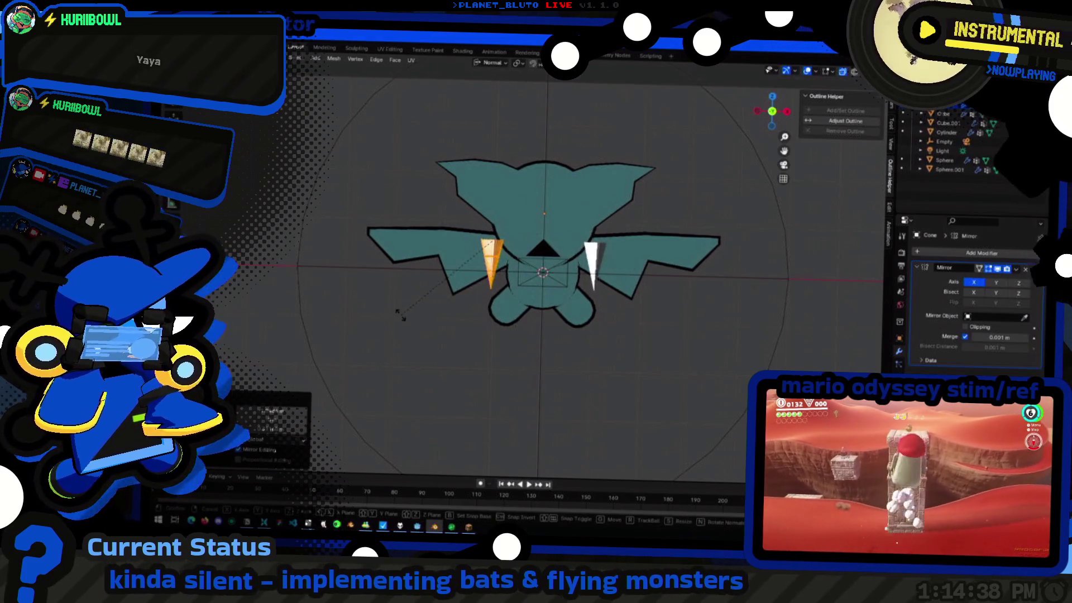
{"action": "left_click", "coordinate": [507, 237]}
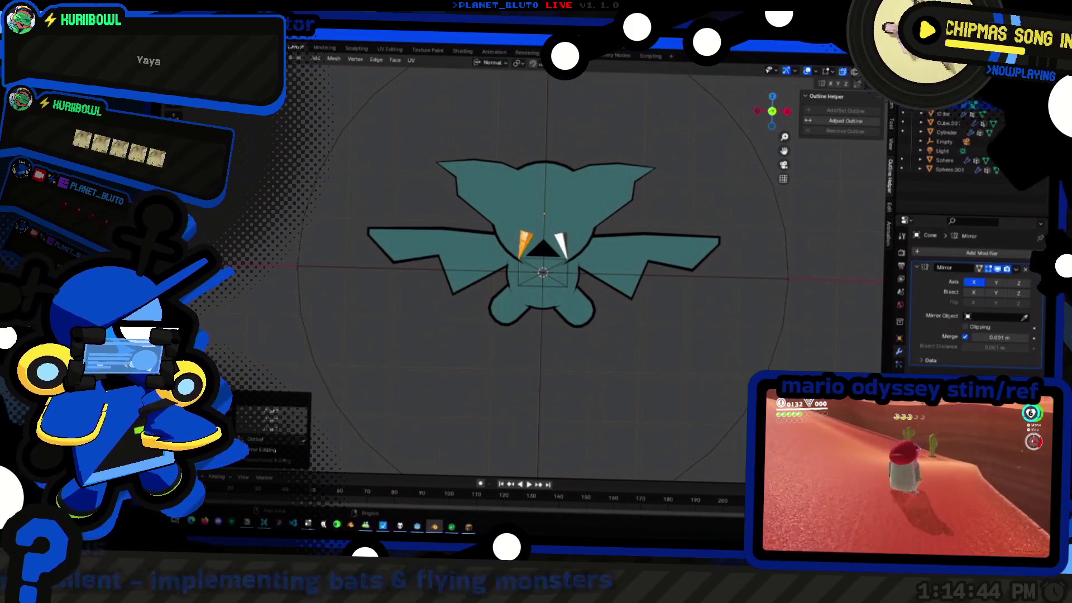
Assign the existing Material to the cone in its material settings
{"action": "left_click", "coordinate": [901, 304]}
{"action": "left_click", "coordinate": [971, 304]}
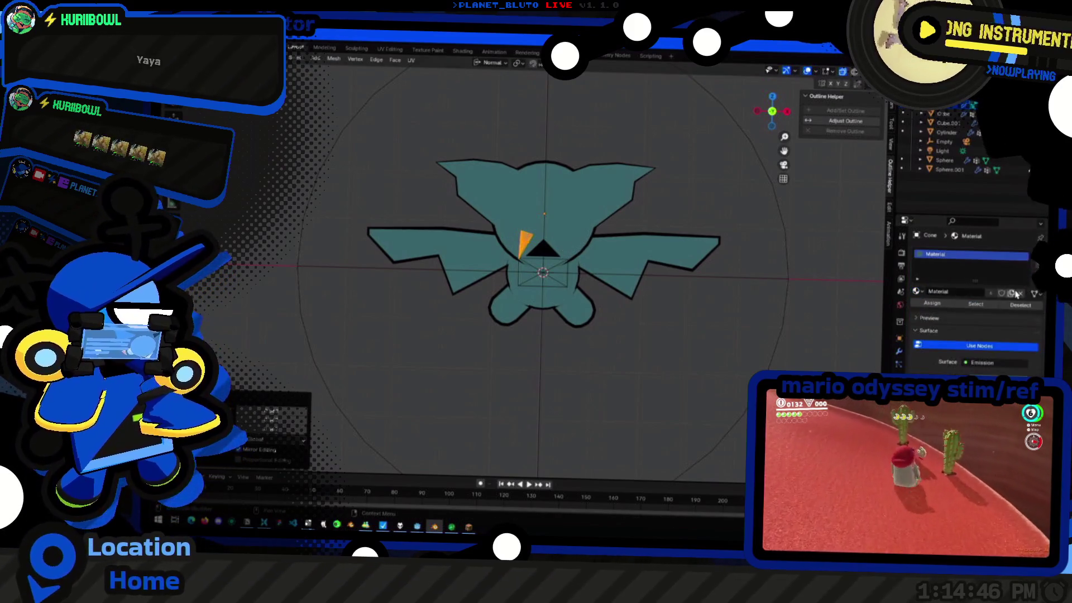
Add a black outline to the fang cones with Add/Set Outline and apply their scale
{"action": "left_click", "coordinate": [980, 379]}
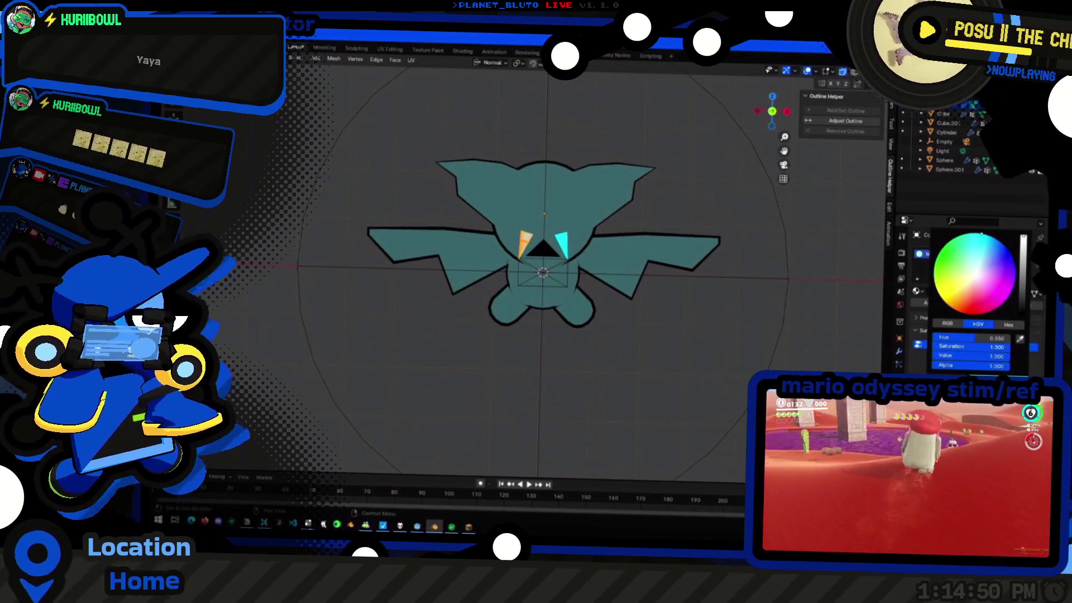
{"action": "left_click", "coordinate": [577, 314]}
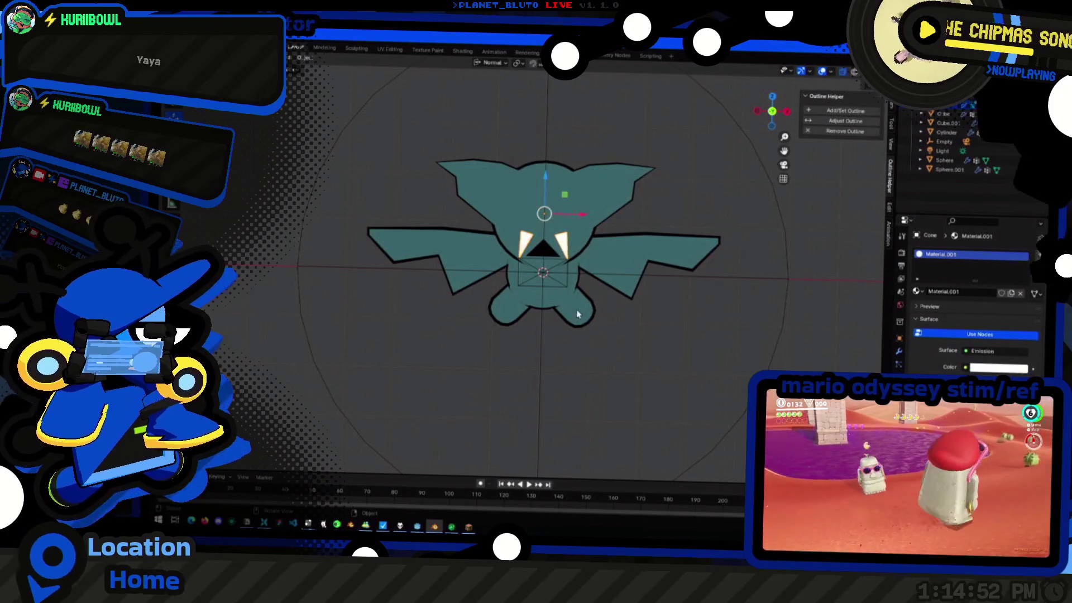
{"action": "left_click", "coordinate": [844, 110]}
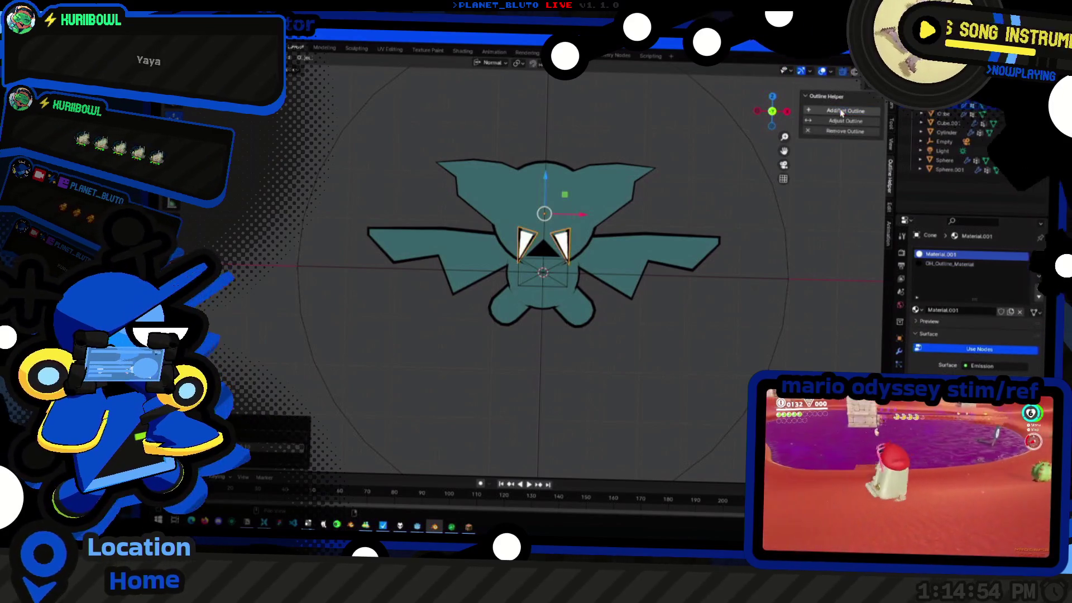
{"action": "right_click", "coordinate": [489, 238]}
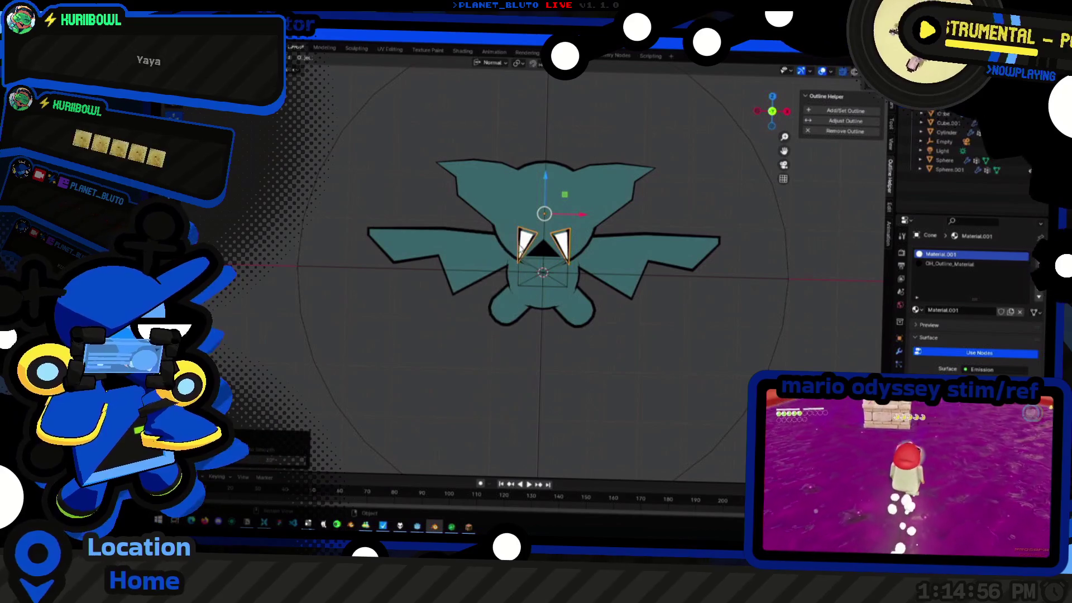
{"action": "middle_click_drag", "start_coordinate": [494, 251], "coordinate": [567, 285]}
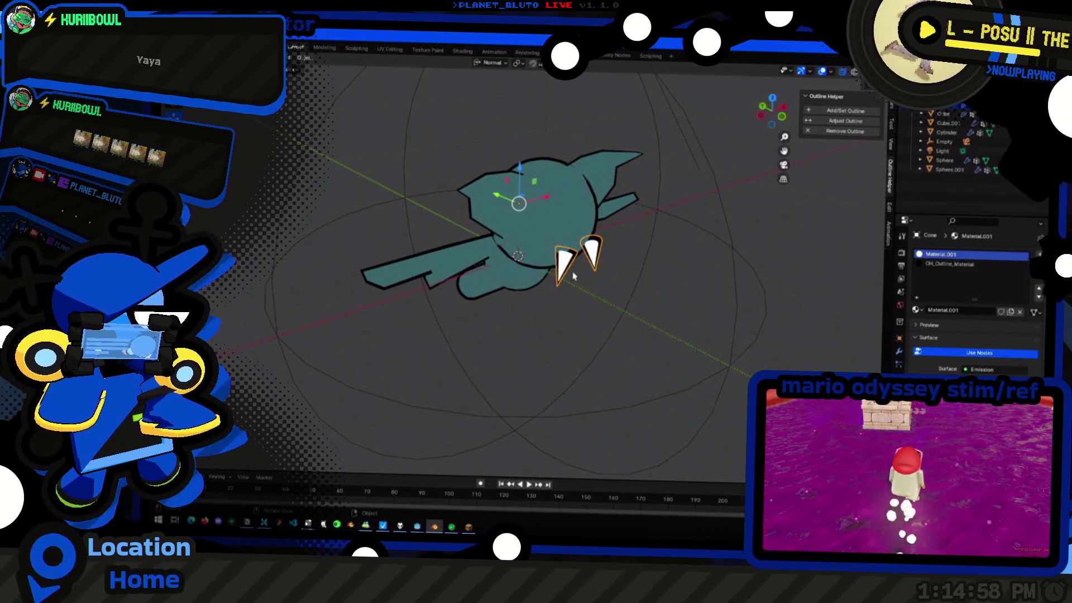
{"action": "left_click", "coordinate": [846, 124]}
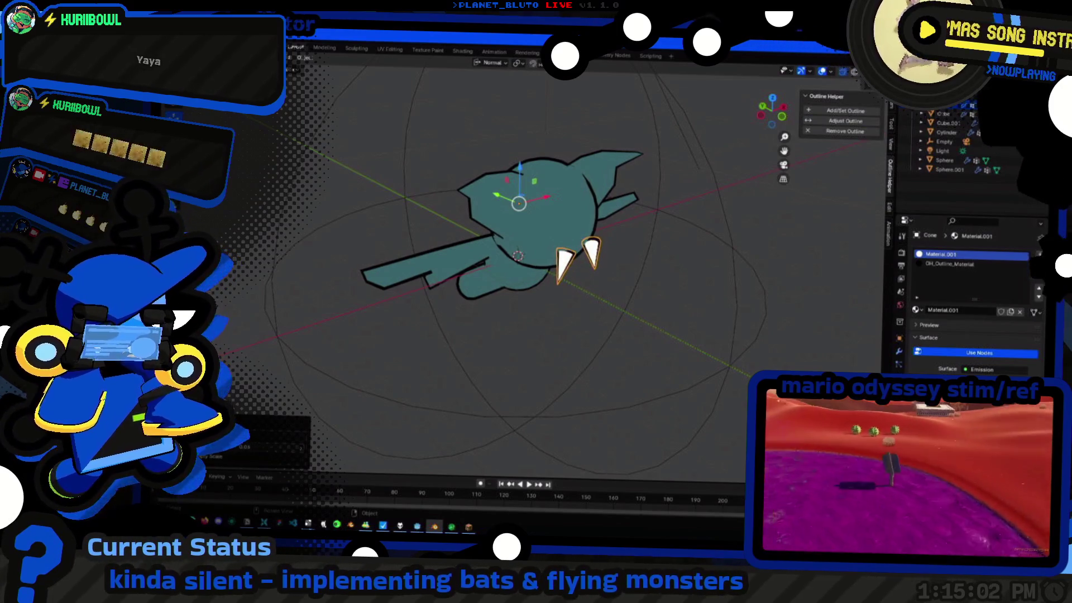
Rotate the first fang cone's mesh so it tilts downward from the mouth
{"action": "key", "text": "a"}
{"action": "key", "text": "ctrl+z"}
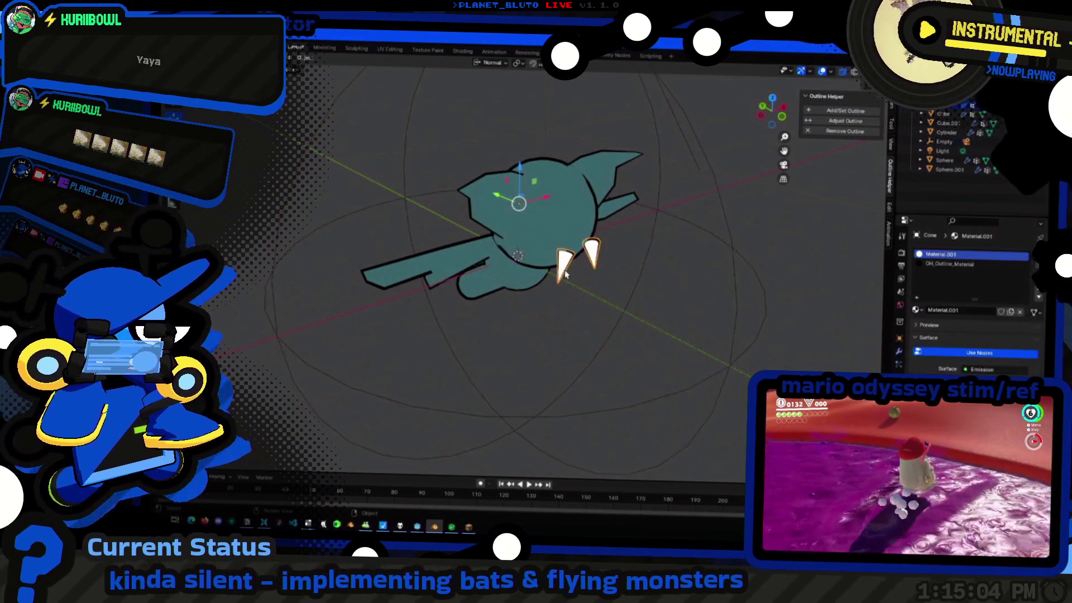
{"action": "scroll", "coordinate": [598, 302], "scroll_direction": "up", "scroll_amount": 2}
{"action": "scroll", "coordinate": [603, 297], "scroll_direction": "up", "scroll_amount": 2}
{"action": "key", "text": "Tab"}
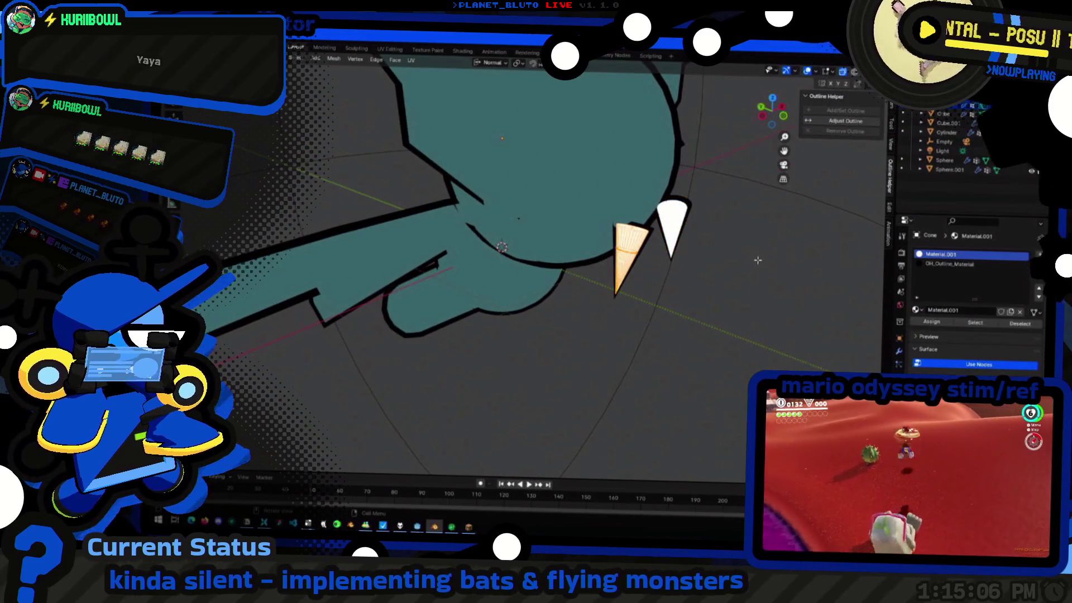
{"action": "left_click", "coordinate": [762, 115]}
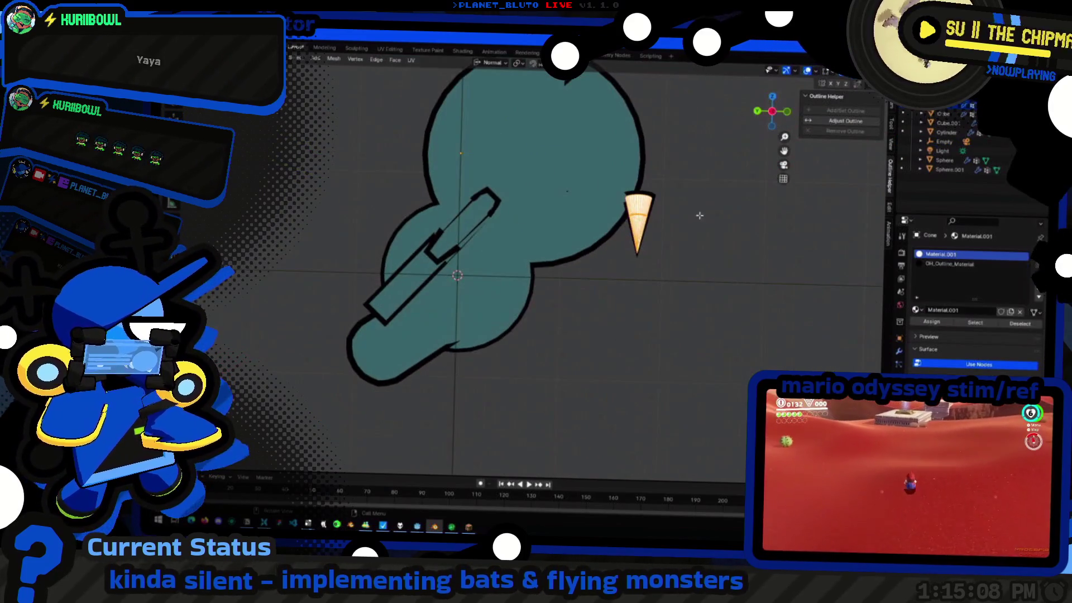
{"action": "key", "text": "r"}
{"action": "left_click", "coordinate": [706, 171]}
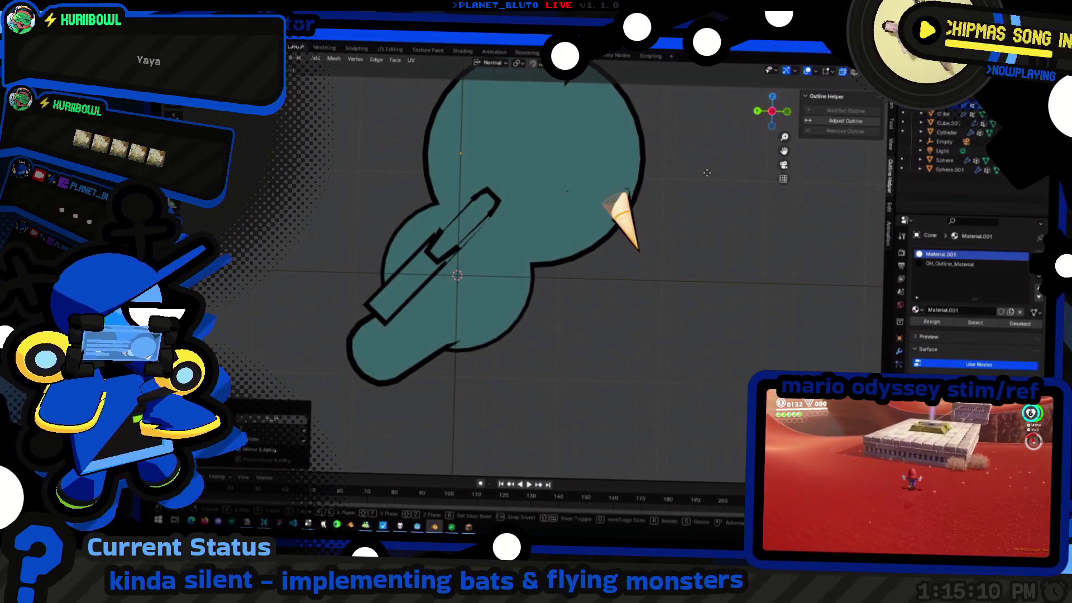
{"action": "middle_click_drag", "start_coordinate": [706, 174], "coordinate": [744, 350]}
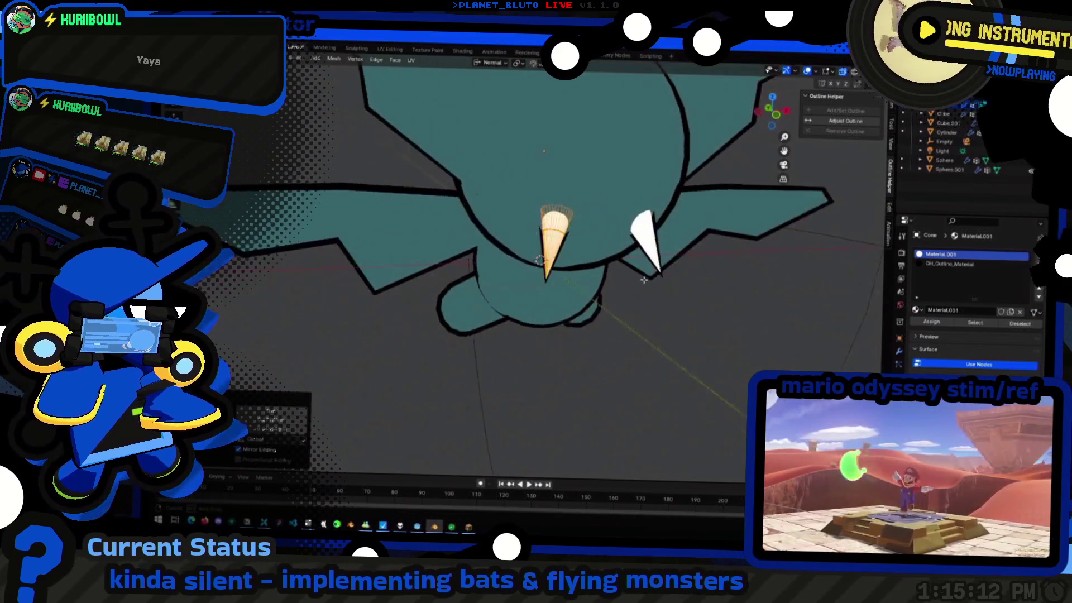
{"action": "scroll", "coordinate": [743, 350], "scroll_direction": "down", "scroll_amount": 5}
{"action": "scroll", "coordinate": [643, 326], "scroll_direction": "up", "scroll_amount": 5}
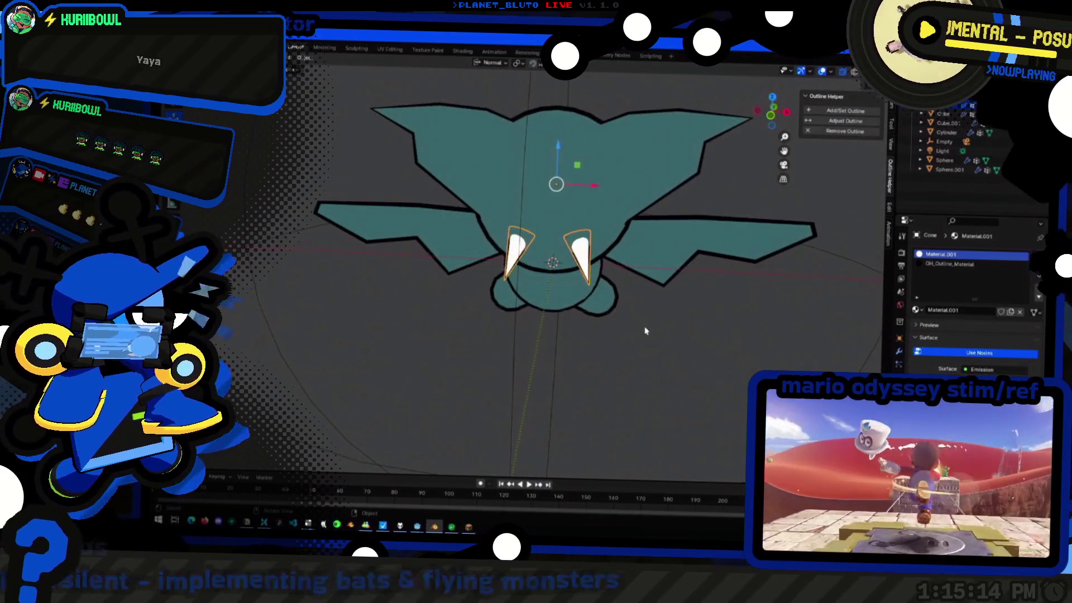
{"action": "mouse_move", "coordinate": [644, 326]}
{"action": "middle_mouse_down"}
{"action": "mouse_move", "coordinate": [574, 249]}
{"action": "mouse_move", "coordinate": [560, 201]}
{"action": "middle_mouse_up"}
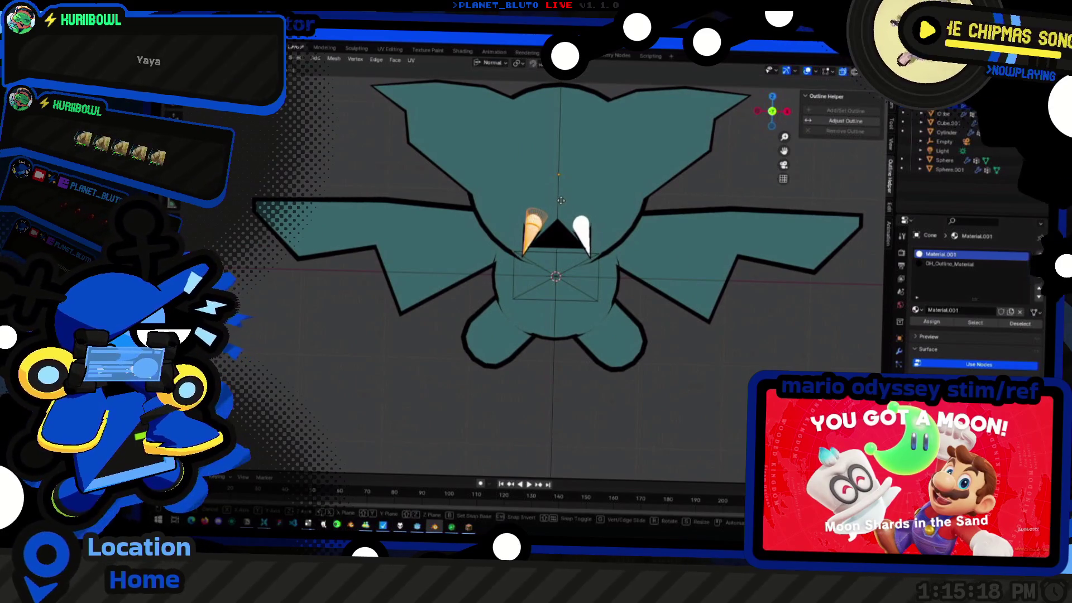
{"action": "left_click", "coordinate": [617, 382]}
Move and rotate the fang lower and outward, then select the head sphere for editing
{"action": "middle_click_drag", "start_coordinate": [617, 382], "coordinate": [485, 387]}
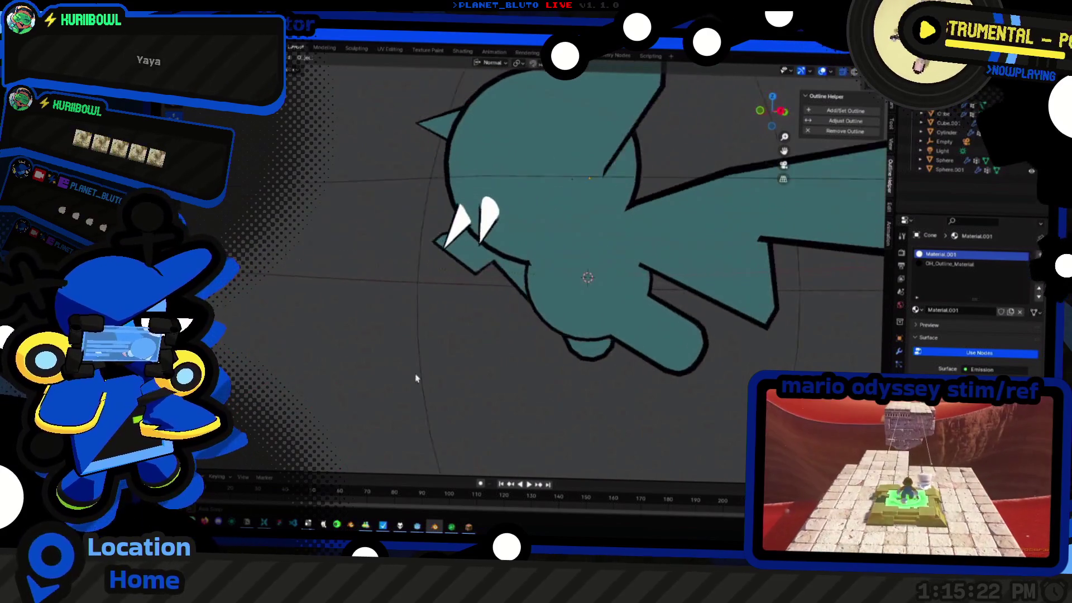
{"action": "scroll", "coordinate": [485, 388], "scroll_direction": "down", "scroll_amount": 4}
{"action": "key", "text": "Tab"}
{"action": "scroll", "coordinate": [530, 272], "scroll_direction": "up", "scroll_amount": 4}
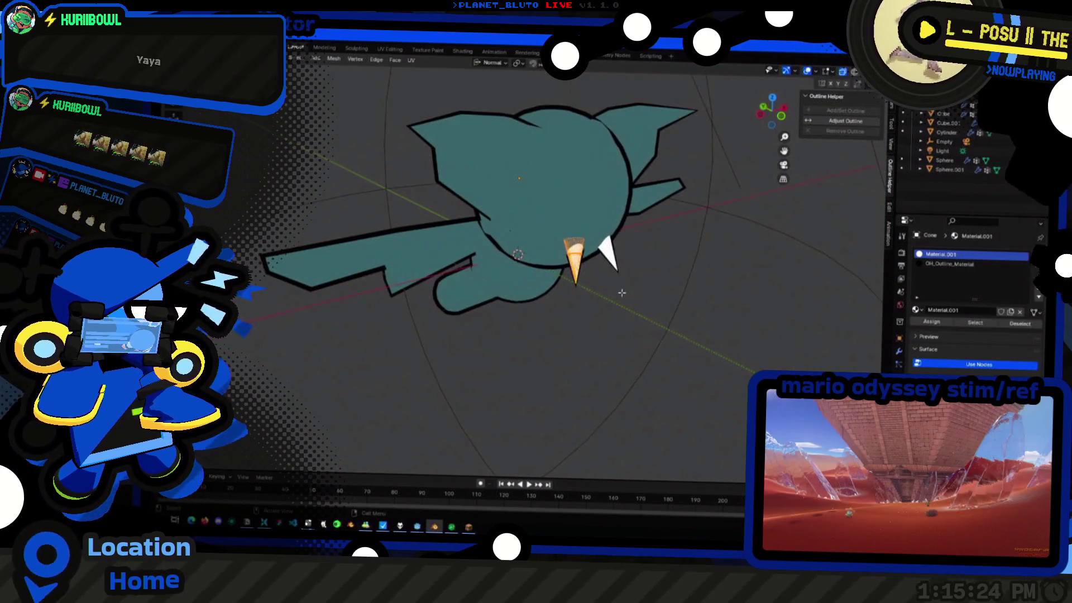
{"action": "key", "text": "g"}
{"action": "key", "text": "KP_7"}
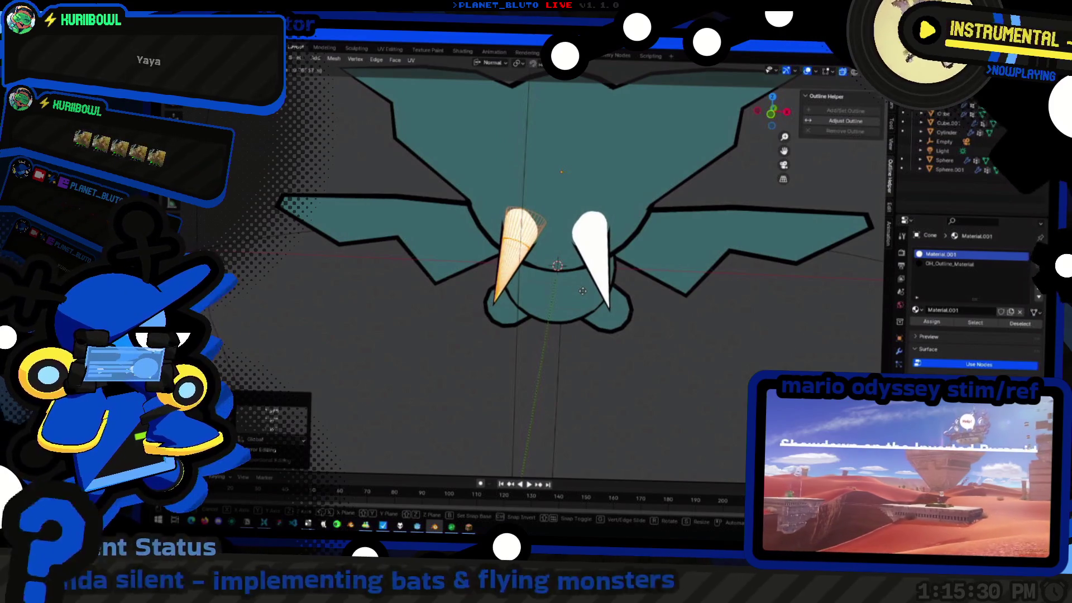
{"action": "key", "text": "KP_1"}
{"action": "key", "text": "r"}
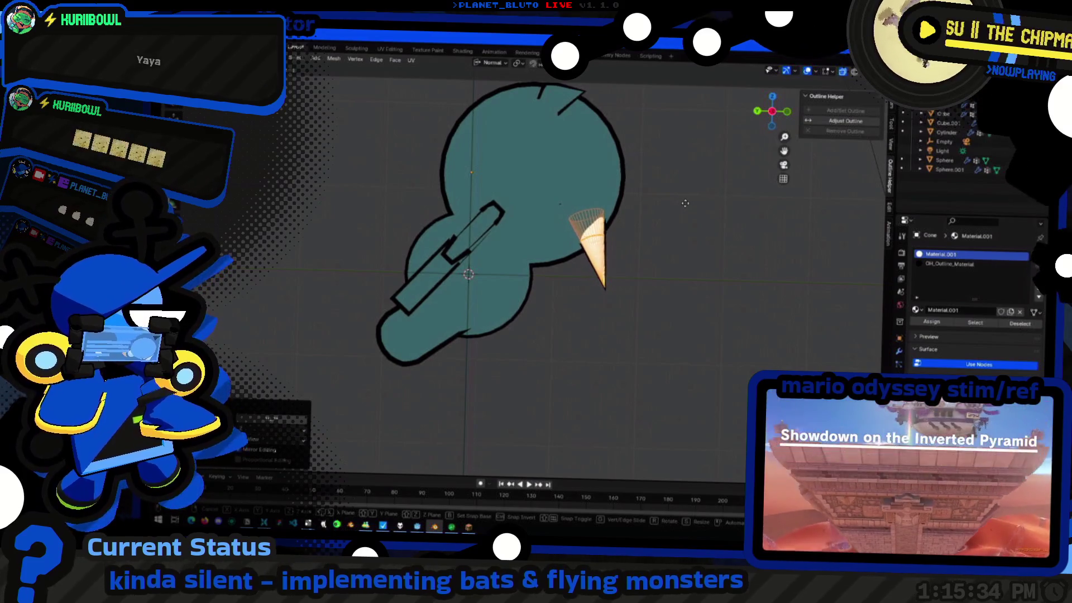
{"action": "left_click", "coordinate": [687, 202]}
{"action": "middle_click_drag", "start_coordinate": [687, 202], "coordinate": [692, 380]}
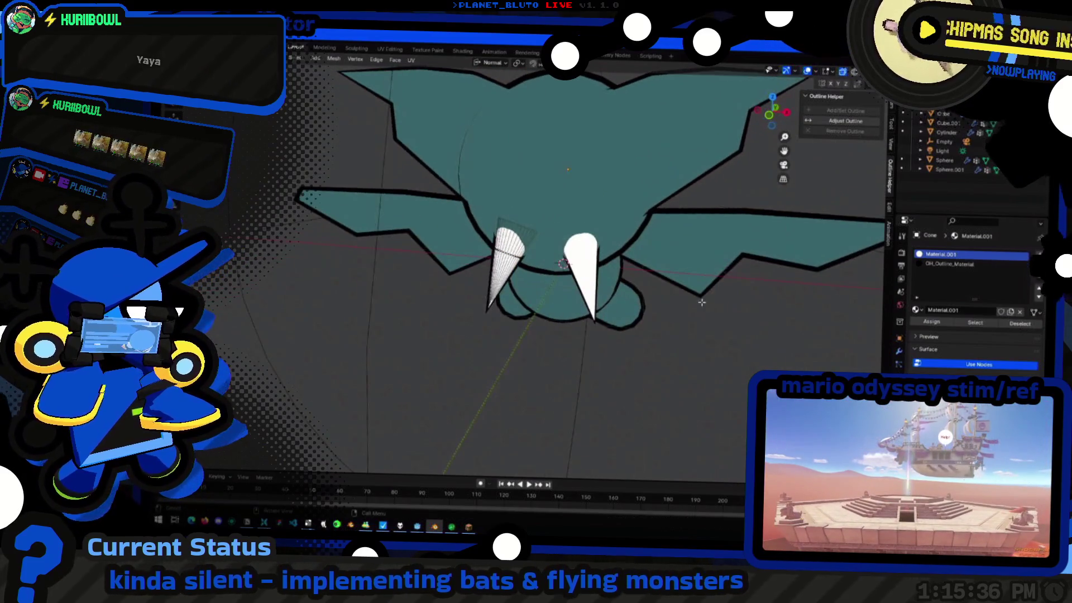
{"action": "key", "text": "Home"}
{"action": "mouse_move", "coordinate": [693, 380]}
{"action": "middle_mouse_down"}
{"action": "mouse_move", "coordinate": [454, 232]}
{"action": "mouse_move", "coordinate": [491, 343]}
{"action": "middle_mouse_up"}
{"action": "scroll", "coordinate": [490, 342], "scroll_direction": "up", "scroll_amount": 5}
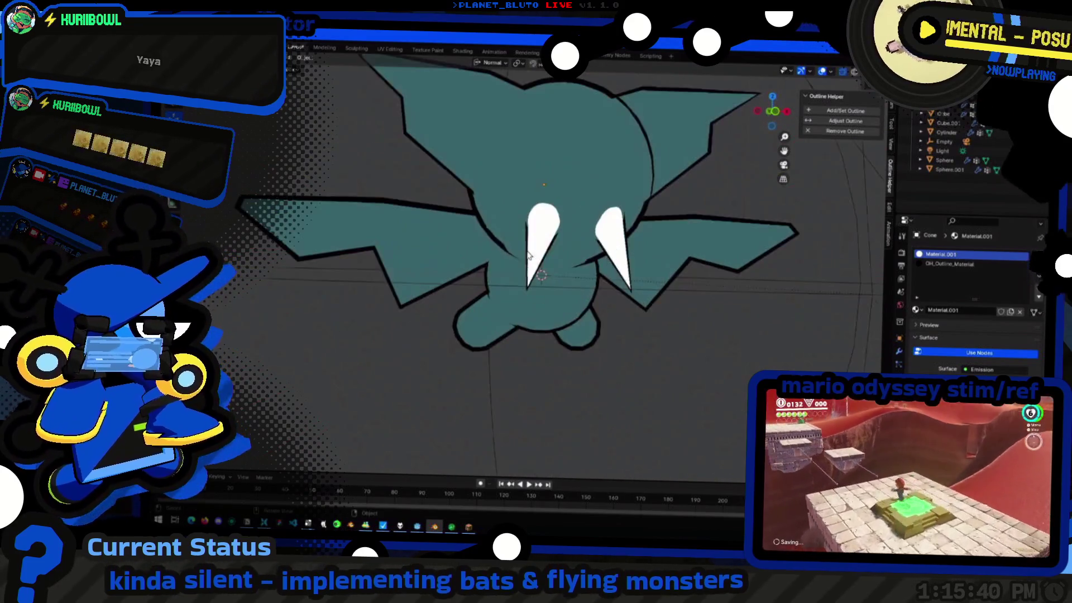
{"action": "left_click", "coordinate": [584, 211]}
{"action": "middle_click_drag", "start_coordinate": [583, 211], "coordinate": [544, 251]}
{"action": "key", "text": "Tab"}
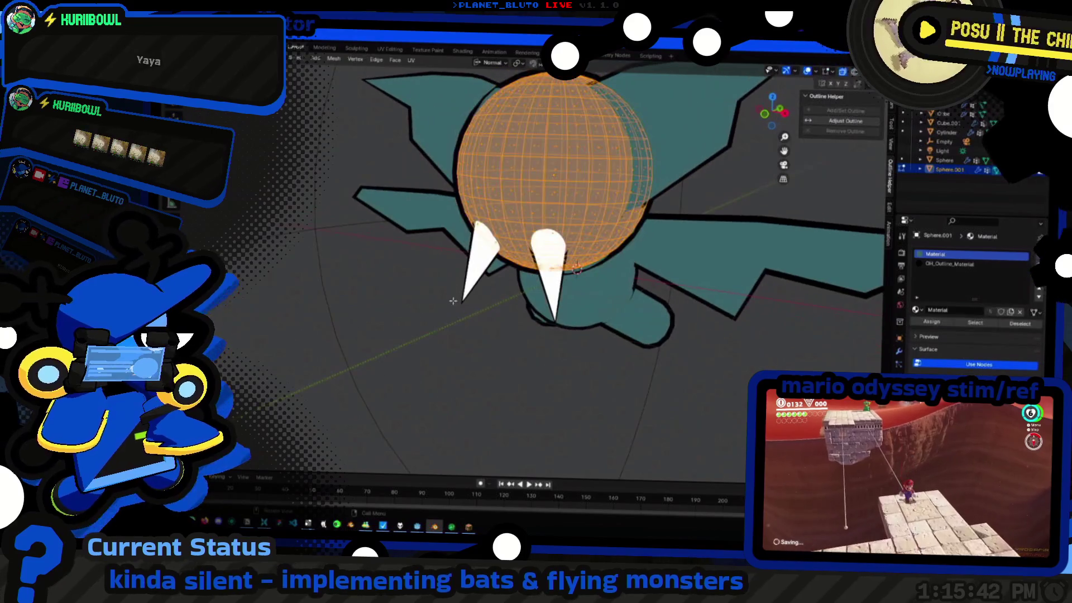
Leave the head's Edit Mode and select the bat body Cube.001 to show its material slots
{"action": "mouse_move", "coordinate": [478, 271]}
{"action": "middle_mouse_down"}
{"action": "mouse_move", "coordinate": [410, 328]}
{"action": "mouse_move", "coordinate": [484, 313]}
{"action": "mouse_move", "coordinate": [503, 239]}
{"action": "middle_mouse_up"}
{"action": "key", "text": "Tab"}
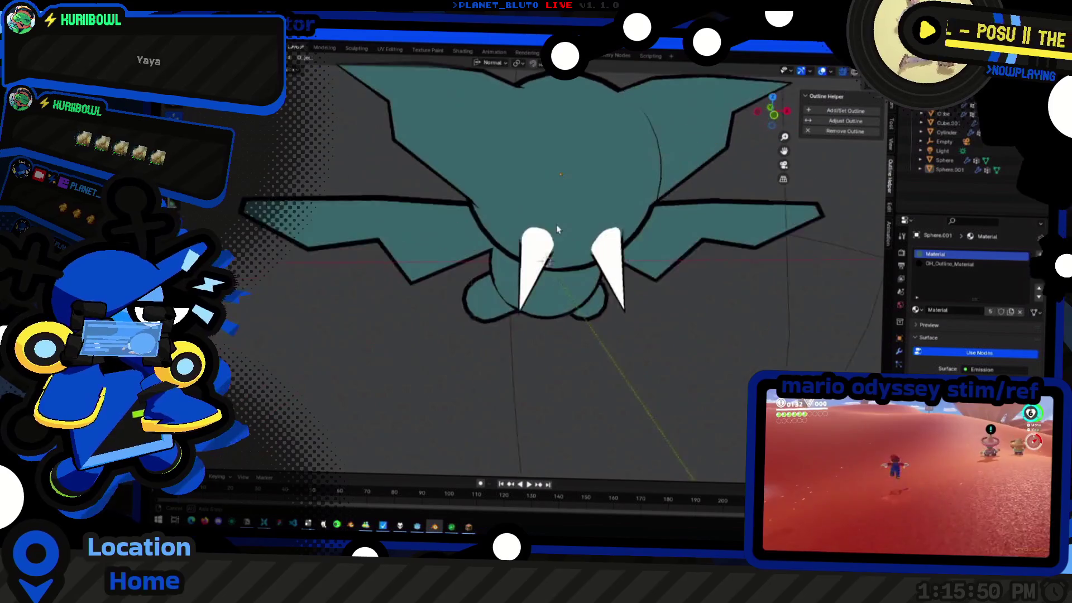
{"action": "middle_click_drag", "start_coordinate": [576, 219], "coordinate": [503, 269]}
{"action": "scroll", "coordinate": [637, 280], "scroll_direction": "down", "scroll_amount": 5}
{"action": "middle_click_drag", "start_coordinate": [570, 297], "coordinate": [518, 284]}
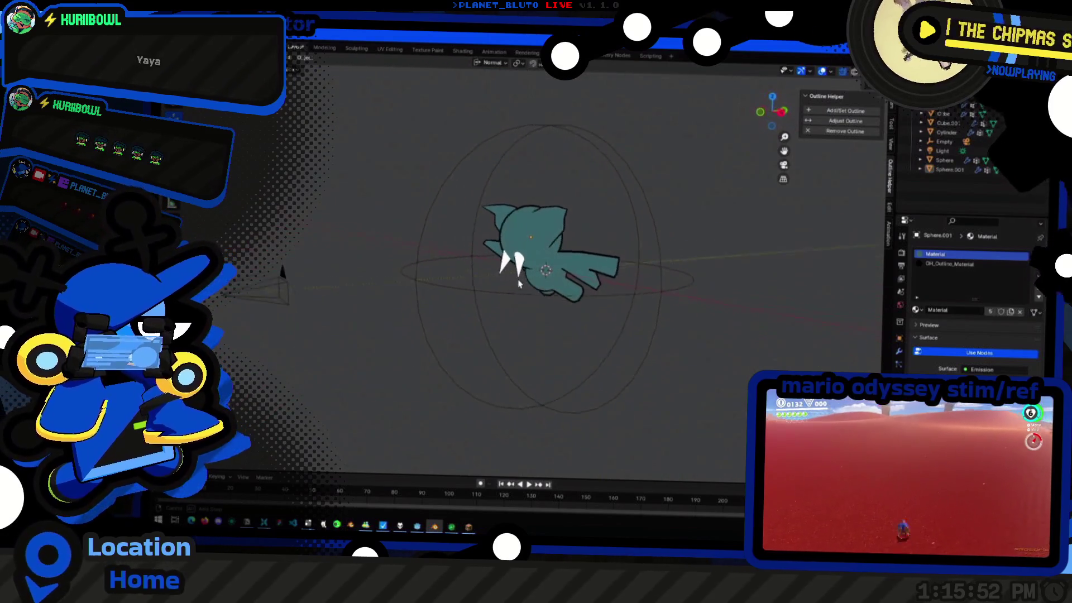
{"action": "mouse_move", "coordinate": [532, 241]}
{"action": "middle_mouse_down"}
{"action": "mouse_move", "coordinate": [669, 278]}
{"action": "mouse_move", "coordinate": [263, 288]}
{"action": "mouse_move", "coordinate": [360, 274]}
{"action": "mouse_move", "coordinate": [342, 290]}
{"action": "mouse_move", "coordinate": [503, 268]}
{"action": "mouse_move", "coordinate": [519, 375]}
{"action": "mouse_move", "coordinate": [569, 291]}
{"action": "mouse_move", "coordinate": [629, 282]}
{"action": "mouse_move", "coordinate": [577, 325]}
{"action": "mouse_move", "coordinate": [618, 325]}
{"action": "mouse_move", "coordinate": [577, 281]}
{"action": "middle_mouse_up"}
{"action": "left_click", "coordinate": [509, 270]}
{"action": "scroll", "coordinate": [568, 290], "scroll_direction": "up", "scroll_amount": 5}
{"action": "scroll", "coordinate": [578, 326], "scroll_direction": "down", "scroll_amount": 5}
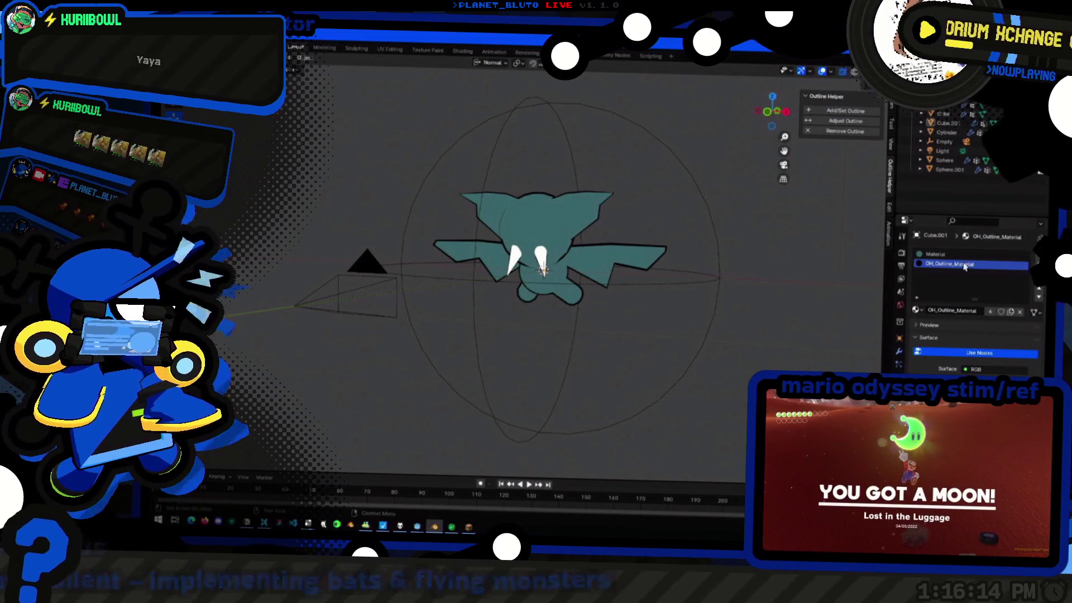
Darken the body material's colour in the HSV picker from teal to a deep navy blue
{"action": "left_click", "coordinate": [975, 384]}
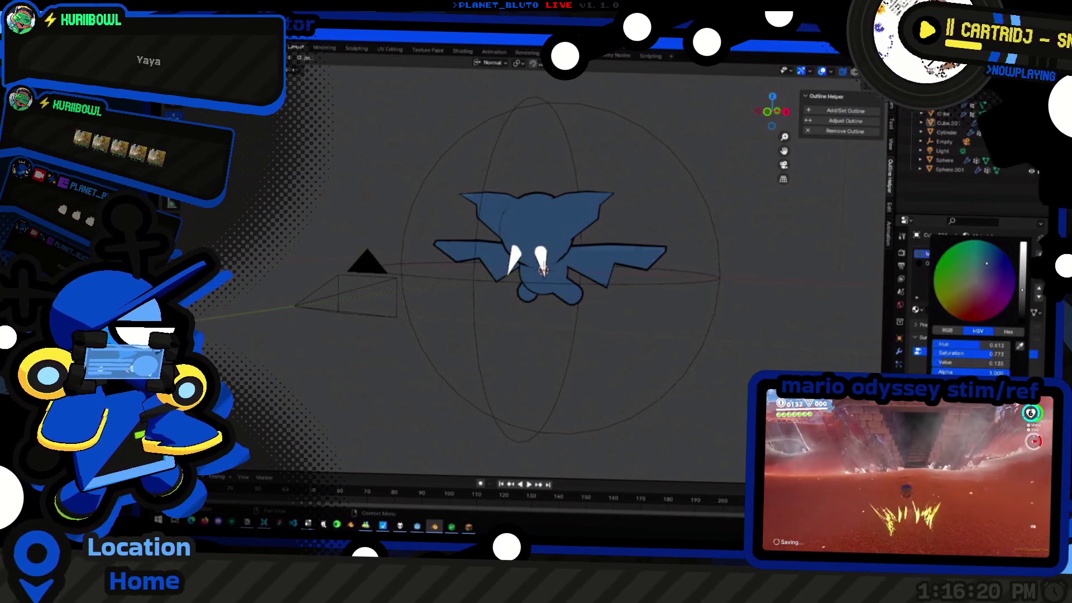
{"action": "left_click_drag", "start_coordinate": [1022, 308], "coordinate": [1022, 314]}
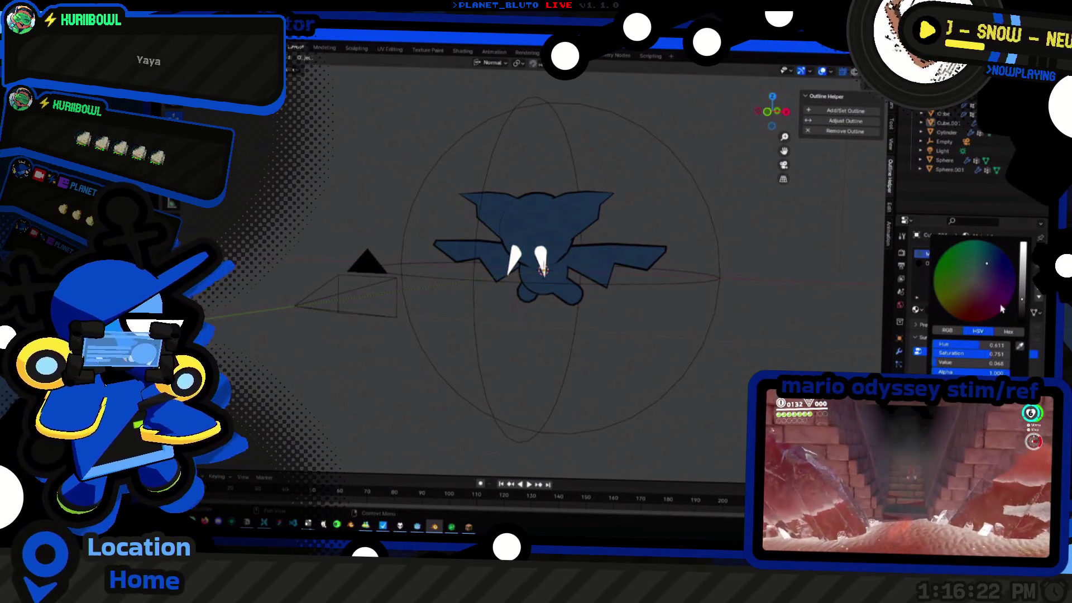
{"action": "mouse_move", "coordinate": [546, 364]}
{"action": "middle_mouse_down"}
{"action": "mouse_move", "coordinate": [549, 341]}
{"action": "mouse_move", "coordinate": [636, 288]}
{"action": "middle_mouse_up"}
{"action": "scroll", "coordinate": [550, 341], "scroll_direction": "up", "scroll_amount": 5}
{"action": "key", "text": "Tab"}
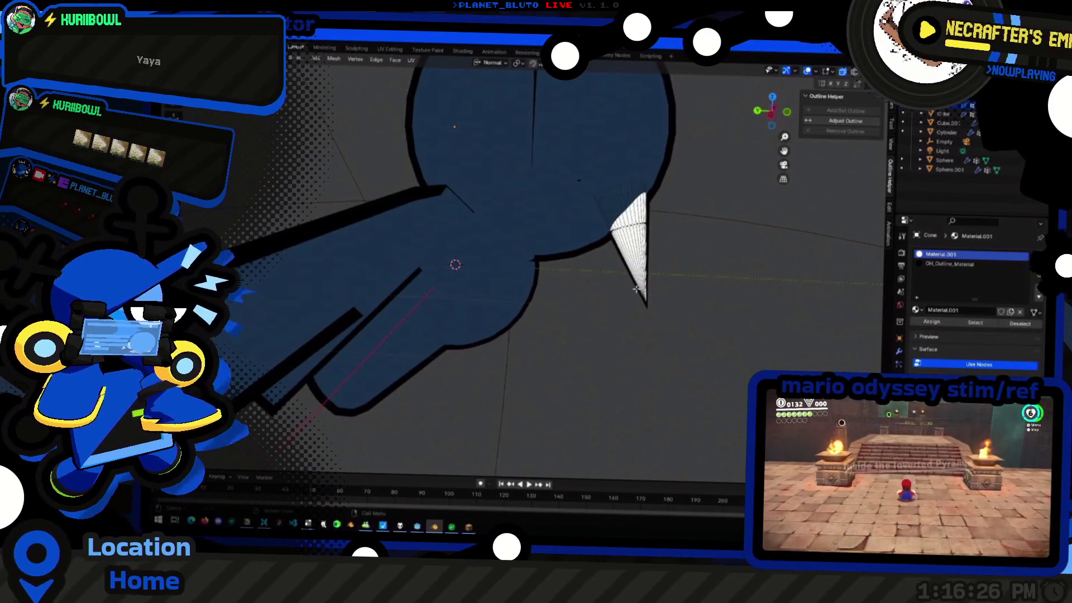
{"action": "left_click", "coordinate": [762, 124]}
{"action": "middle_click_drag", "start_coordinate": [566, 189], "coordinate": [487, 120]}
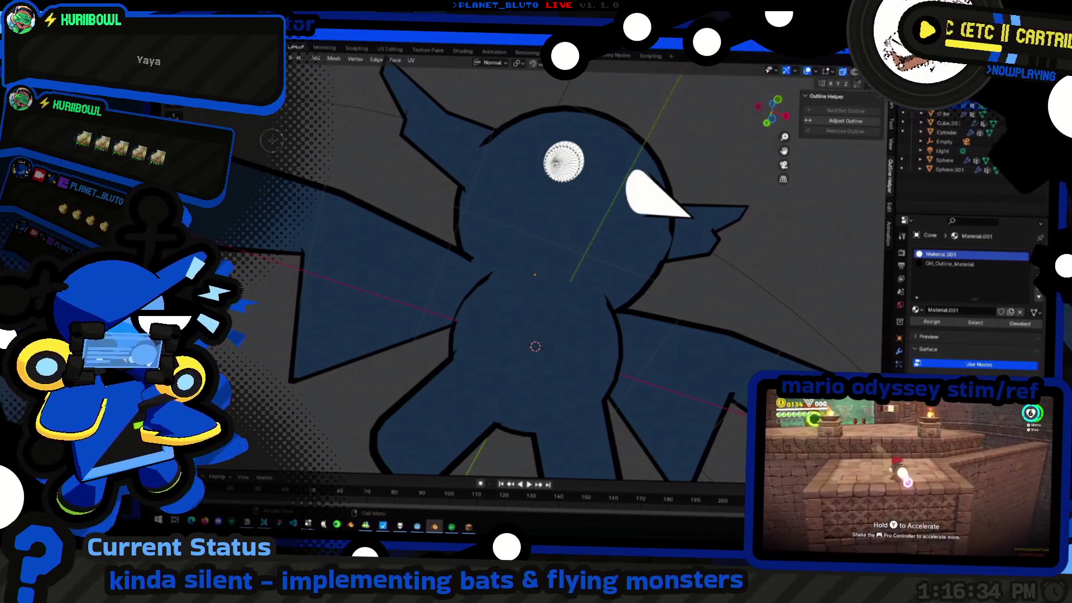
{"action": "mouse_move", "coordinate": [502, 184]}
{"action": "middle_mouse_down"}
{"action": "mouse_move", "coordinate": [551, 192]}
{"action": "mouse_move", "coordinate": [554, 100]}
{"action": "middle_mouse_up"}
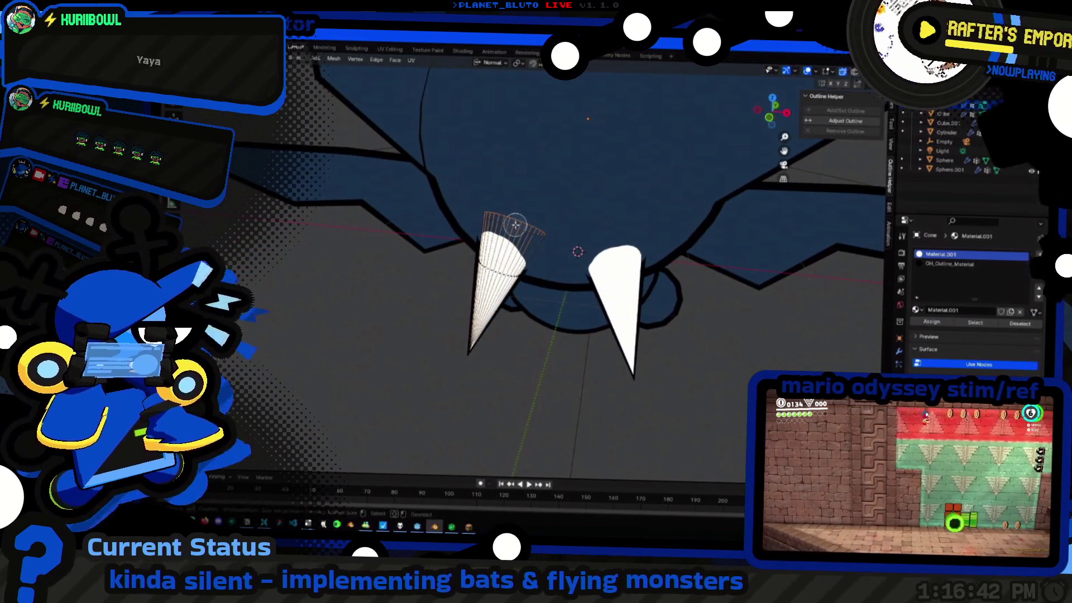
{"action": "middle_click_drag", "start_coordinate": [471, 288], "coordinate": [536, 237]}
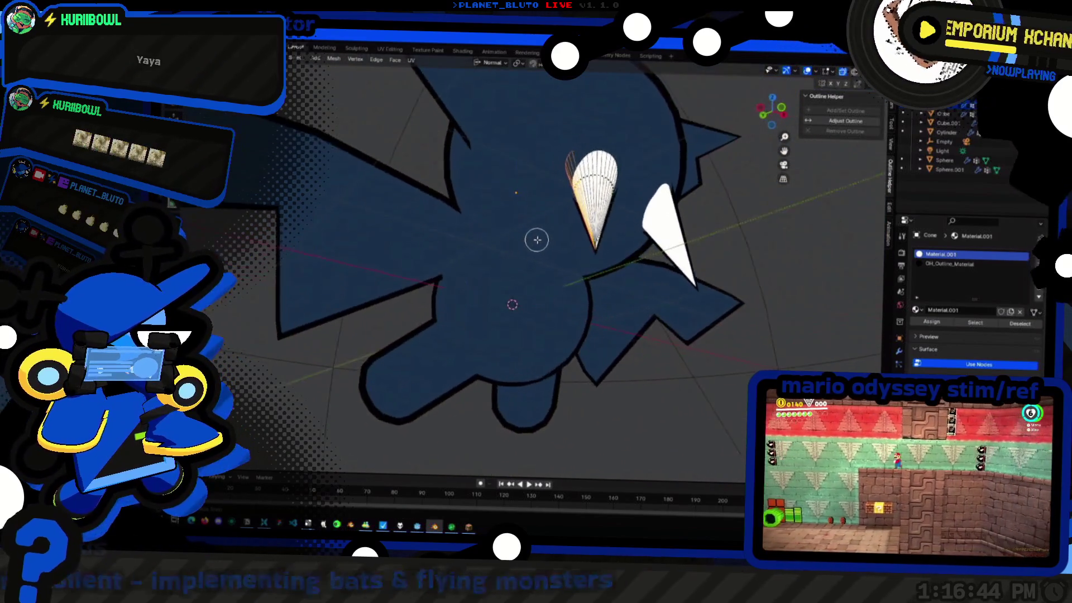
Add a material slot to the fang and fill it with the existing Material.002
{"action": "left_click", "coordinate": [1040, 239]}
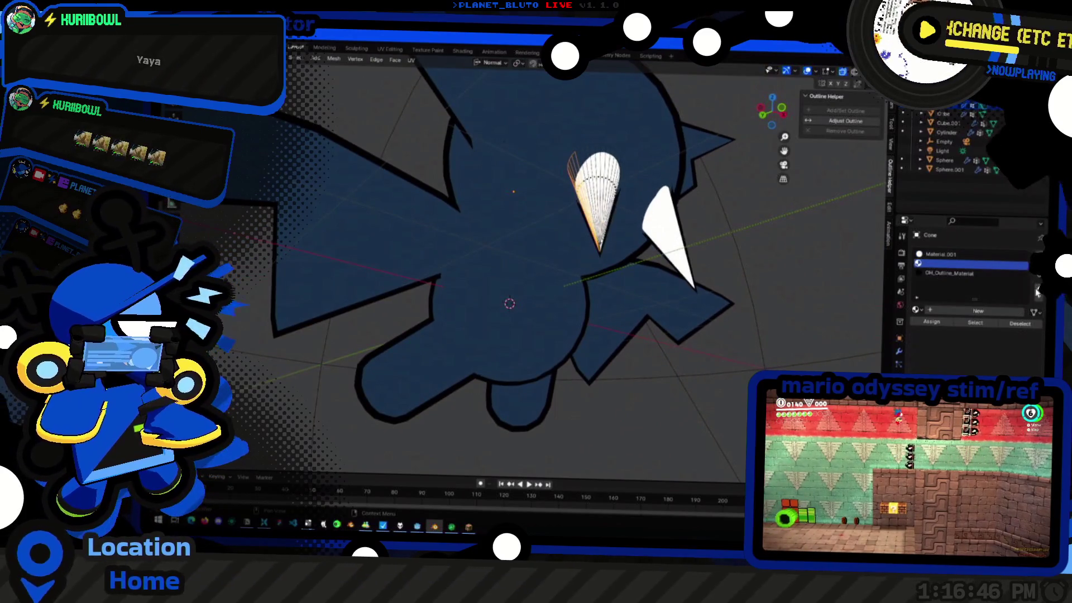
{"action": "left_click", "coordinate": [916, 310]}
{"action": "left_click", "coordinate": [955, 333]}
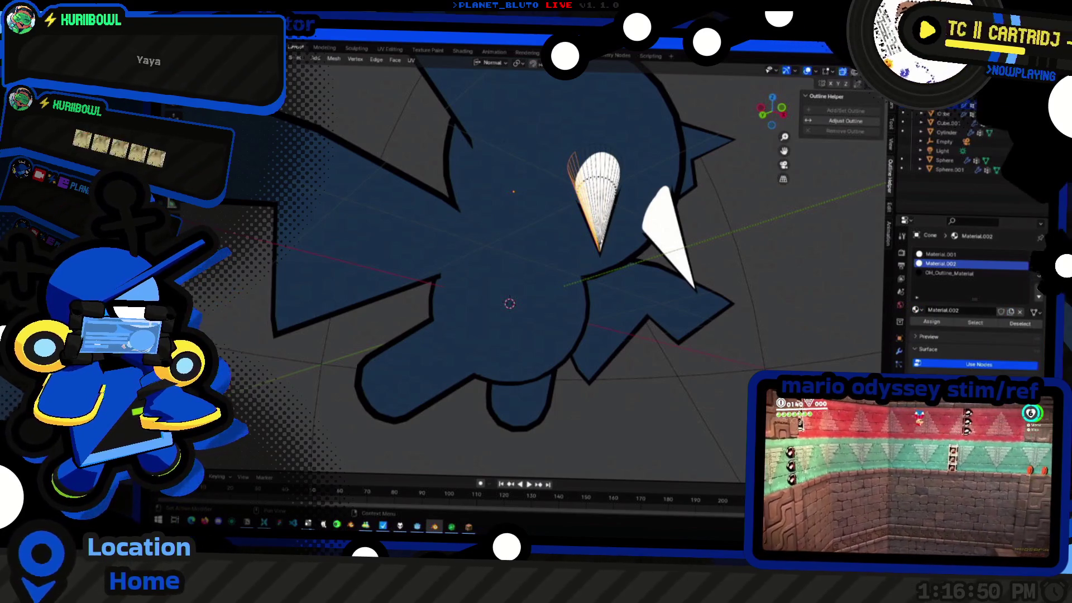
{"action": "left_click", "coordinate": [974, 294]}
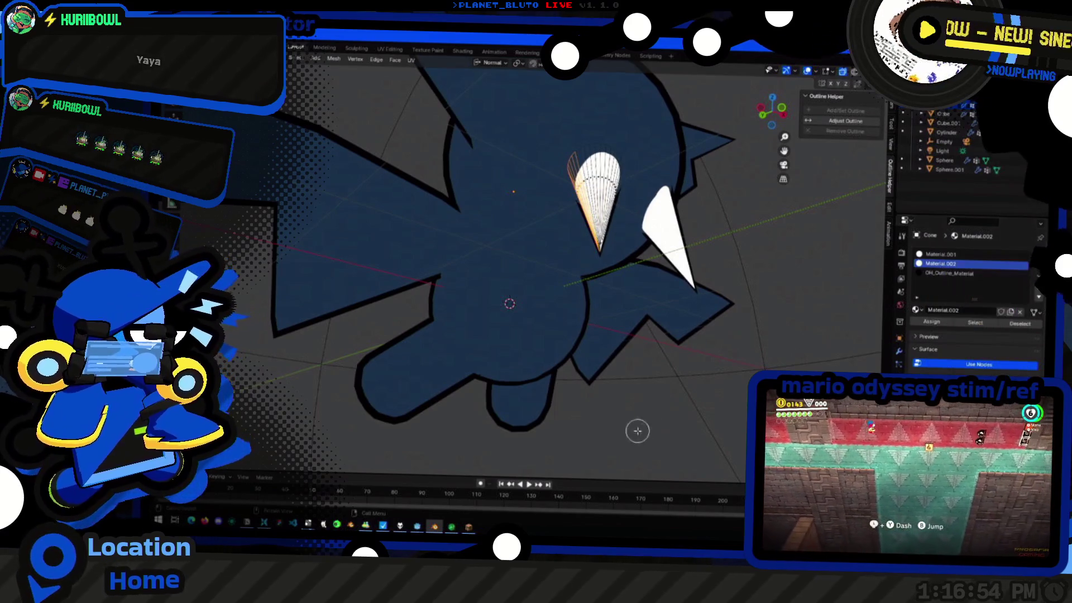
{"action": "middle_click_drag", "start_coordinate": [666, 392], "coordinate": [654, 388]}
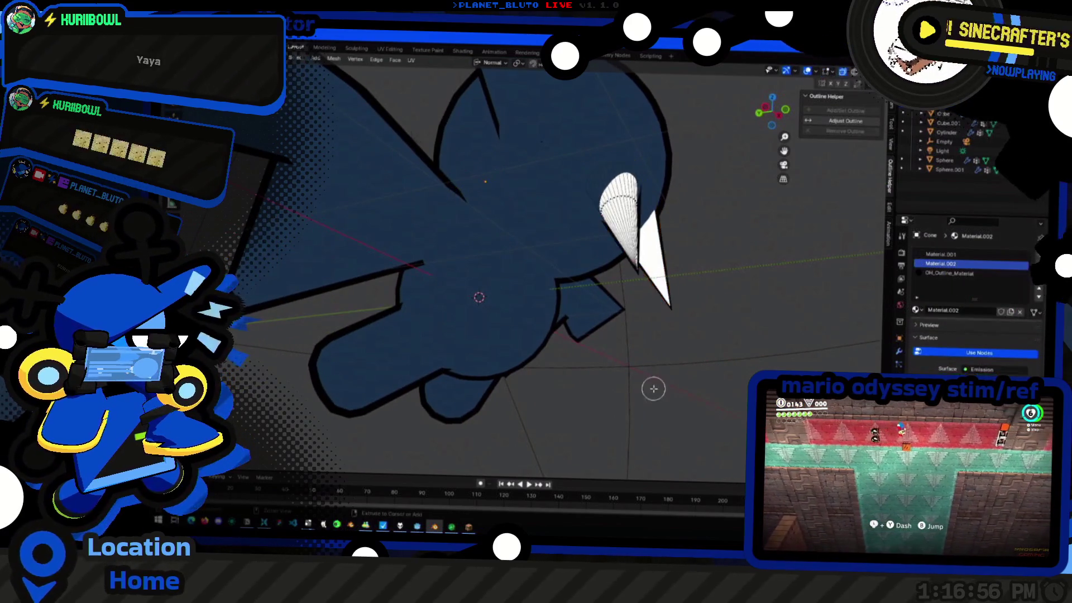
Assign Material.002 to the fang cone and step back to view the whole navy bat
{"action": "key", "text": "Tab"}
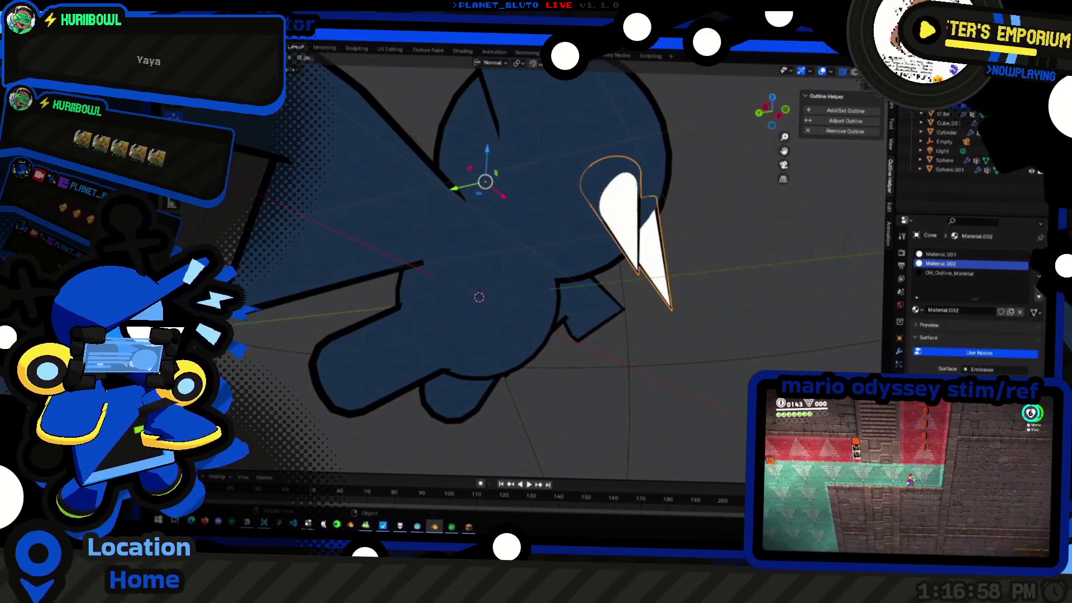
{"action": "key", "text": "Tab"}
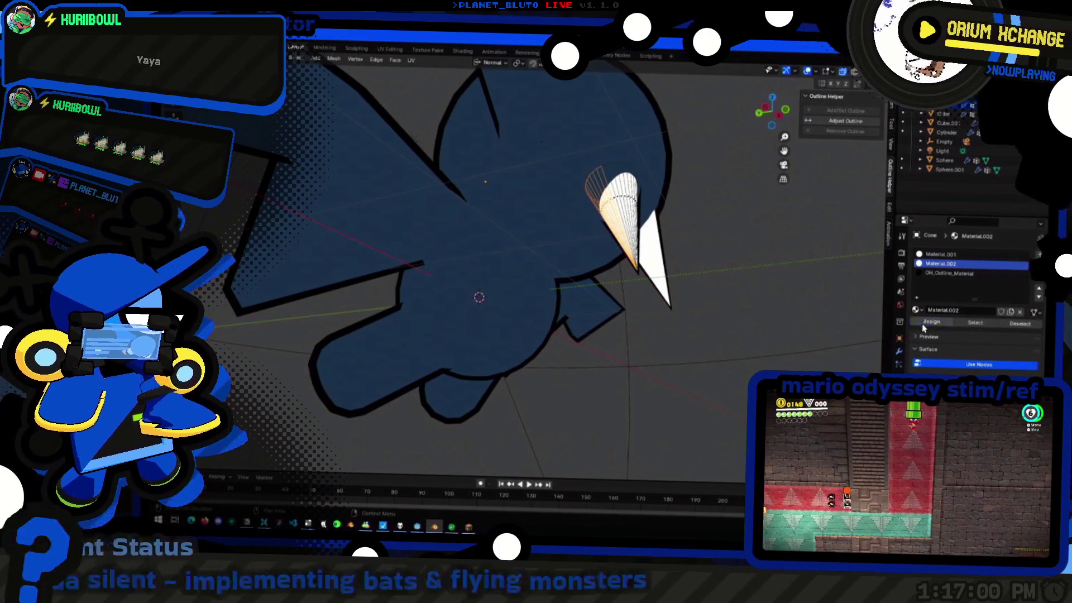
{"action": "key", "text": "Tab"}
{"action": "left_click", "coordinate": [972, 360]}
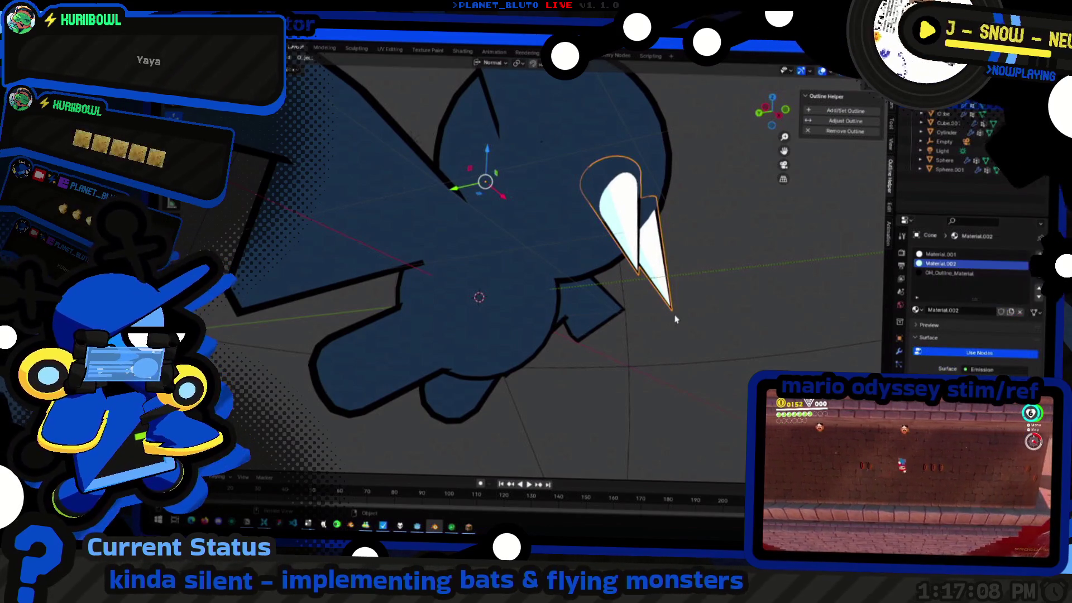
{"action": "mouse_move", "coordinate": [776, 356]}
{"action": "middle_mouse_down"}
{"action": "mouse_move", "coordinate": [419, 369]}
{"action": "mouse_move", "coordinate": [581, 402]}
{"action": "middle_mouse_up"}
{"action": "scroll", "coordinate": [407, 368], "scroll_direction": "down", "scroll_amount": 5}
{"action": "scroll", "coordinate": [575, 330], "scroll_direction": "down", "scroll_amount": 3}
{"action": "middle_click_drag", "start_coordinate": [574, 331], "coordinate": [536, 335]}
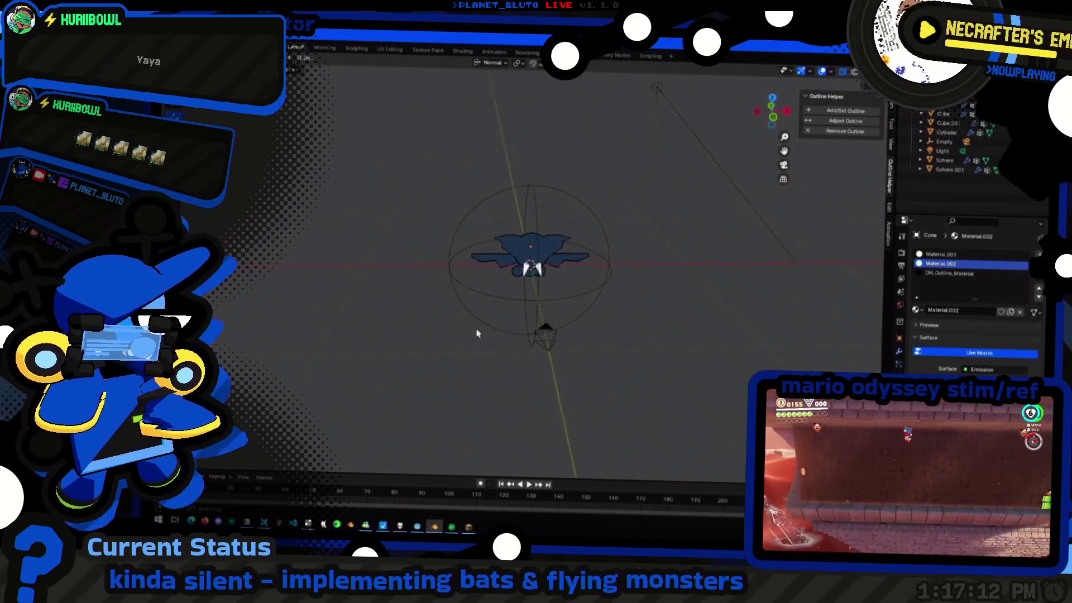
{"action": "scroll", "coordinate": [505, 297], "scroll_direction": "up", "scroll_amount": 5}
{"action": "middle_click_drag", "start_coordinate": [505, 297], "coordinate": [527, 243]}
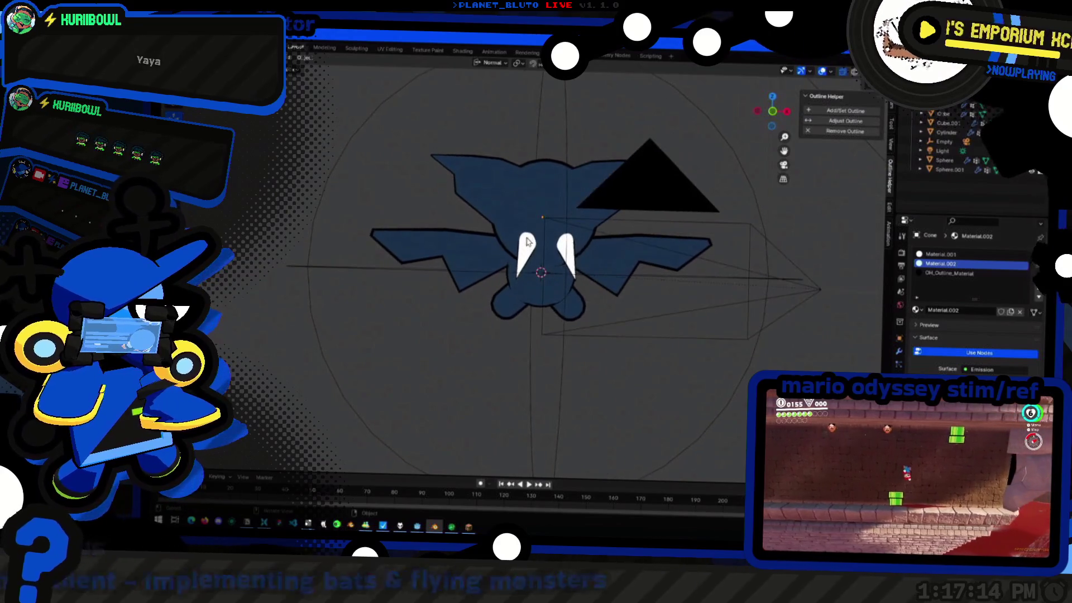
{"action": "middle_click_drag", "start_coordinate": [527, 294], "coordinate": [565, 309]}
{"action": "mouse_move", "coordinate": [631, 335]}
{"action": "middle_mouse_down"}
{"action": "mouse_move", "coordinate": [618, 290]}
{"action": "mouse_move", "coordinate": [574, 364]}
{"action": "mouse_move", "coordinate": [627, 388]}
{"action": "mouse_move", "coordinate": [702, 341]}
{"action": "mouse_move", "coordinate": [519, 291]}
{"action": "mouse_move", "coordinate": [523, 277]}
{"action": "mouse_move", "coordinate": [633, 349]}
{"action": "mouse_move", "coordinate": [667, 391]}
{"action": "mouse_move", "coordinate": [693, 378]}
{"action": "mouse_move", "coordinate": [682, 347]}
{"action": "middle_mouse_up"}
{"action": "key", "text": "Tab"}
{"action": "key", "text": "Tab"}
{"action": "left_click", "coordinate": [498, 257]}
{"action": "left_click", "coordinate": [704, 375]}
{"action": "key", "text": "ctrl+z"}
{"action": "left_click", "coordinate": [641, 370]}
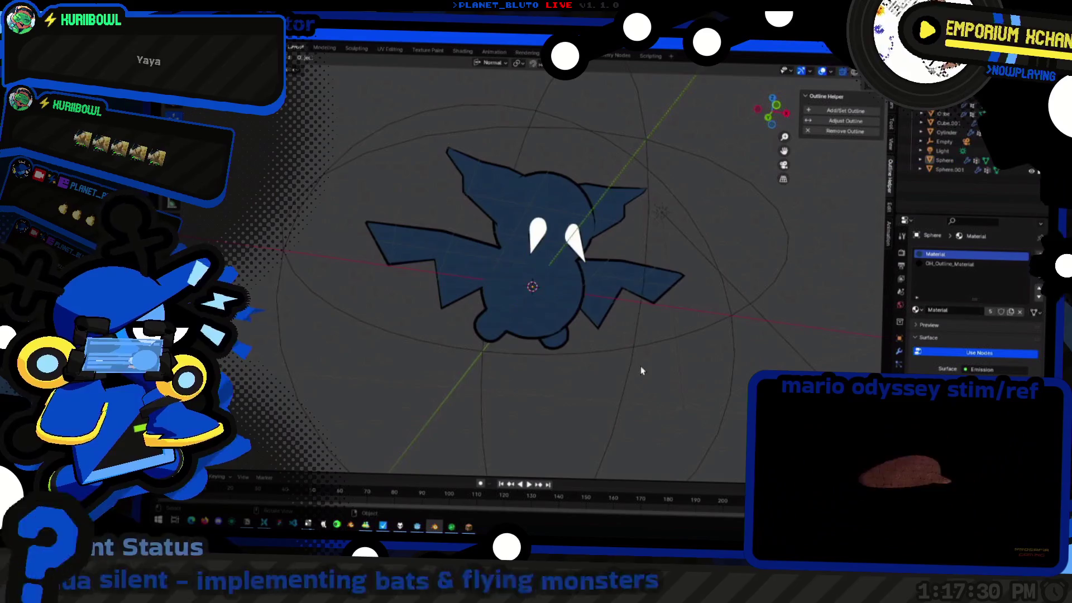
{"action": "middle_click_drag", "start_coordinate": [641, 369], "coordinate": [580, 323]}
{"action": "left_click", "coordinate": [580, 322]}
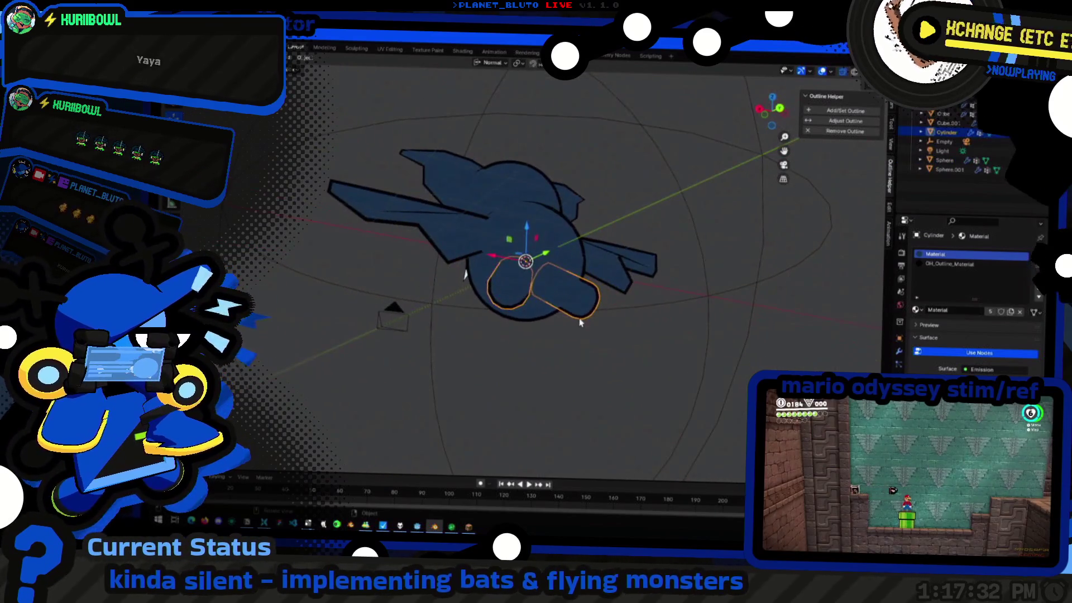
{"action": "key", "text": "Tab"}
{"action": "key", "text": "r"}
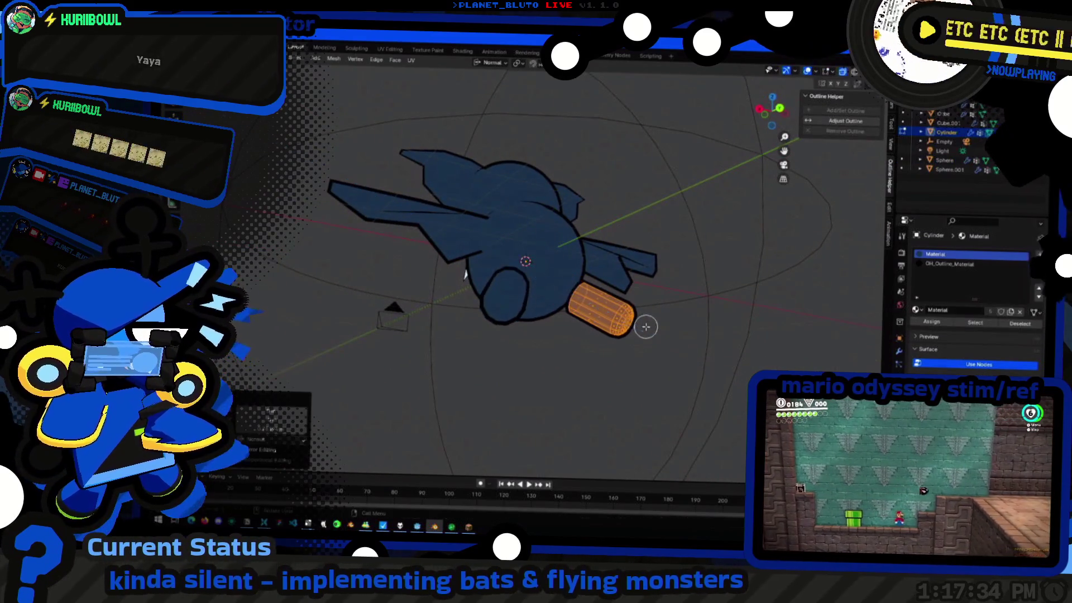
{"action": "key", "text": "Escape"}
{"action": "key", "text": "g"}
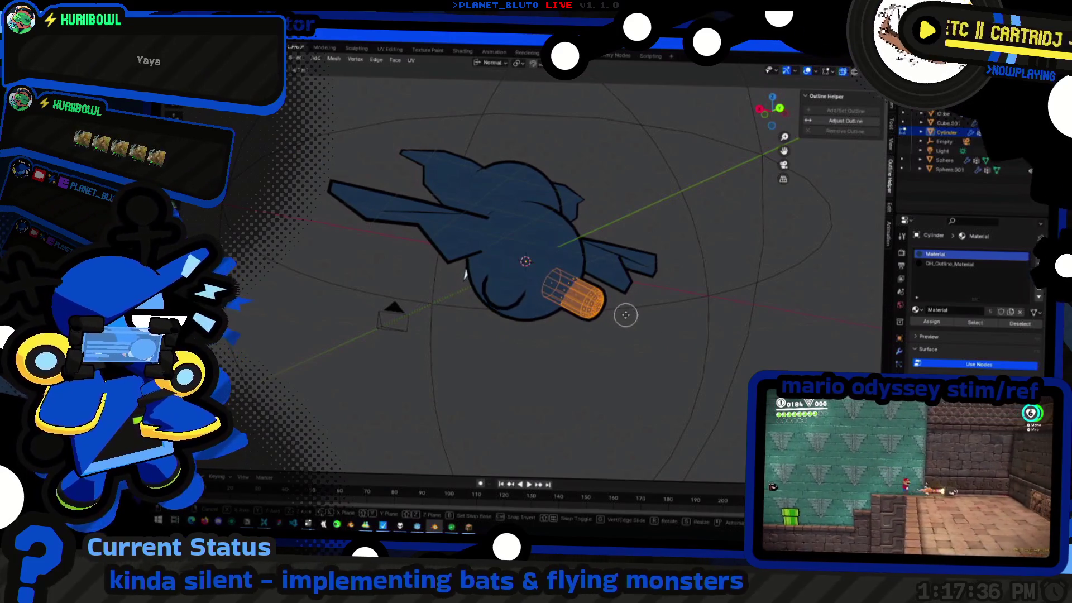
{"action": "key", "text": "Escape"}
{"action": "key", "text": "Tab"}
{"action": "mouse_move", "coordinate": [502, 334]}
{"action": "middle_mouse_down"}
{"action": "mouse_move", "coordinate": [574, 350]}
{"action": "mouse_move", "coordinate": [470, 383]}
{"action": "mouse_move", "coordinate": [529, 399]}
{"action": "mouse_move", "coordinate": [462, 285]}
{"action": "mouse_move", "coordinate": [468, 276]}
{"action": "middle_mouse_up"}
{"action": "left_click", "coordinate": [453, 251]}
{"action": "key", "text": "Tab"}
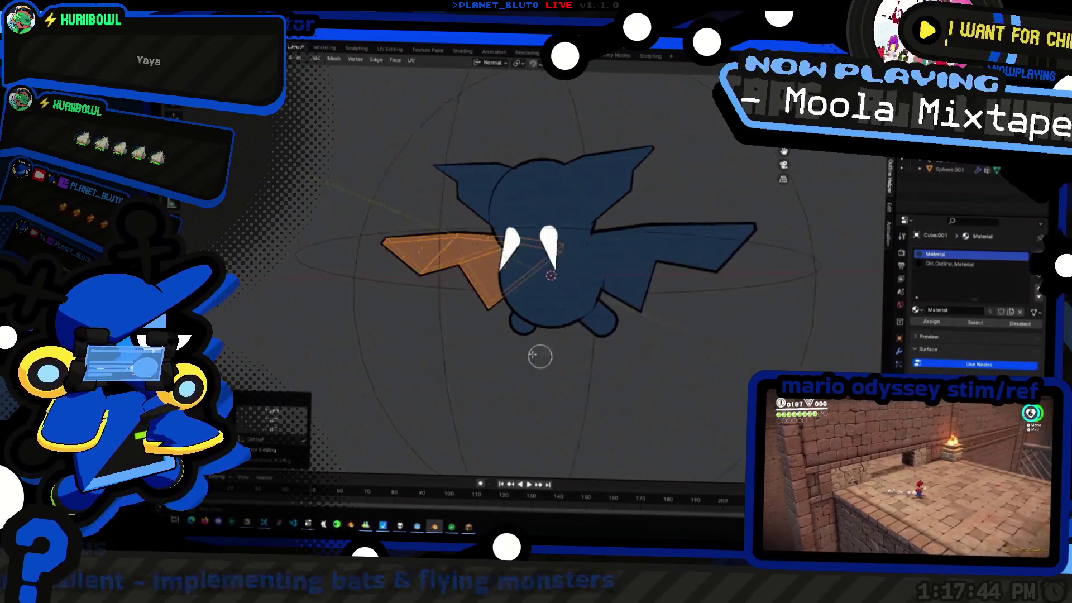
Leave wing editing and hide the leg cylinder to clear the view of the left wing
{"action": "key", "text": "Tab"}
{"action": "mouse_move", "coordinate": [612, 386]}
{"action": "middle_mouse_down"}
{"action": "mouse_move", "coordinate": [709, 413]}
{"action": "mouse_move", "coordinate": [445, 417]}
{"action": "mouse_move", "coordinate": [508, 363]}
{"action": "mouse_move", "coordinate": [603, 395]}
{"action": "mouse_move", "coordinate": [625, 369]}
{"action": "mouse_move", "coordinate": [527, 376]}
{"action": "middle_mouse_up"}
{"action": "key", "text": "Tab"}
{"action": "key", "text": "c"}
{"action": "key", "text": "Tab"}
{"action": "left_click", "coordinate": [508, 364]}
{"action": "key", "text": "h"}
Rotate the head sphere slightly, hide it too, and orbit to a side view of the bat
{"action": "left_click", "coordinate": [629, 368]}
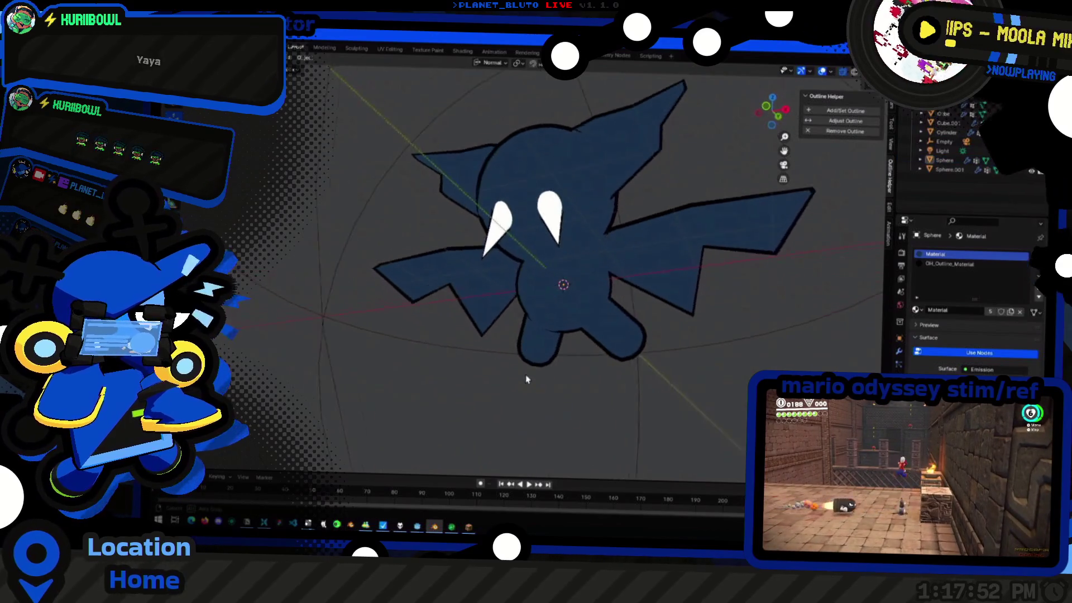
{"action": "left_click", "coordinate": [570, 319]}
{"action": "key", "text": "r"}
{"action": "left_click", "coordinate": [669, 315]}
{"action": "key", "text": "Tab"}
{"action": "key", "text": "h"}
{"action": "mouse_move", "coordinate": [508, 395]}
{"action": "middle_mouse_down"}
{"action": "mouse_move", "coordinate": [525, 412]}
{"action": "mouse_move", "coordinate": [505, 385]}
{"action": "middle_mouse_up"}
{"action": "mouse_move", "coordinate": [621, 263]}
{"action": "middle_mouse_down"}
{"action": "mouse_move", "coordinate": [586, 276]}
{"action": "mouse_move", "coordinate": [615, 293]}
{"action": "middle_mouse_up"}
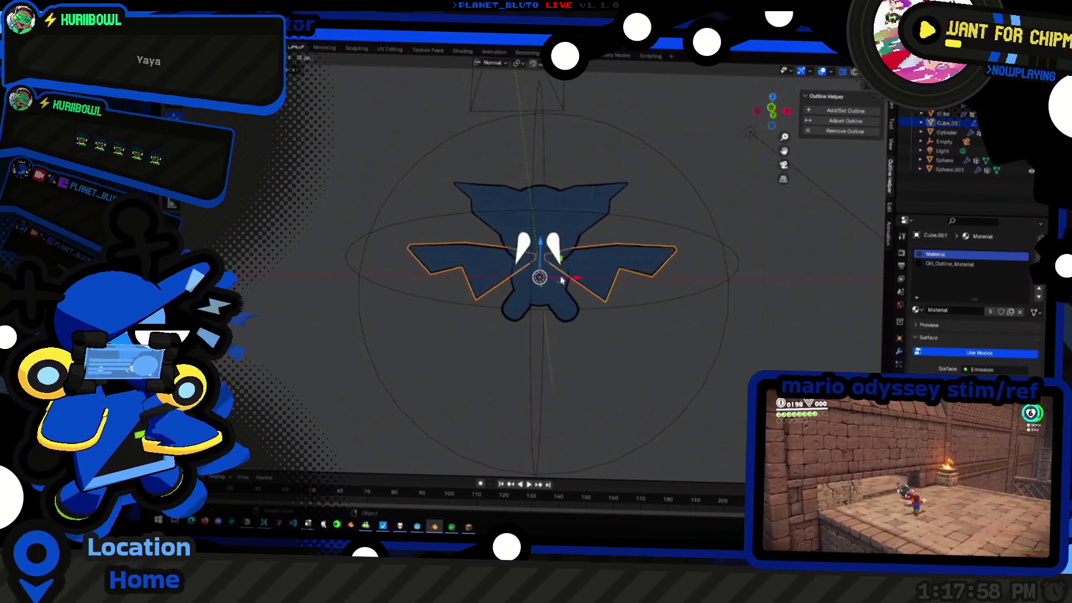
Tilt the left wing flatter with an axis-locked rotation in Edit Mode
{"action": "key", "text": "Tab"}
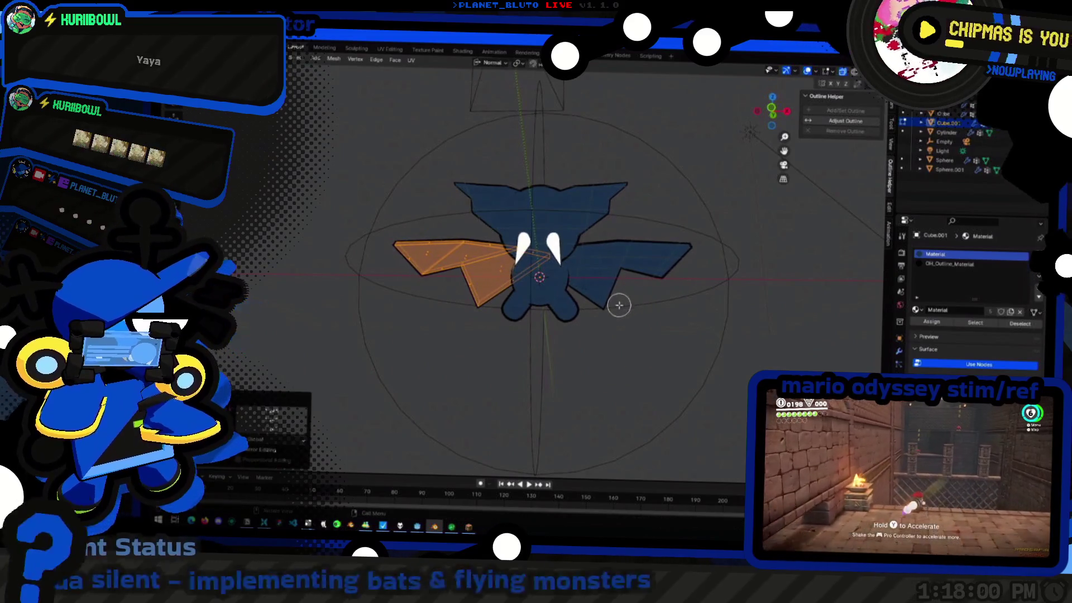
{"action": "key", "text": "Tab"}
{"action": "key", "text": "Tab"}
{"action": "key", "text": "g"}
{"action": "key", "text": "x"}
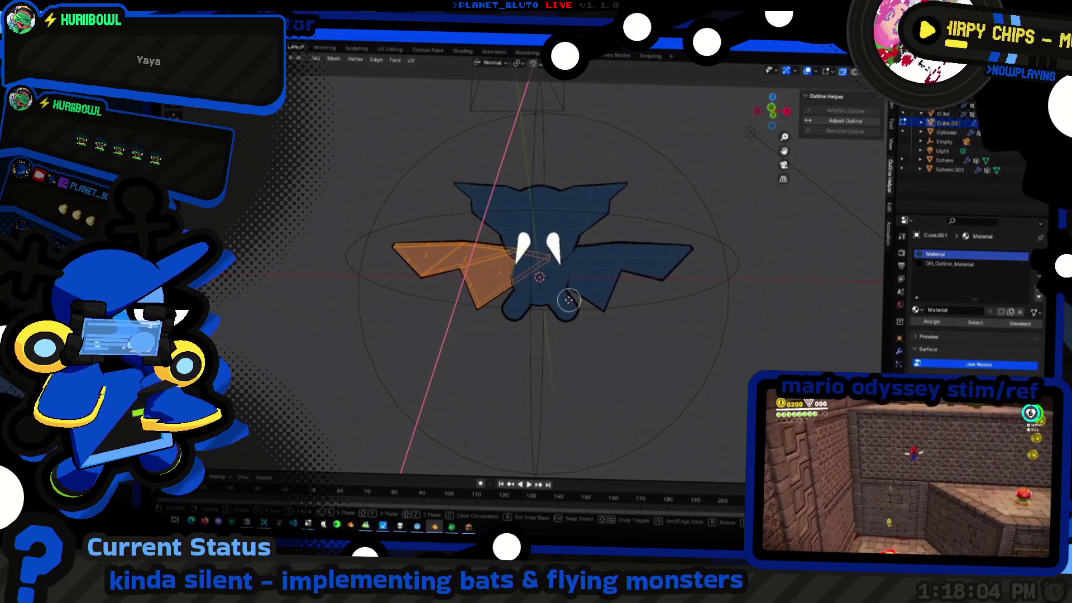
{"action": "key", "text": "r"}
{"action": "key", "text": "z"}
{"action": "left_click", "coordinate": [584, 311]}
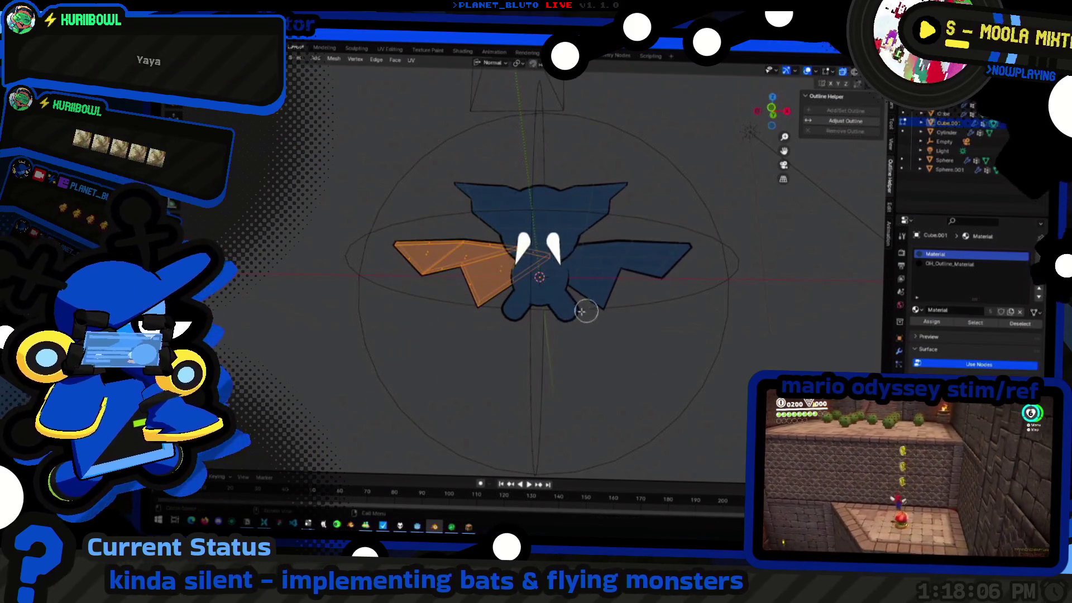
{"action": "key", "text": "comma"}
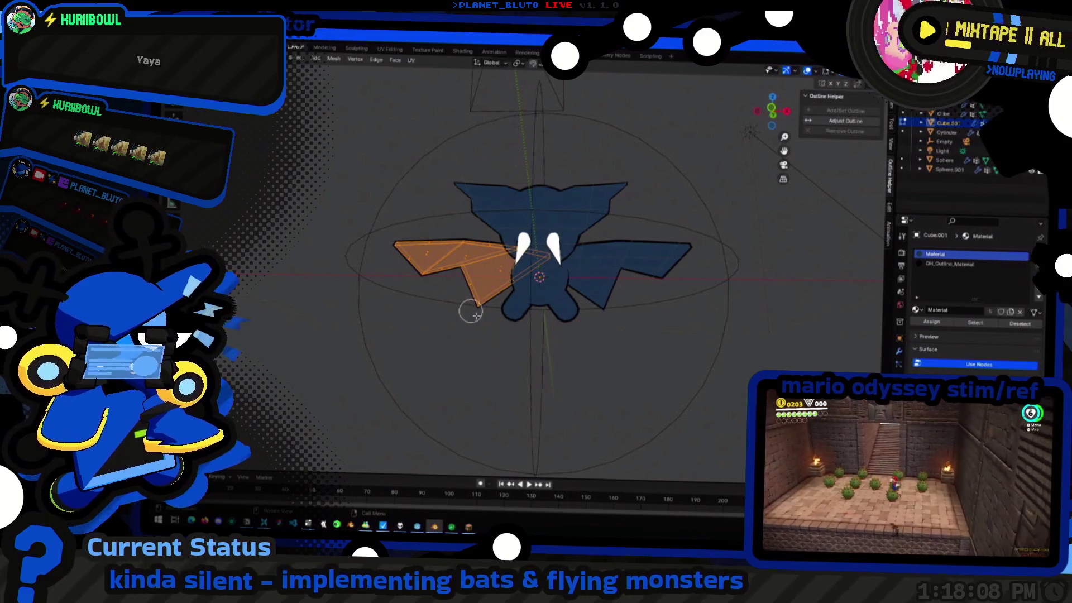
Stretch the wings wider along the X axis and check the result from several angles
{"action": "key", "text": "s"}
{"action": "key", "text": "x"}
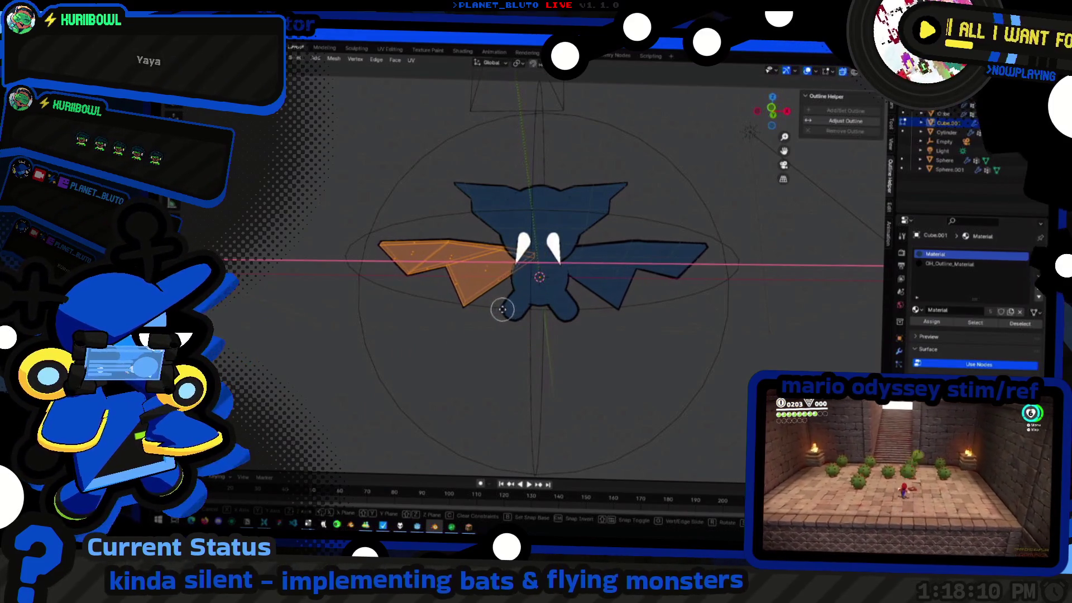
{"action": "left_click", "coordinate": [503, 309]}
{"action": "mouse_move", "coordinate": [502, 308]}
{"action": "middle_mouse_down"}
{"action": "mouse_move", "coordinate": [488, 338]}
{"action": "mouse_move", "coordinate": [624, 325]}
{"action": "middle_mouse_up"}
{"action": "mouse_move", "coordinate": [645, 290]}
{"action": "middle_mouse_down"}
{"action": "mouse_move", "coordinate": [587, 327]}
{"action": "mouse_move", "coordinate": [591, 289]}
{"action": "mouse_move", "coordinate": [658, 310]}
{"action": "mouse_move", "coordinate": [259, 314]}
{"action": "mouse_move", "coordinate": [324, 311]}
{"action": "mouse_move", "coordinate": [239, 287]}
{"action": "mouse_move", "coordinate": [282, 326]}
{"action": "middle_mouse_up"}
{"action": "left_click", "coordinate": [586, 326]}
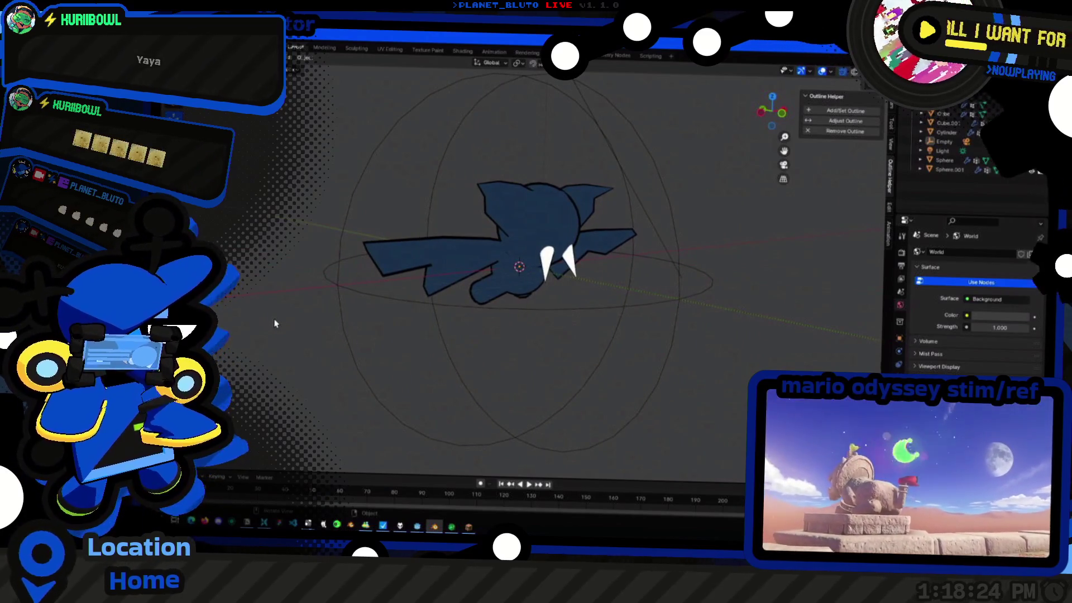
Select the left fang cone from a front view and finish its Edit Mode session
{"action": "mouse_move", "coordinate": [271, 317]}
{"action": "middle_mouse_down"}
{"action": "mouse_move", "coordinate": [427, 256]}
{"action": "mouse_move", "coordinate": [397, 280]}
{"action": "mouse_move", "coordinate": [428, 347]}
{"action": "mouse_move", "coordinate": [503, 319]}
{"action": "mouse_move", "coordinate": [545, 251]}
{"action": "middle_mouse_up"}
{"action": "left_click", "coordinate": [544, 252]}
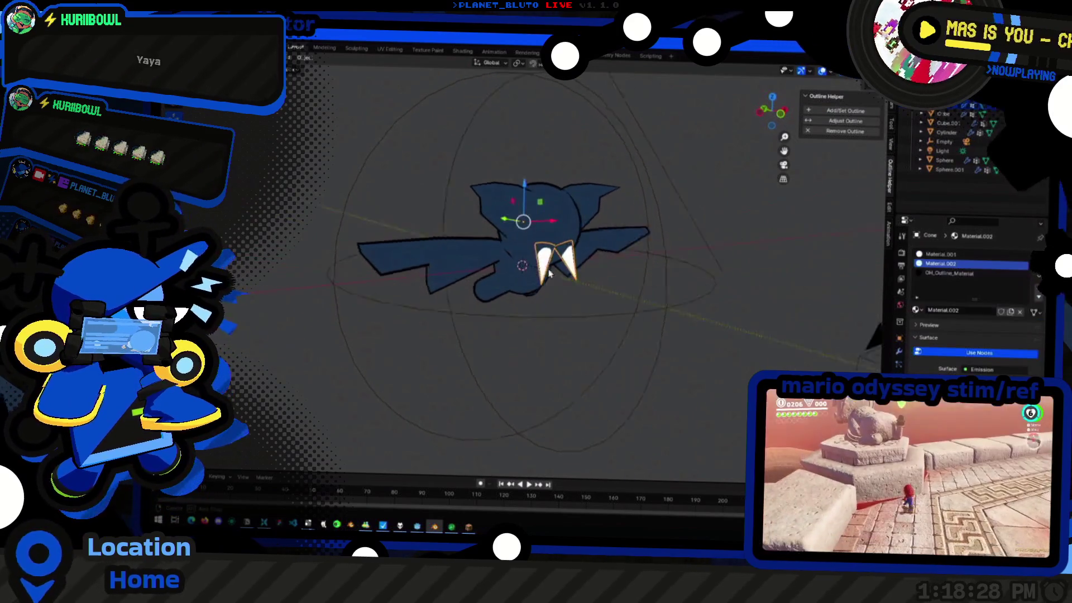
{"action": "scroll", "coordinate": [599, 268], "scroll_direction": "up", "scroll_amount": 3}
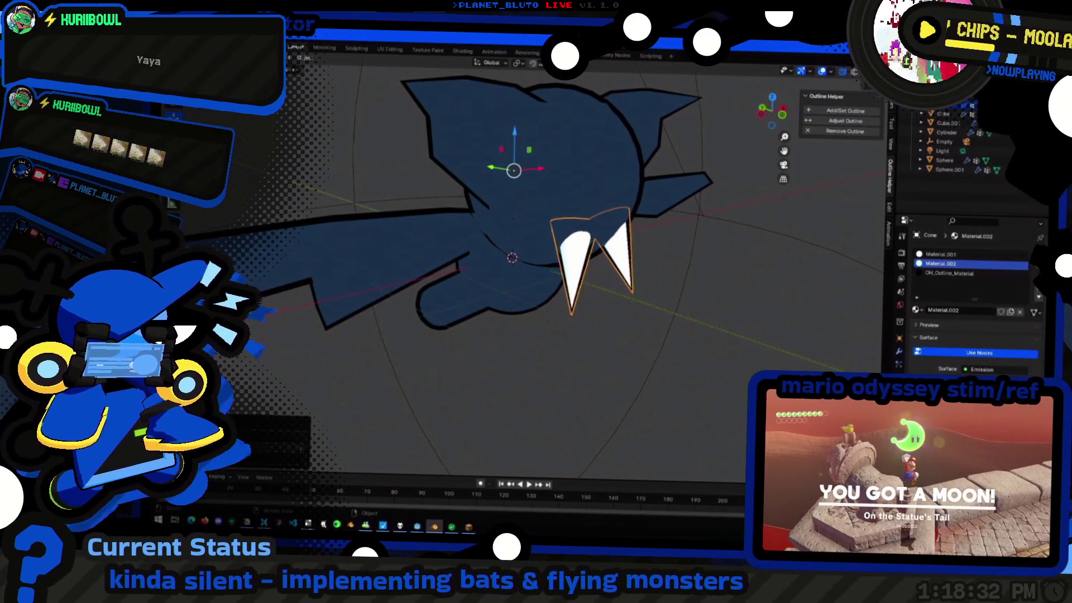
{"action": "scroll", "coordinate": [497, 372], "scroll_direction": "down", "scroll_amount": 2}
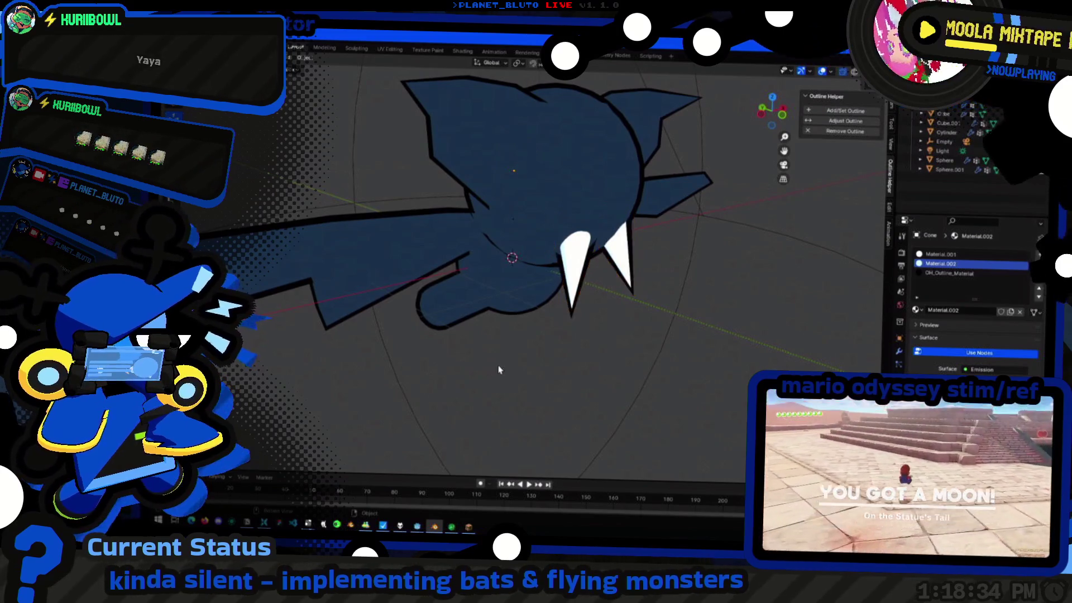
{"action": "middle_click_drag", "start_coordinate": [498, 371], "coordinate": [527, 305]}
{"action": "scroll", "coordinate": [546, 367], "scroll_direction": "down", "scroll_amount": 5}
{"action": "scroll", "coordinate": [609, 328], "scroll_direction": "up", "scroll_amount": 5}
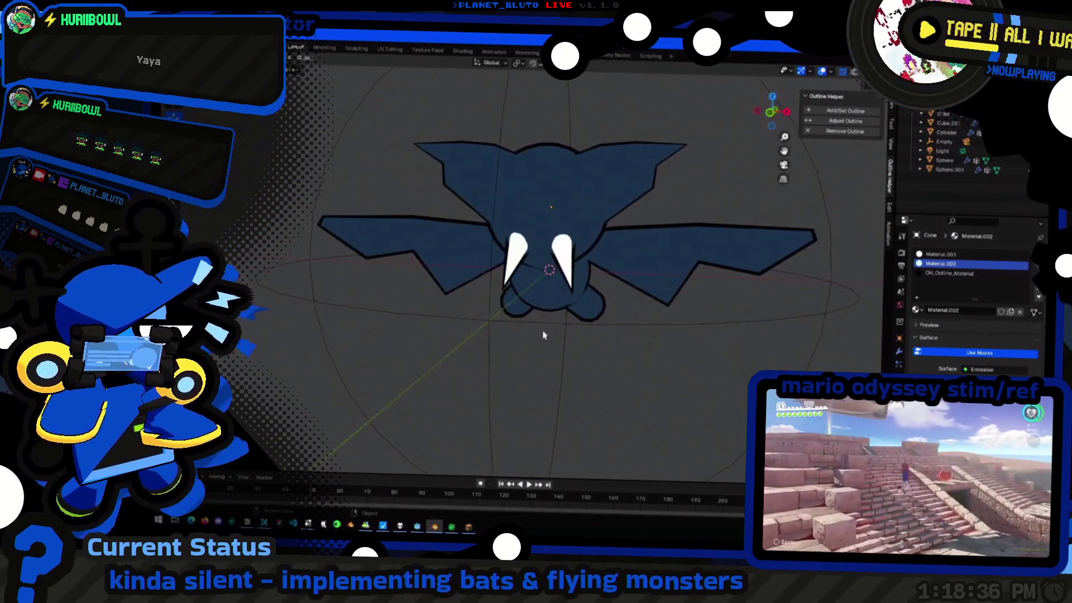
{"action": "middle_click_drag", "start_coordinate": [610, 328], "coordinate": [451, 330]}
{"action": "left_click", "coordinate": [535, 243]}
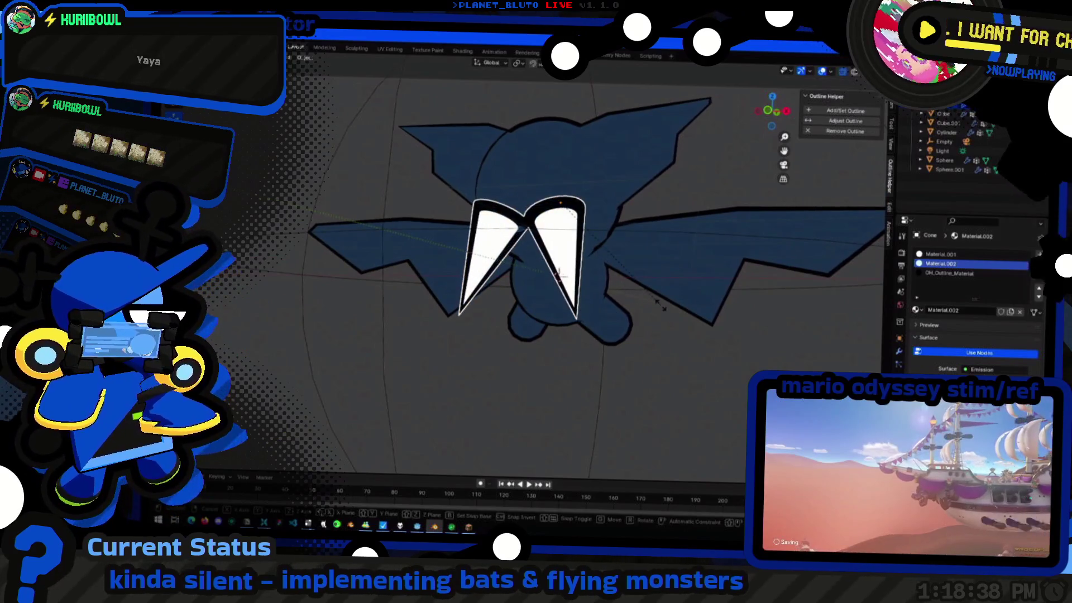
{"action": "left_click", "coordinate": [539, 252]}
{"action": "middle_click_drag", "start_coordinate": [586, 319], "coordinate": [620, 332]}
{"action": "key", "text": "Tab"}
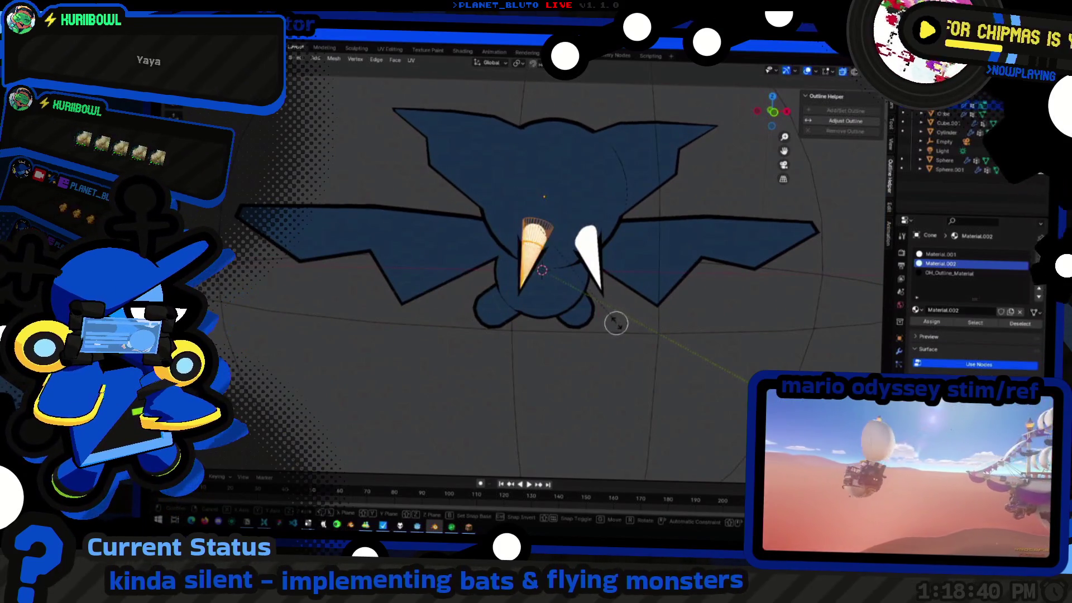
Nudge the fang cone's position in an axis-aligned view, then return to a front view
{"action": "mouse_move", "coordinate": [641, 335]}
{"action": "middle_mouse_down"}
{"action": "mouse_move", "coordinate": [534, 326]}
{"action": "mouse_move", "coordinate": [677, 338]}
{"action": "middle_mouse_up"}
{"action": "left_click", "coordinate": [770, 115]}
{"action": "key", "text": "g"}
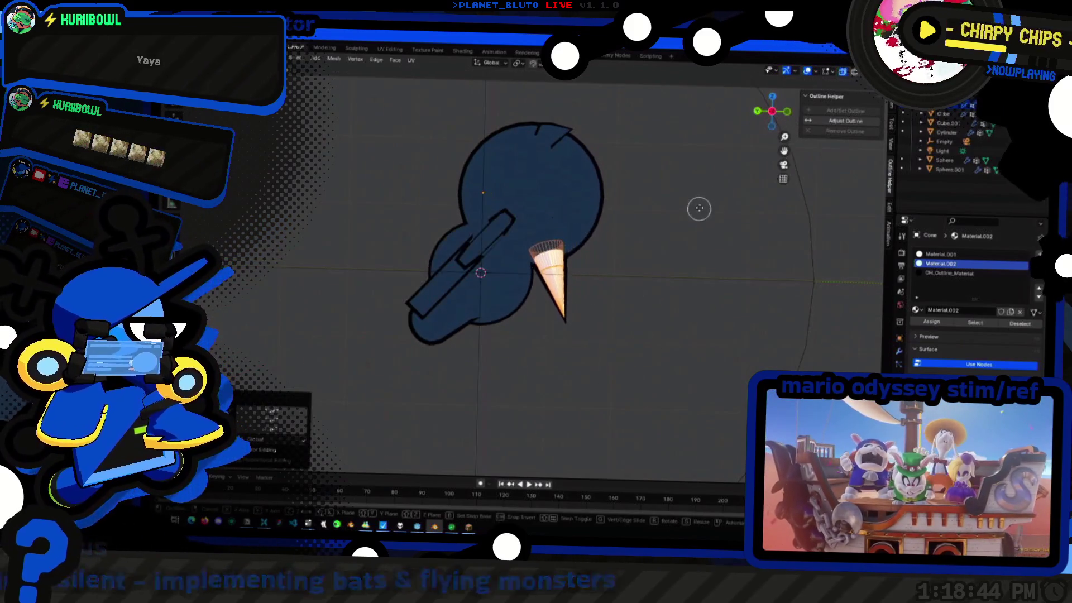
{"action": "left_click", "coordinate": [710, 196]}
{"action": "middle_click_drag", "start_coordinate": [710, 196], "coordinate": [668, 315]}
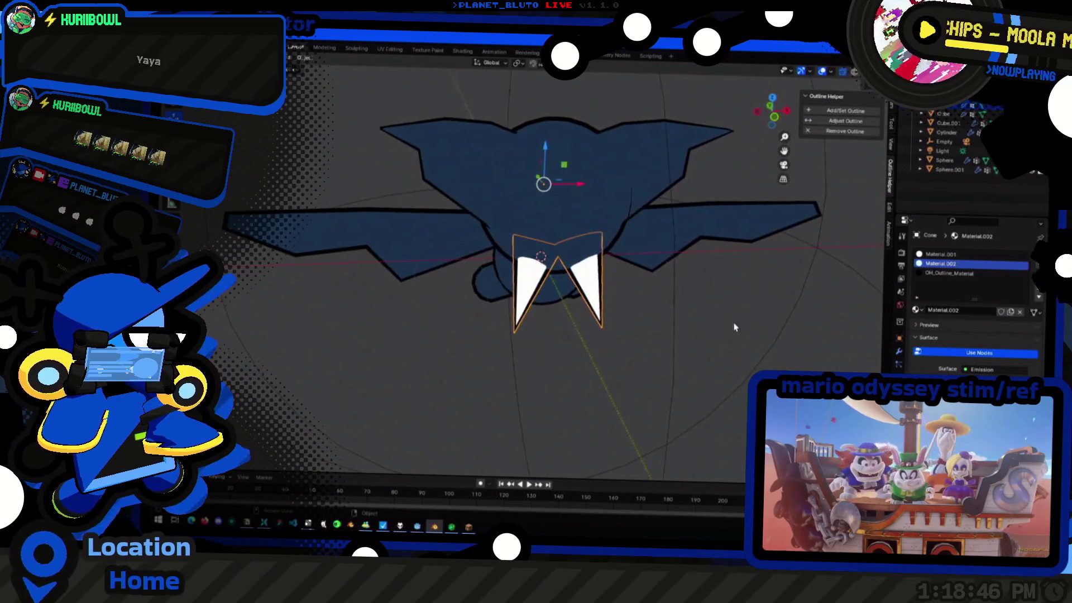
{"action": "scroll", "coordinate": [419, 363], "scroll_direction": "down", "scroll_amount": 5}
Orbit around the bat until the scene camera shows, ending with Sphere.001 selected
{"action": "mouse_move", "coordinate": [419, 363]}
{"action": "middle_mouse_down"}
{"action": "mouse_move", "coordinate": [478, 407]}
{"action": "mouse_move", "coordinate": [402, 411]}
{"action": "mouse_move", "coordinate": [336, 432]}
{"action": "mouse_move", "coordinate": [414, 436]}
{"action": "mouse_move", "coordinate": [510, 397]}
{"action": "mouse_move", "coordinate": [525, 319]}
{"action": "mouse_move", "coordinate": [376, 343]}
{"action": "mouse_move", "coordinate": [430, 424]}
{"action": "middle_mouse_up"}
{"action": "scroll", "coordinate": [502, 292], "scroll_direction": "up", "scroll_amount": 3}
{"action": "mouse_move", "coordinate": [502, 291]}
{"action": "middle_mouse_down"}
{"action": "mouse_move", "coordinate": [454, 299]}
{"action": "mouse_move", "coordinate": [551, 335]}
{"action": "mouse_move", "coordinate": [569, 219]}
{"action": "middle_mouse_up"}
{"action": "mouse_move", "coordinate": [512, 280]}
{"action": "middle_mouse_down"}
{"action": "mouse_move", "coordinate": [622, 342]}
{"action": "mouse_move", "coordinate": [634, 332]}
{"action": "mouse_move", "coordinate": [670, 373]}
{"action": "middle_mouse_up"}
{"action": "left_click", "coordinate": [622, 342]}
{"action": "left_click", "coordinate": [542, 239]}
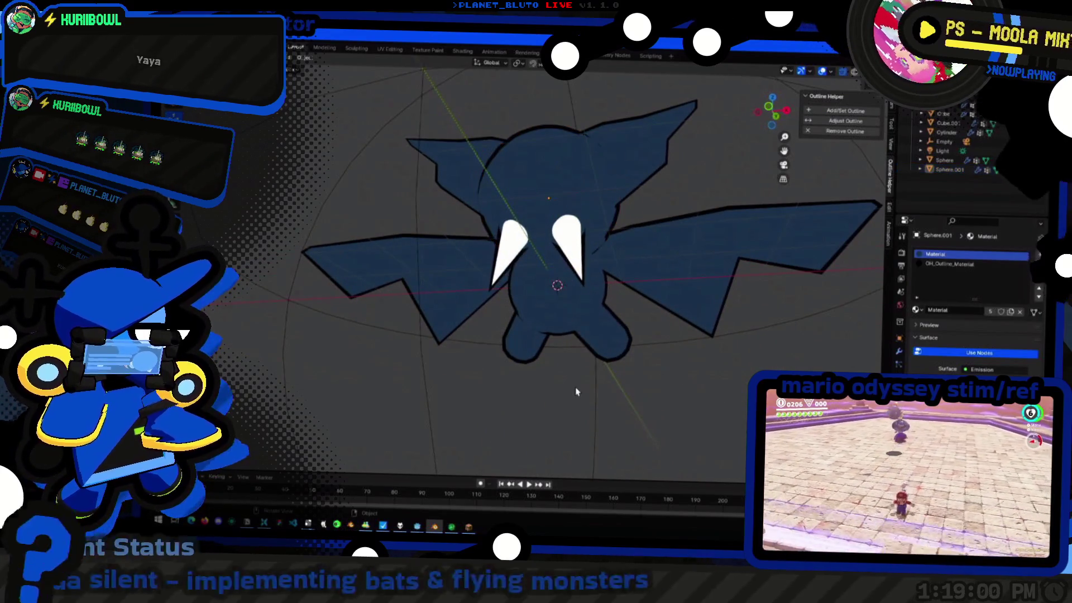
Add a Torus mesh at the 3D cursor via Shift+A and pull the view out over the bat
{"action": "key", "text": "shift+a"}
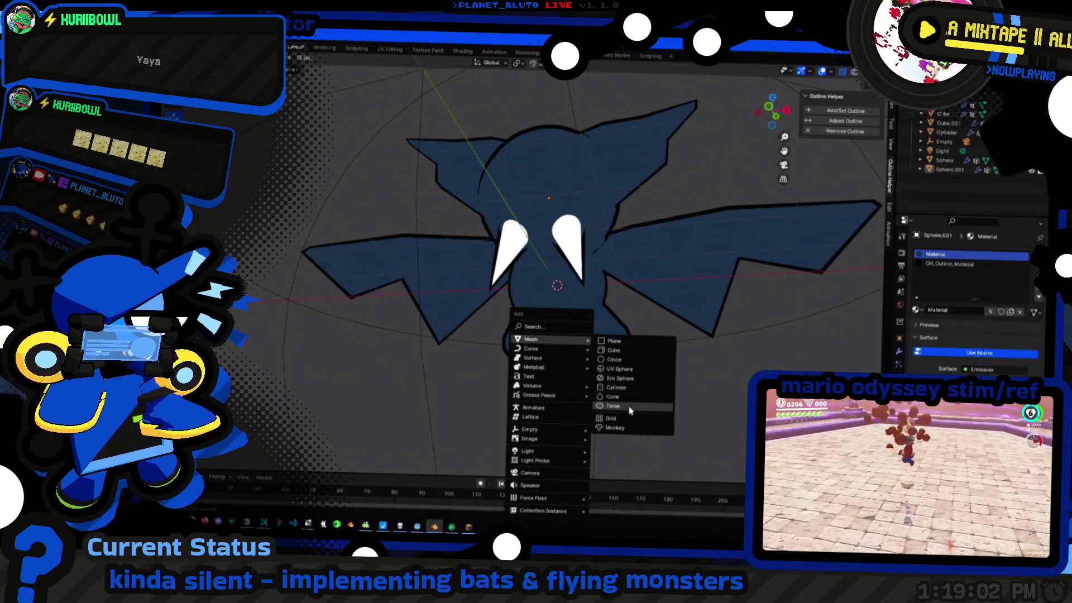
{"action": "left_click", "coordinate": [621, 391]}
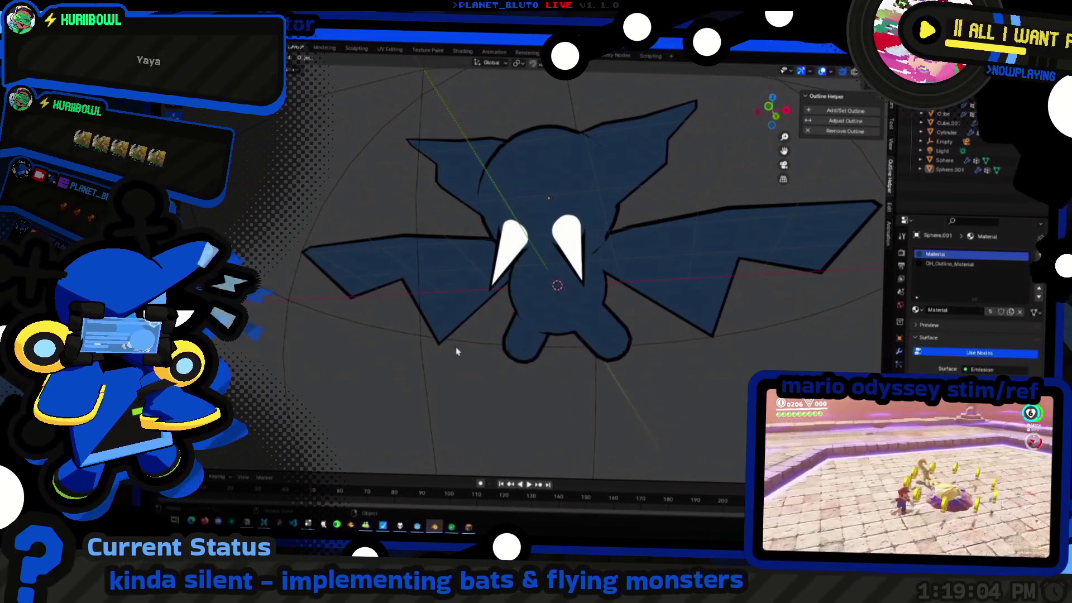
{"action": "middle_click_drag", "start_coordinate": [363, 377], "coordinate": [469, 368]}
{"action": "scroll", "coordinate": [567, 363], "scroll_direction": "down", "scroll_amount": 5}
{"action": "middle_click_drag", "start_coordinate": [567, 364], "coordinate": [449, 363]}
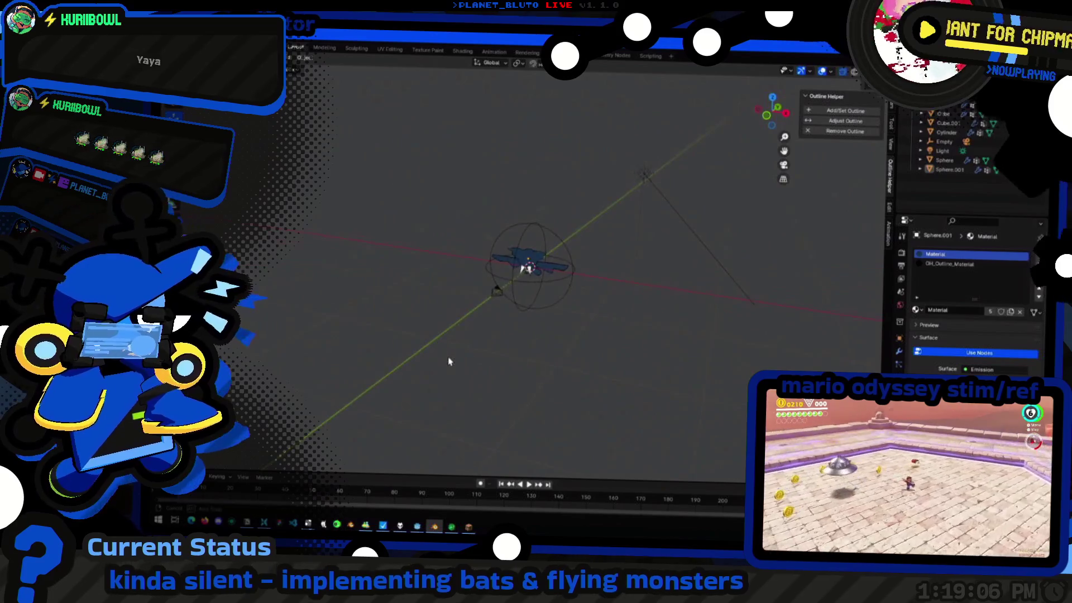
{"action": "mouse_move", "coordinate": [518, 309]}
{"action": "middle_mouse_down"}
{"action": "mouse_move", "coordinate": [598, 323]}
{"action": "mouse_move", "coordinate": [468, 335]}
{"action": "mouse_move", "coordinate": [427, 383]}
{"action": "mouse_move", "coordinate": [445, 359]}
{"action": "mouse_move", "coordinate": [494, 383]}
{"action": "mouse_move", "coordinate": [503, 335]}
{"action": "mouse_move", "coordinate": [297, 268]}
{"action": "mouse_move", "coordinate": [467, 371]}
{"action": "mouse_move", "coordinate": [624, 442]}
{"action": "mouse_move", "coordinate": [479, 419]}
{"action": "mouse_move", "coordinate": [564, 391]}
{"action": "mouse_move", "coordinate": [438, 431]}
{"action": "mouse_move", "coordinate": [423, 474]}
{"action": "mouse_move", "coordinate": [471, 441]}
{"action": "mouse_move", "coordinate": [537, 428]}
{"action": "middle_mouse_up"}
Pick the wing mesh, clear the selection, then select the bat's ear mesh from above
{"action": "left_click", "coordinate": [597, 309]}
{"action": "left_click", "coordinate": [427, 382]}
{"action": "mouse_move", "coordinate": [582, 395]}
{"action": "middle_mouse_down"}
{"action": "mouse_move", "coordinate": [521, 294]}
{"action": "mouse_move", "coordinate": [461, 257]}
{"action": "middle_mouse_up"}
{"action": "left_click", "coordinate": [524, 302]}
{"action": "key", "text": "g"}
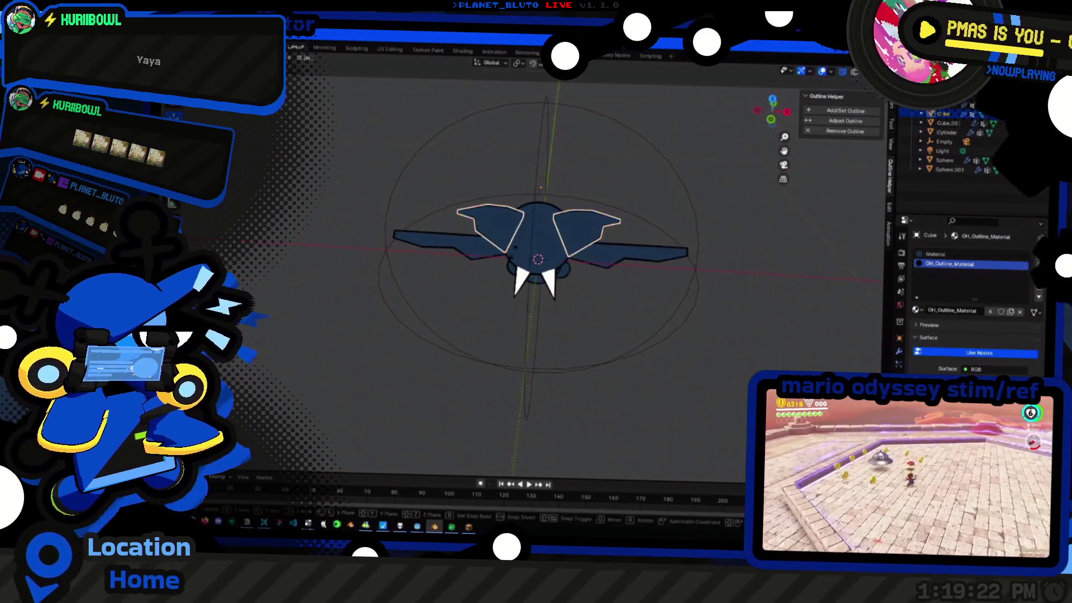
Move the selected ear face to a new position in Edit Mode
{"action": "key", "text": "Tab"}
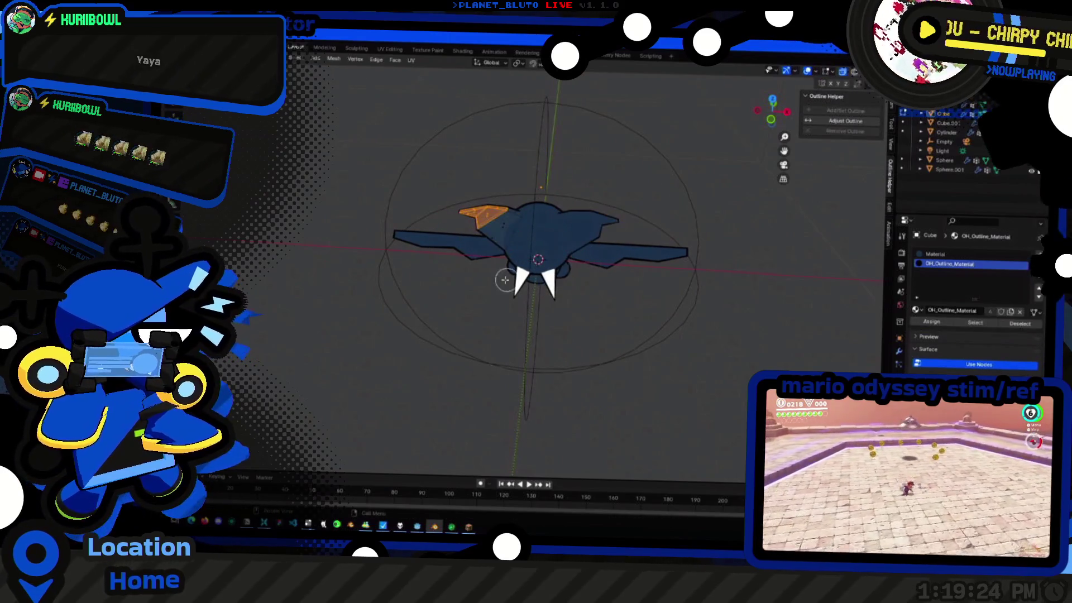
{"action": "key", "text": "g"}
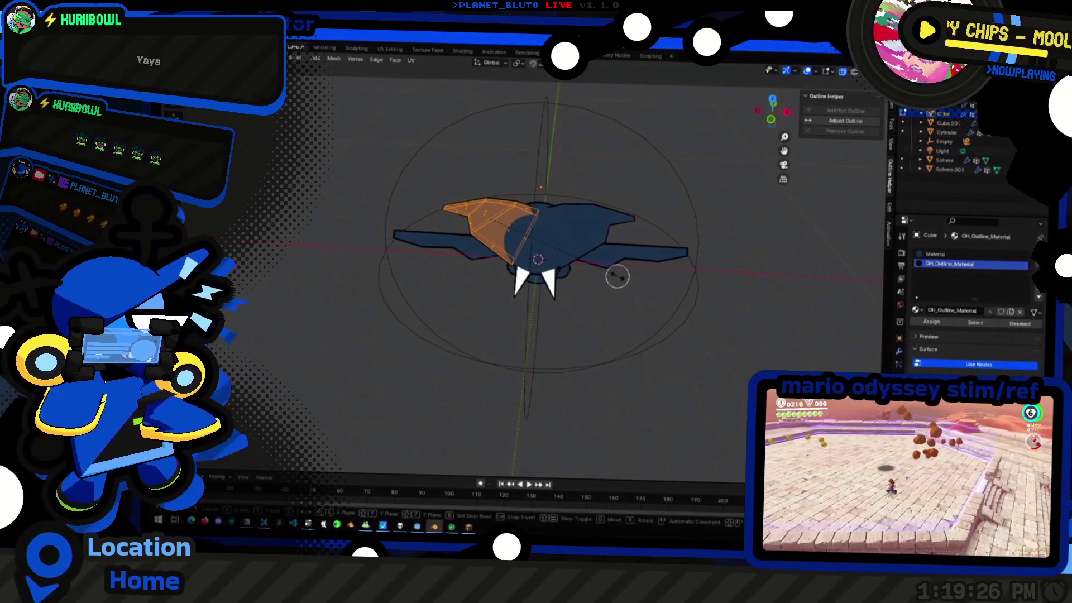
{"action": "left_click", "coordinate": [627, 278]}
{"action": "mouse_move", "coordinate": [627, 278]}
{"action": "middle_mouse_down"}
{"action": "mouse_move", "coordinate": [617, 280]}
{"action": "mouse_move", "coordinate": [645, 257]}
{"action": "mouse_move", "coordinate": [682, 286]}
{"action": "mouse_move", "coordinate": [629, 291]}
{"action": "mouse_move", "coordinate": [611, 314]}
{"action": "middle_mouse_up"}
{"action": "key", "text": "Tab"}
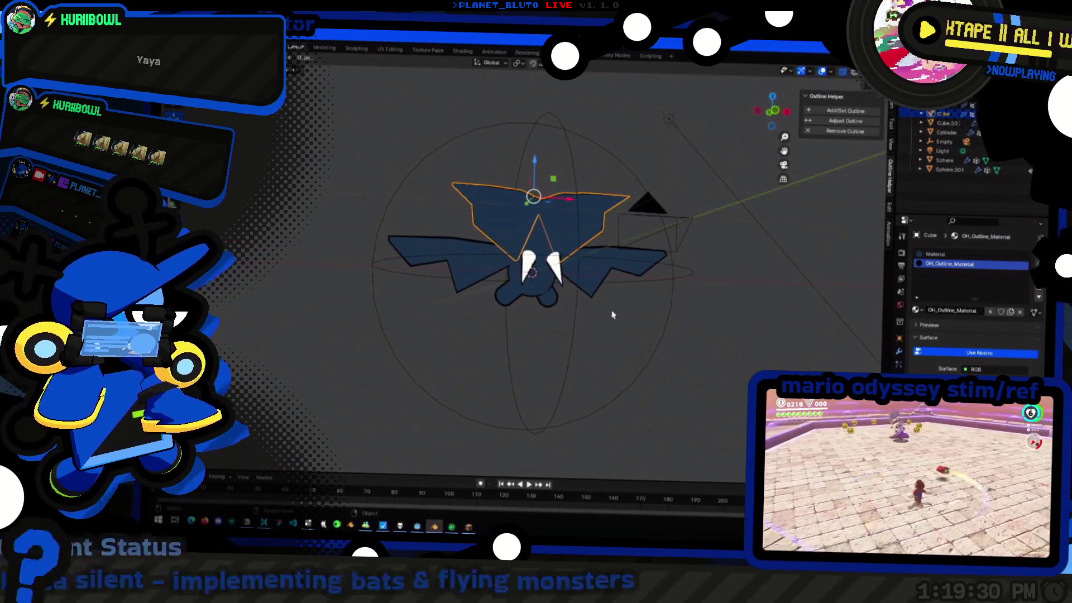
Rotate the left ear outward from a straight front view, then deselect its faces
{"action": "mouse_move", "coordinate": [433, 329]}
{"action": "middle_mouse_down"}
{"action": "mouse_move", "coordinate": [558, 338]}
{"action": "mouse_move", "coordinate": [504, 354]}
{"action": "mouse_move", "coordinate": [452, 445]}
{"action": "mouse_move", "coordinate": [348, 320]}
{"action": "mouse_move", "coordinate": [624, 304]}
{"action": "middle_mouse_up"}
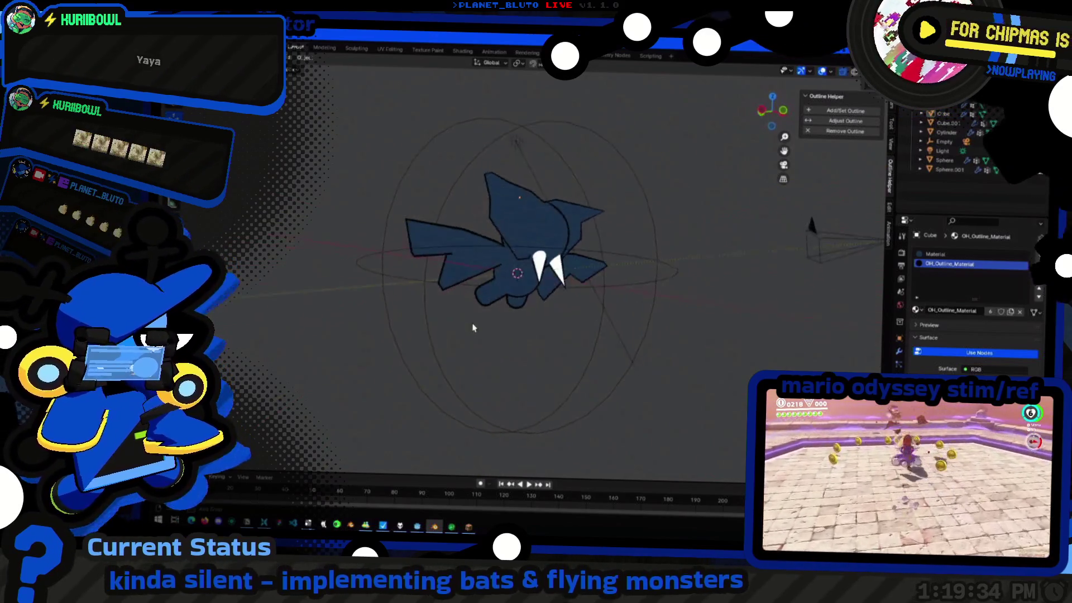
{"action": "key", "text": "Tab"}
{"action": "key", "text": "Tab"}
{"action": "mouse_move", "coordinate": [447, 338]}
{"action": "middle_mouse_down"}
{"action": "mouse_move", "coordinate": [521, 359]}
{"action": "mouse_move", "coordinate": [583, 318]}
{"action": "mouse_move", "coordinate": [613, 366]}
{"action": "mouse_move", "coordinate": [486, 342]}
{"action": "middle_mouse_up"}
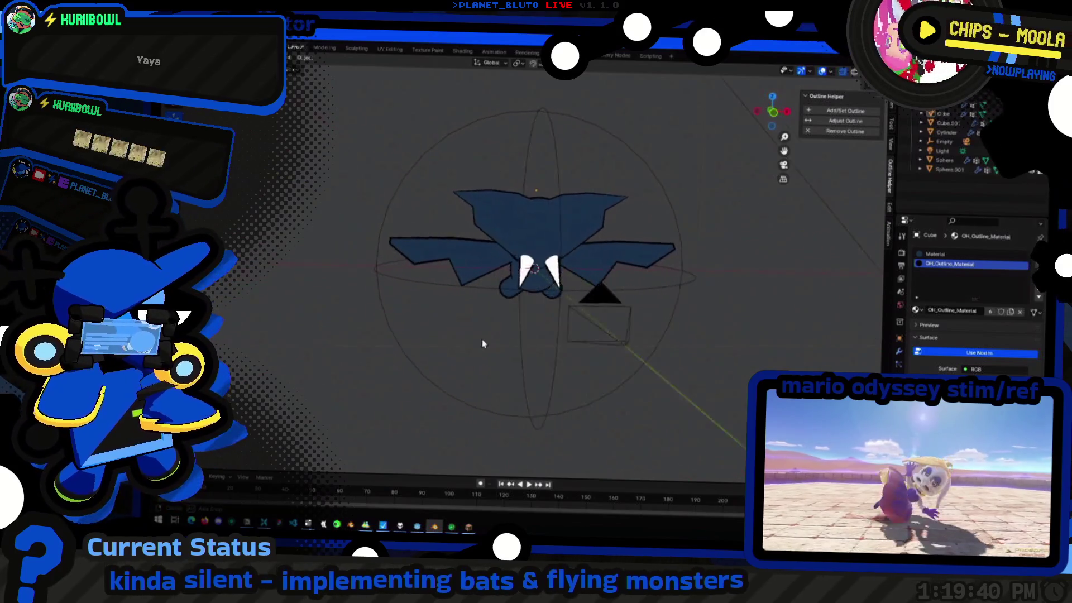
{"action": "key", "text": "Tab"}
{"action": "left_click", "coordinate": [764, 122]}
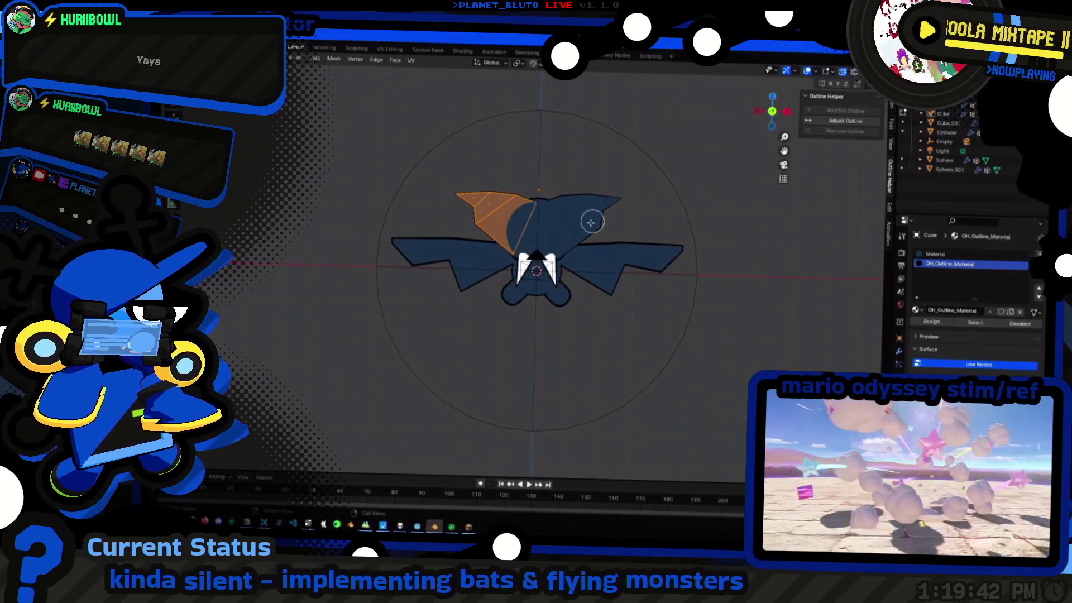
{"action": "key", "text": "r"}
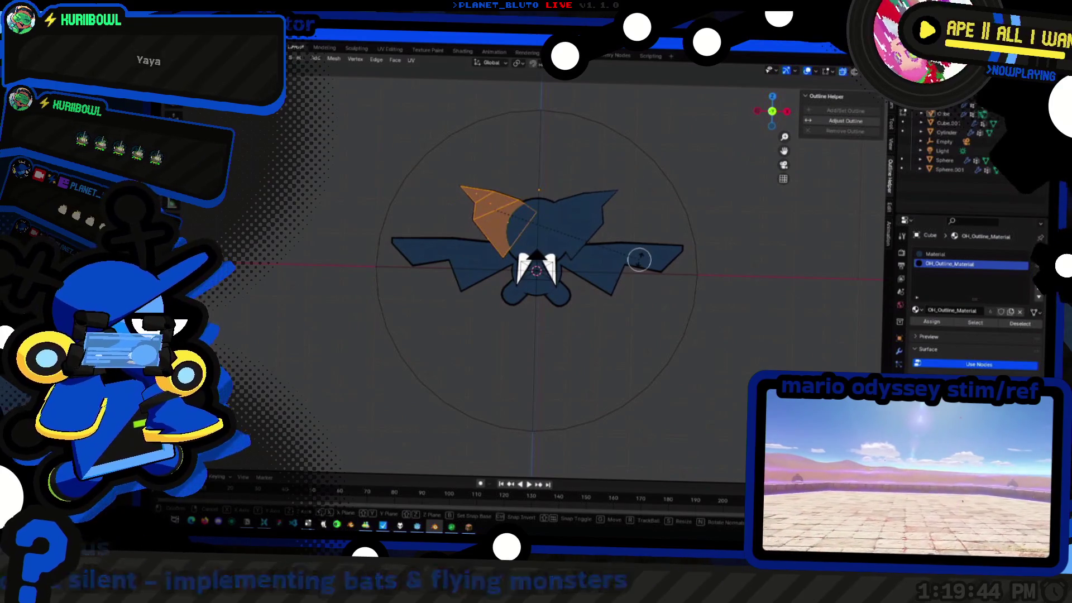
{"action": "scroll", "coordinate": [539, 186], "scroll_direction": "up", "scroll_amount": 4}
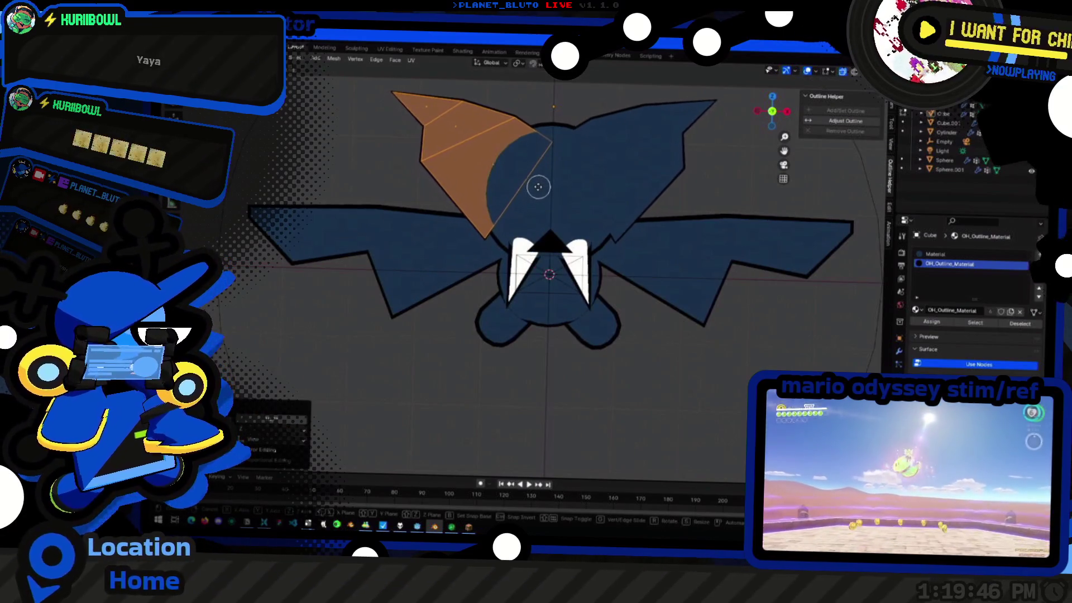
{"action": "key", "text": "alt+a"}
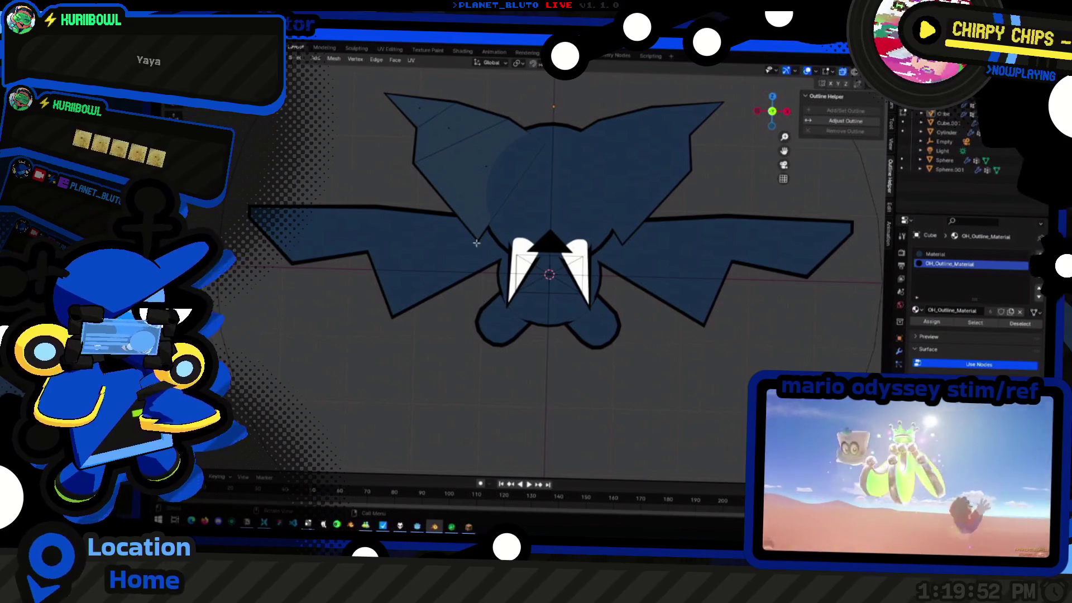
Box-select the left ear's tip vertex and pull it up and outward into a taller point
{"action": "left_click_drag", "start_coordinate": [517, 288], "coordinate": [420, 215]}
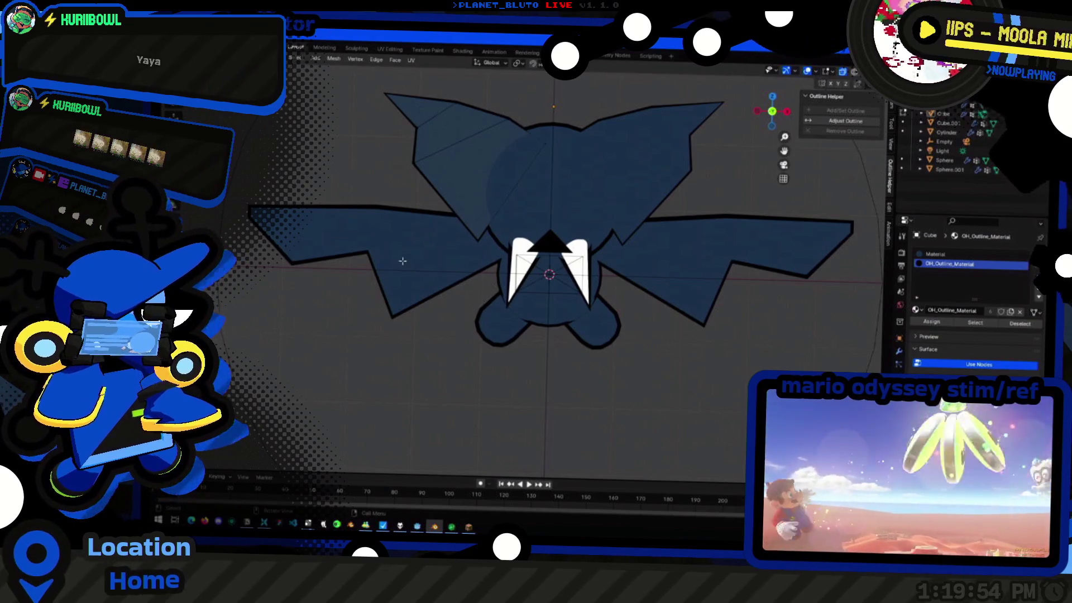
{"action": "left_click_drag", "start_coordinate": [402, 260], "coordinate": [516, 224]}
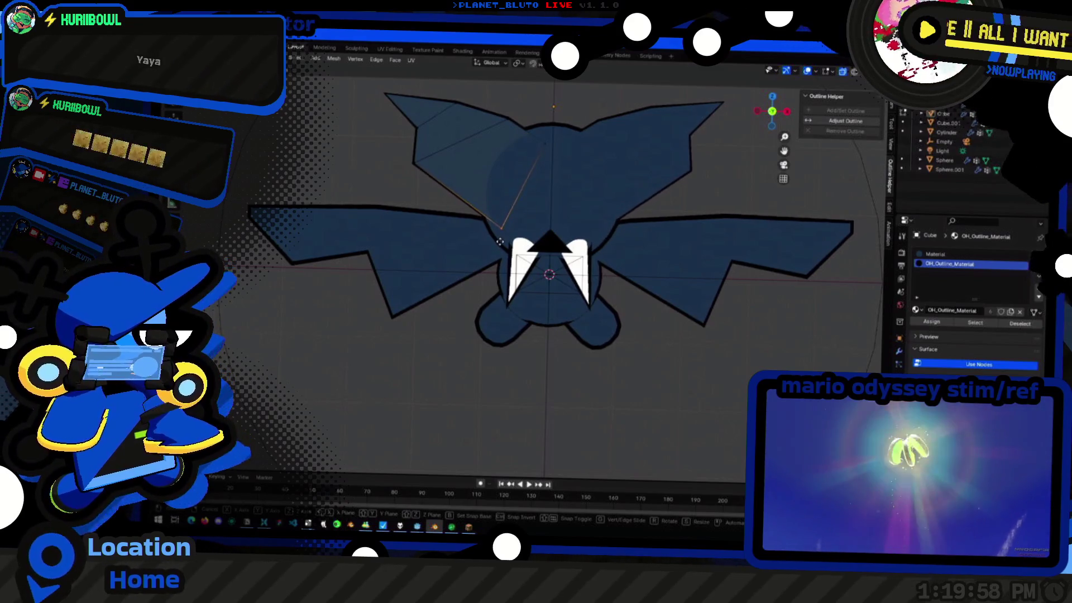
{"action": "left_click_drag", "start_coordinate": [500, 243], "coordinate": [380, 148]}
{"action": "left_click_drag", "start_coordinate": [448, 174], "coordinate": [411, 167]}
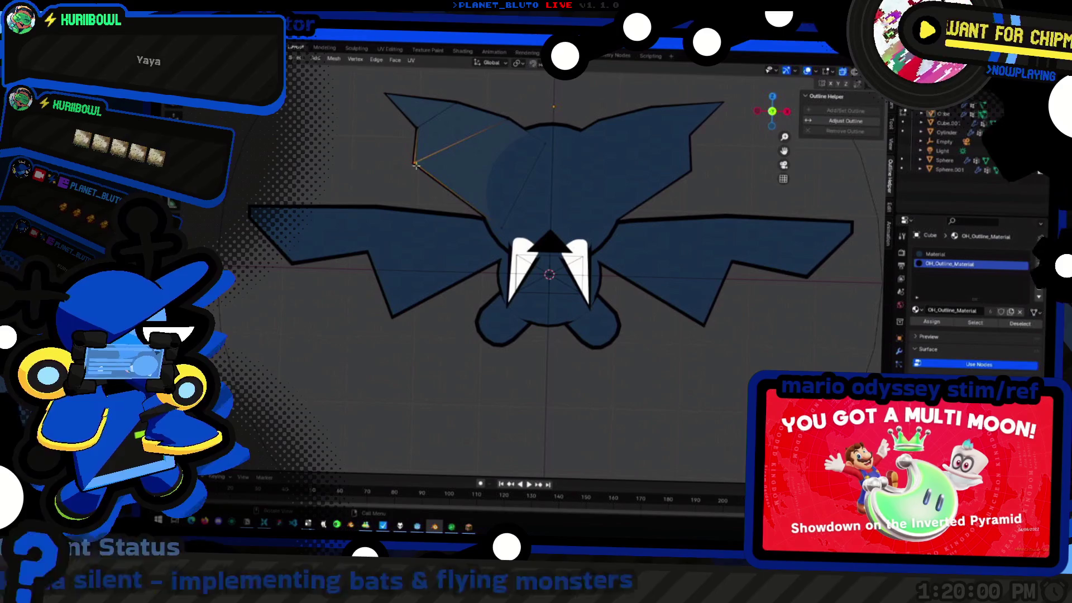
{"action": "key", "text": "g"}
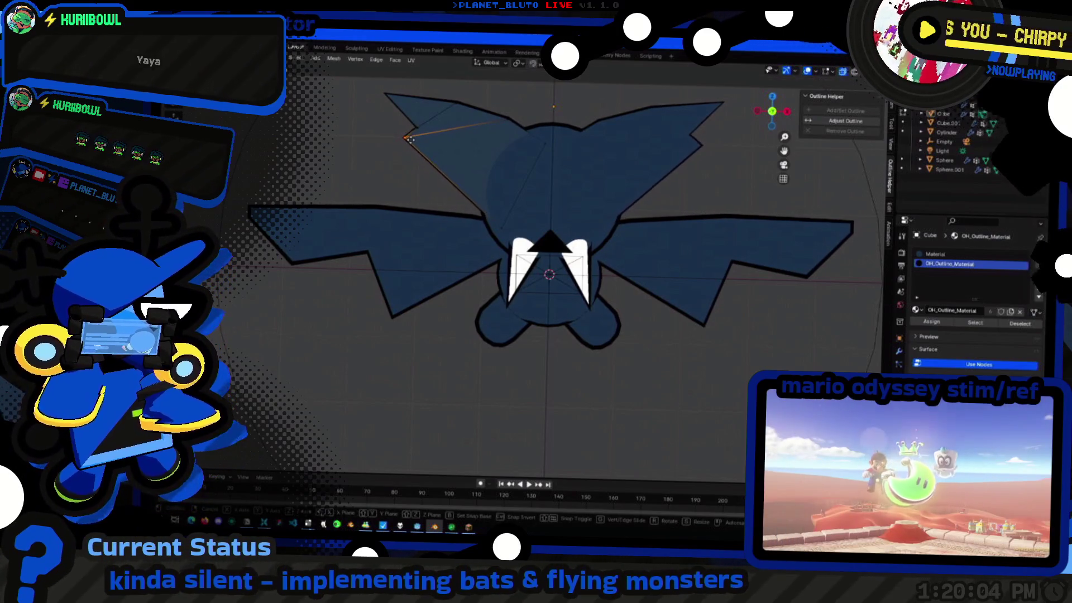
{"action": "left_click", "coordinate": [408, 138]}
{"action": "key", "text": "g"}
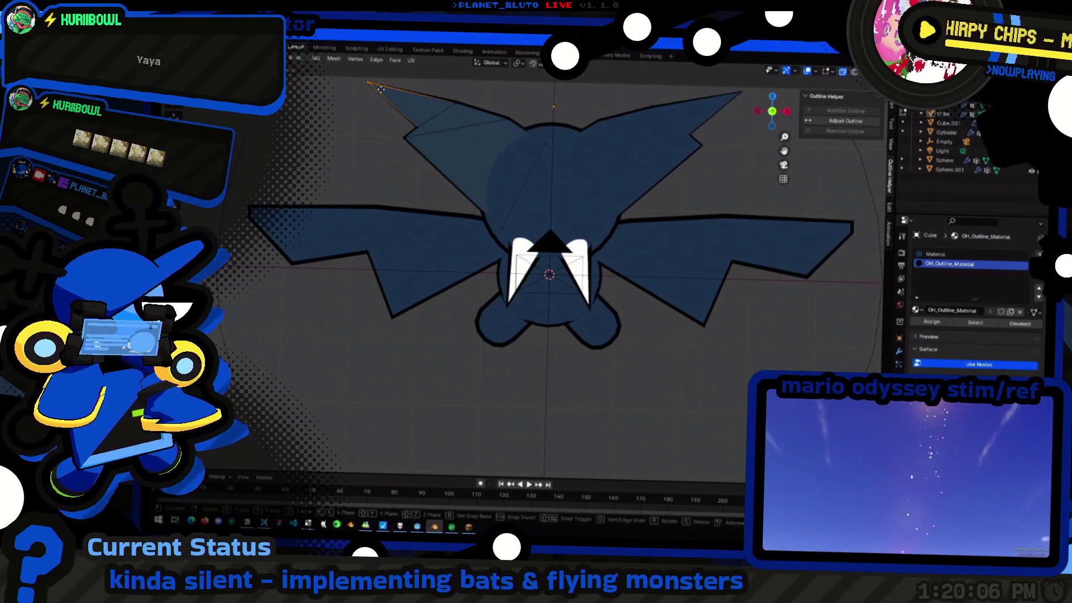
{"action": "left_click", "coordinate": [383, 95]}
Leave Edit Mode, inspect the ear from tilted views and select the bat body mesh
{"action": "key", "text": "Tab"}
{"action": "mouse_move", "coordinate": [383, 94]}
{"action": "middle_mouse_down"}
{"action": "mouse_move", "coordinate": [587, 242]}
{"action": "mouse_move", "coordinate": [489, 213]}
{"action": "mouse_move", "coordinate": [426, 256]}
{"action": "mouse_move", "coordinate": [365, 192]}
{"action": "mouse_move", "coordinate": [388, 230]}
{"action": "mouse_move", "coordinate": [450, 206]}
{"action": "mouse_move", "coordinate": [459, 248]}
{"action": "mouse_move", "coordinate": [494, 259]}
{"action": "middle_mouse_up"}
{"action": "scroll", "coordinate": [459, 248], "scroll_direction": "down", "scroll_amount": 4}
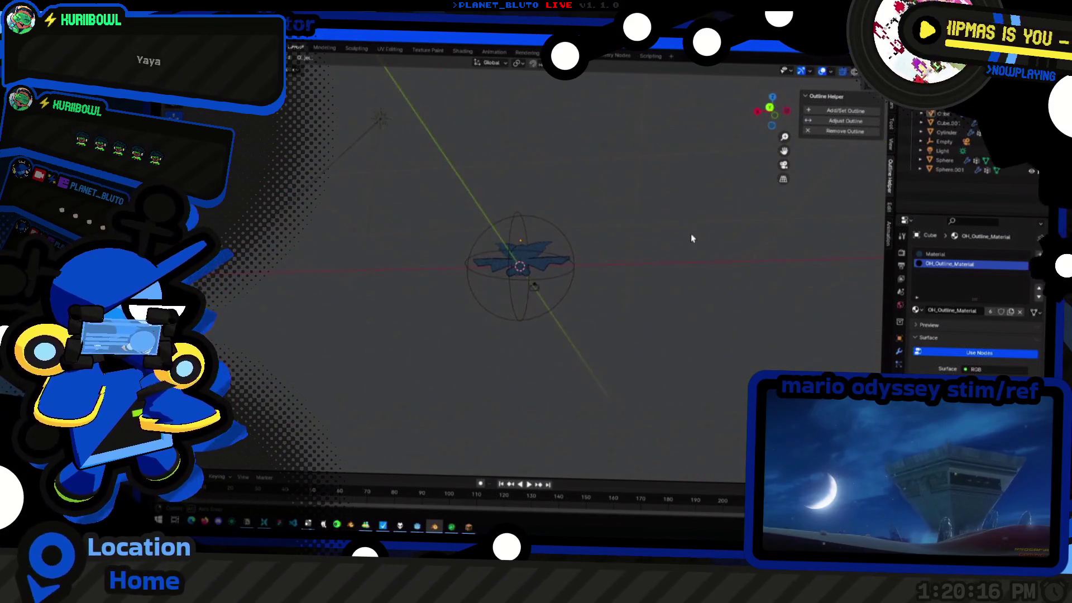
{"action": "mouse_move", "coordinate": [553, 251]}
{"action": "middle_mouse_down"}
{"action": "mouse_move", "coordinate": [424, 292]}
{"action": "mouse_move", "coordinate": [451, 244]}
{"action": "mouse_move", "coordinate": [503, 252]}
{"action": "mouse_move", "coordinate": [406, 276]}
{"action": "mouse_move", "coordinate": [472, 242]}
{"action": "mouse_move", "coordinate": [552, 225]}
{"action": "mouse_move", "coordinate": [474, 253]}
{"action": "mouse_move", "coordinate": [498, 219]}
{"action": "mouse_move", "coordinate": [528, 234]}
{"action": "middle_mouse_up"}
{"action": "scroll", "coordinate": [474, 253], "scroll_direction": "up", "scroll_amount": 5}
{"action": "left_click", "coordinate": [494, 234]}
Scale the left wing's linked faces wider from a front view and leave Edit Mode
{"action": "key", "text": "Tab"}
{"action": "key", "text": "l"}
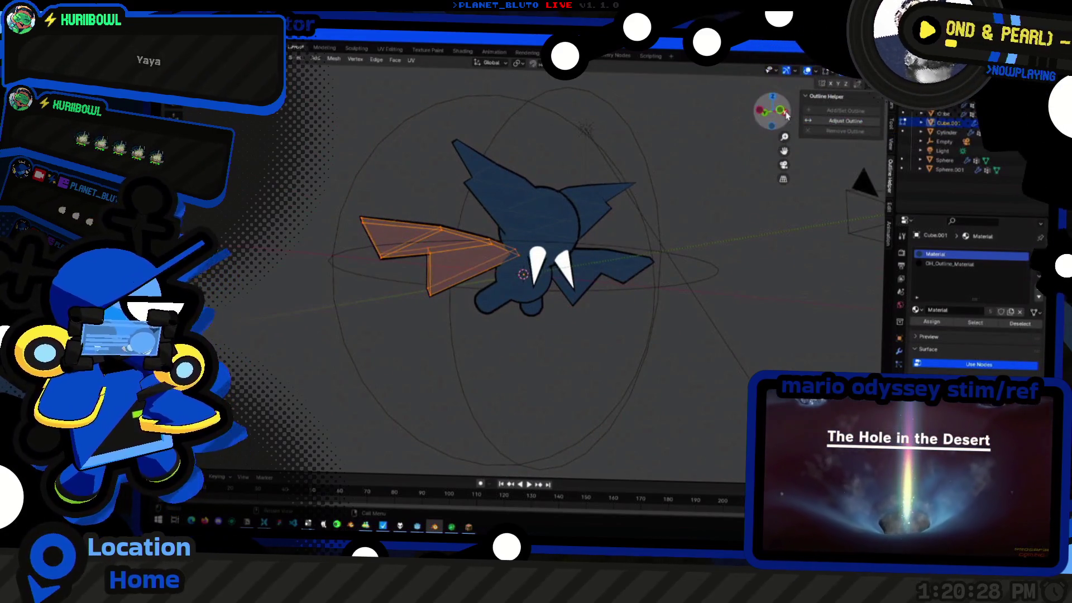
{"action": "left_click", "coordinate": [784, 112]}
{"action": "left_click", "coordinate": [784, 113]}
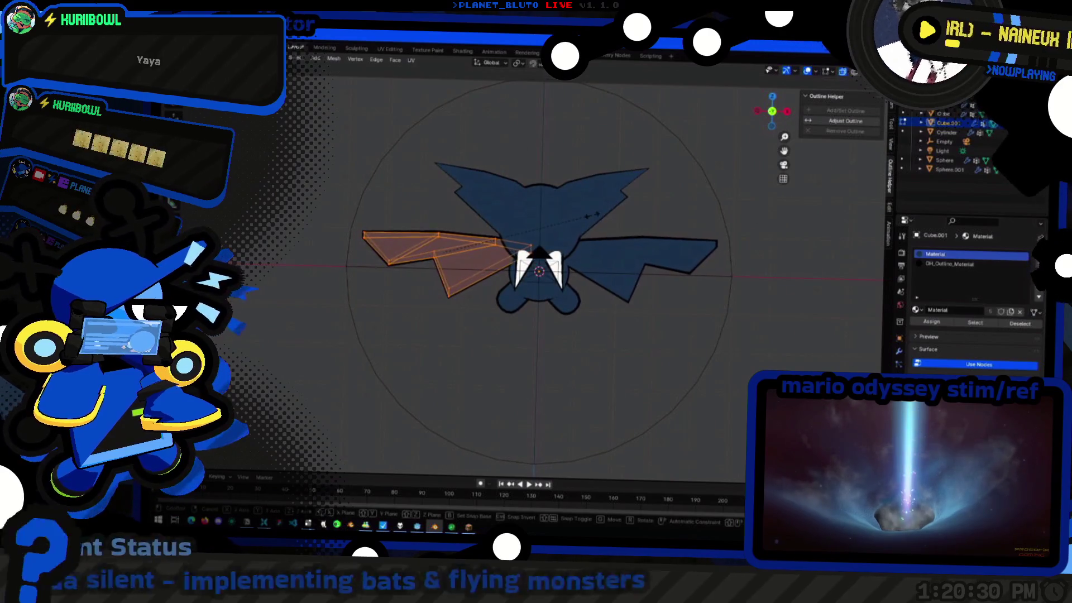
{"action": "key", "text": "s"}
{"action": "left_click", "coordinate": [600, 221]}
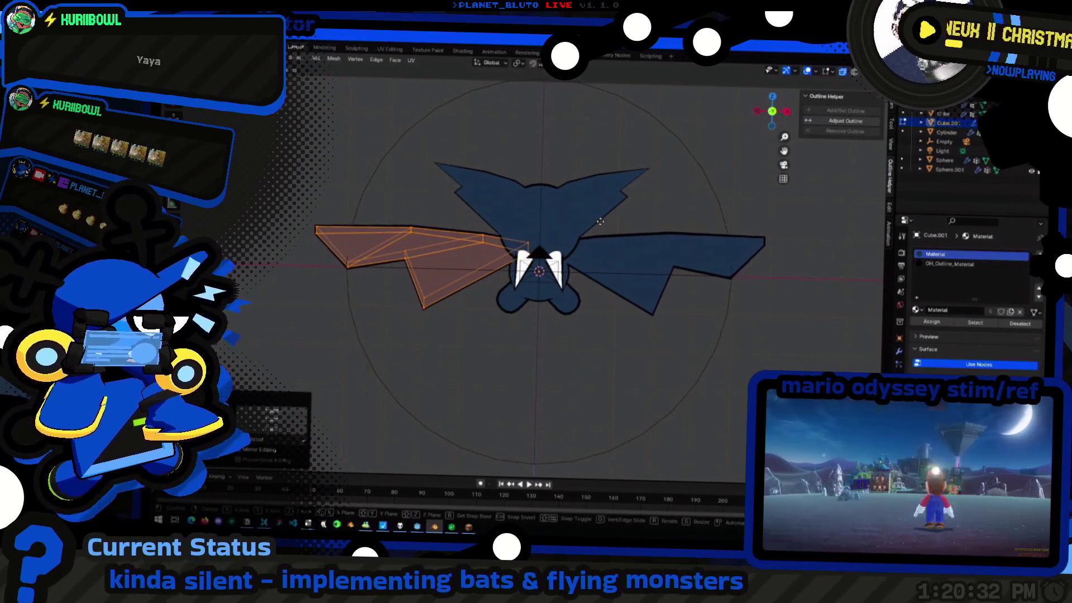
{"action": "key", "text": "Tab"}
Reselect the wing from a tilted view and bring up the Shift+A Add menu
{"action": "mouse_move", "coordinate": [599, 220]}
{"action": "middle_mouse_down"}
{"action": "mouse_move", "coordinate": [520, 348]}
{"action": "mouse_move", "coordinate": [486, 346]}
{"action": "middle_mouse_up"}
{"action": "left_click", "coordinate": [485, 347]}
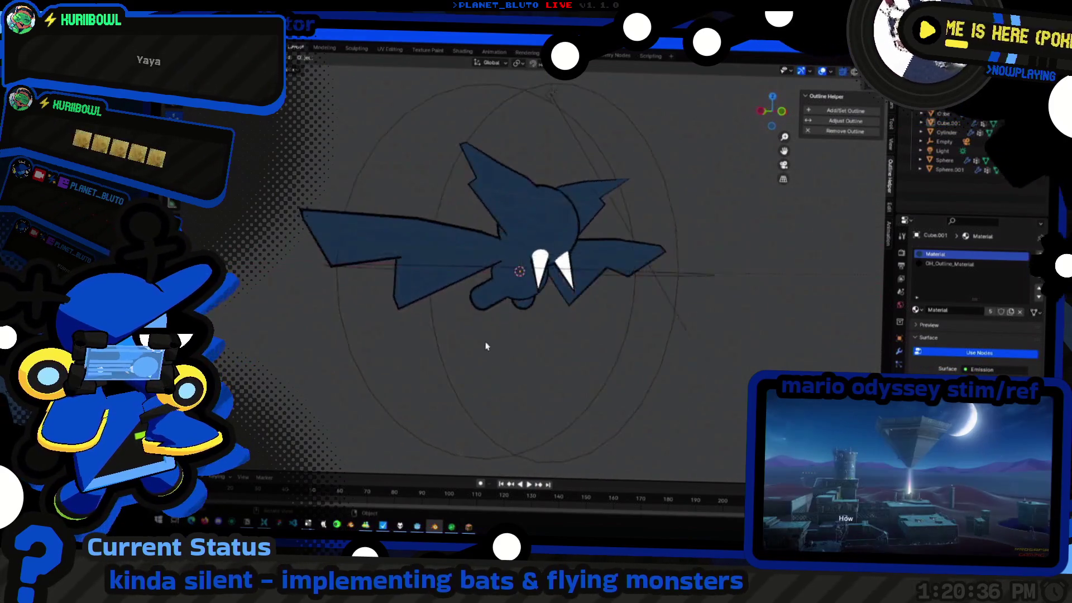
{"action": "scroll", "coordinate": [485, 346], "scroll_direction": "down", "scroll_amount": 6}
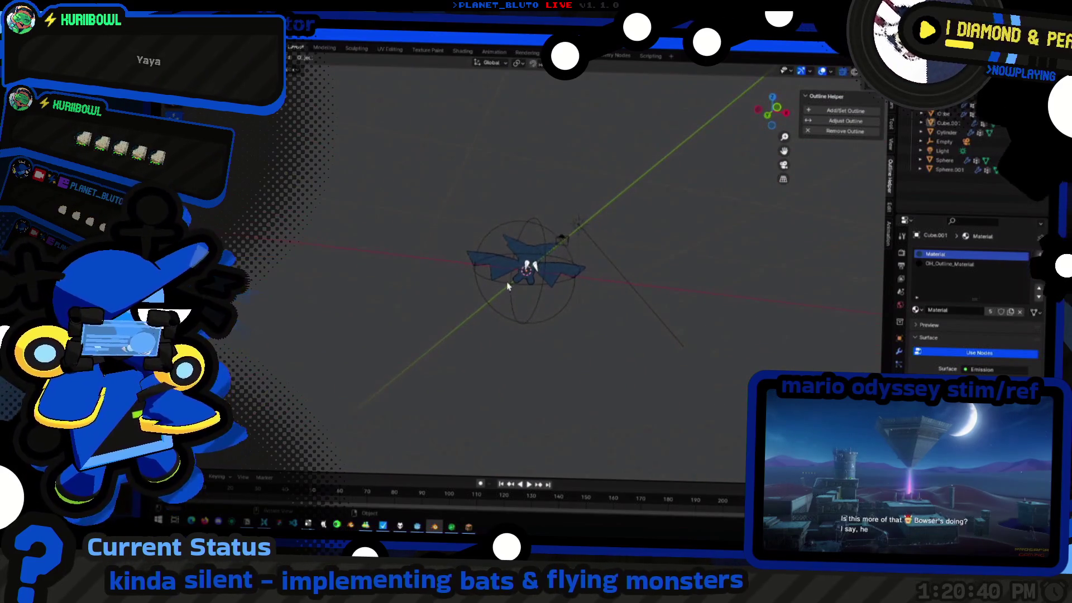
{"action": "scroll", "coordinate": [508, 287], "scroll_direction": "up", "scroll_amount": 3}
{"action": "scroll", "coordinate": [519, 284], "scroll_direction": "up", "scroll_amount": 3}
{"action": "scroll", "coordinate": [535, 278], "scroll_direction": "down", "scroll_amount": 2}
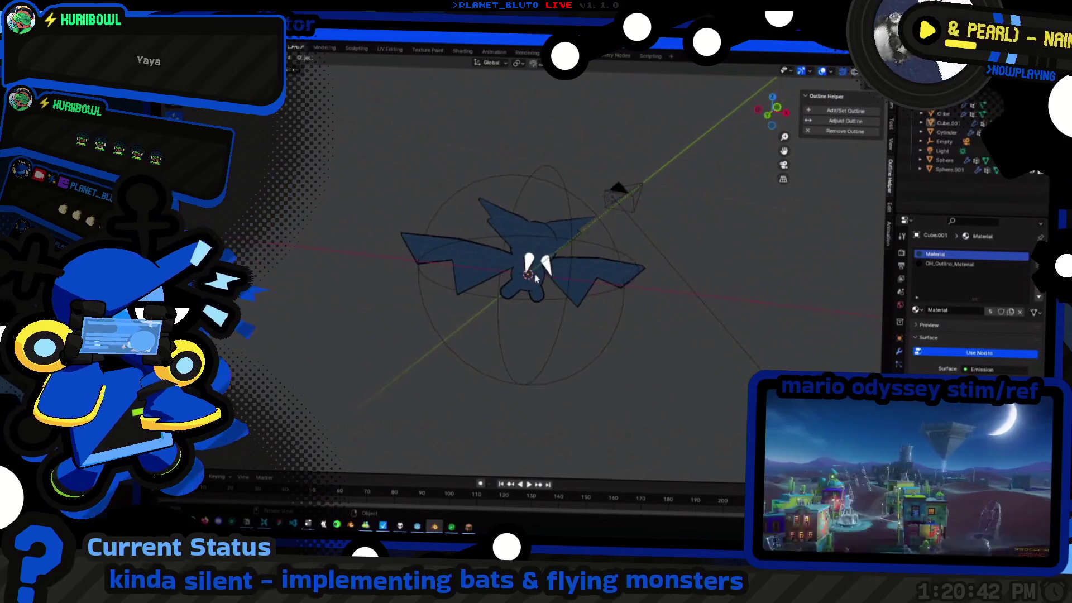
{"action": "scroll", "coordinate": [535, 278], "scroll_direction": "up", "scroll_amount": 3}
{"action": "scroll", "coordinate": [536, 277], "scroll_direction": "down", "scroll_amount": 3}
{"action": "mouse_move", "coordinate": [535, 278]}
{"action": "middle_mouse_down"}
{"action": "mouse_move", "coordinate": [528, 388]}
{"action": "mouse_move", "coordinate": [572, 385]}
{"action": "middle_mouse_up"}
{"action": "left_click", "coordinate": [586, 385]}
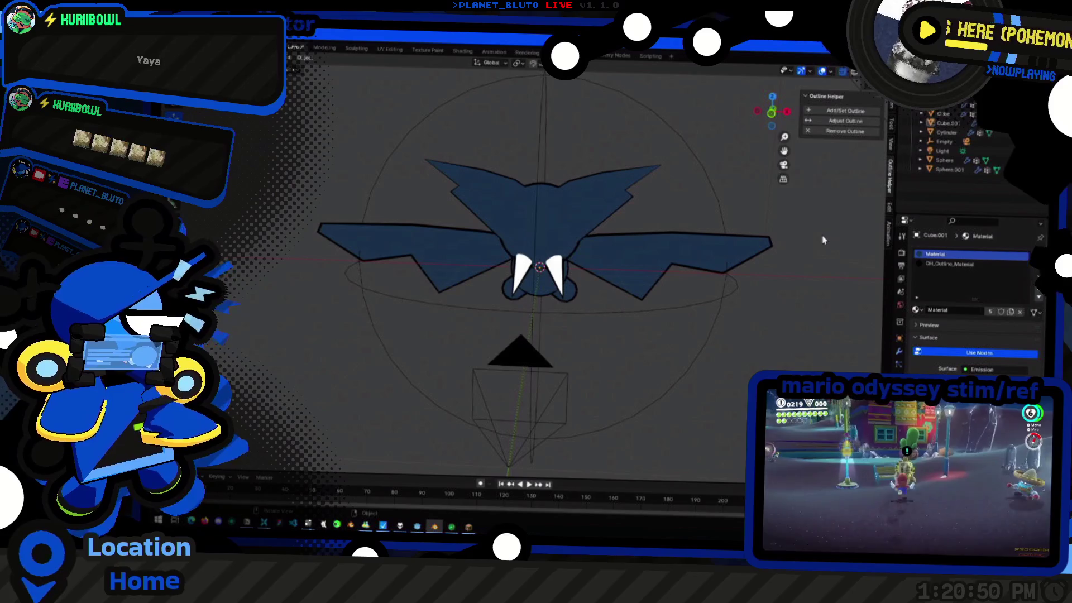
{"action": "mouse_move", "coordinate": [822, 240]}
{"action": "middle_mouse_down"}
{"action": "mouse_move", "coordinate": [651, 247]}
{"action": "mouse_move", "coordinate": [575, 307]}
{"action": "middle_mouse_up"}
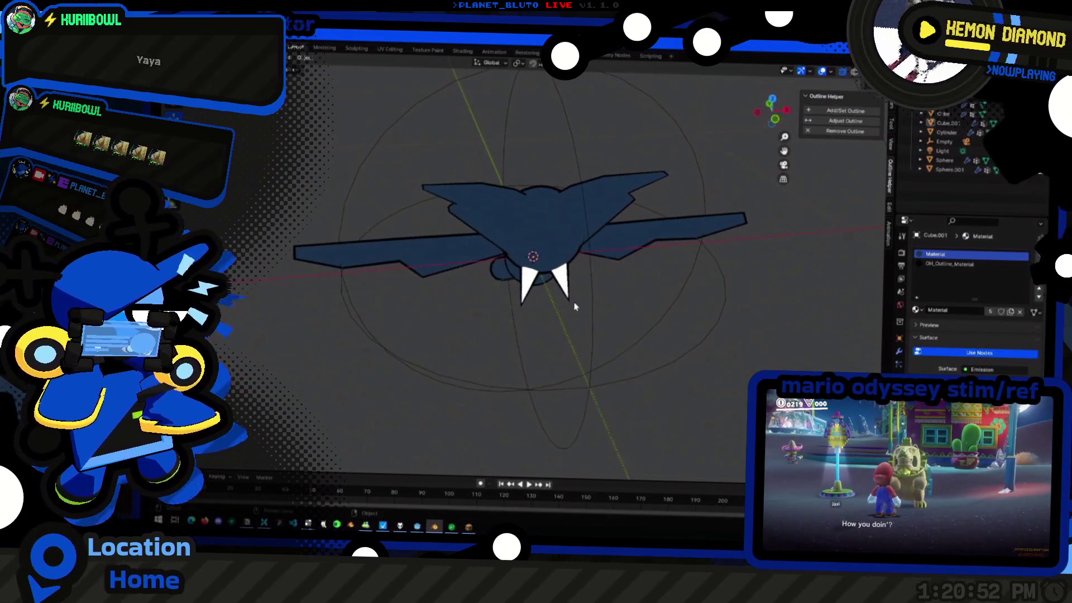
{"action": "key", "text": "shift+a"}
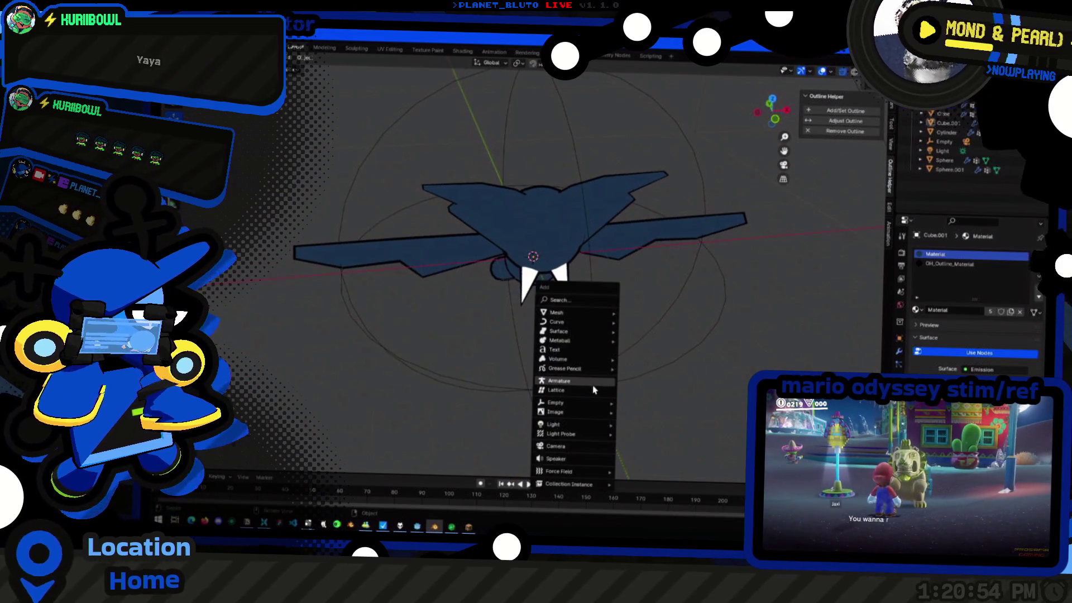
Add an Armature to the scene and switch the viewport to wireframe shading
{"action": "left_click", "coordinate": [593, 389]}
{"action": "mouse_move", "coordinate": [593, 389]}
{"action": "middle_mouse_down"}
{"action": "mouse_move", "coordinate": [592, 314]}
{"action": "mouse_move", "coordinate": [610, 320]}
{"action": "mouse_move", "coordinate": [526, 333]}
{"action": "mouse_move", "coordinate": [564, 343]}
{"action": "mouse_move", "coordinate": [663, 250]}
{"action": "middle_mouse_up"}
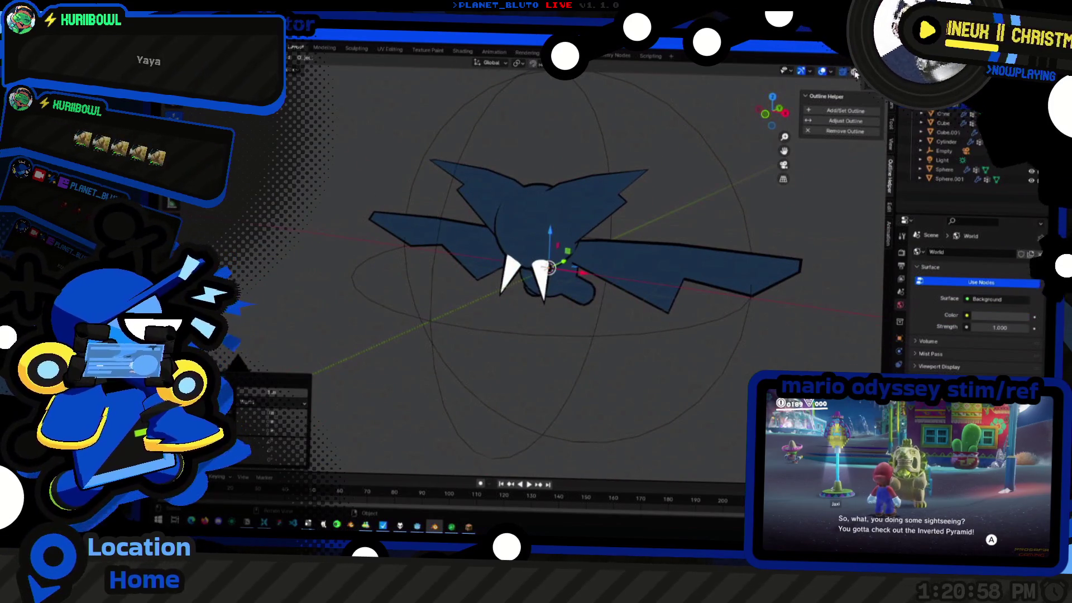
{"action": "key", "text": "shift+z"}
{"action": "mouse_move", "coordinate": [544, 277]}
{"action": "middle_mouse_down"}
{"action": "mouse_move", "coordinate": [455, 306]}
{"action": "mouse_move", "coordinate": [455, 321]}
{"action": "mouse_move", "coordinate": [536, 328]}
{"action": "mouse_move", "coordinate": [542, 307]}
{"action": "middle_mouse_up"}
Click through the sphere, cylinder and wings, make the head sphere active, then deselect all
{"action": "left_click", "coordinate": [536, 285]}
{"action": "left_click", "coordinate": [578, 293], "text": "shift"}
{"action": "left_click", "coordinate": [524, 304], "text": "shift"}
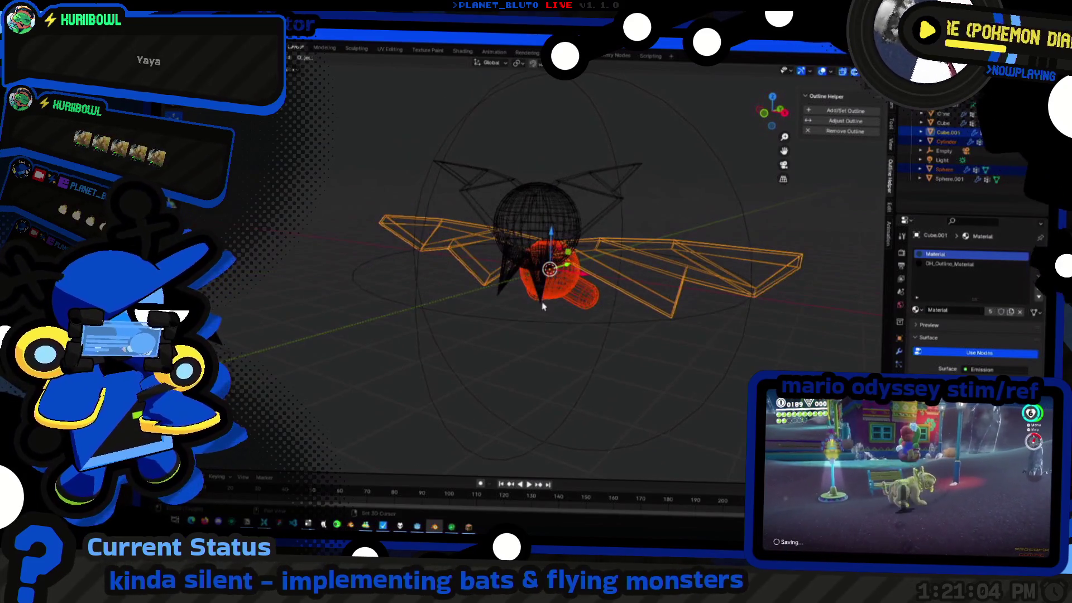
{"action": "left_click", "coordinate": [543, 307], "text": "shift"}
{"action": "left_click", "coordinate": [536, 243], "text": "shift"}
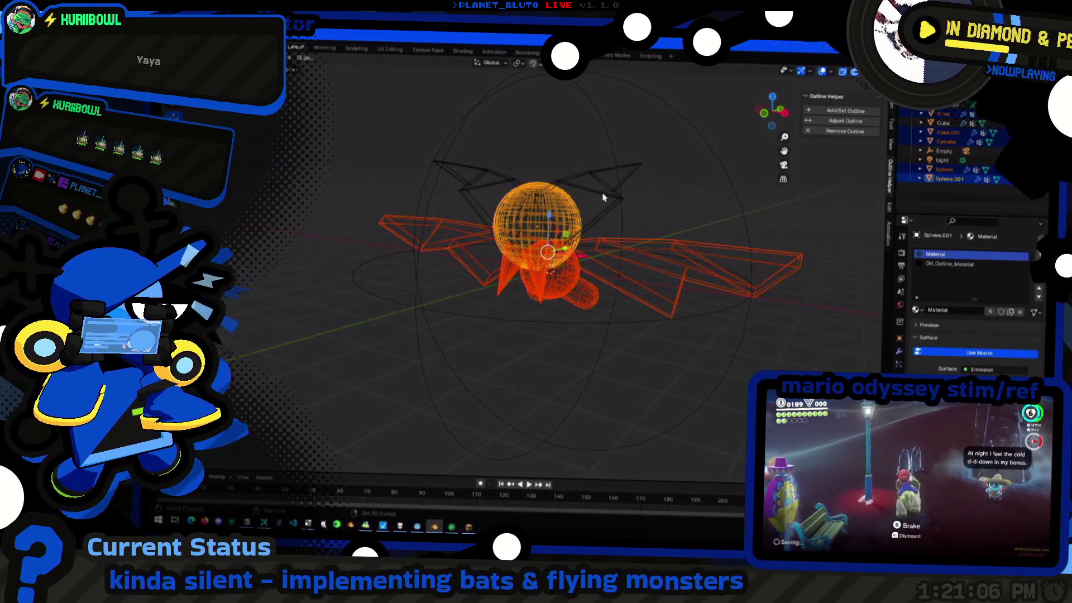
{"action": "mouse_move", "coordinate": [694, 259]}
{"action": "middle_mouse_down"}
{"action": "mouse_move", "coordinate": [555, 239]}
{"action": "mouse_move", "coordinate": [619, 170]}
{"action": "mouse_move", "coordinate": [612, 240]}
{"action": "mouse_move", "coordinate": [570, 243]}
{"action": "mouse_move", "coordinate": [553, 272]}
{"action": "mouse_move", "coordinate": [555, 221]}
{"action": "mouse_move", "coordinate": [538, 270]}
{"action": "middle_mouse_up"}
{"action": "left_click", "coordinate": [555, 239]}
Select everything, pick the two spheres and try a Z-axis move, cancelling then confirming
{"action": "key", "text": "a"}
{"action": "left_click", "coordinate": [552, 268]}
{"action": "left_click", "coordinate": [552, 271]}
{"action": "key", "text": "g"}
{"action": "key", "text": "z"}
{"action": "right_click", "coordinate": [562, 220]}
{"action": "left_click", "coordinate": [568, 224]}
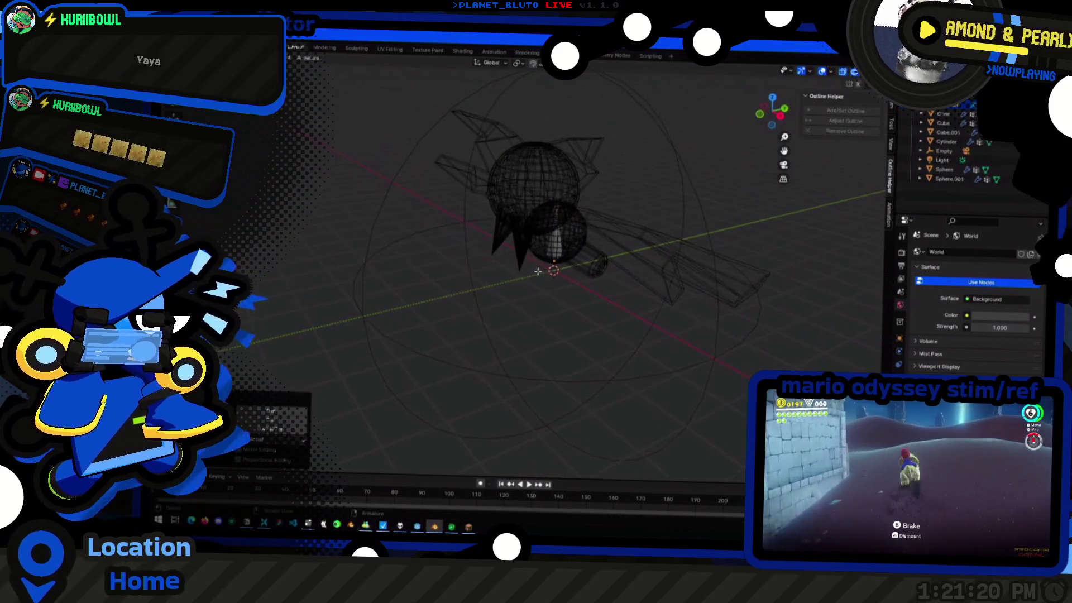
Duplicate the bone in an axis-aligned view and place the copy up-left of the original
{"action": "middle_click_drag", "start_coordinate": [571, 239], "coordinate": [528, 215]}
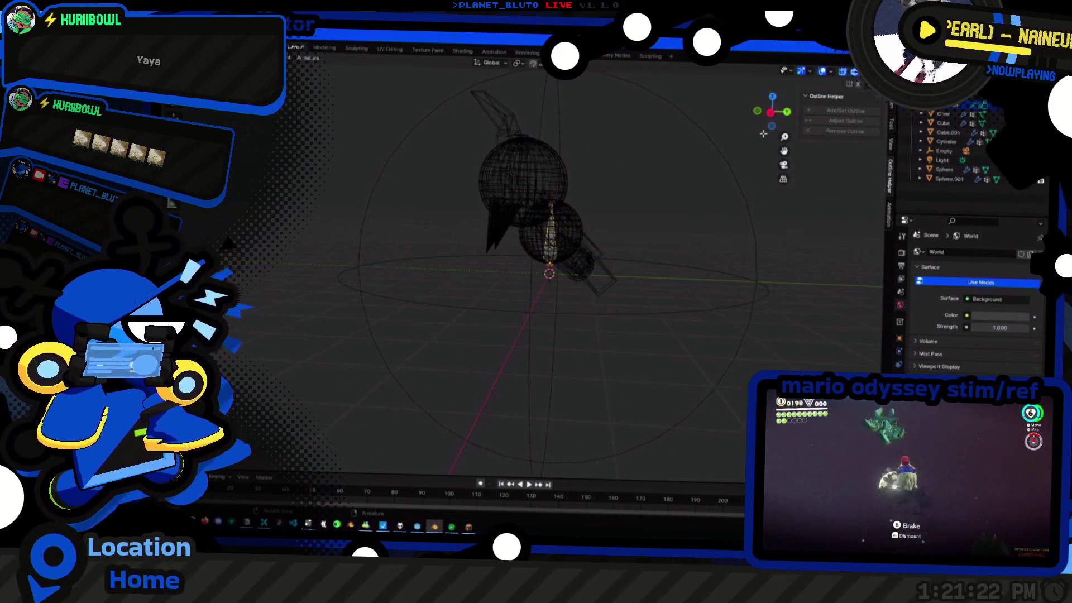
{"action": "left_click", "coordinate": [771, 115]}
{"action": "scroll", "coordinate": [527, 290], "scroll_direction": "up", "scroll_amount": 3}
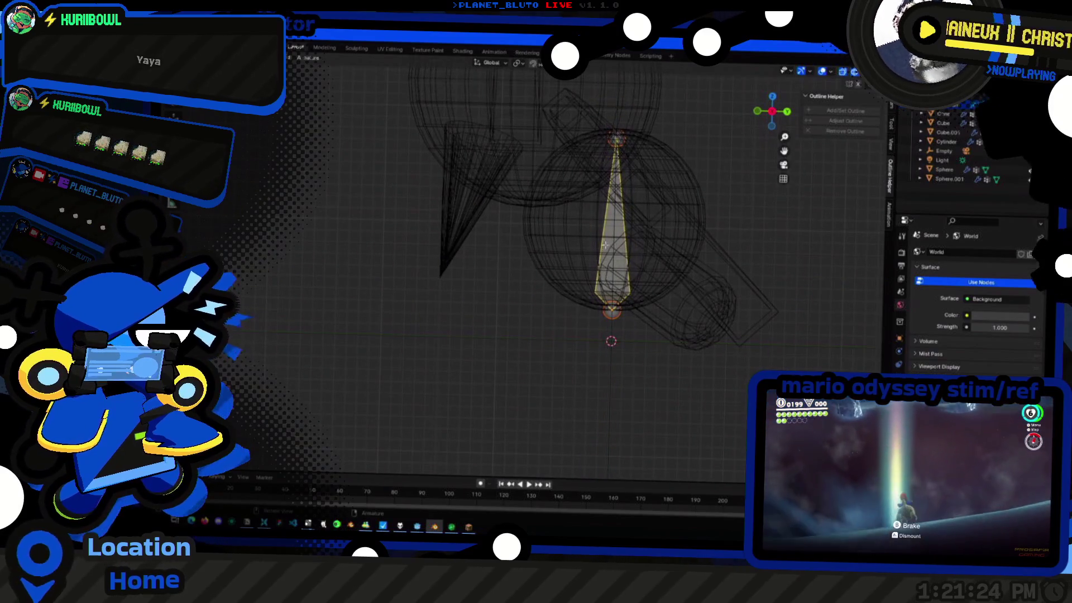
{"action": "key", "text": "shift+d"}
{"action": "left_click", "coordinate": [533, 128]}
{"action": "scroll", "coordinate": [539, 214], "scroll_direction": "down", "scroll_amount": 5}
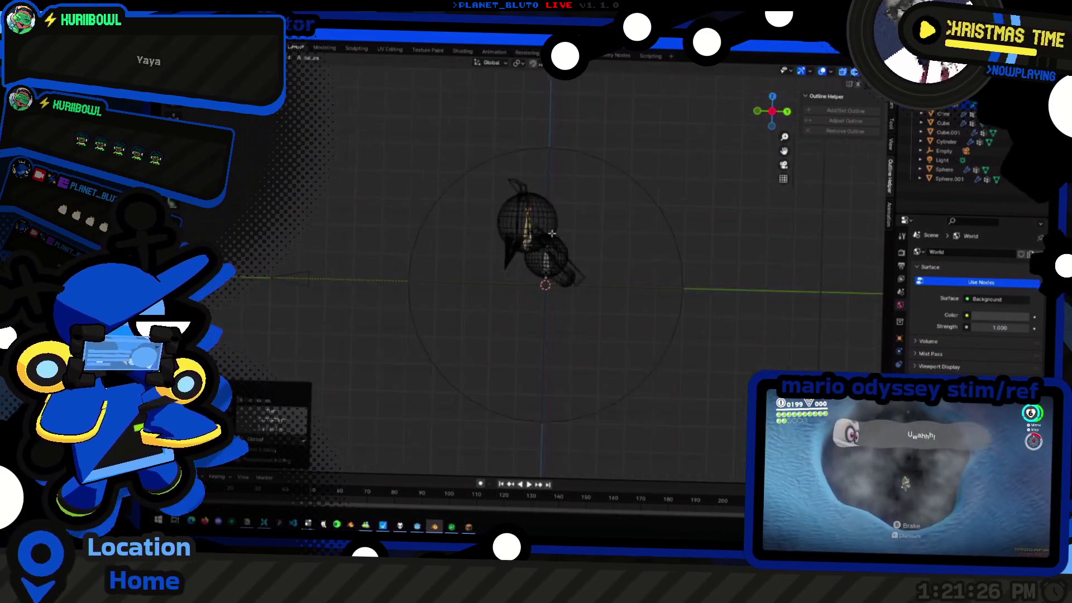
{"action": "scroll", "coordinate": [541, 215], "scroll_direction": "up", "scroll_amount": 5}
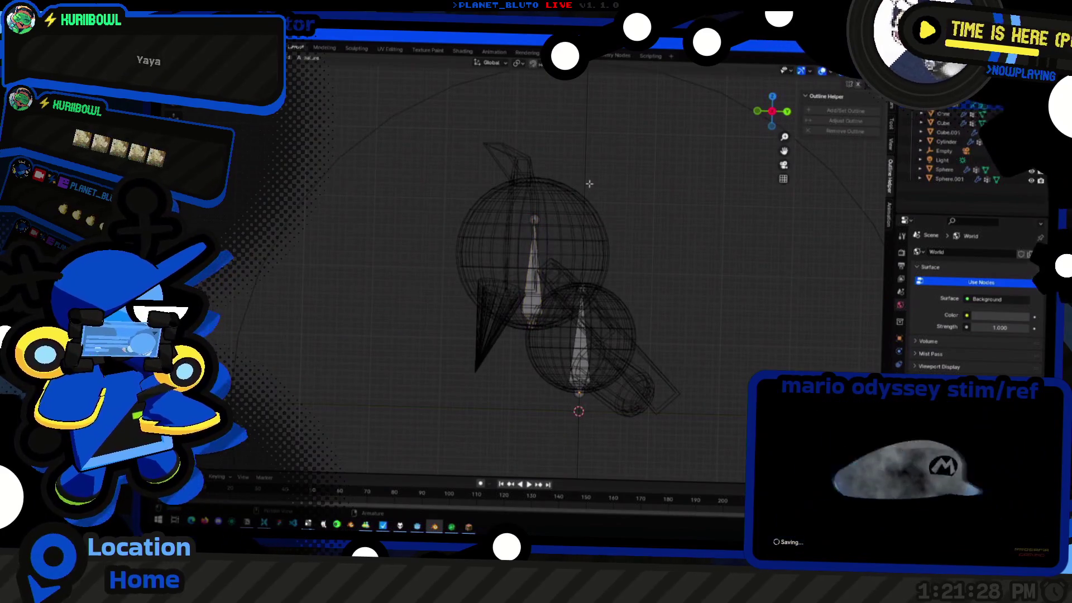
Click through the lower bone, cone, upper bone and head spheres, briefly tabbing into the sphere
{"action": "left_click", "coordinate": [578, 351]}
{"action": "left_click", "coordinate": [490, 327]}
{"action": "left_click", "coordinate": [508, 266]}
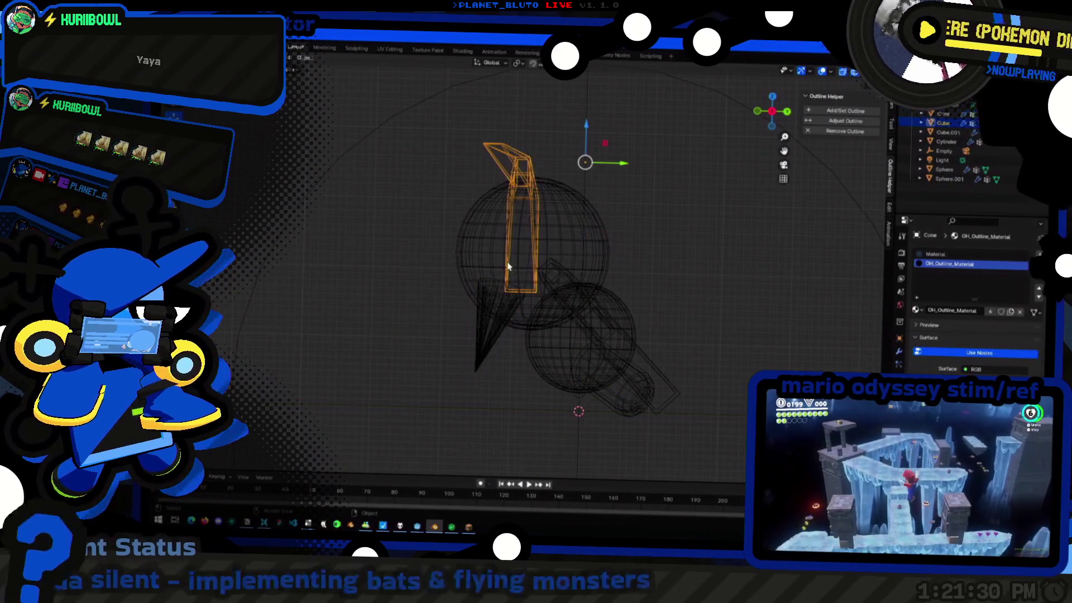
{"action": "left_click", "coordinate": [492, 290]}
{"action": "left_click", "coordinate": [523, 333]}
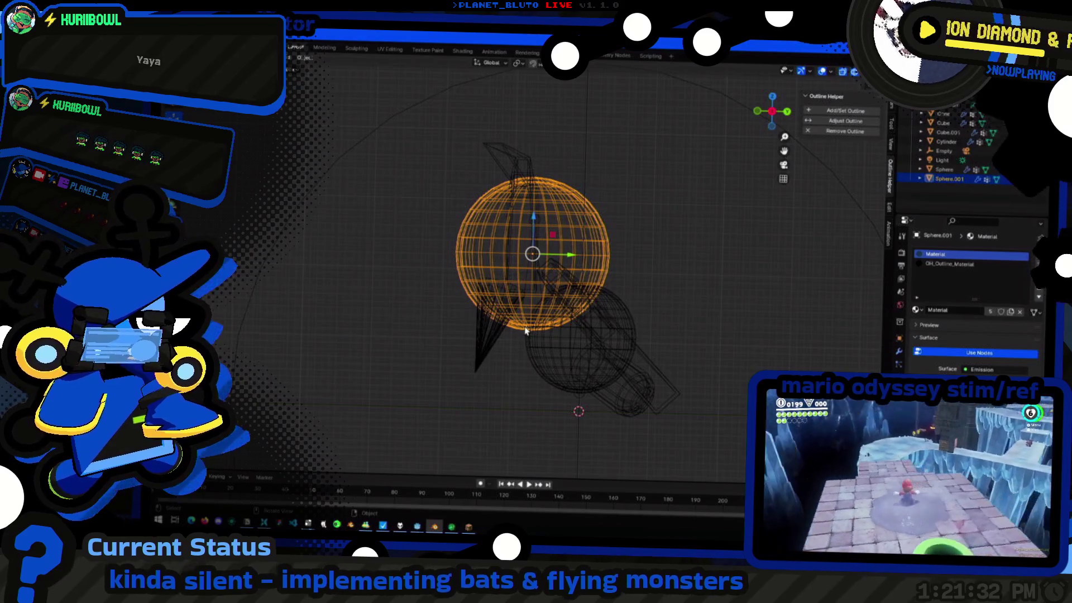
{"action": "key", "text": "Tab"}
{"action": "key", "text": "Tab"}
Select the bat's armature and pick the top joint of the long bone
{"action": "left_click", "coordinate": [578, 325]}
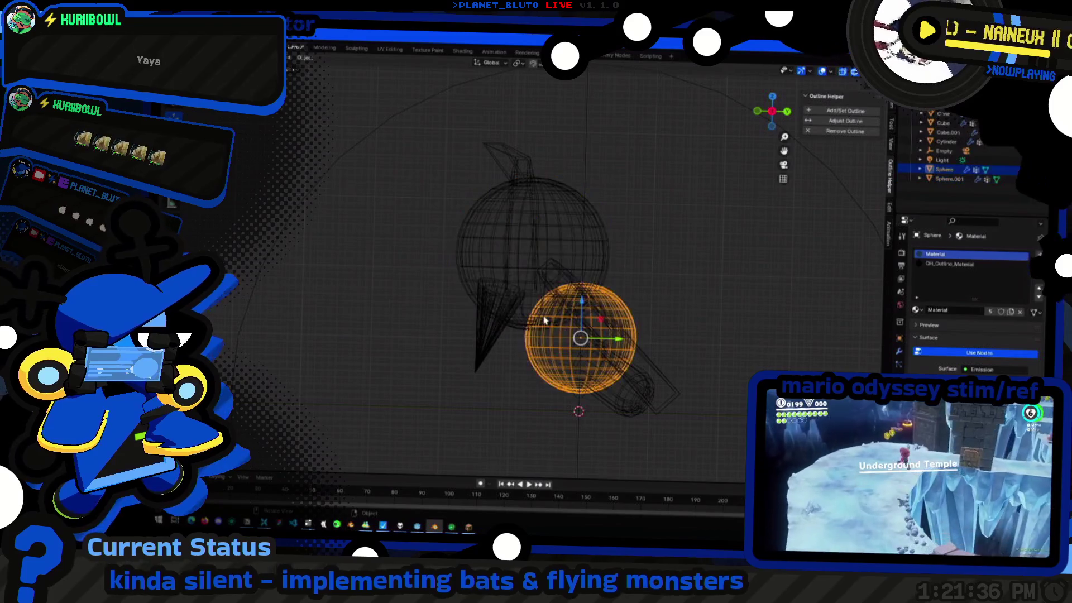
{"action": "left_click", "coordinate": [540, 296]}
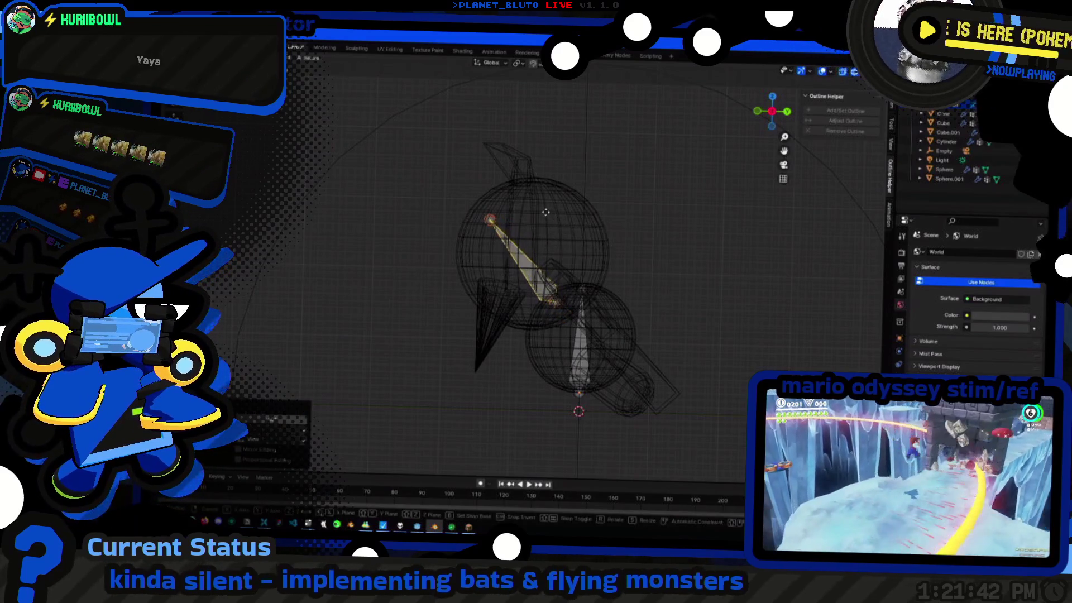
{"action": "left_click", "coordinate": [490, 208]}
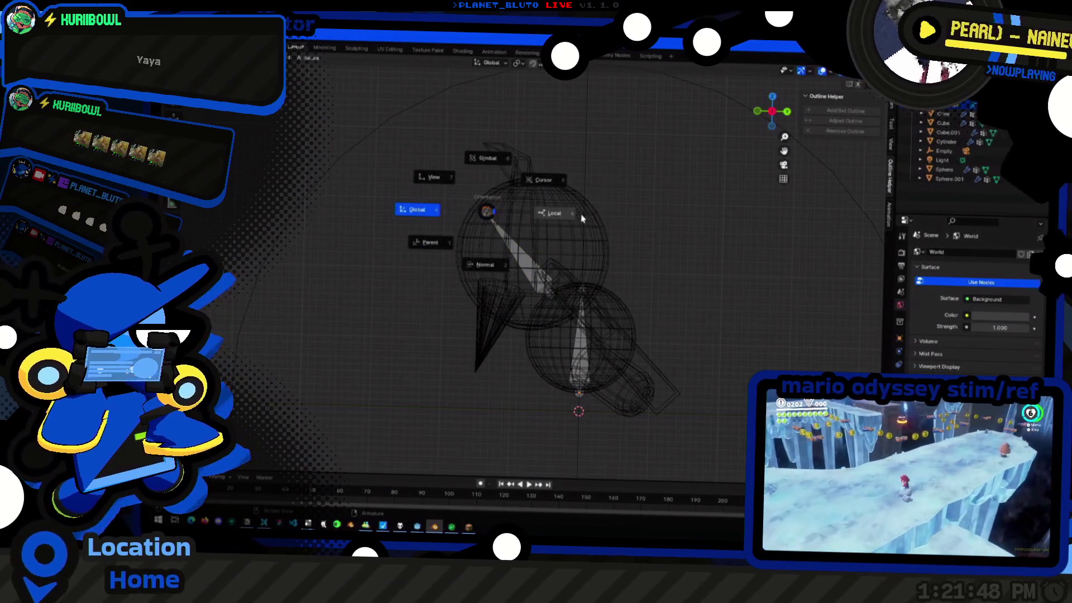
Set the transform orientation to Normal via the comma pie with the bone's head joint selected
{"action": "left_click", "coordinate": [537, 244]}
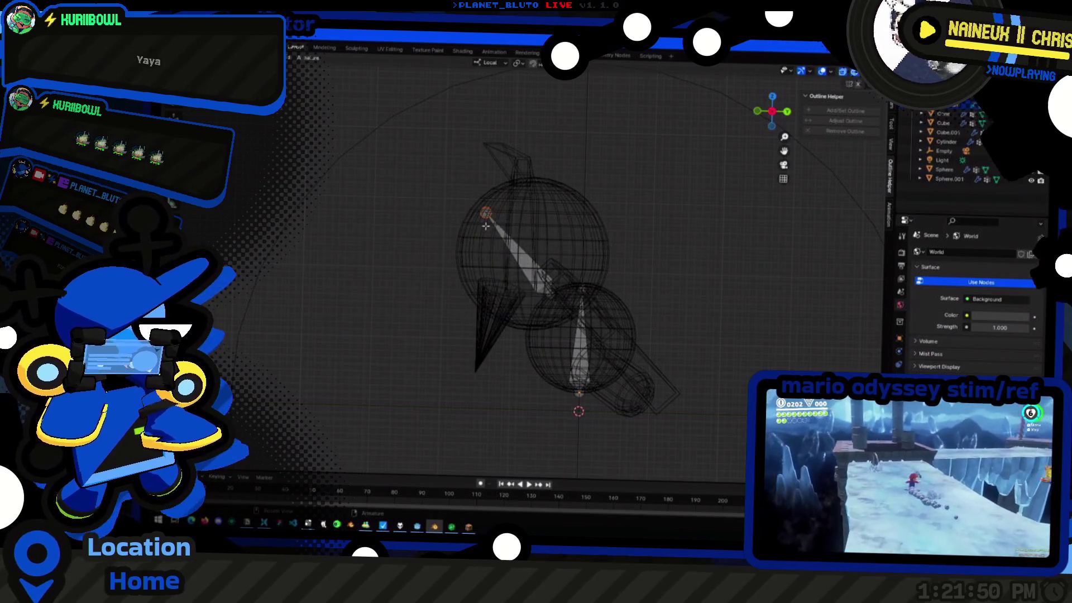
{"action": "left_click", "coordinate": [561, 243]}
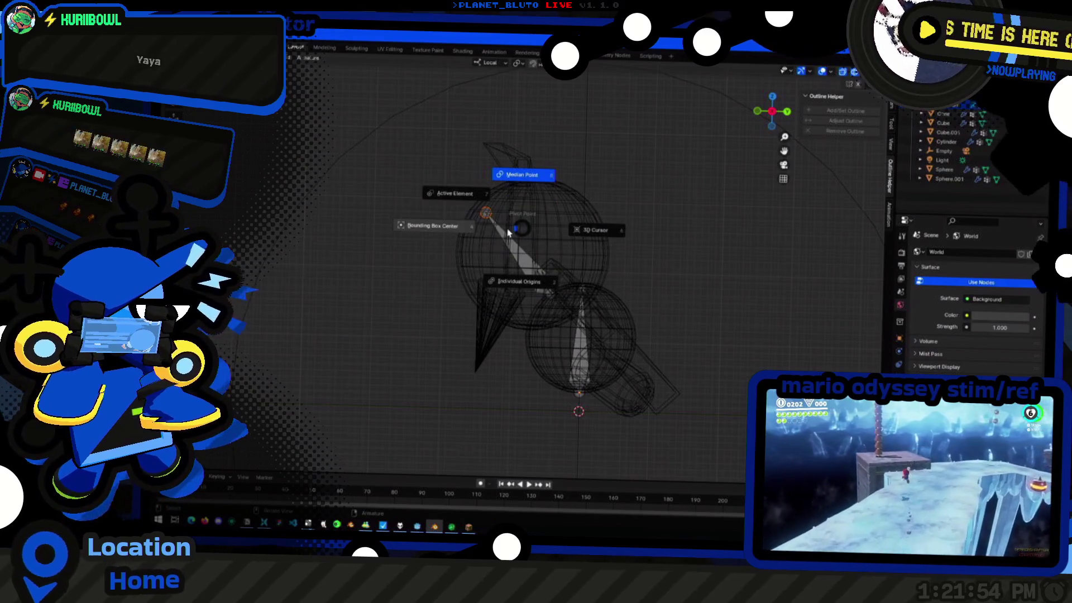
{"action": "key", "text": "comma"}
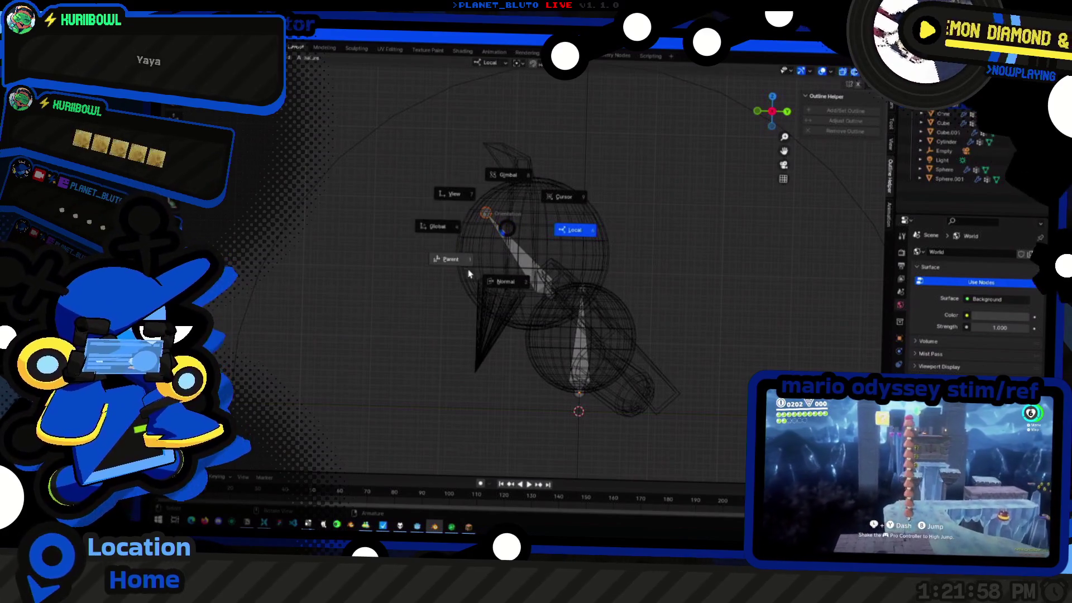
{"action": "left_click", "coordinate": [523, 293]}
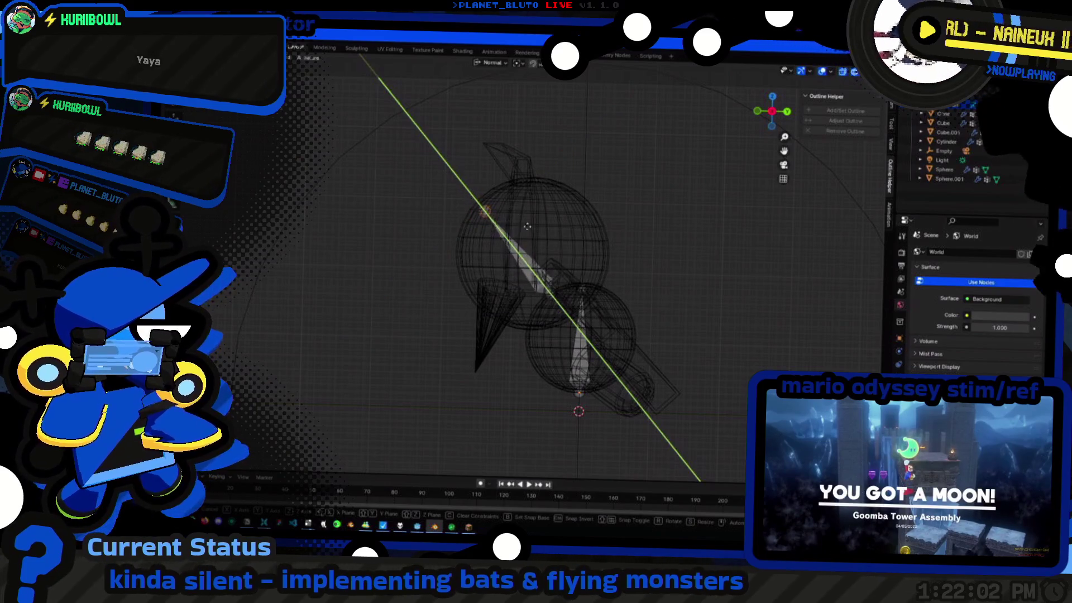
Place the newly extruded head bone, delete it, then undo to bring it back
{"action": "left_click", "coordinate": [540, 269]}
{"action": "mouse_move", "coordinate": [443, 260]}
{"action": "middle_mouse_down"}
{"action": "mouse_move", "coordinate": [505, 247]}
{"action": "mouse_move", "coordinate": [480, 302]}
{"action": "middle_mouse_up"}
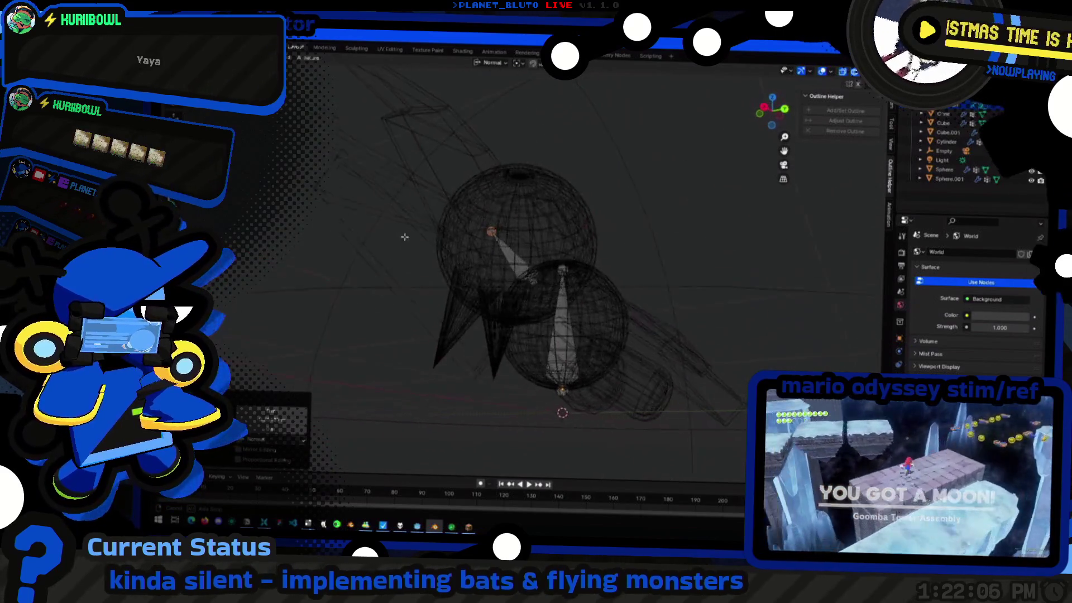
{"action": "mouse_move", "coordinate": [545, 324]}
{"action": "middle_mouse_down"}
{"action": "mouse_move", "coordinate": [650, 396]}
{"action": "mouse_move", "coordinate": [563, 329]}
{"action": "middle_mouse_up"}
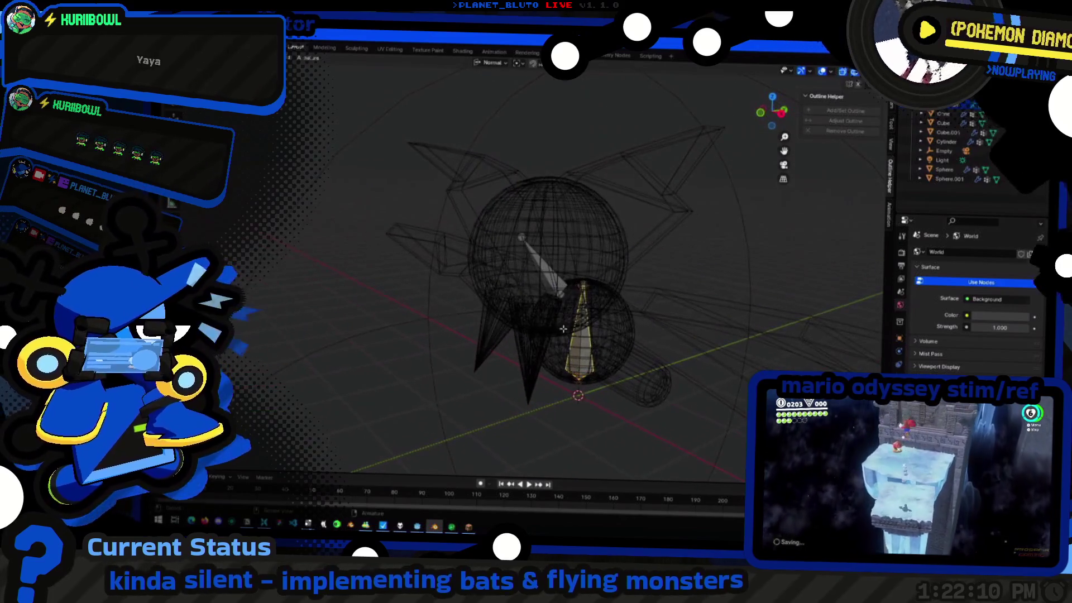
{"action": "middle_click_drag", "start_coordinate": [749, 125], "coordinate": [500, 219]}
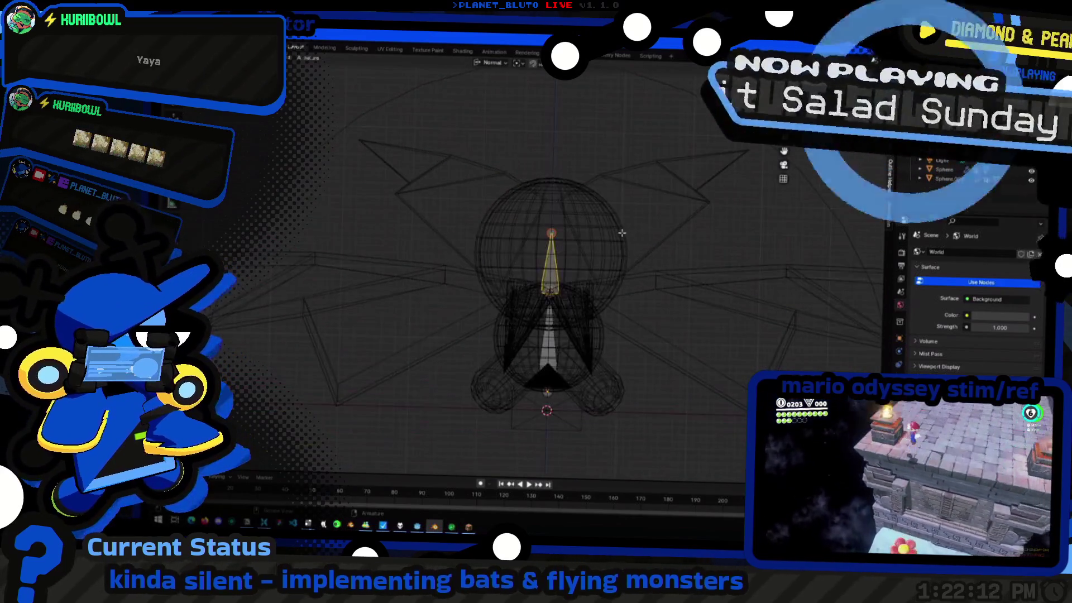
{"action": "key", "text": "Delete"}
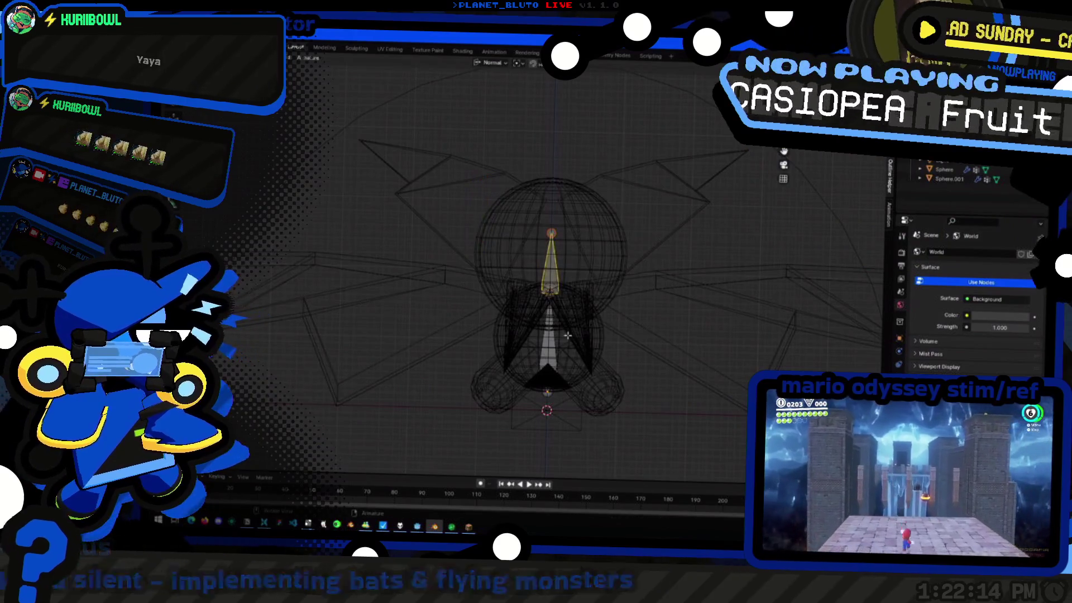
{"action": "key", "text": "ctrl+z"}
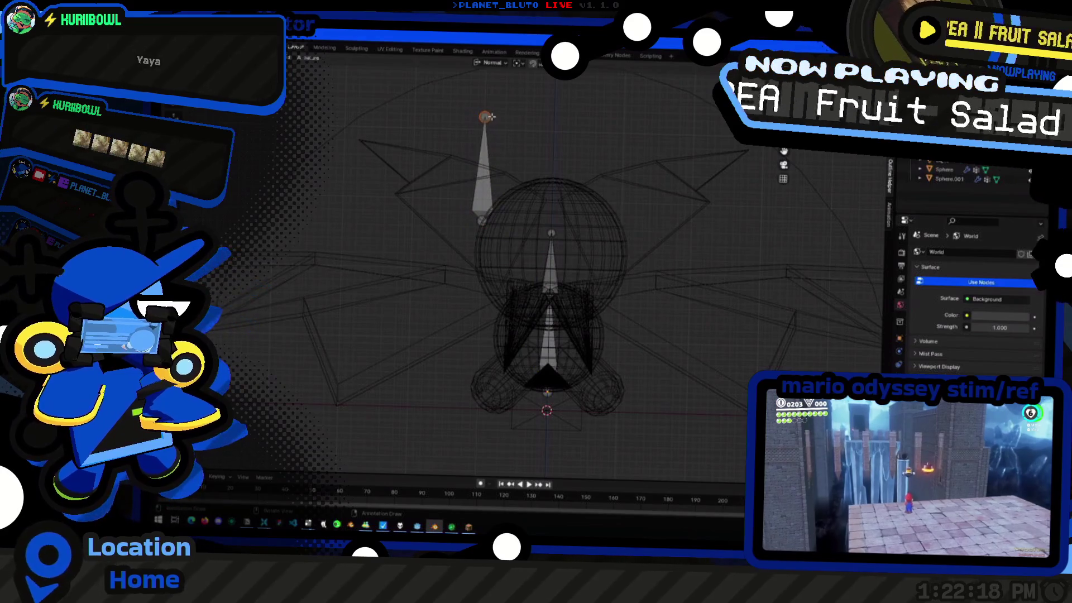
Swing the bone's tip up and out to the left as an ear, refining it in front view
{"action": "mouse_move", "coordinate": [484, 118]}
{"action": "left_mouse_down"}
{"action": "mouse_move", "coordinate": [382, 147]}
{"action": "mouse_move", "coordinate": [448, 191]}
{"action": "mouse_move", "coordinate": [364, 148]}
{"action": "left_mouse_up"}
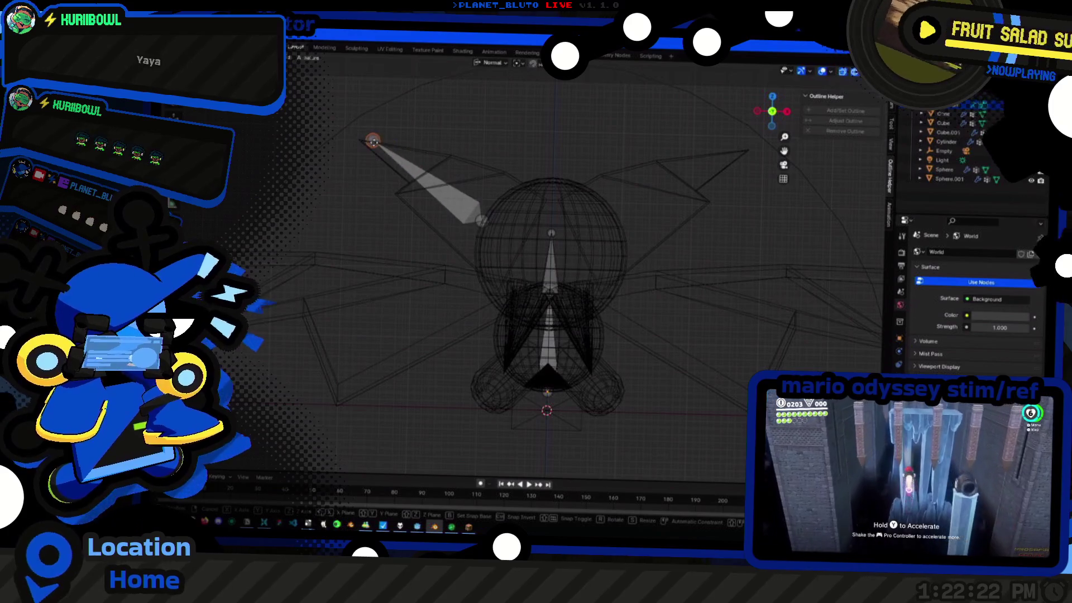
{"action": "mouse_move", "coordinate": [364, 148]}
{"action": "middle_mouse_down"}
{"action": "mouse_move", "coordinate": [457, 260]}
{"action": "mouse_move", "coordinate": [776, 120]}
{"action": "middle_mouse_up"}
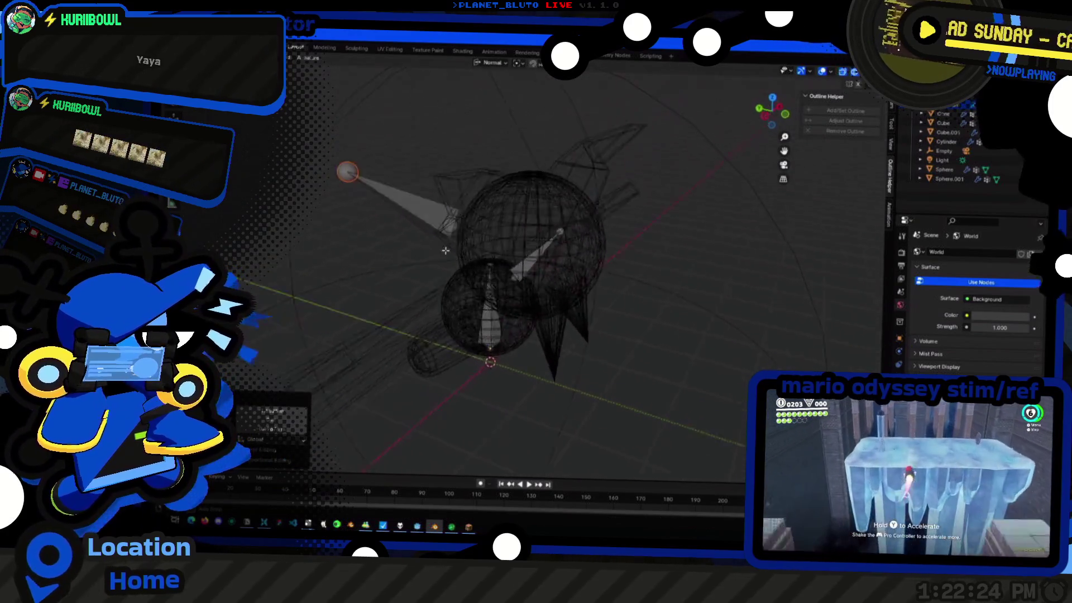
{"action": "left_click", "coordinate": [772, 110]}
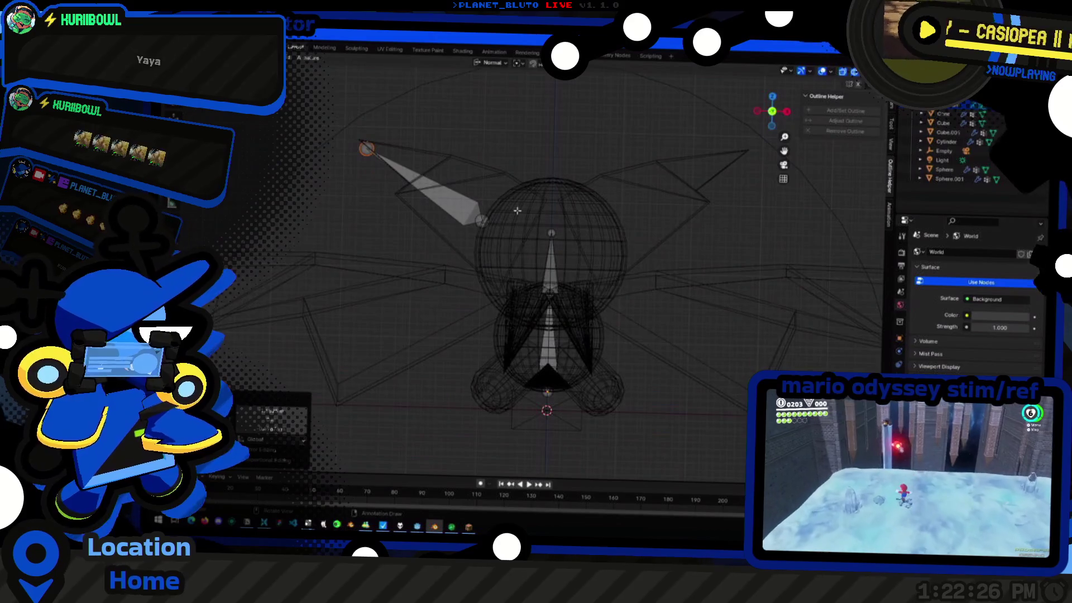
{"action": "left_click", "coordinate": [479, 222]}
{"action": "key", "text": "g"}
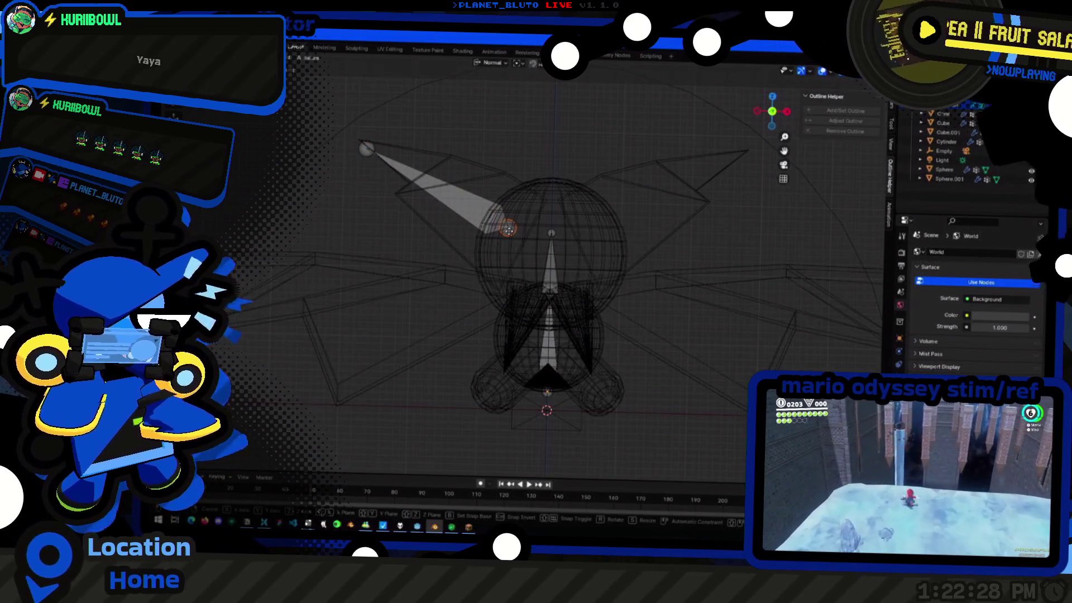
{"action": "left_click", "coordinate": [509, 228]}
{"action": "middle_click_drag", "start_coordinate": [508, 228], "coordinate": [738, 141]}
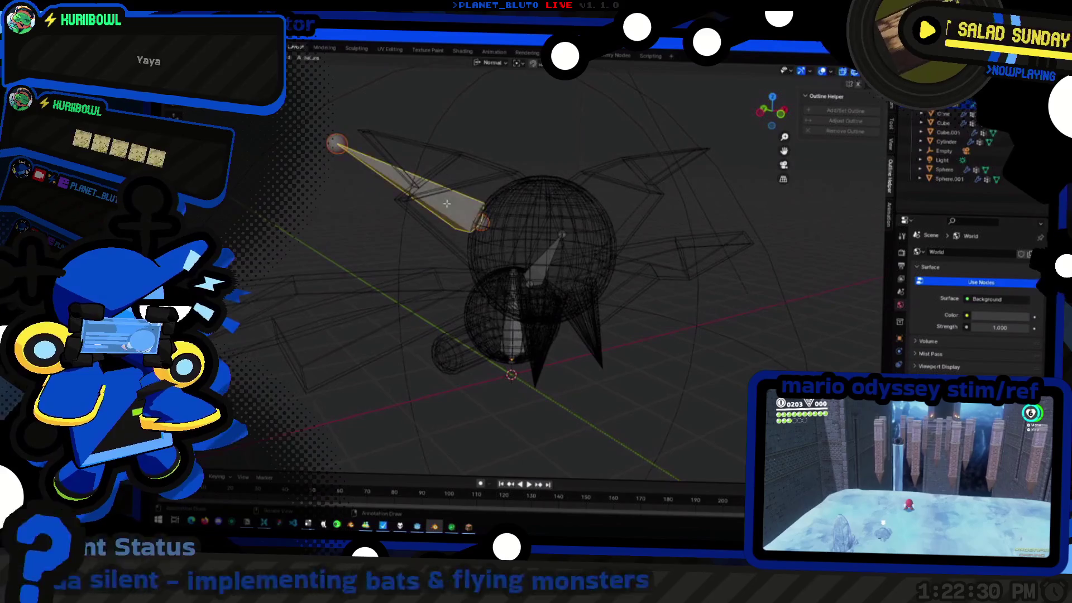
{"action": "left_click", "coordinate": [772, 125]}
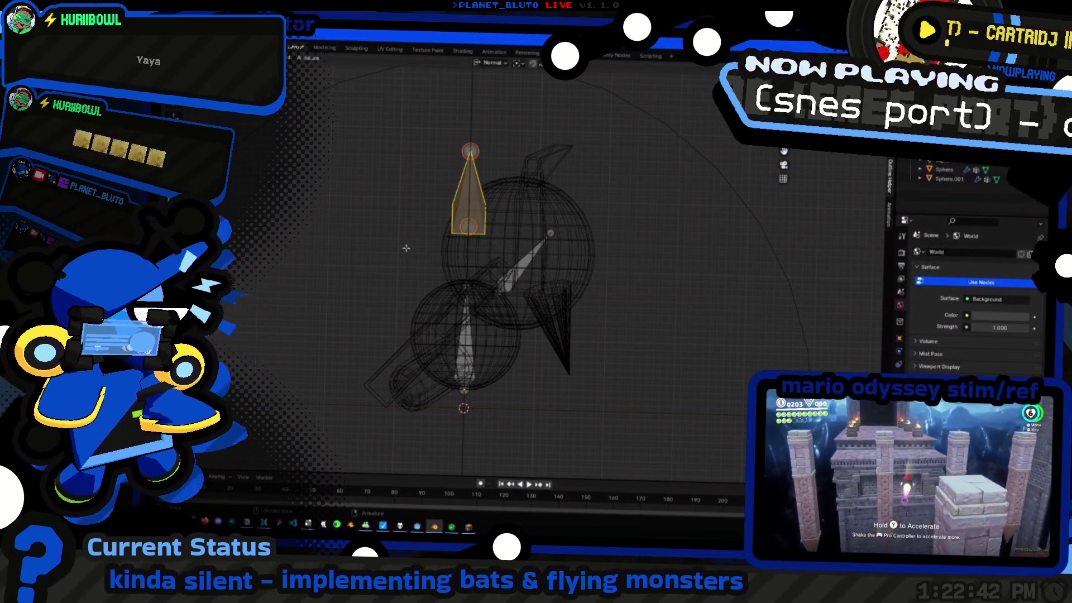
Shift the ear bone along Y and raise it along Z into position
{"action": "middle_click_drag", "start_coordinate": [503, 293], "coordinate": [570, 276]}
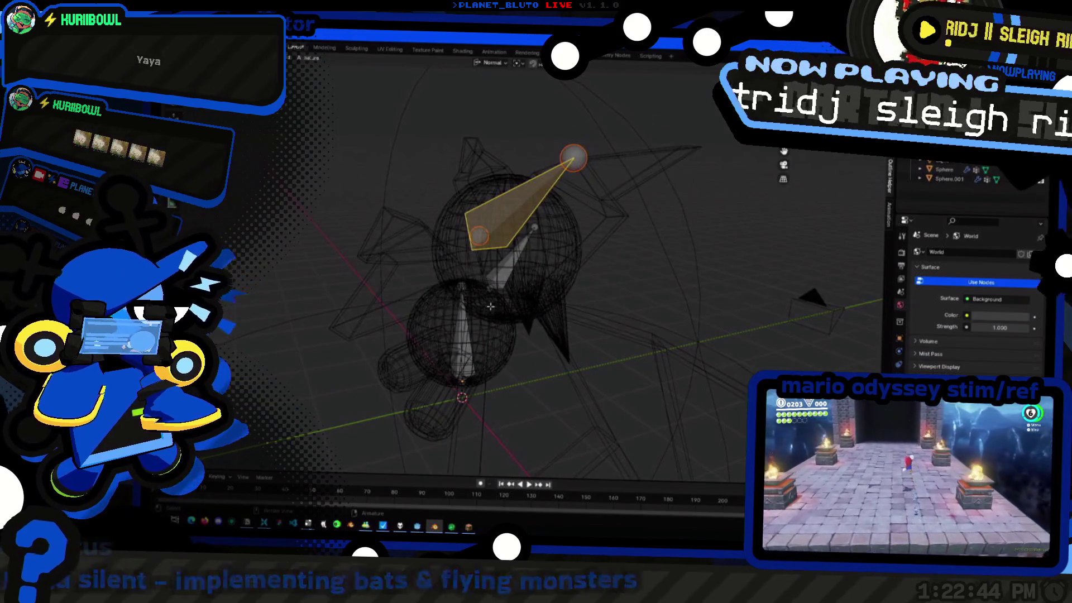
{"action": "middle_click_drag", "start_coordinate": [721, 218], "coordinate": [746, 203]}
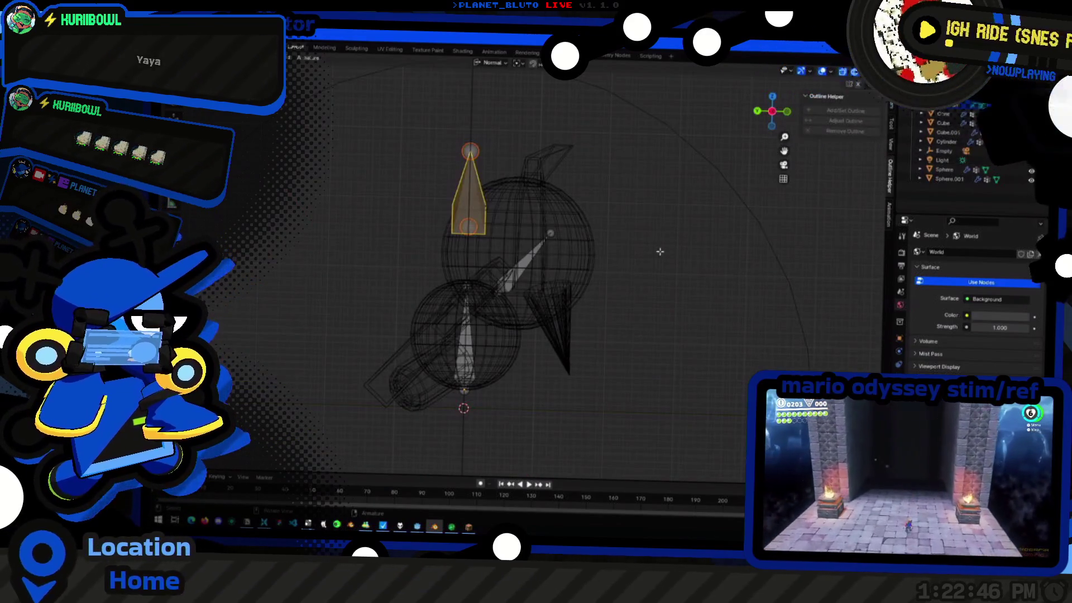
{"action": "key", "text": "g"}
{"action": "key", "text": "y"}
{"action": "left_click", "coordinate": [639, 257]}
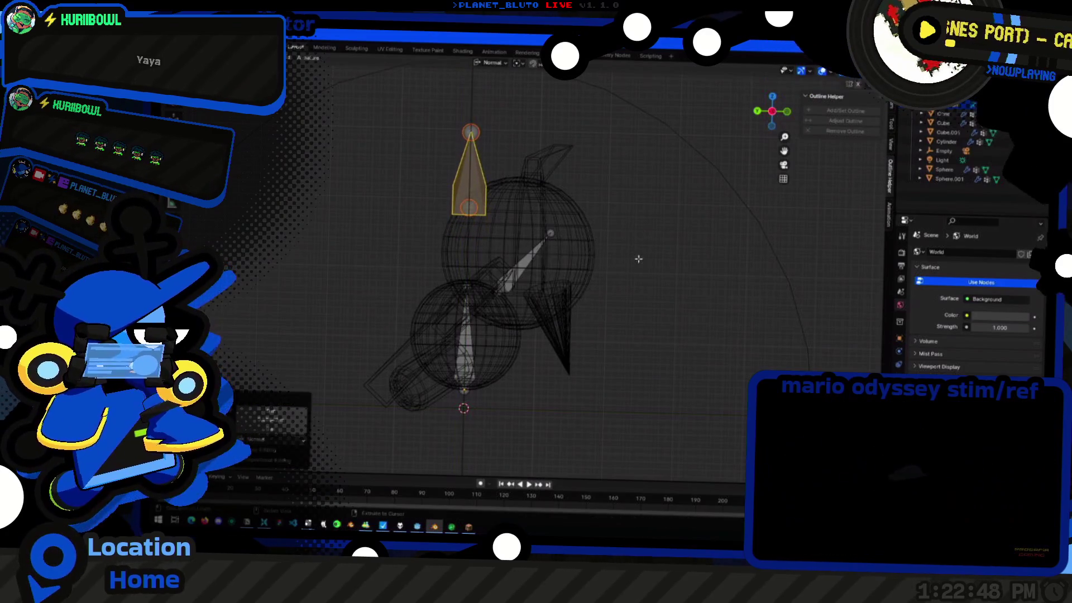
{"action": "key", "text": "g"}
{"action": "key", "text": "x"}
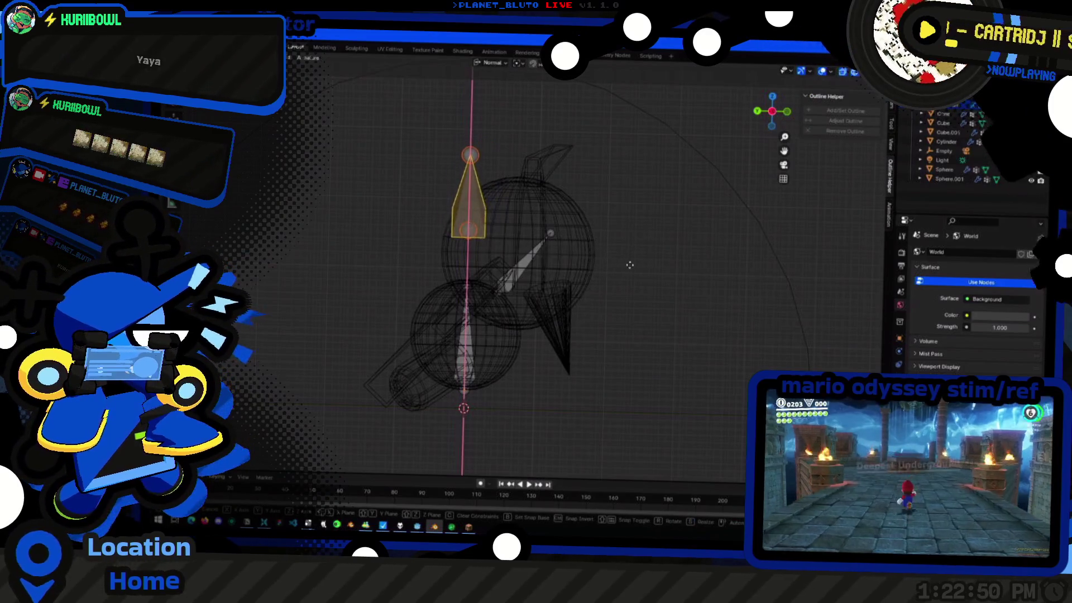
{"action": "key", "text": "z"}
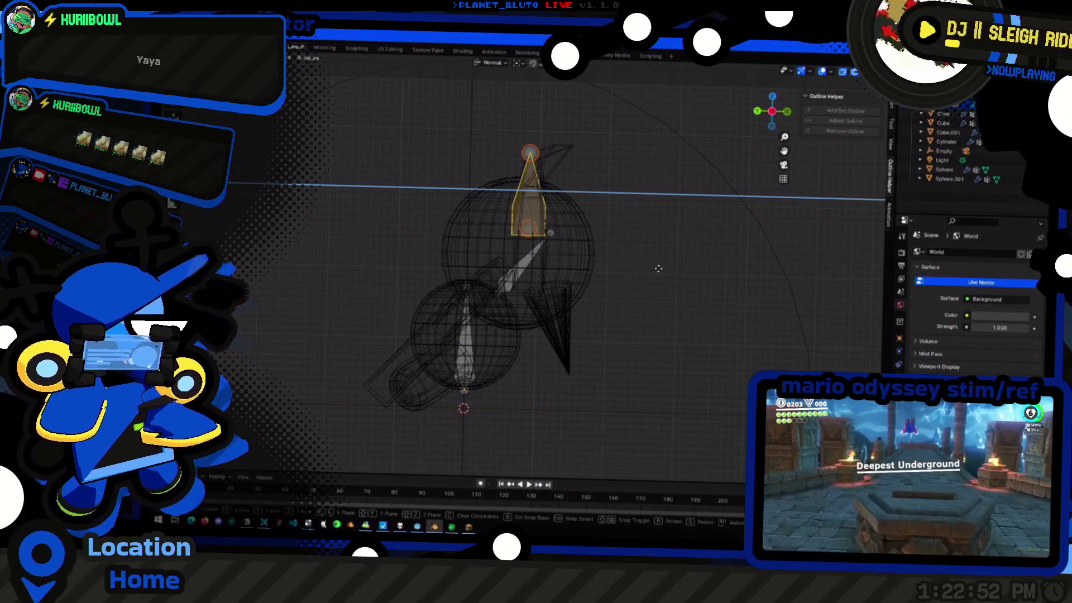
{"action": "left_click", "coordinate": [658, 268]}
Name the bone Ear.L in Bone Properties and return to front view
{"action": "mouse_move", "coordinate": [659, 269]}
{"action": "middle_mouse_down"}
{"action": "mouse_move", "coordinate": [557, 342]}
{"action": "mouse_move", "coordinate": [685, 169]}
{"action": "middle_mouse_up"}
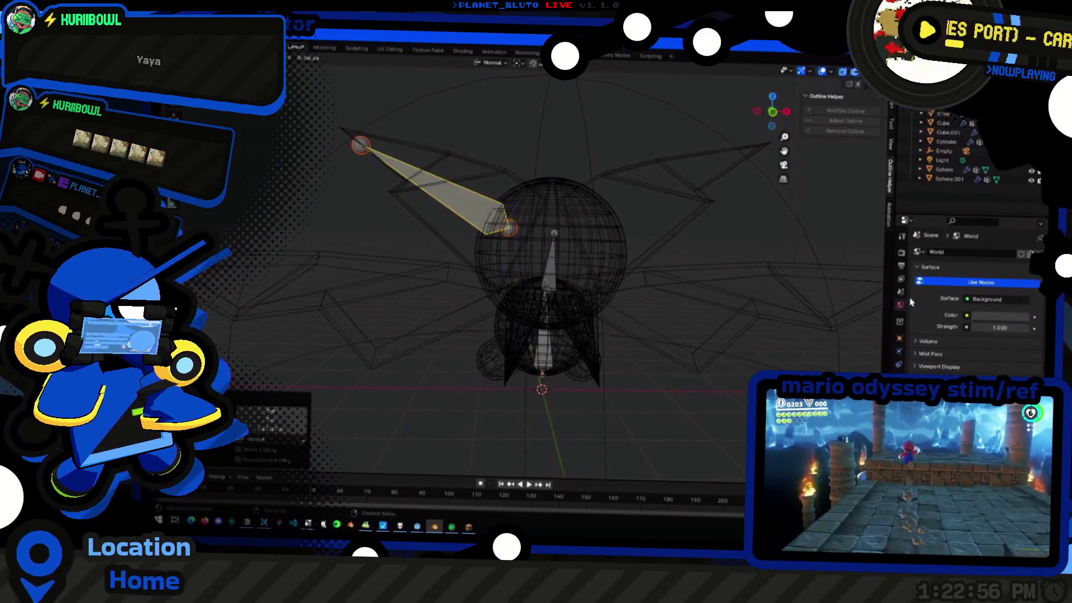
{"action": "left_click", "coordinate": [901, 352]}
{"action": "type", "text": "Ear"}
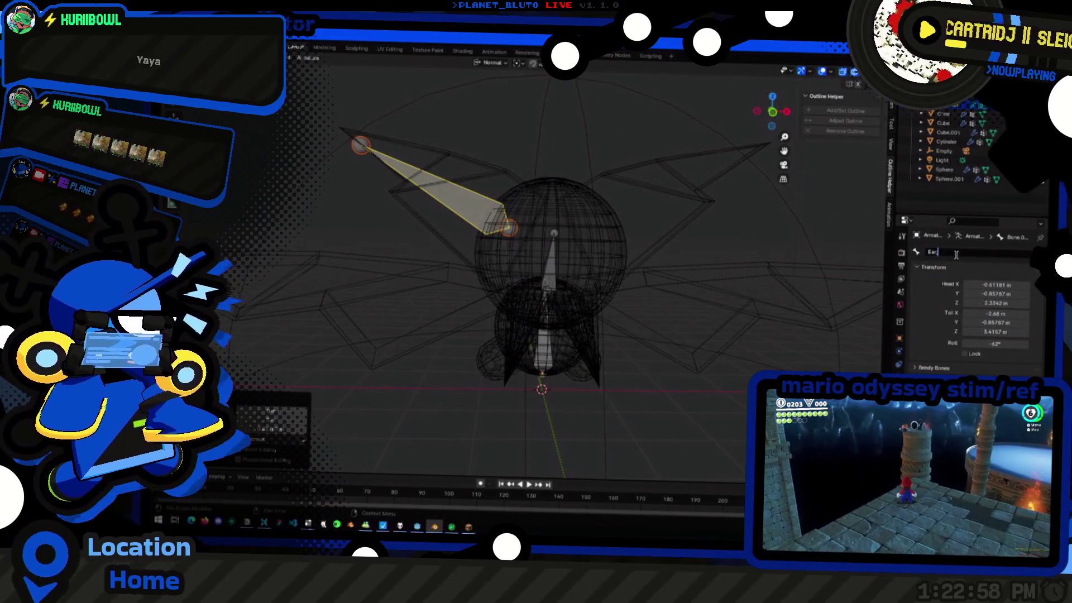
{"action": "type", "text": ".L"}
{"action": "key", "text": "Return"}
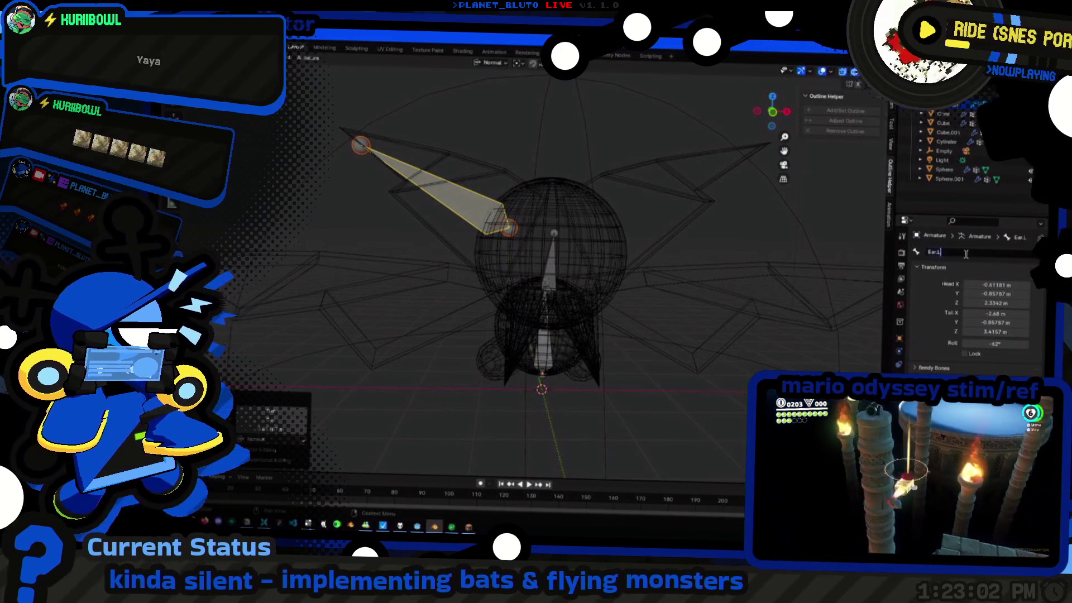
{"action": "key", "text": "KP_1"}
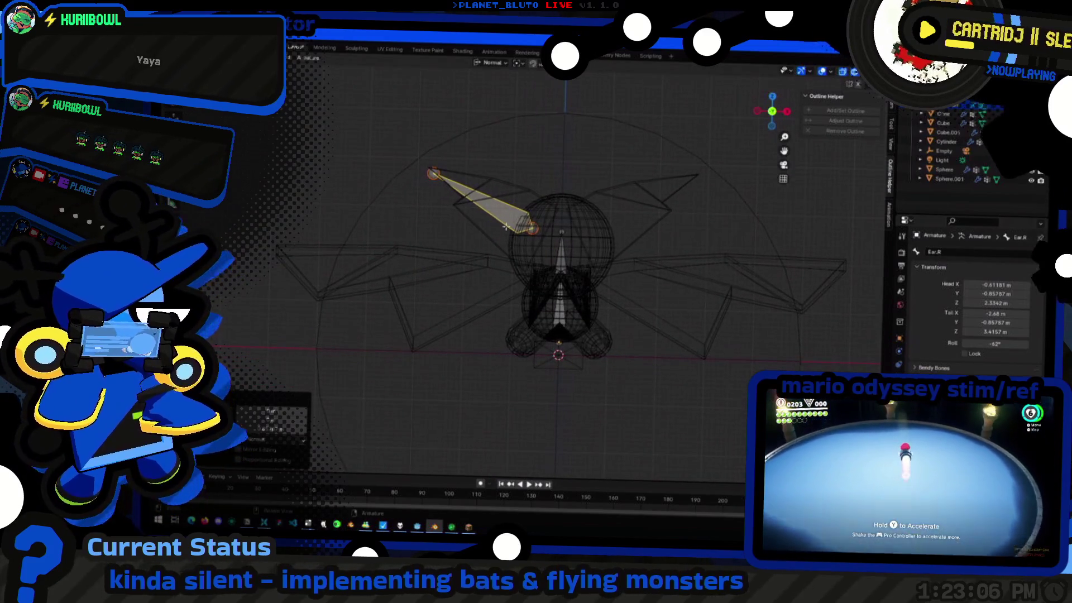
Duplicate the ear bone and place the copy just below the first, cancelling a tail move
{"action": "key", "text": "shift+d"}
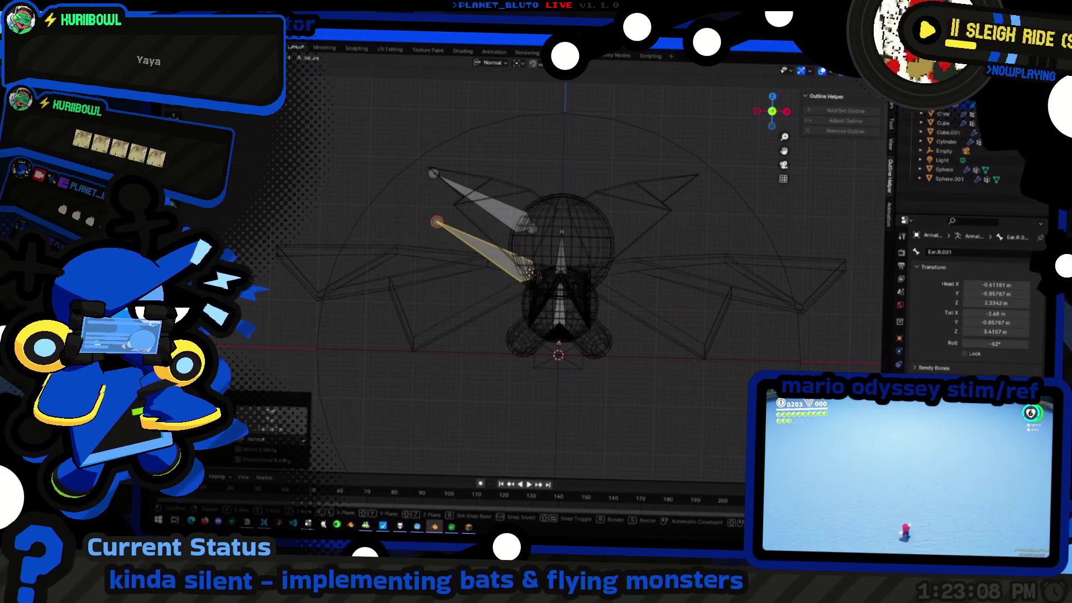
{"action": "left_click", "coordinate": [529, 270]}
{"action": "middle_click_drag", "start_coordinate": [399, 238], "coordinate": [503, 193]}
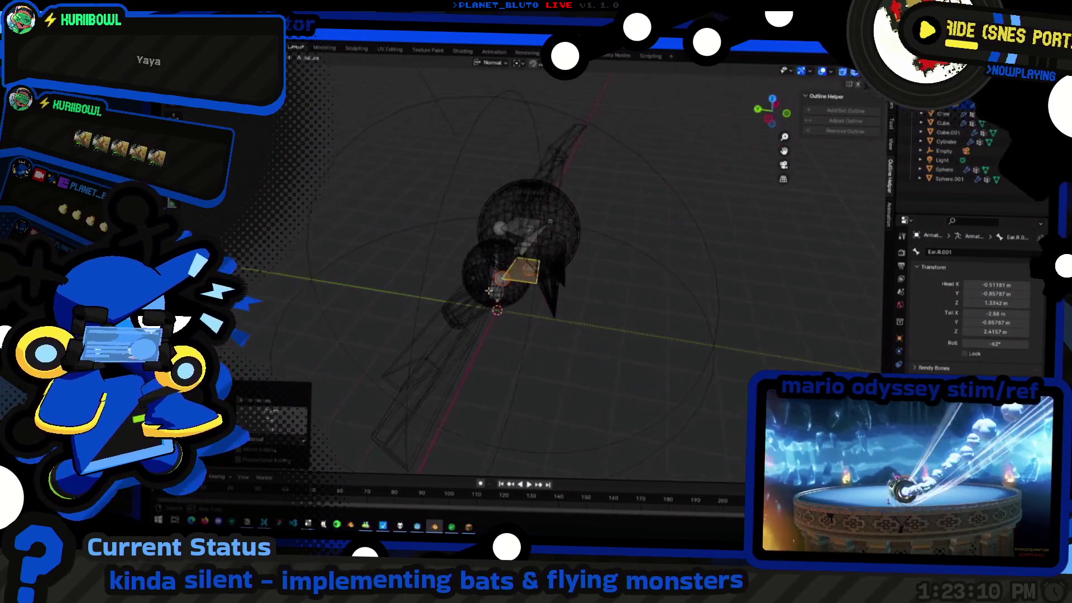
{"action": "left_click", "coordinate": [785, 118]}
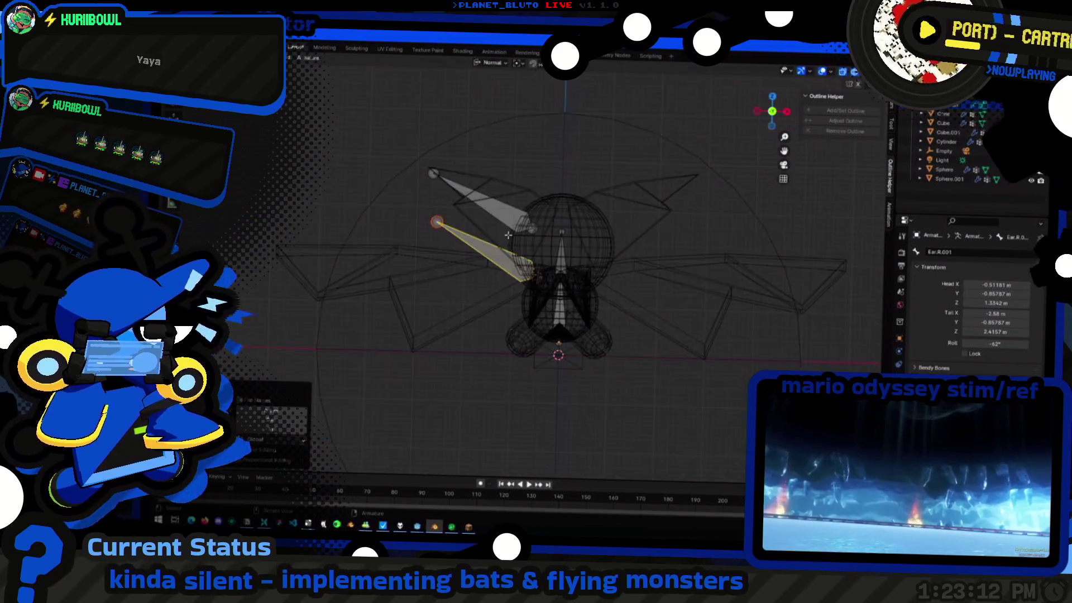
{"action": "key", "text": "g"}
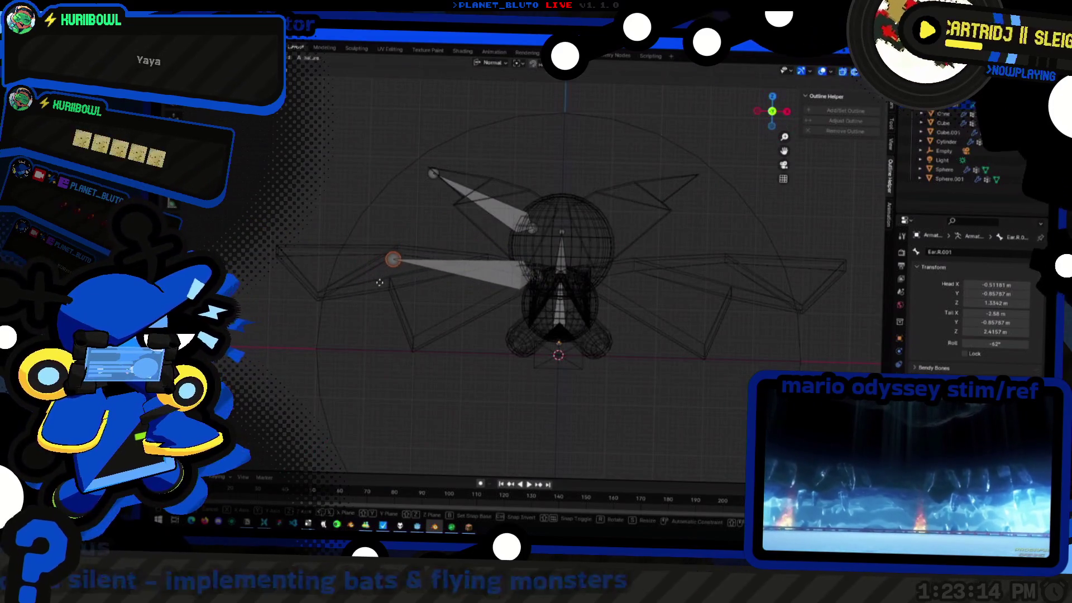
{"action": "key", "text": "Escape"}
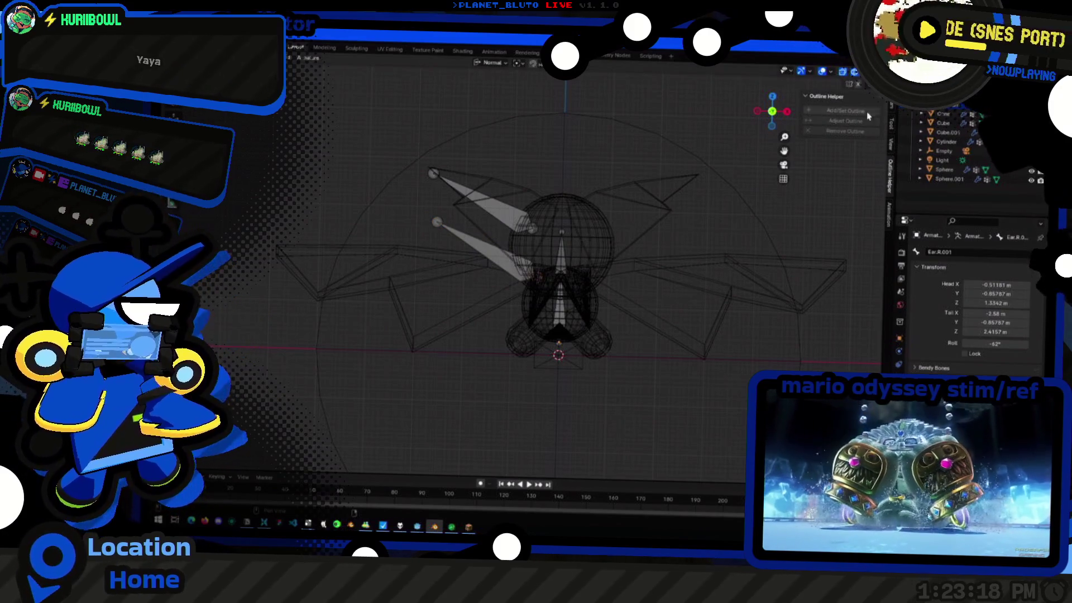
In the Item panel, set the duplicate bone's tail height level with its head
{"action": "left_click", "coordinate": [891, 109]}
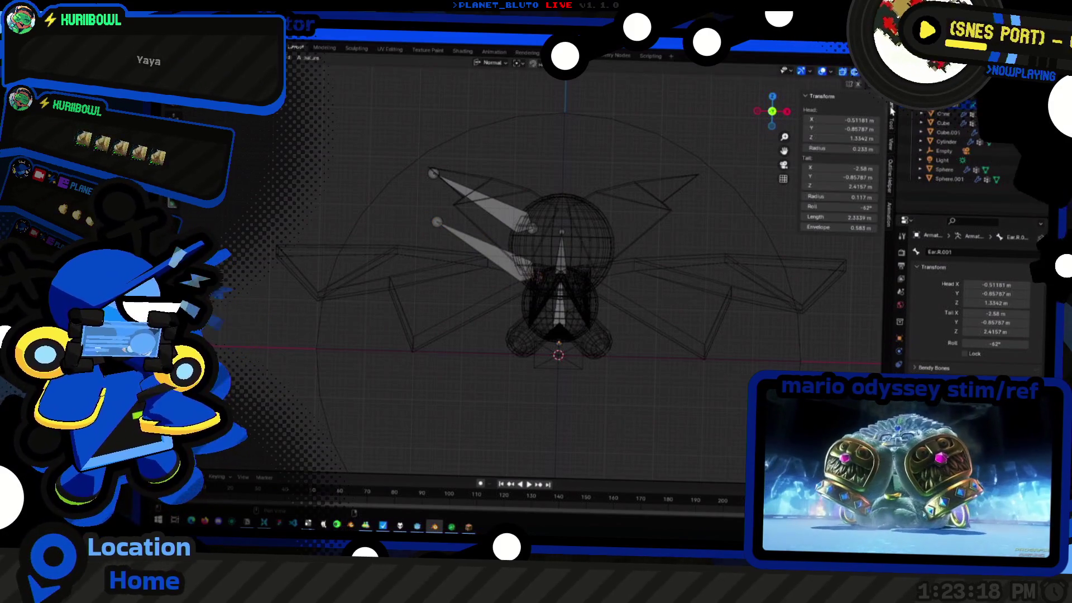
{"action": "left_click", "coordinate": [818, 138]}
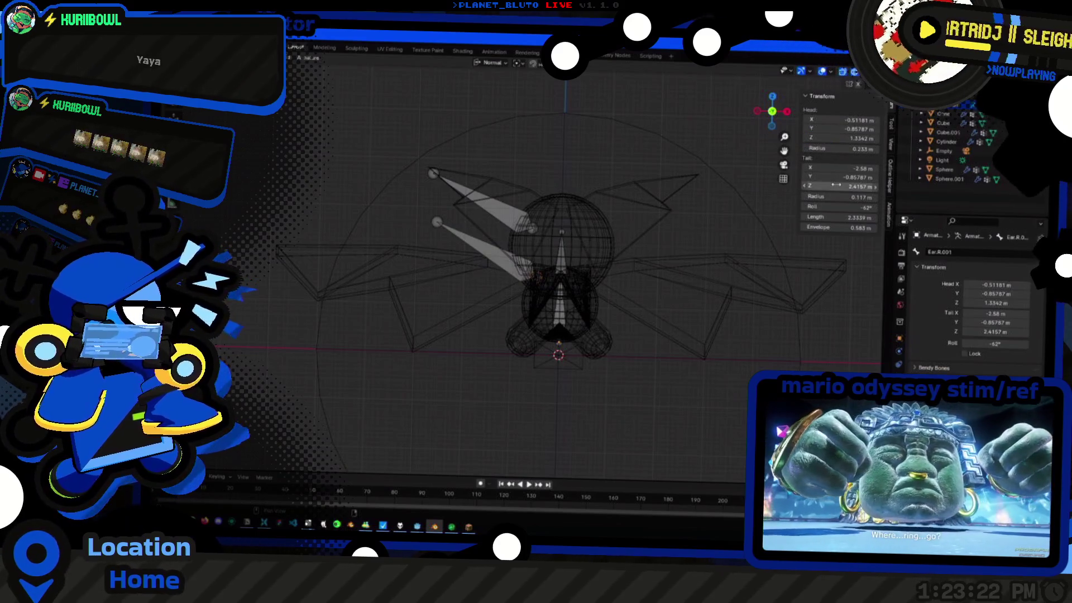
{"action": "type", "text": "2.4157"}
{"action": "key", "text": "Return"}
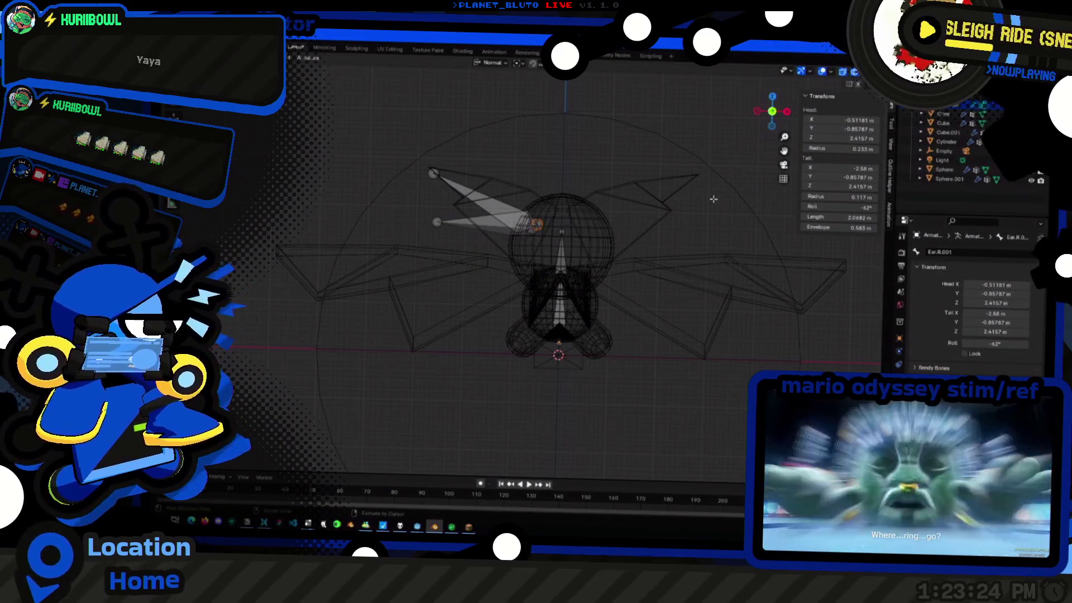
{"action": "key", "text": "ctrl+z"}
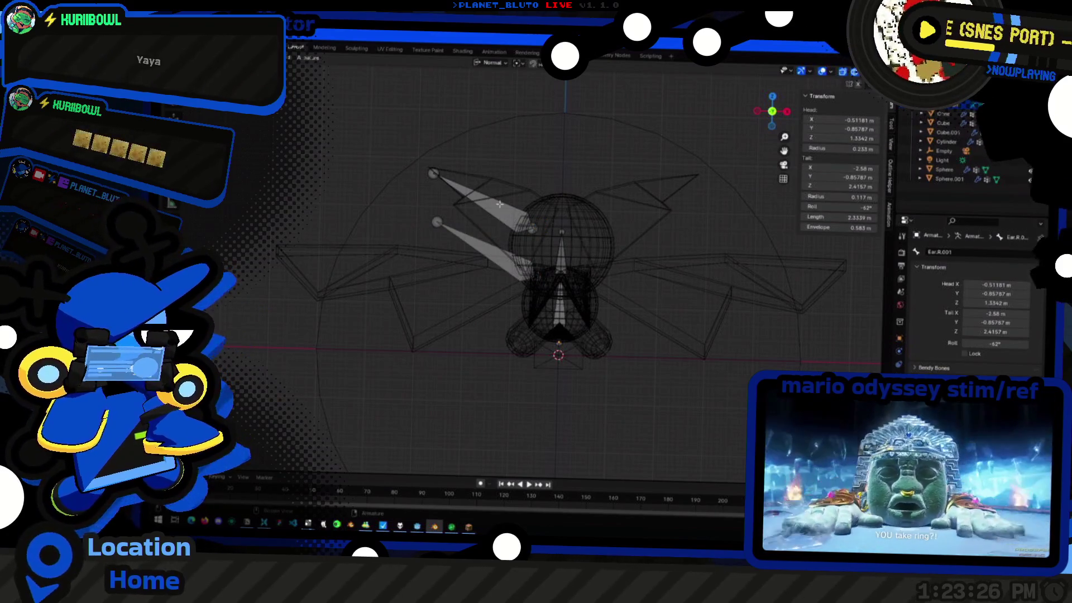
{"action": "left_click", "coordinate": [840, 138]}
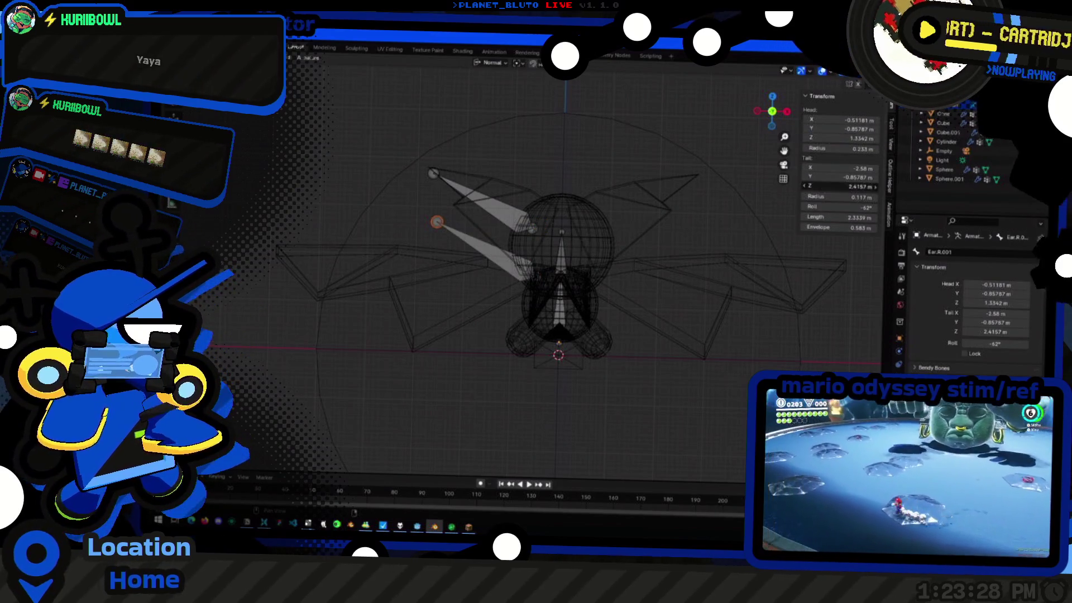
{"action": "key", "text": "ctrl+z"}
Stretch the bone's tail far out left along the wing and set its roll to 0°
{"action": "key", "text": "g"}
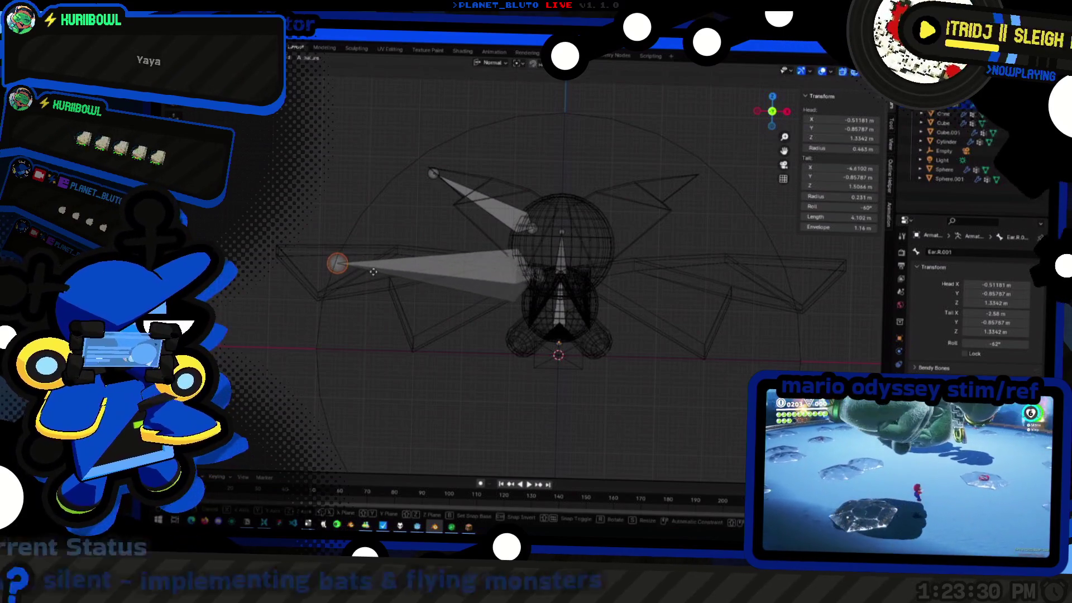
{"action": "key", "text": "z"}
{"action": "key", "text": "x"}
{"action": "key", "text": "y"}
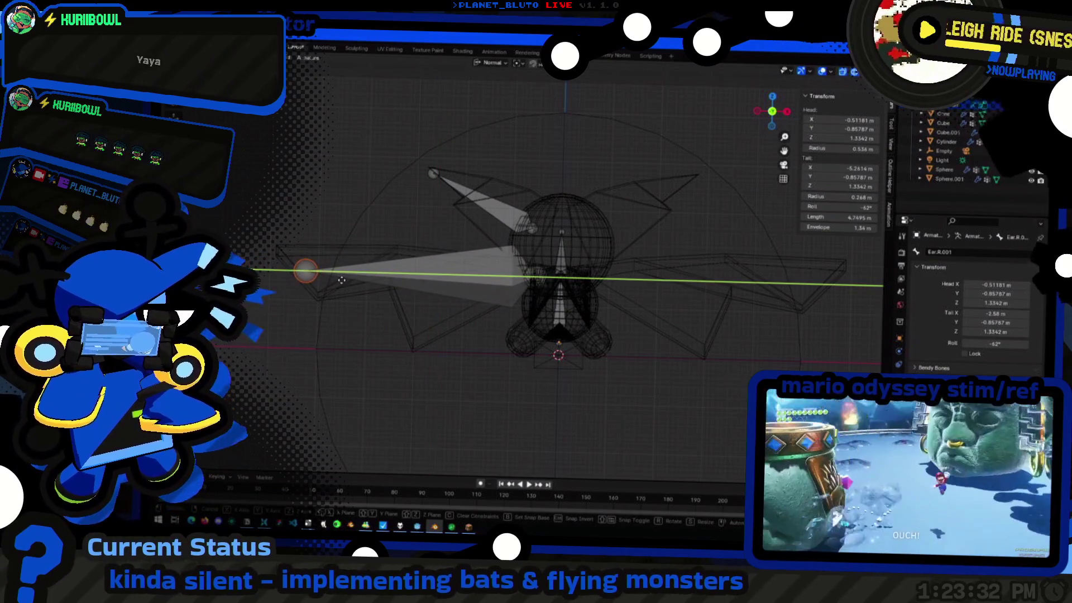
{"action": "left_click", "coordinate": [337, 280]}
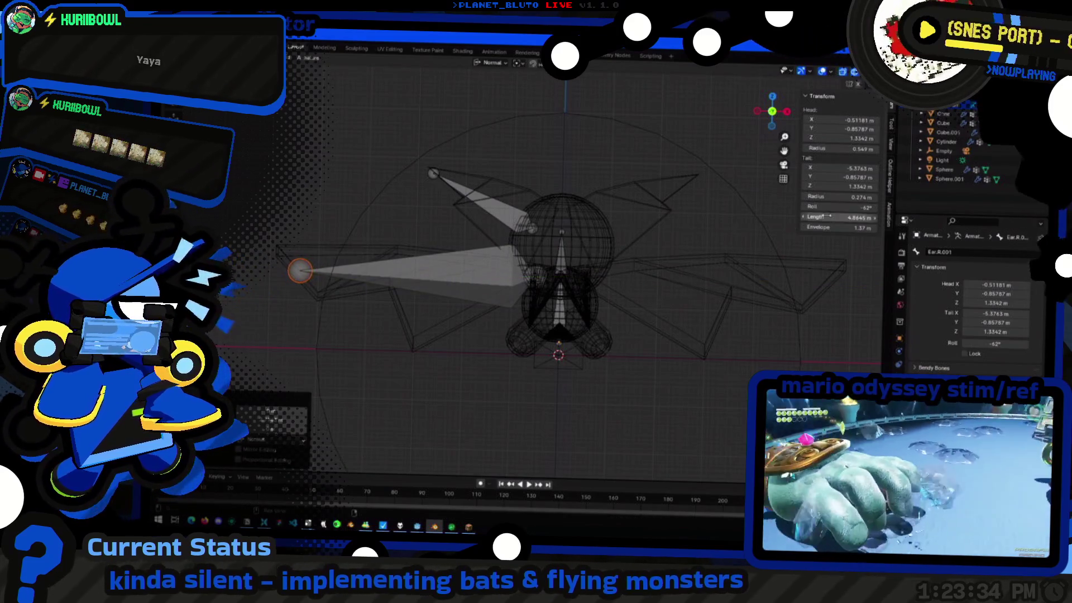
{"action": "key", "text": "Return"}
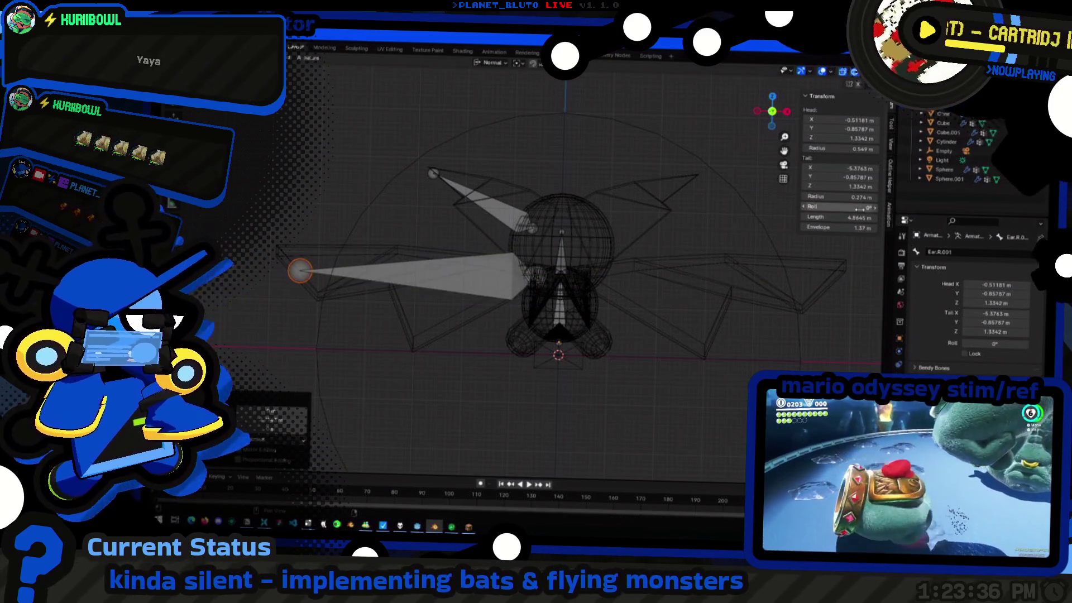
Try zero roll on the upper ear bone, undo it, and reselect the long Ear.R.001 bone in side view
{"action": "middle_click_drag", "start_coordinate": [470, 318], "coordinate": [505, 334]}
{"action": "left_click", "coordinate": [507, 218]}
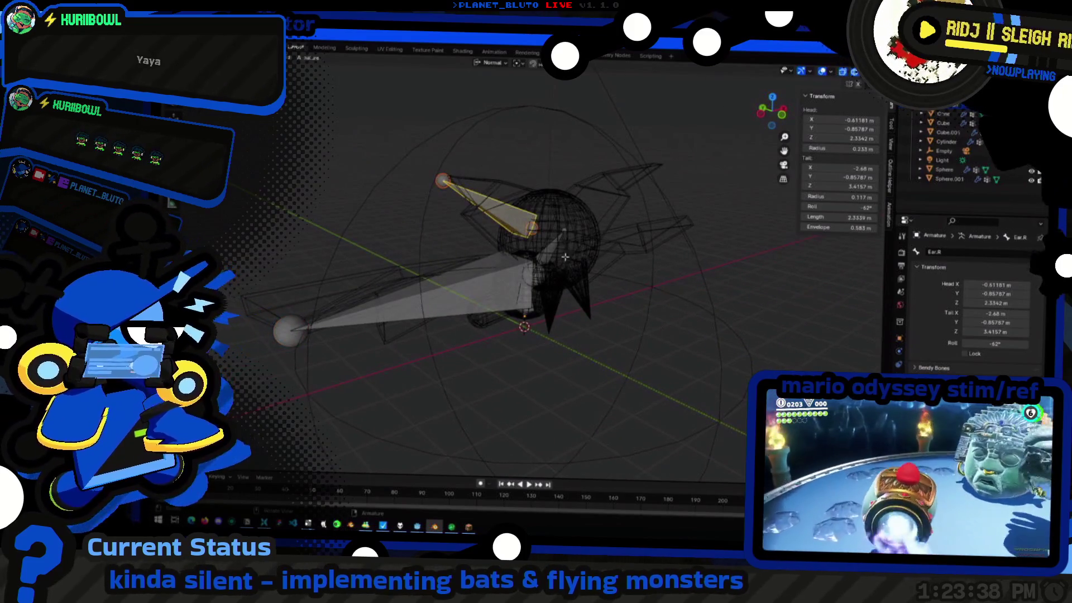
{"action": "type", "text": "0"}
{"action": "key", "text": "Return"}
{"action": "mouse_move", "coordinate": [539, 293]}
{"action": "middle_mouse_down"}
{"action": "mouse_move", "coordinate": [509, 303]}
{"action": "mouse_move", "coordinate": [530, 291]}
{"action": "mouse_move", "coordinate": [433, 286]}
{"action": "mouse_move", "coordinate": [475, 288]}
{"action": "middle_mouse_up"}
{"action": "key", "text": "ctrl+z"}
{"action": "left_click", "coordinate": [529, 291]}
{"action": "left_click", "coordinate": [757, 111]}
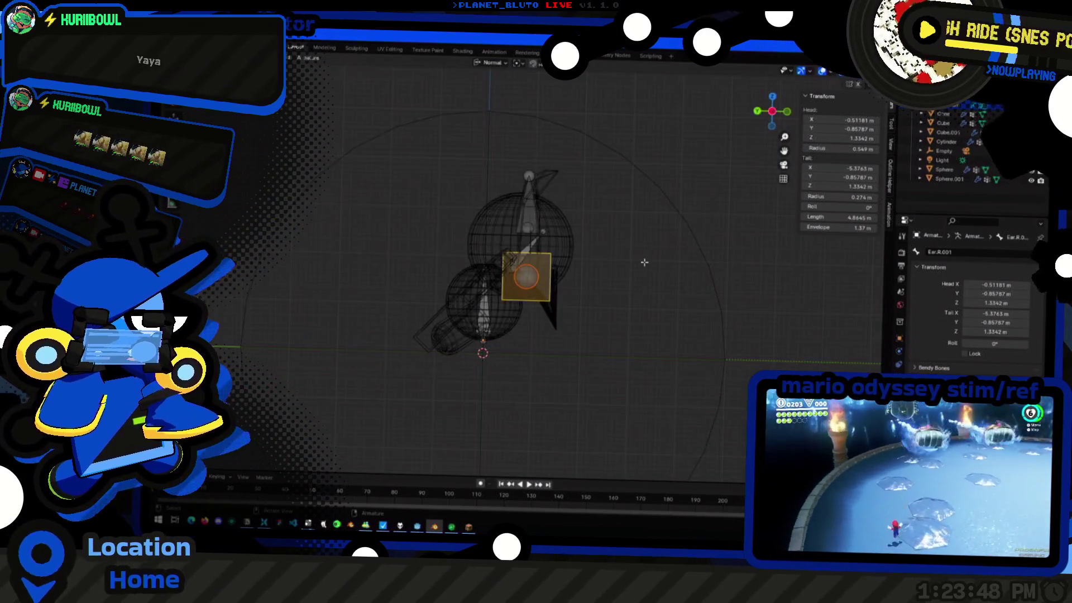
Slide the long bone along X into the body's depth and check it against the wing mesh
{"action": "key", "text": "g"}
{"action": "key", "text": "x"}
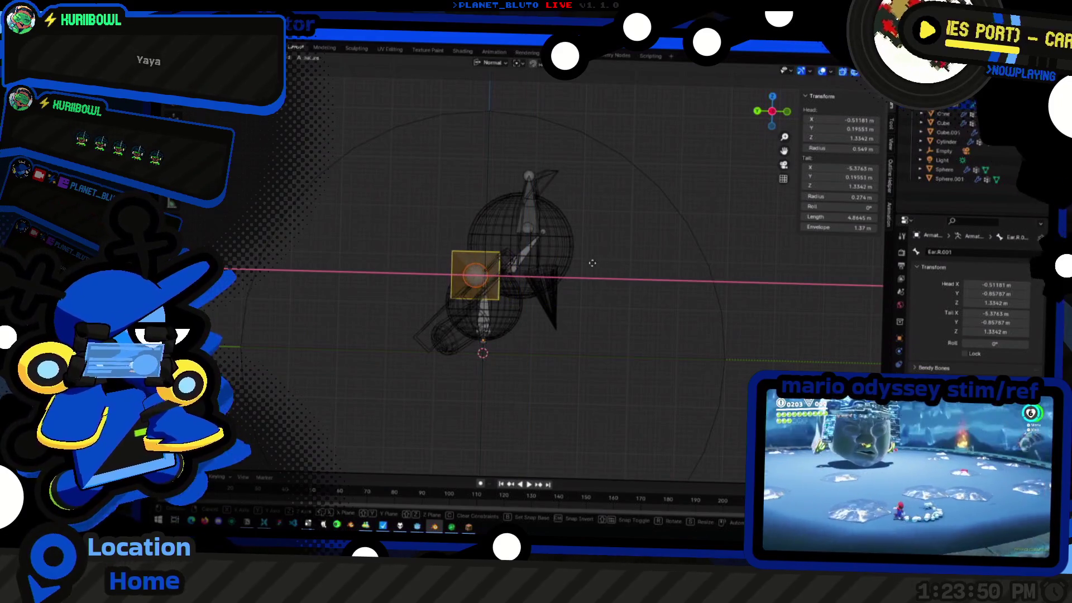
{"action": "left_click", "coordinate": [603, 269]}
{"action": "mouse_move", "coordinate": [602, 281]}
{"action": "middle_mouse_down"}
{"action": "mouse_move", "coordinate": [484, 297]}
{"action": "mouse_move", "coordinate": [611, 314]}
{"action": "middle_mouse_up"}
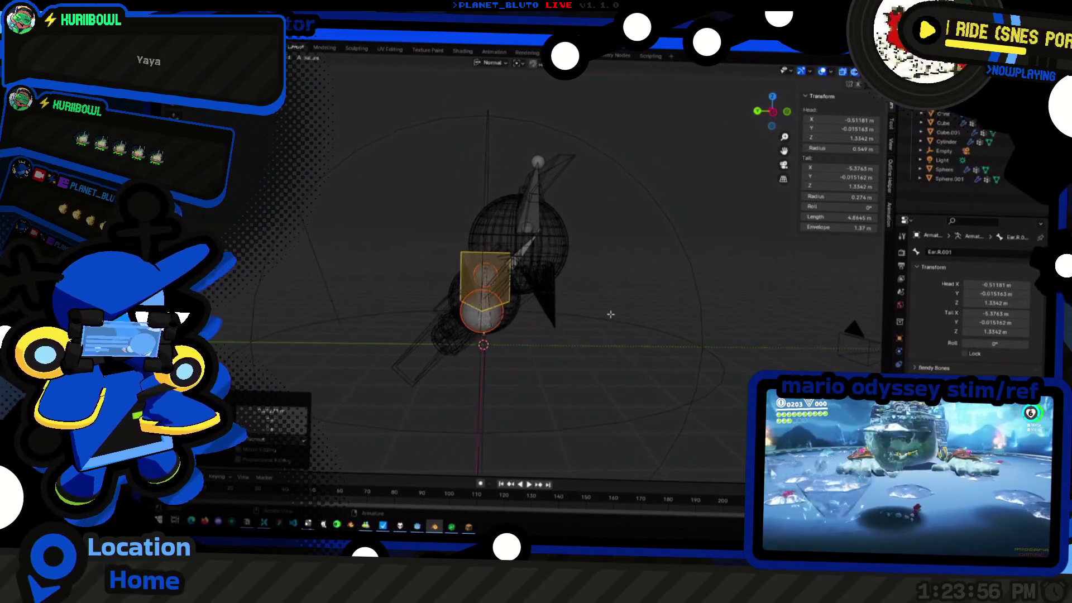
{"action": "key", "text": "Tab"}
{"action": "left_click", "coordinate": [433, 358]}
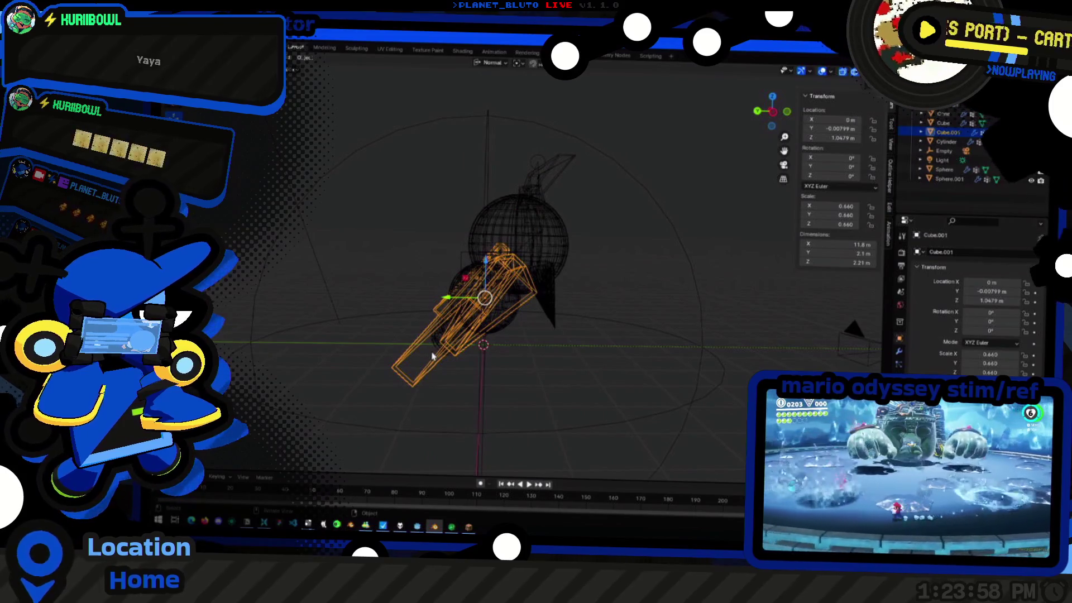
{"action": "middle_click_drag", "start_coordinate": [433, 357], "coordinate": [468, 288]}
Re-enter armature editing, name the long bone Wing.R, and select the small central bone
{"action": "left_click", "coordinate": [476, 276]}
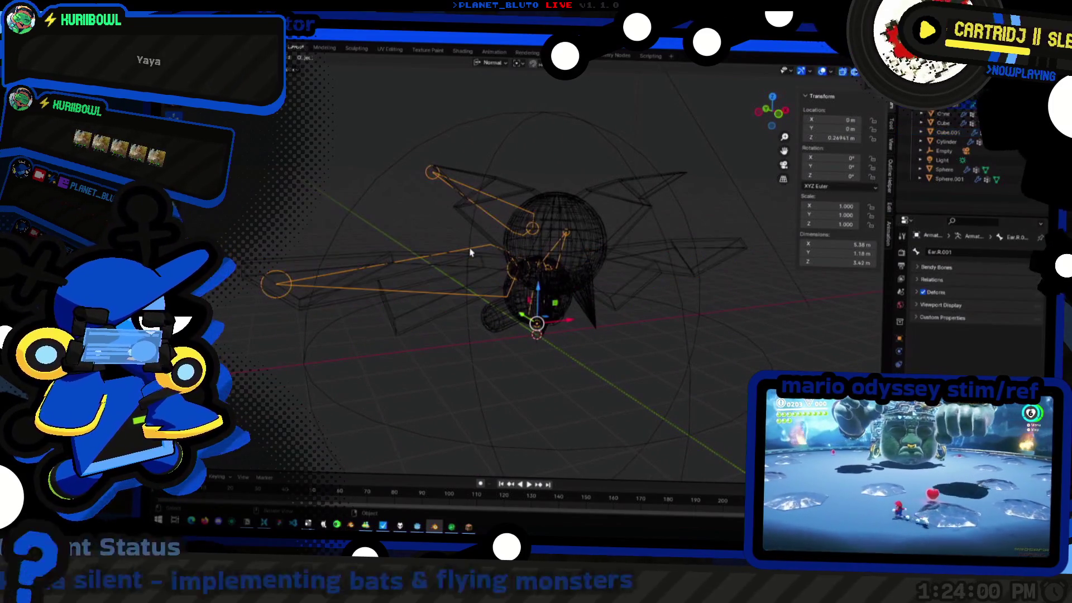
{"action": "key", "text": "Tab"}
{"action": "left_click", "coordinate": [456, 262]}
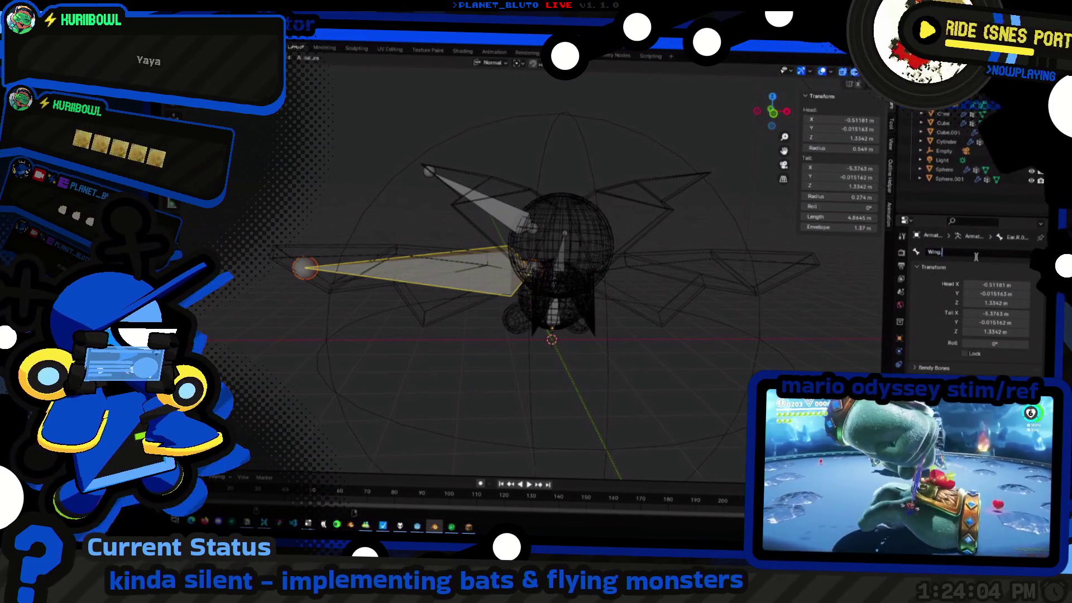
{"action": "mouse_move", "coordinate": [520, 302]}
{"action": "middle_mouse_down"}
{"action": "mouse_move", "coordinate": [537, 322]}
{"action": "mouse_move", "coordinate": [497, 259]}
{"action": "middle_mouse_up"}
{"action": "left_click", "coordinate": [537, 322]}
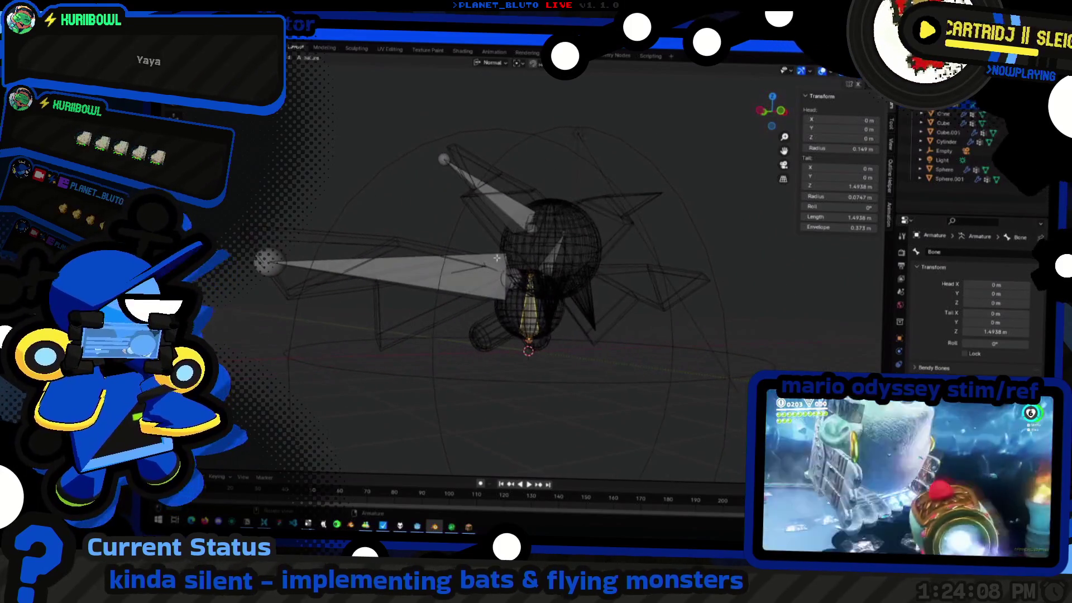
In front view, move Bone.002's tail and head so it angles down into the left leg
{"action": "left_click", "coordinate": [780, 112]}
{"action": "left_click", "coordinate": [579, 270]}
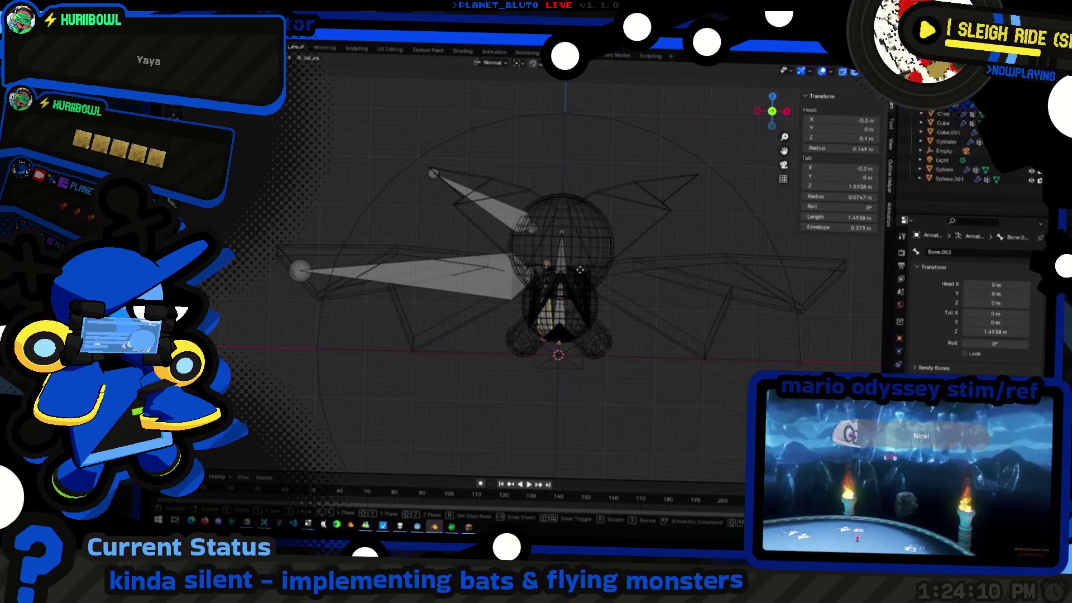
{"action": "scroll", "coordinate": [572, 267], "scroll_direction": "up", "scroll_amount": 3}
{"action": "middle_click_drag", "start_coordinate": [571, 266], "coordinate": [543, 275]}
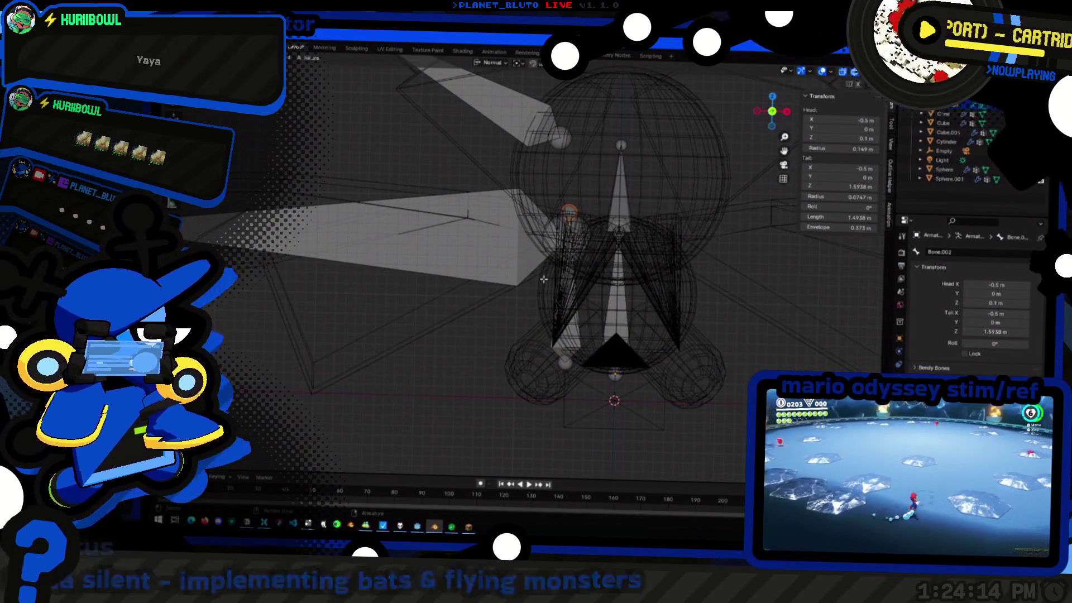
{"action": "key", "text": "g"}
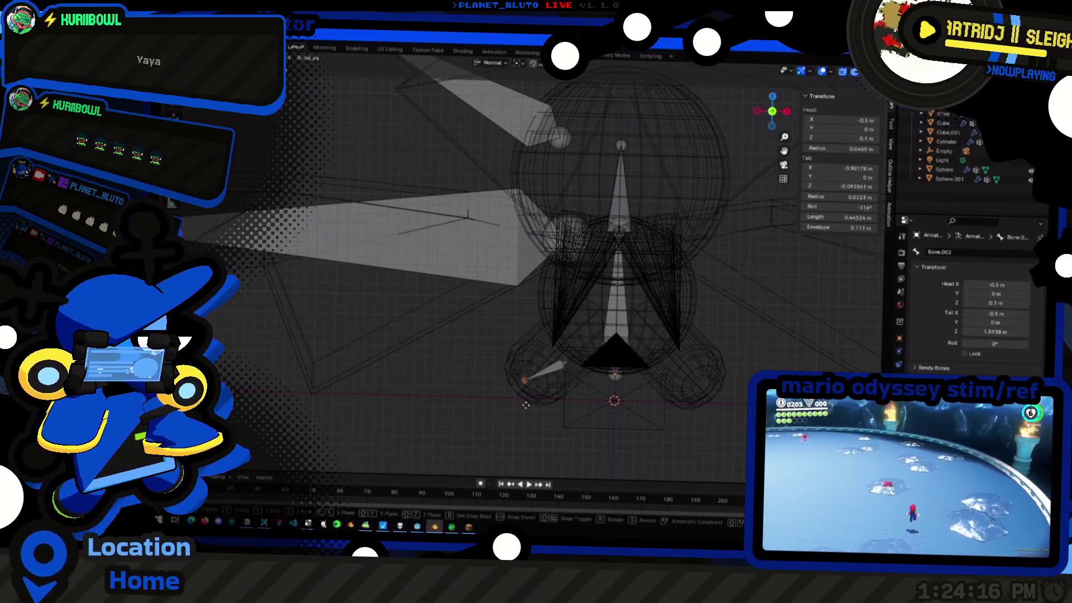
{"action": "left_click", "coordinate": [567, 378]}
{"action": "key", "text": "g"}
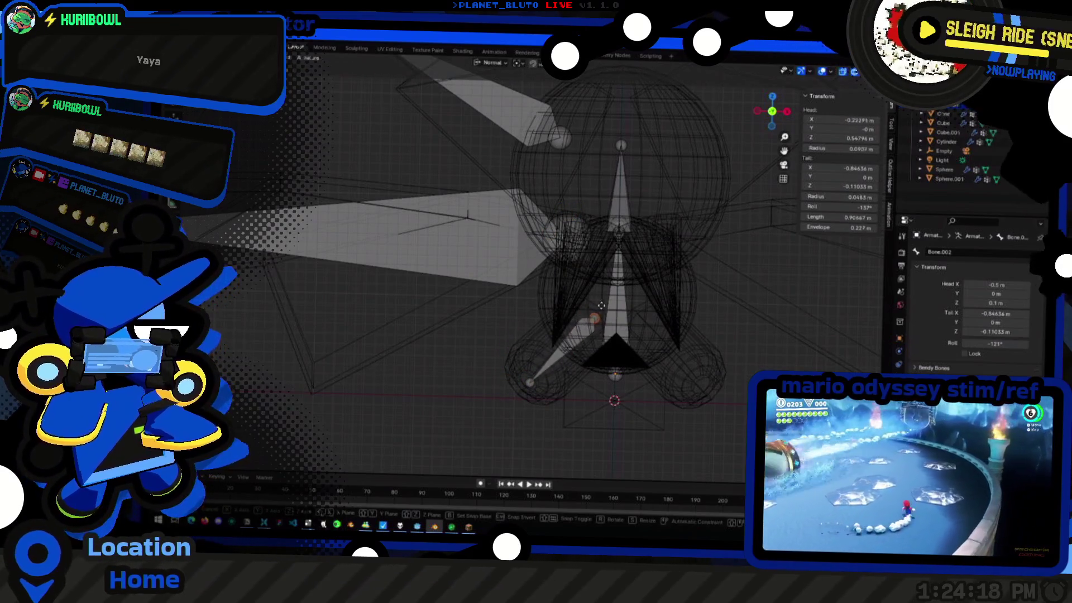
{"action": "left_click", "coordinate": [601, 304]}
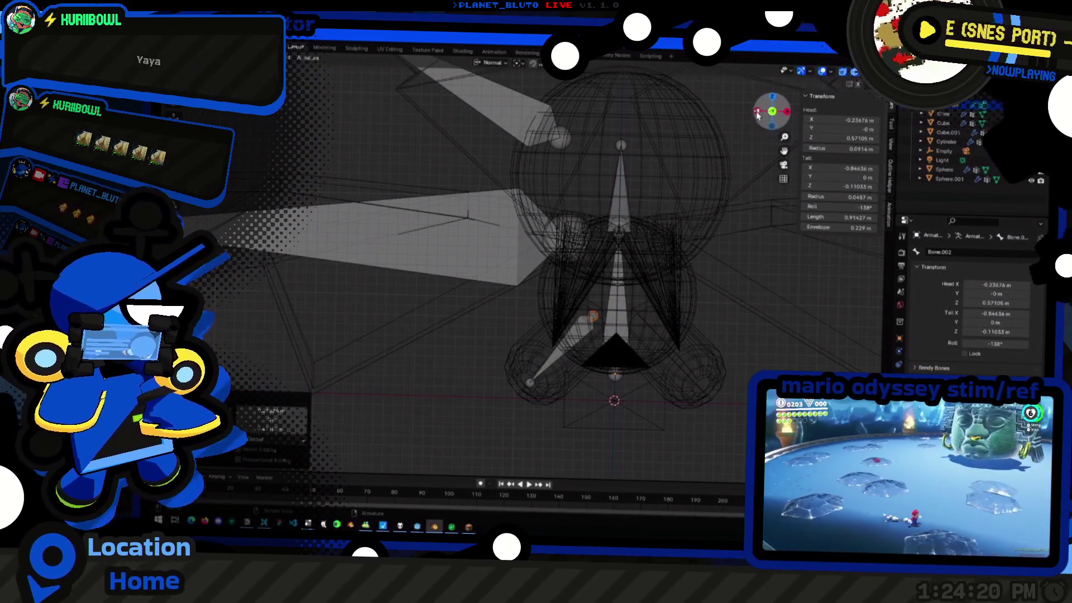
From the side, adjust the leg bone's depth and end placement, then leave bone editing
{"action": "left_click_drag", "start_coordinate": [758, 115], "coordinate": [414, 289]}
{"action": "middle_click_drag", "start_coordinate": [377, 337], "coordinate": [439, 343], "text": "shift"}
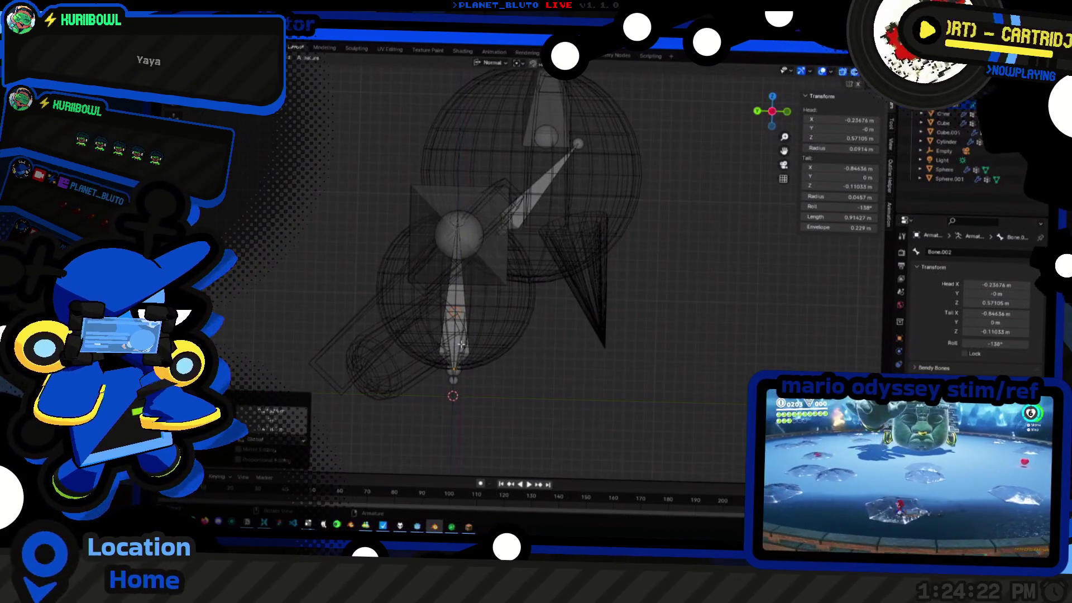
{"action": "left_click", "coordinate": [457, 339]}
{"action": "key", "text": "g"}
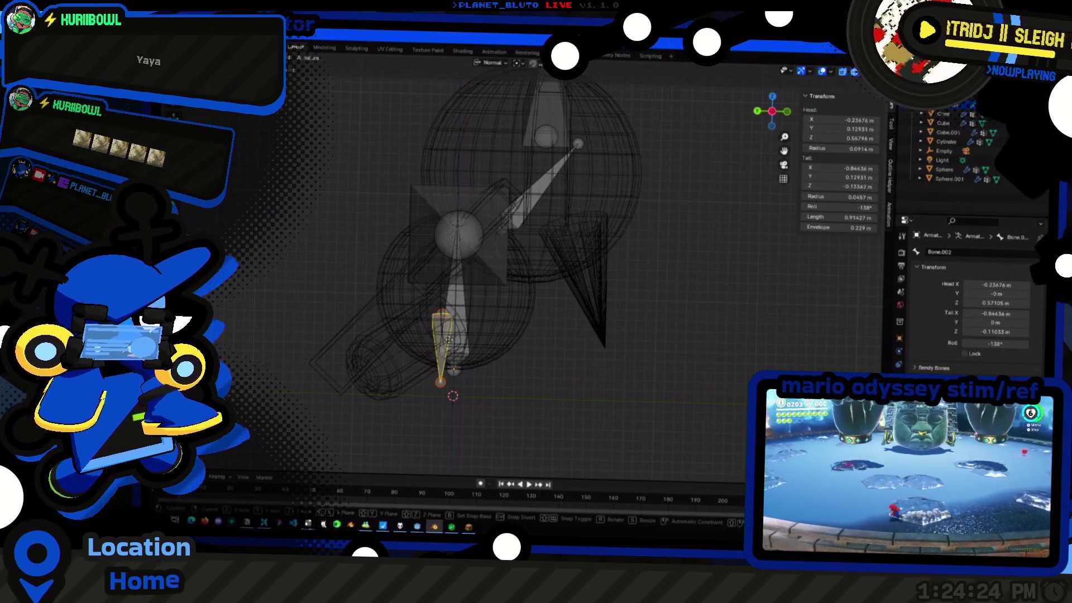
{"action": "left_click", "coordinate": [475, 344]}
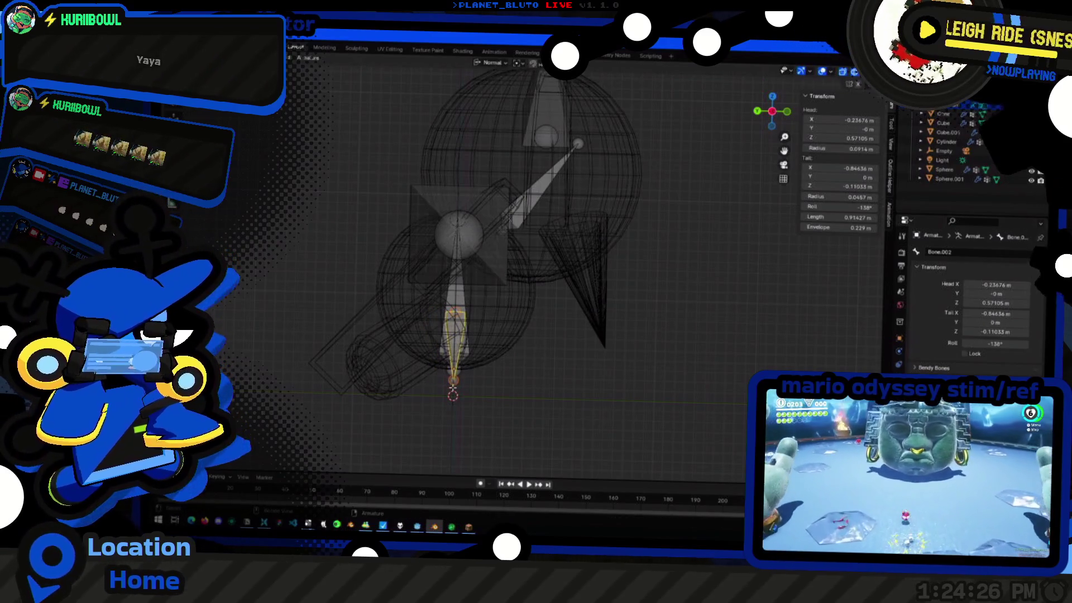
{"action": "key", "text": "g"}
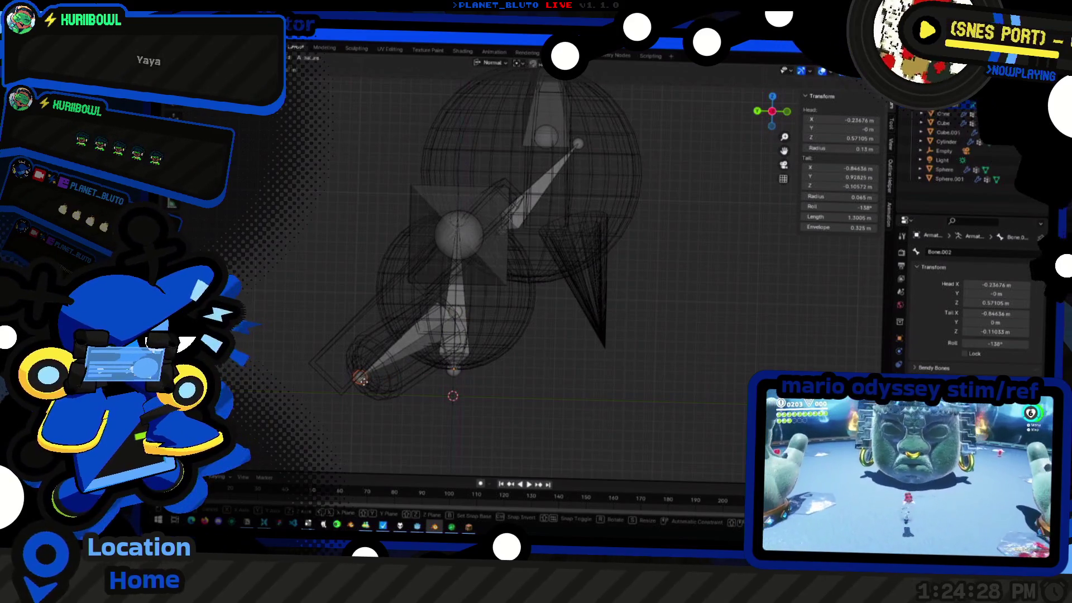
{"action": "left_click", "coordinate": [361, 379]}
{"action": "mouse_move", "coordinate": [369, 360]}
{"action": "middle_mouse_down"}
{"action": "mouse_move", "coordinate": [383, 334]}
{"action": "mouse_move", "coordinate": [619, 366]}
{"action": "mouse_move", "coordinate": [436, 379]}
{"action": "middle_mouse_up"}
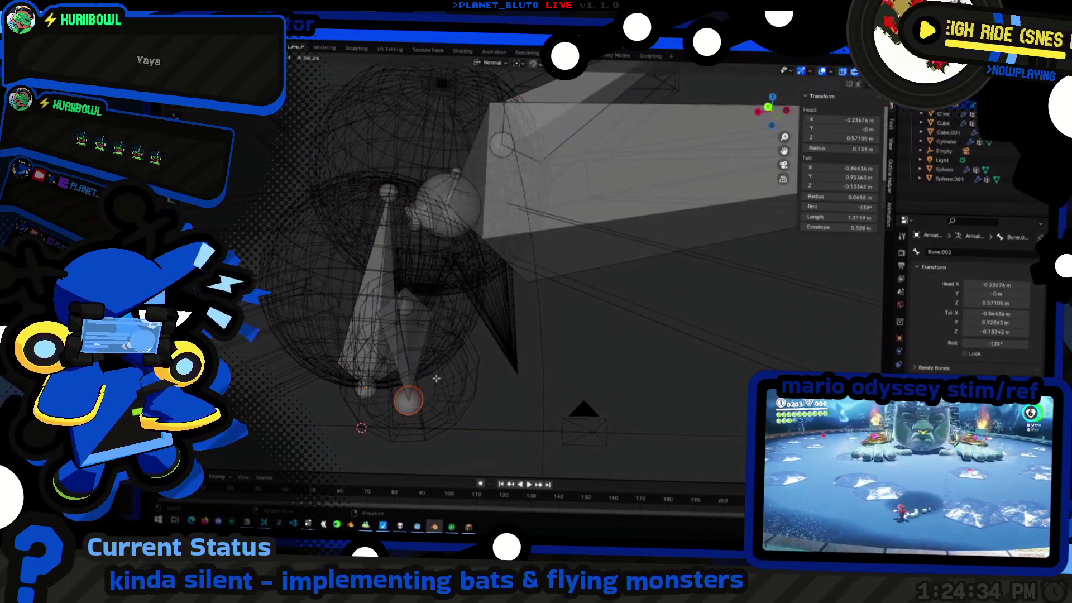
{"action": "key", "text": "Tab"}
Edit the leg cylinder mesh with everything deselected except its bottom cap face
{"action": "left_click", "coordinate": [436, 392]}
{"action": "key", "text": "Tab"}
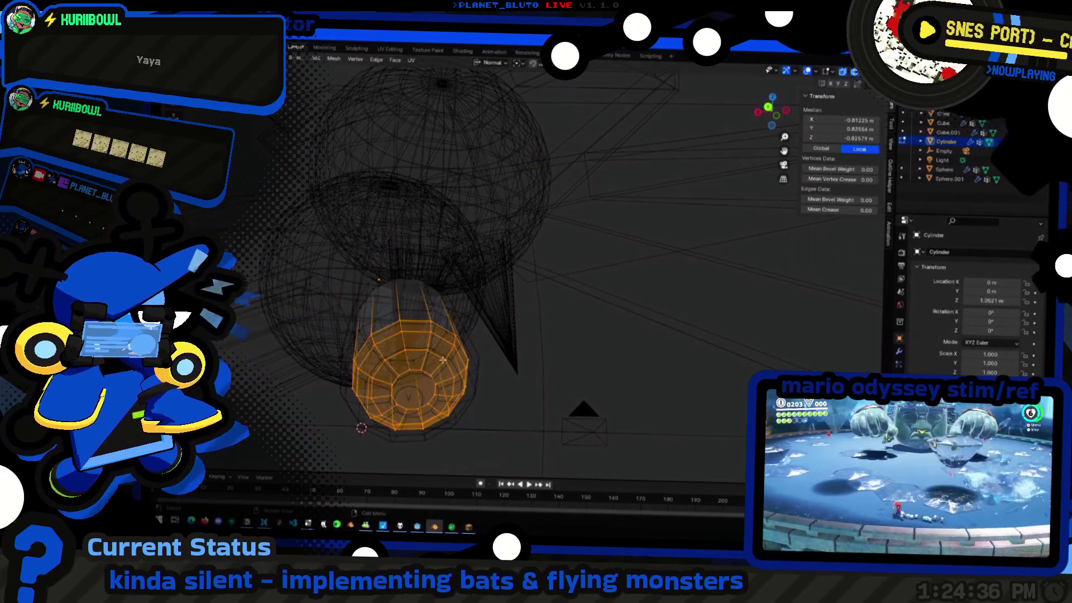
{"action": "key", "text": "alt+a"}
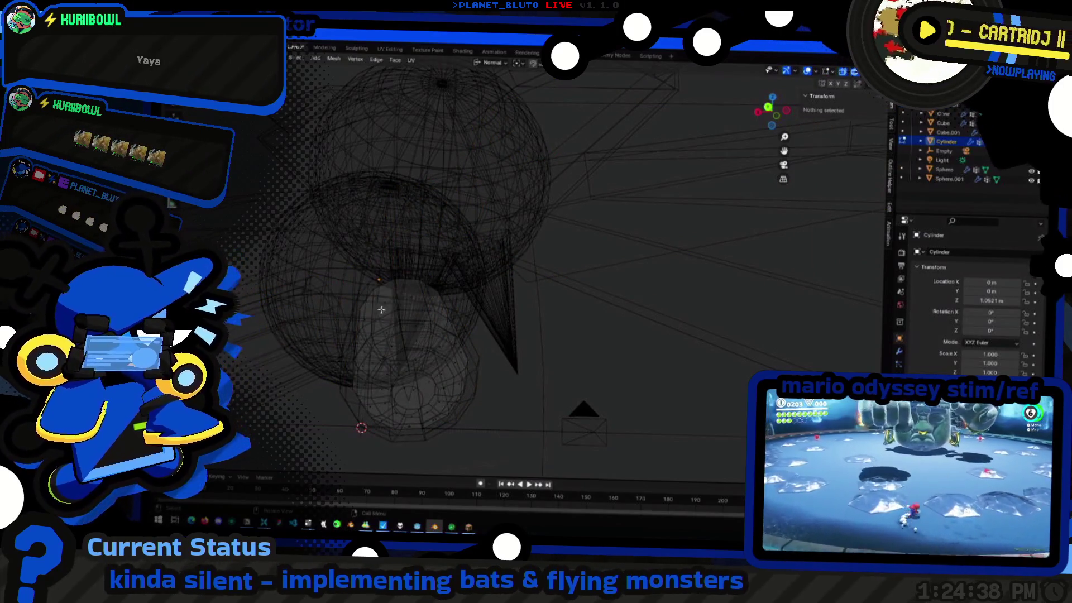
{"action": "left_click", "coordinate": [424, 388]}
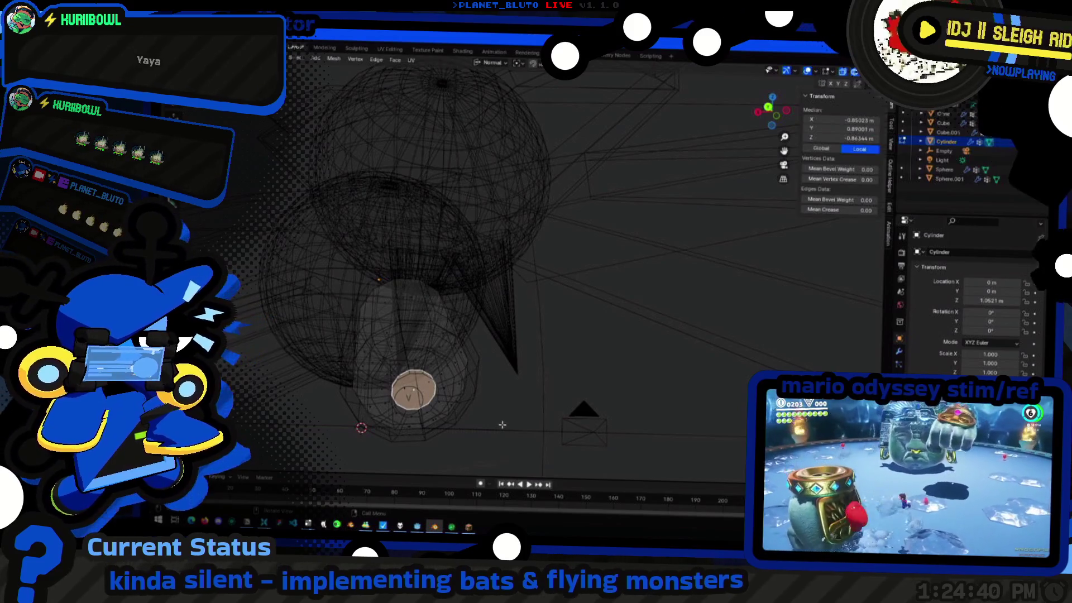
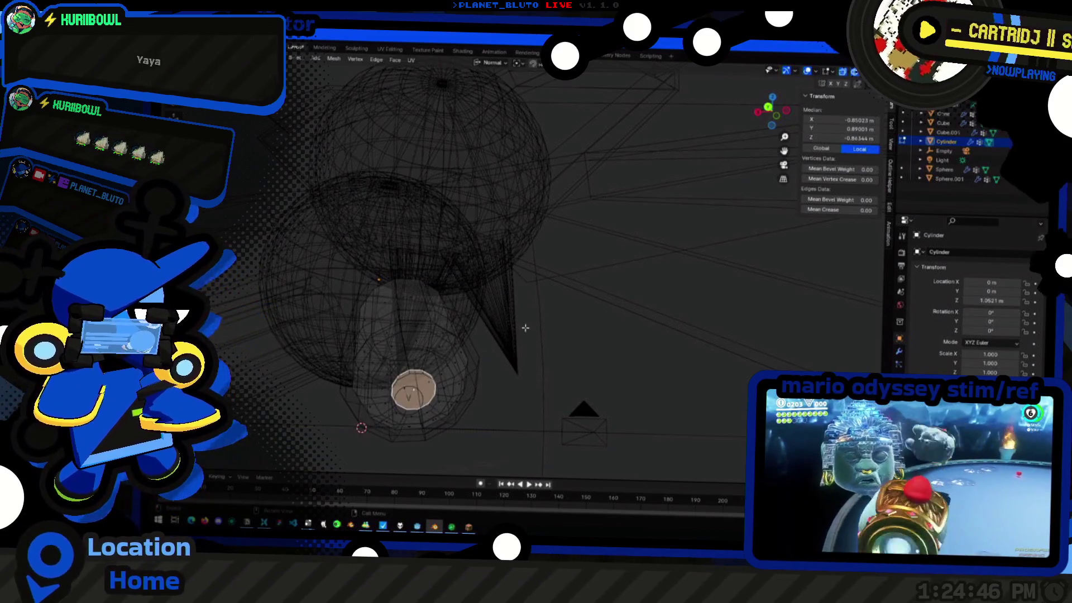
Place the 3D cursor at the leg cylinder cap and snap the new bone's end onto it
{"action": "key", "text": "shift+s"}
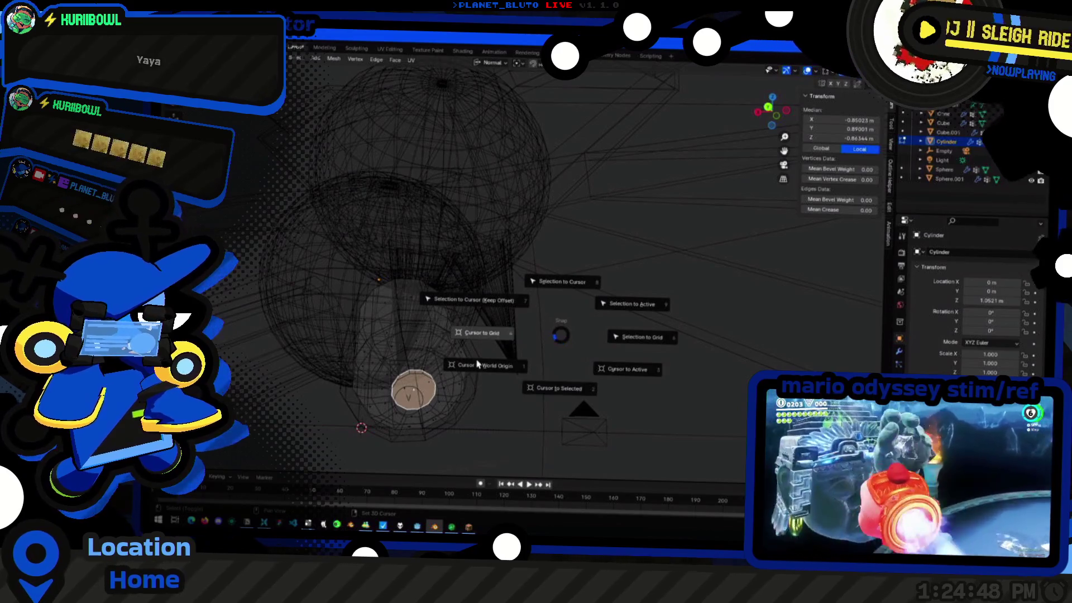
{"action": "left_click", "coordinate": [492, 314]}
{"action": "middle_click_drag", "start_coordinate": [492, 313], "coordinate": [536, 302]}
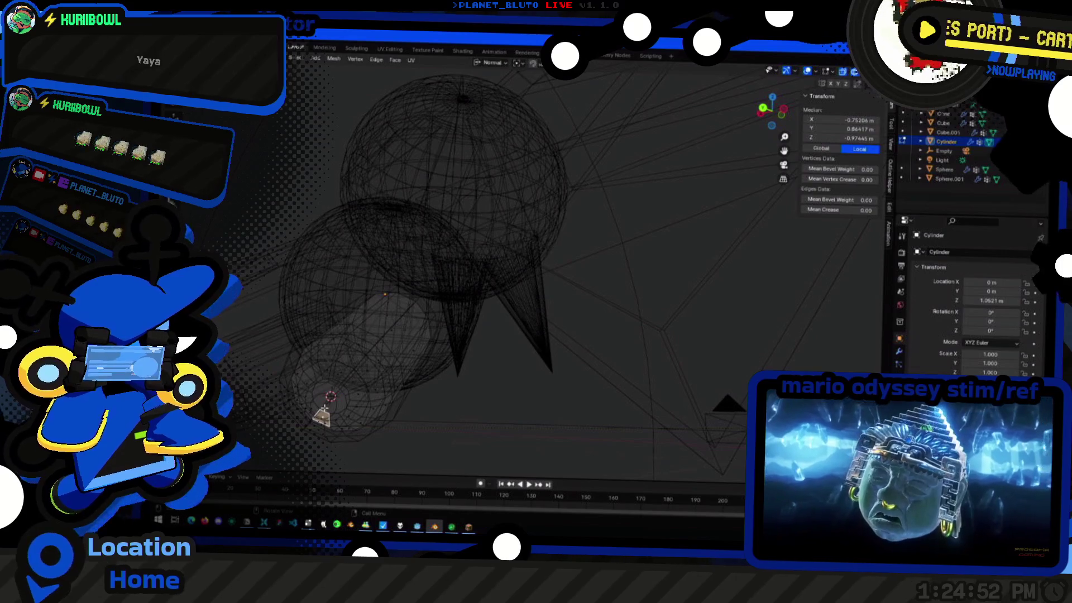
{"action": "key", "text": "alt+h"}
{"action": "key", "text": "Tab"}
{"action": "middle_click_drag", "start_coordinate": [337, 409], "coordinate": [411, 376]}
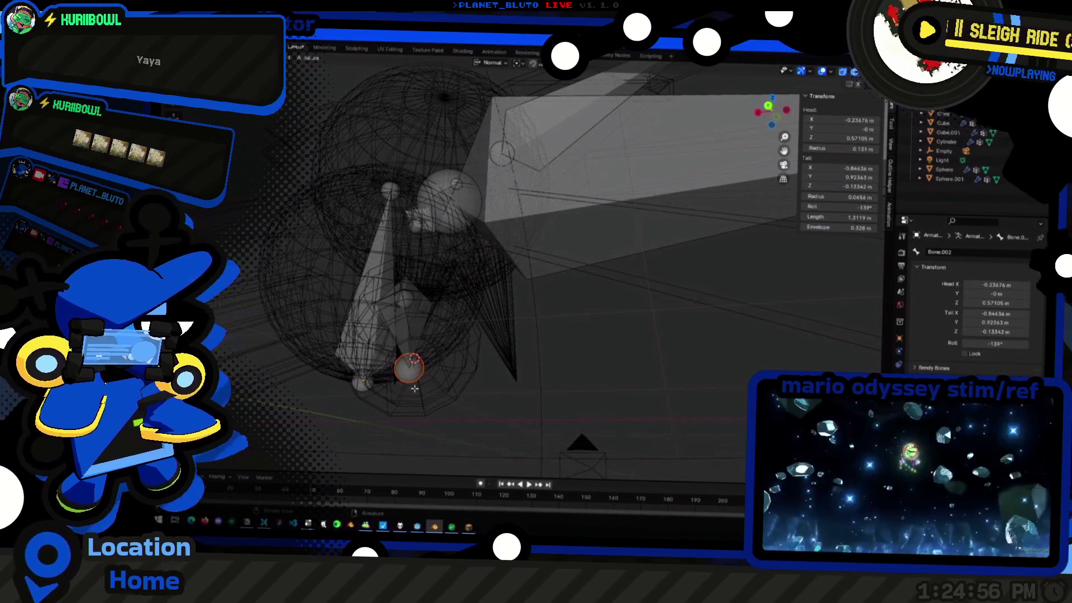
{"action": "key", "text": "shift+s"}
{"action": "left_click", "coordinate": [402, 424]}
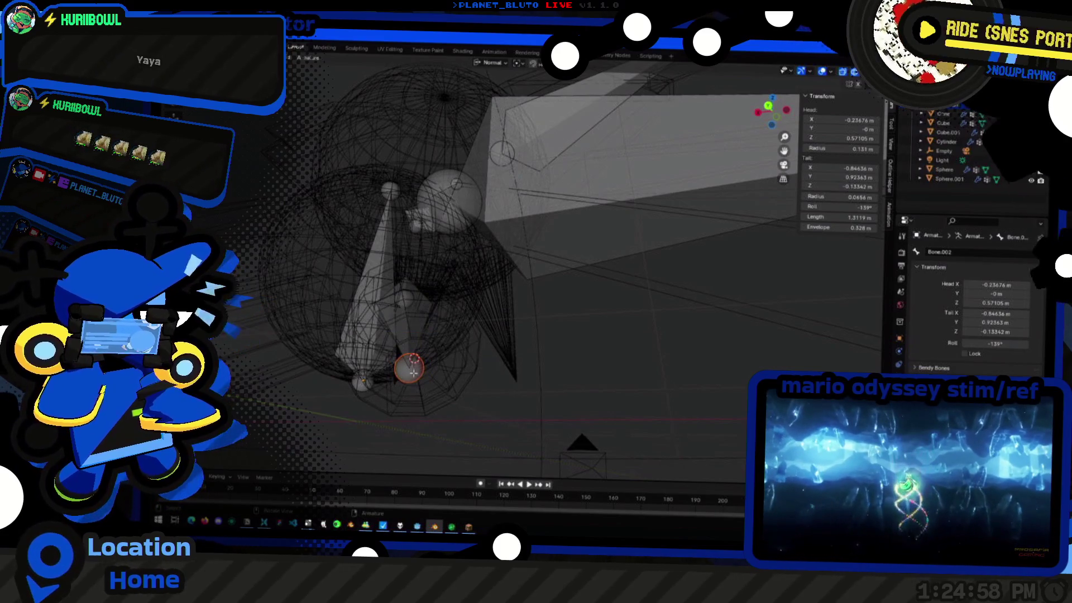
{"action": "key", "text": "shift+s"}
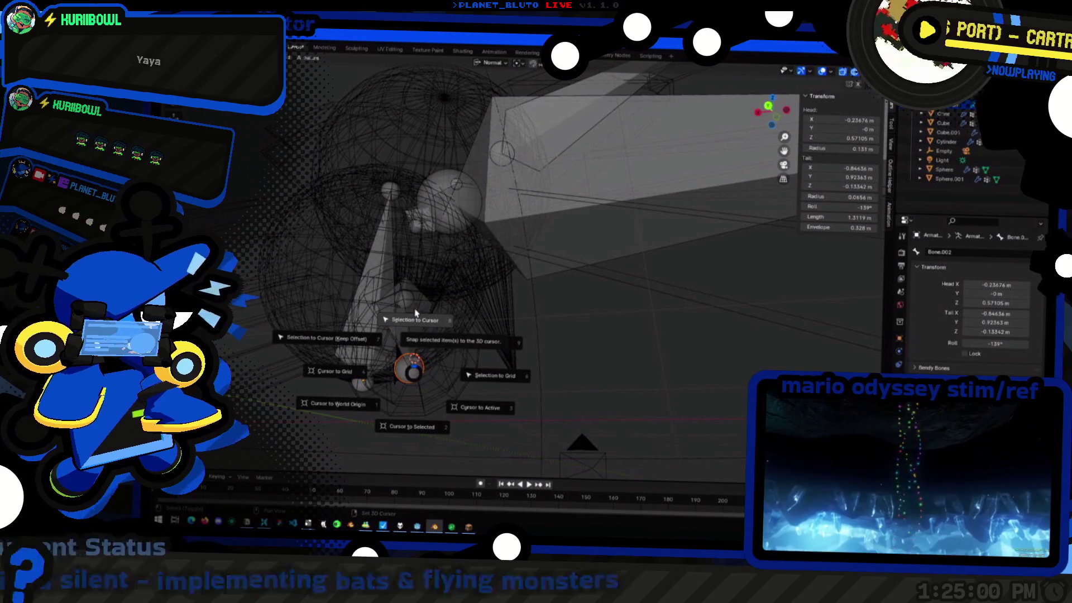
{"action": "left_click", "coordinate": [414, 319]}
{"action": "middle_click_drag", "start_coordinate": [415, 318], "coordinate": [496, 390]}
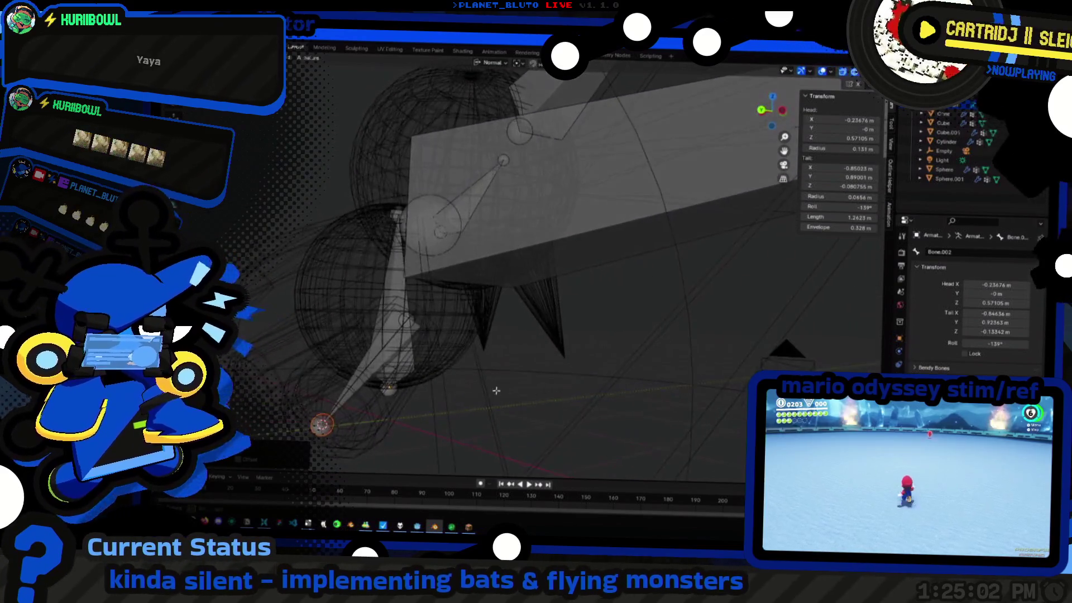
{"action": "key", "text": "Tab"}
Snap the 3D cursor precisely to the cylinder's end cap from its mesh in wireframe
{"action": "key", "text": "shift+z"}
{"action": "left_click", "coordinate": [394, 352]}
{"action": "key", "text": "Tab"}
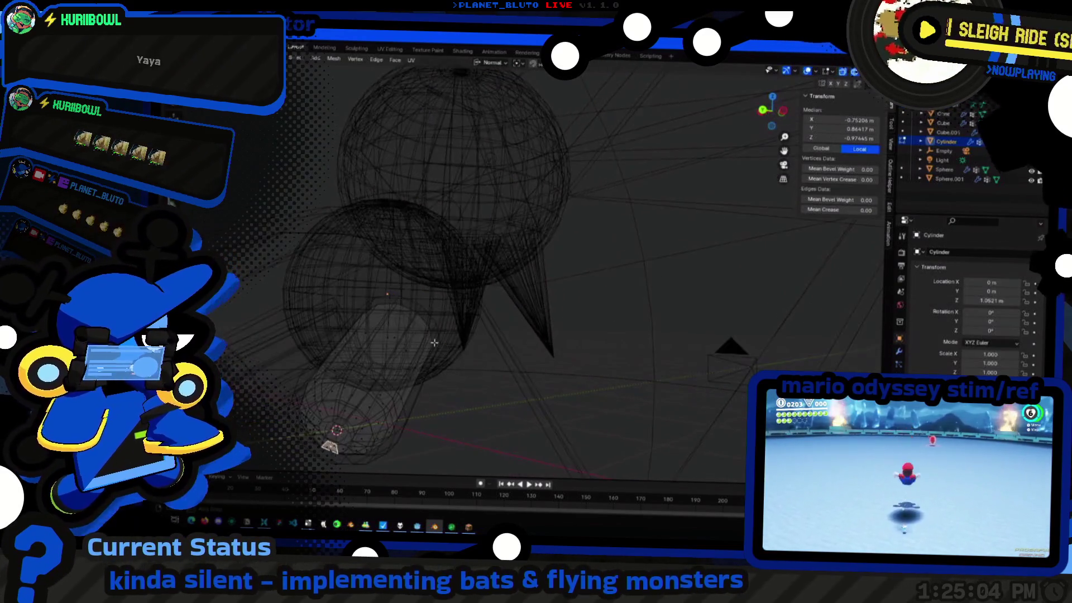
{"action": "middle_click_drag", "start_coordinate": [434, 342], "coordinate": [403, 336]}
{"action": "left_click", "coordinate": [394, 335]}
{"action": "key", "text": "shift+s"}
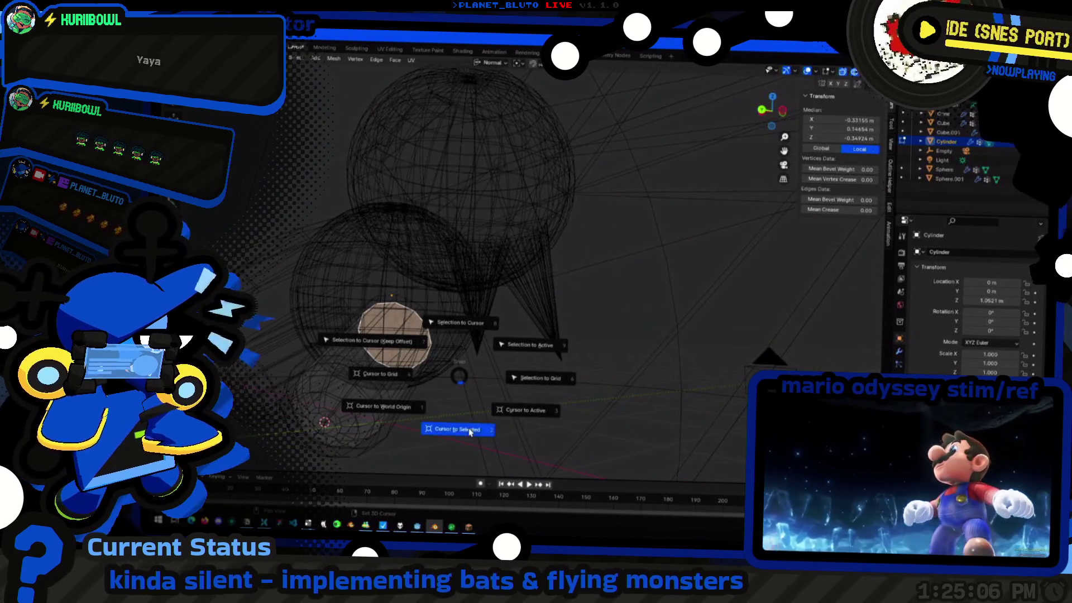
{"action": "left_click", "coordinate": [470, 431]}
{"action": "middle_click_drag", "start_coordinate": [470, 431], "coordinate": [442, 316]}
{"action": "key", "text": "Tab"}
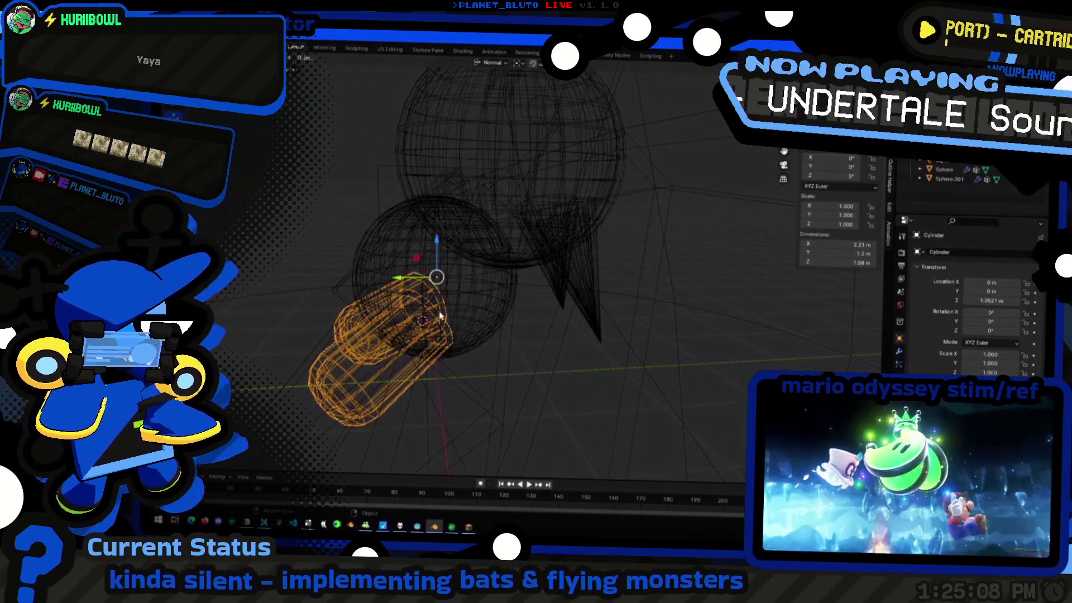
Snap the leg bone's head to the cursor so it sits on the cylinder end as Leg.R
{"action": "left_click", "coordinate": [440, 315]}
{"action": "key", "text": "Tab"}
{"action": "key", "text": "shift+s"}
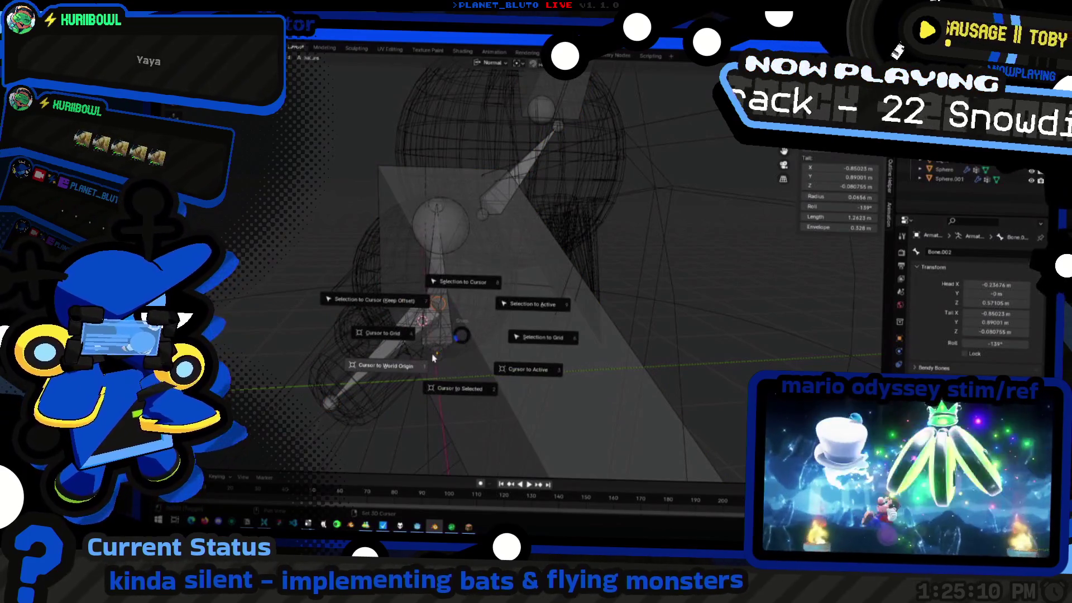
{"action": "left_click", "coordinate": [448, 381]}
{"action": "key", "text": "Tab"}
{"action": "mouse_move", "coordinate": [449, 381]}
{"action": "middle_mouse_down"}
{"action": "mouse_move", "coordinate": [497, 440]}
{"action": "mouse_move", "coordinate": [598, 360]}
{"action": "mouse_move", "coordinate": [637, 369]}
{"action": "middle_mouse_up"}
{"action": "scroll", "coordinate": [497, 440], "scroll_direction": "up", "scroll_amount": 3}
{"action": "key", "text": "Tab"}
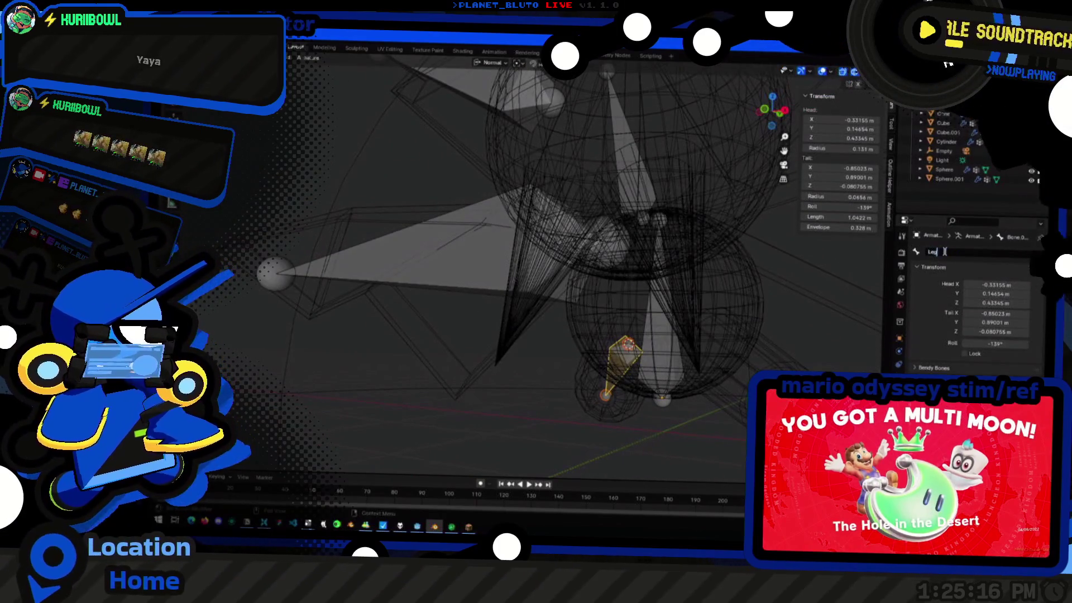
{"action": "middle_click_drag", "start_coordinate": [687, 373], "coordinate": [582, 379]}
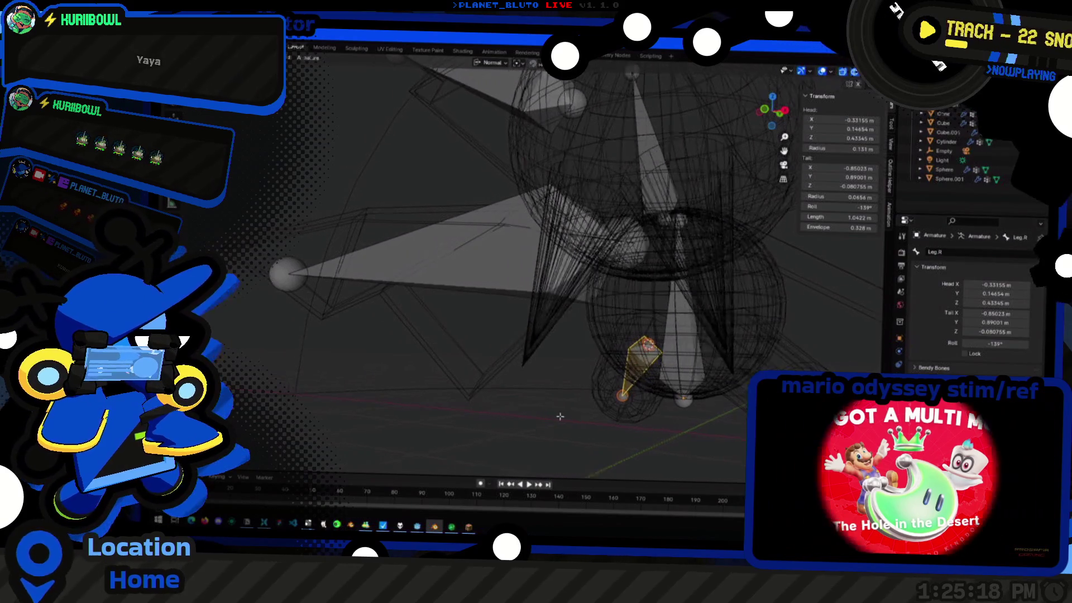
Select the Leg.R bone and inspect the rig from several angles
{"action": "middle_click_drag", "start_coordinate": [503, 363], "coordinate": [567, 325]}
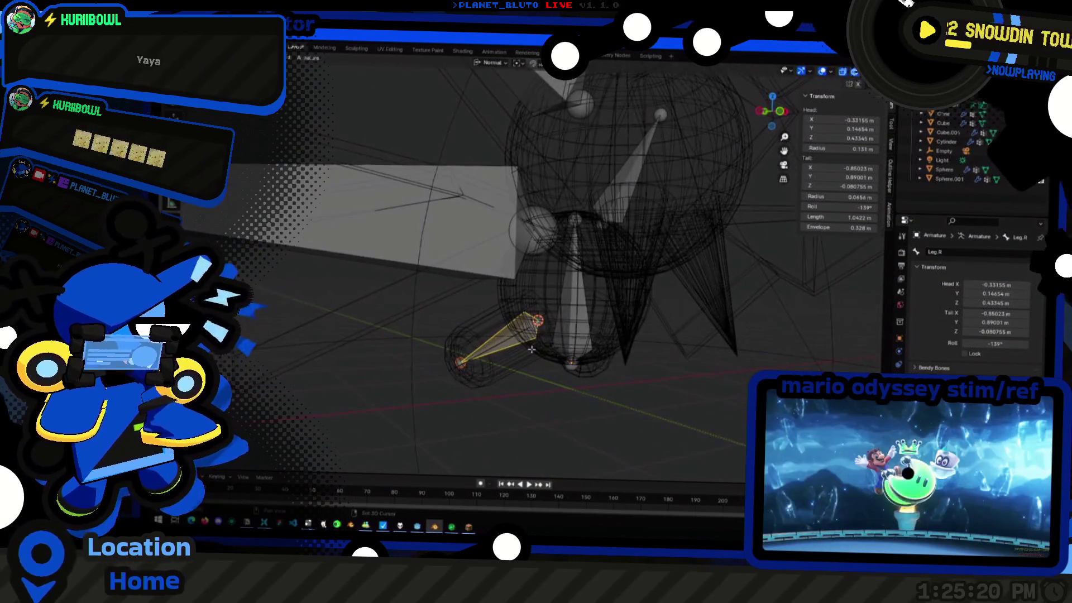
{"action": "left_click", "coordinate": [567, 324]}
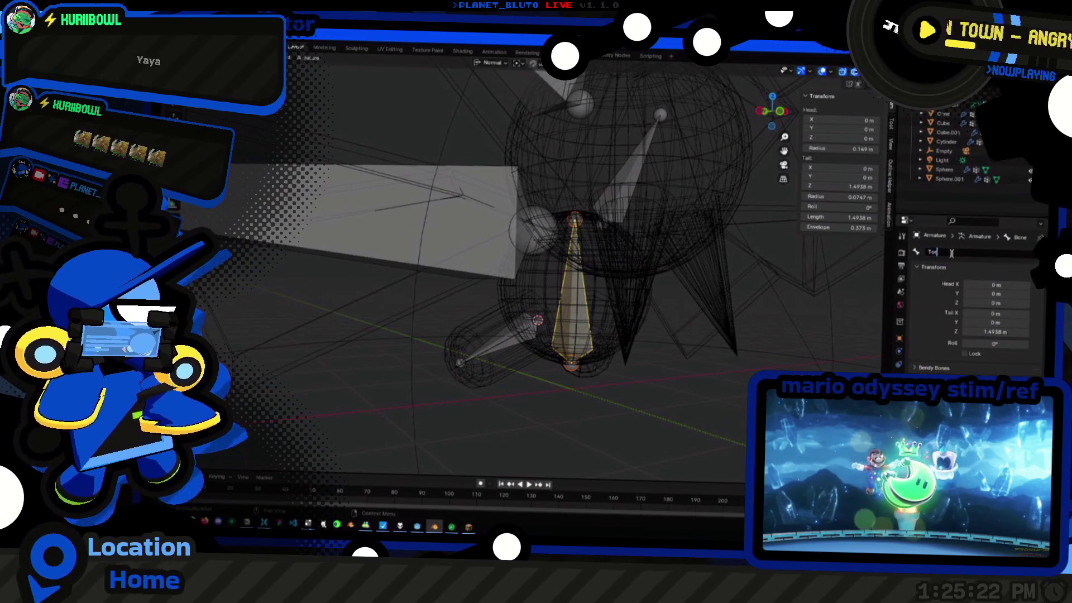
{"action": "left_click", "coordinate": [620, 168]}
{"action": "middle_click_drag", "start_coordinate": [636, 176], "coordinate": [692, 220]}
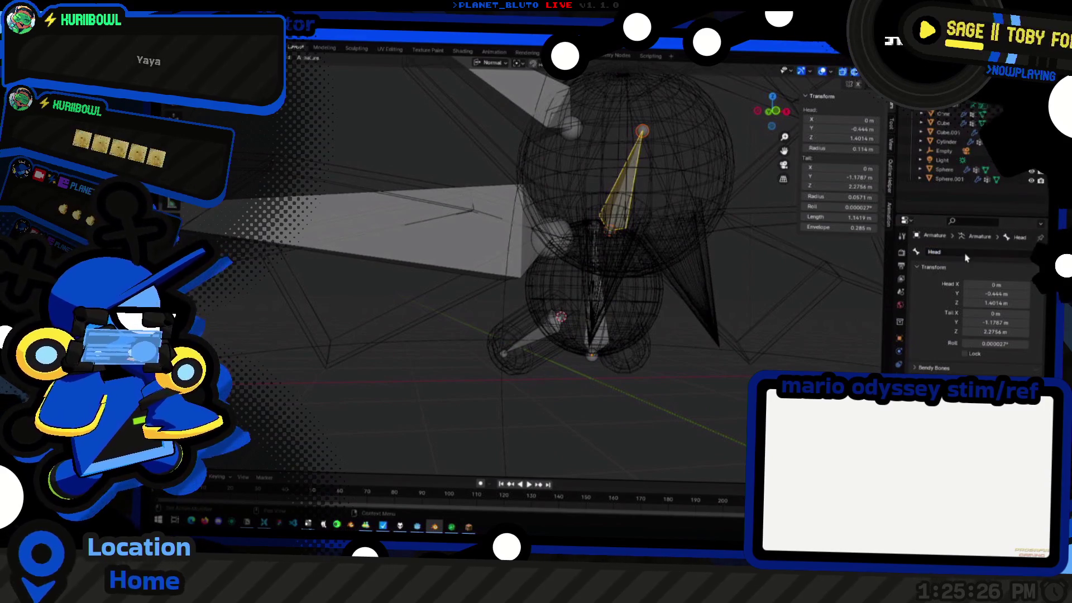
{"action": "scroll", "coordinate": [587, 318], "scroll_direction": "down", "scroll_amount": 5}
{"action": "mouse_move", "coordinate": [570, 310]}
{"action": "middle_mouse_down"}
{"action": "mouse_move", "coordinate": [610, 327]}
{"action": "mouse_move", "coordinate": [484, 290]}
{"action": "mouse_move", "coordinate": [622, 352]}
{"action": "mouse_move", "coordinate": [446, 247]}
{"action": "middle_mouse_up"}
{"action": "scroll", "coordinate": [622, 341], "scroll_direction": "up", "scroll_amount": 3}
{"action": "scroll", "coordinate": [623, 341], "scroll_direction": "up", "scroll_amount": 2}
{"action": "mouse_move", "coordinate": [546, 376]}
{"action": "middle_mouse_down"}
{"action": "mouse_move", "coordinate": [579, 368]}
{"action": "mouse_move", "coordinate": [511, 368]}
{"action": "mouse_move", "coordinate": [504, 353]}
{"action": "middle_mouse_up"}
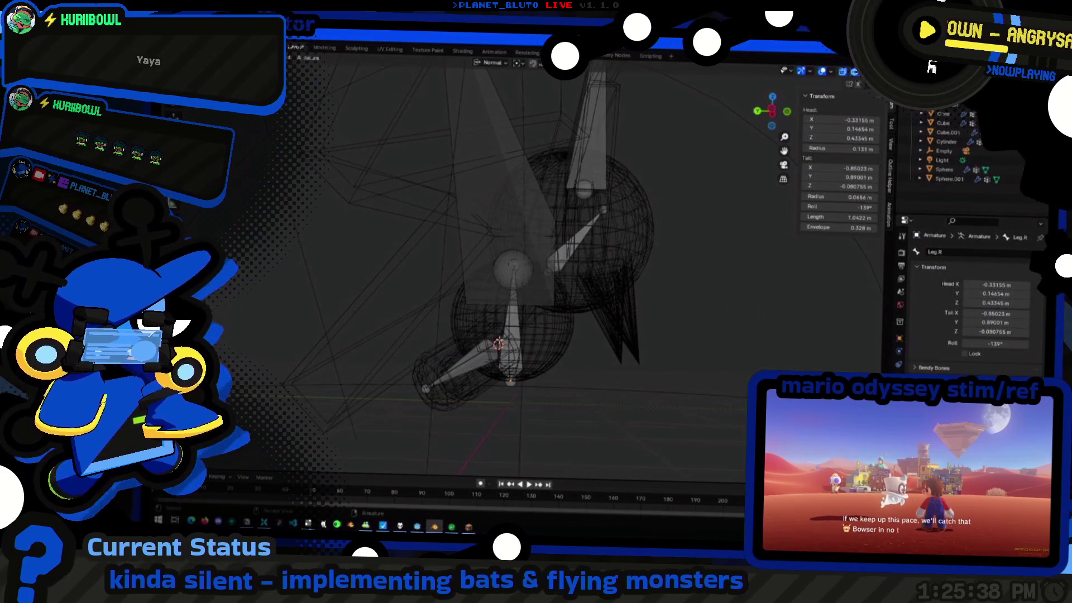
{"action": "middle_click_drag", "start_coordinate": [426, 388], "coordinate": [432, 386]}
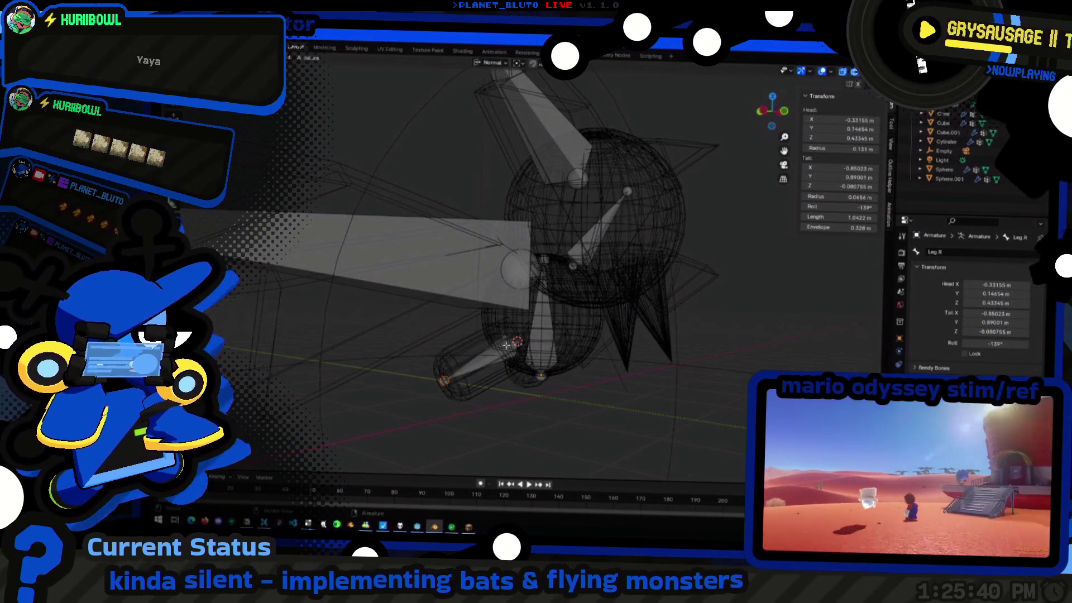
{"action": "scroll", "coordinate": [460, 392], "scroll_direction": "up", "scroll_amount": 3}
{"action": "scroll", "coordinate": [481, 403], "scroll_direction": "up", "scroll_amount": 2}
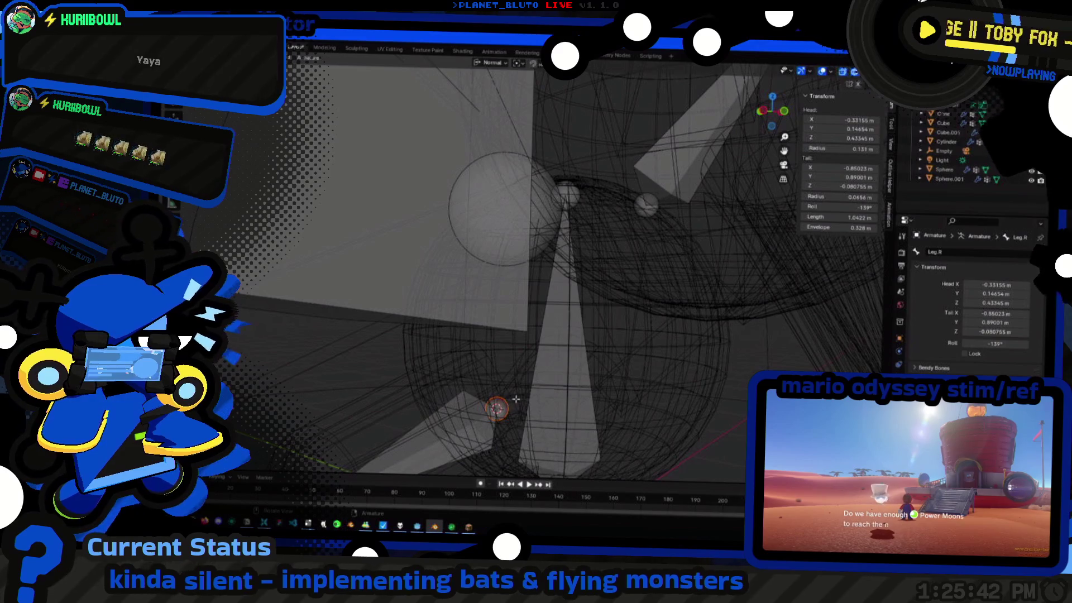
Move the Leg.R bone's head along the Y axis into the bat's lower body, adjusting twice
{"action": "key", "text": "g"}
{"action": "key", "text": "z"}
{"action": "key", "text": "x"}
{"action": "key", "text": "y"}
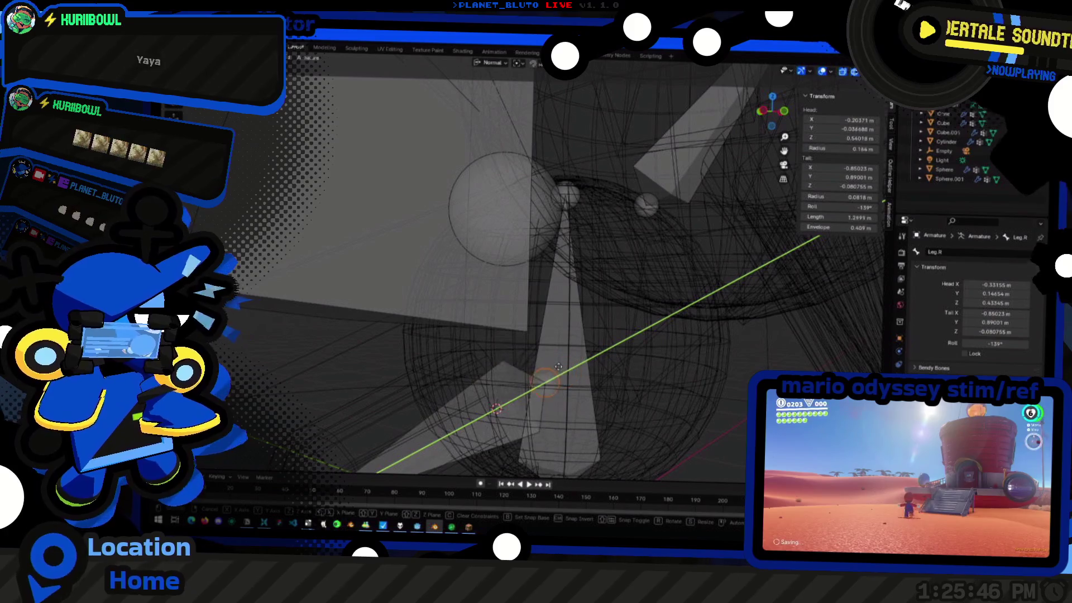
{"action": "left_click", "coordinate": [559, 366]}
{"action": "mouse_move", "coordinate": [558, 365]}
{"action": "middle_mouse_down"}
{"action": "mouse_move", "coordinate": [579, 387]}
{"action": "mouse_move", "coordinate": [602, 364]}
{"action": "mouse_move", "coordinate": [742, 379]}
{"action": "mouse_move", "coordinate": [648, 364]}
{"action": "mouse_move", "coordinate": [752, 118]}
{"action": "mouse_move", "coordinate": [533, 287]}
{"action": "middle_mouse_up"}
{"action": "key", "text": "g"}
{"action": "key", "text": "y"}
{"action": "left_click", "coordinate": [601, 364]}
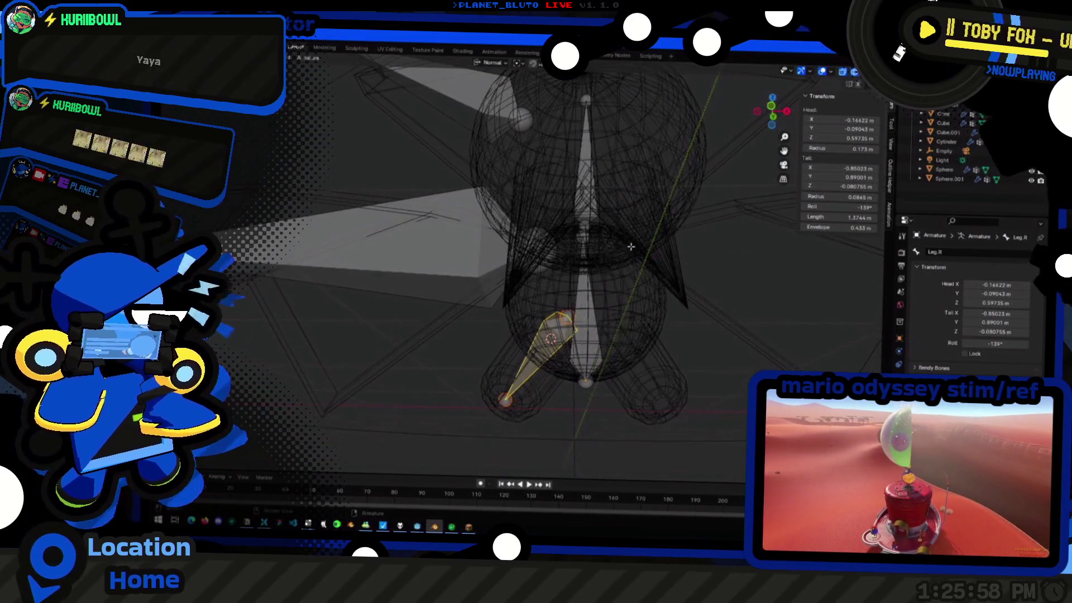
Symmetrize the right-side bones to create Ear.L and the other left bones, then return to Object Mode
{"action": "left_click", "coordinate": [463, 154], "text": "shift"}
{"action": "right_click", "coordinate": [463, 157]}
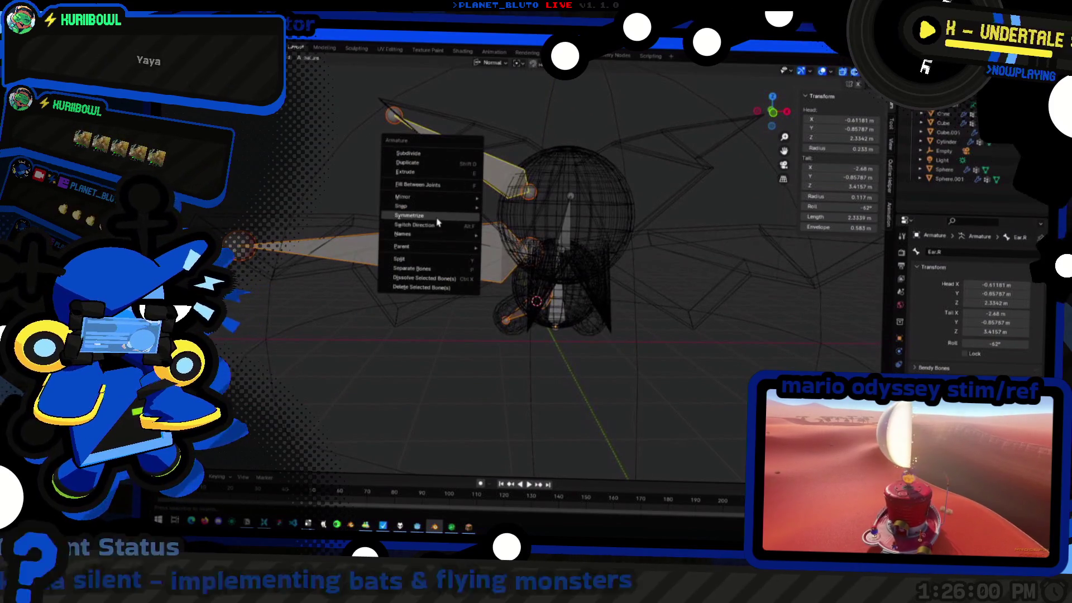
{"action": "left_click", "coordinate": [435, 216]}
{"action": "mouse_move", "coordinate": [658, 344]}
{"action": "middle_mouse_down"}
{"action": "mouse_move", "coordinate": [486, 335]}
{"action": "mouse_move", "coordinate": [571, 294]}
{"action": "mouse_move", "coordinate": [573, 259]}
{"action": "middle_mouse_up"}
{"action": "scroll", "coordinate": [569, 339], "scroll_direction": "down", "scroll_amount": 4}
{"action": "scroll", "coordinate": [571, 294], "scroll_direction": "up", "scroll_amount": 5}
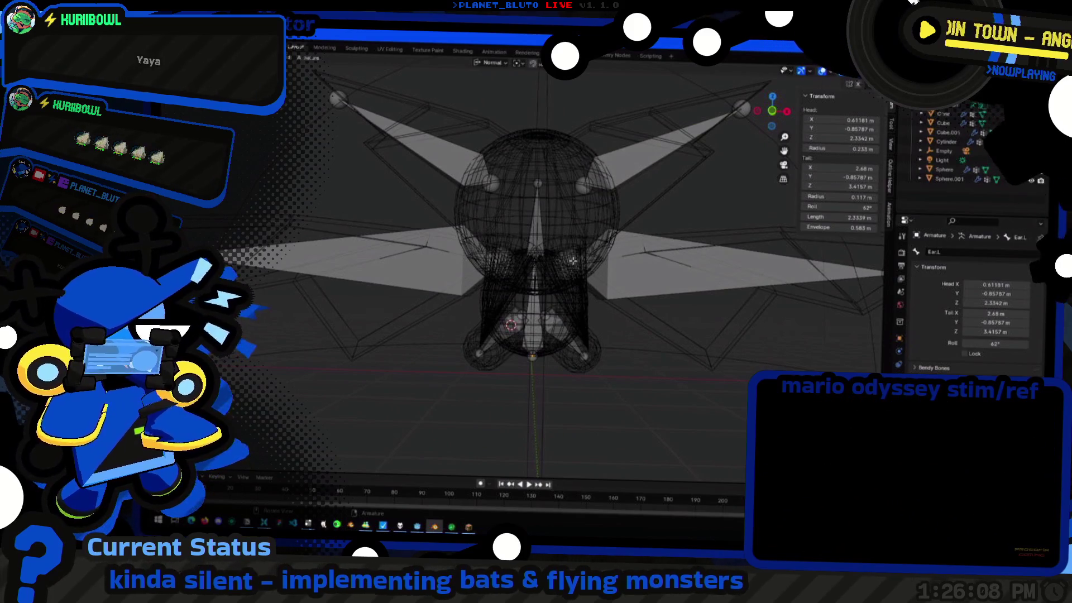
{"action": "left_click", "coordinate": [406, 178]}
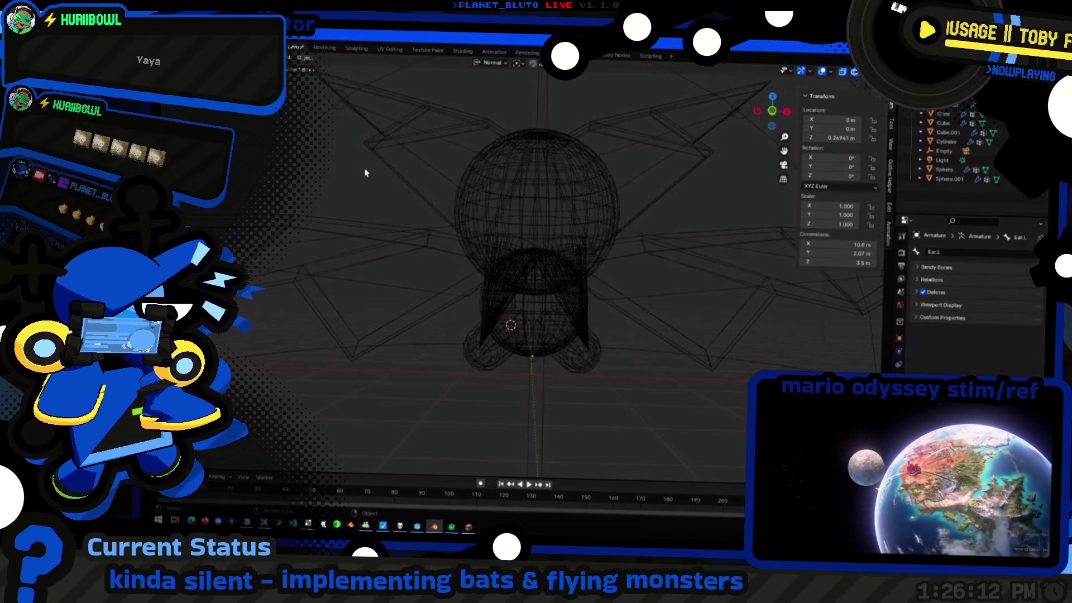
Review the wing, head and cone meshes' vertex groups, picking Wing.R on the wing mesh
{"action": "left_click", "coordinate": [419, 189]}
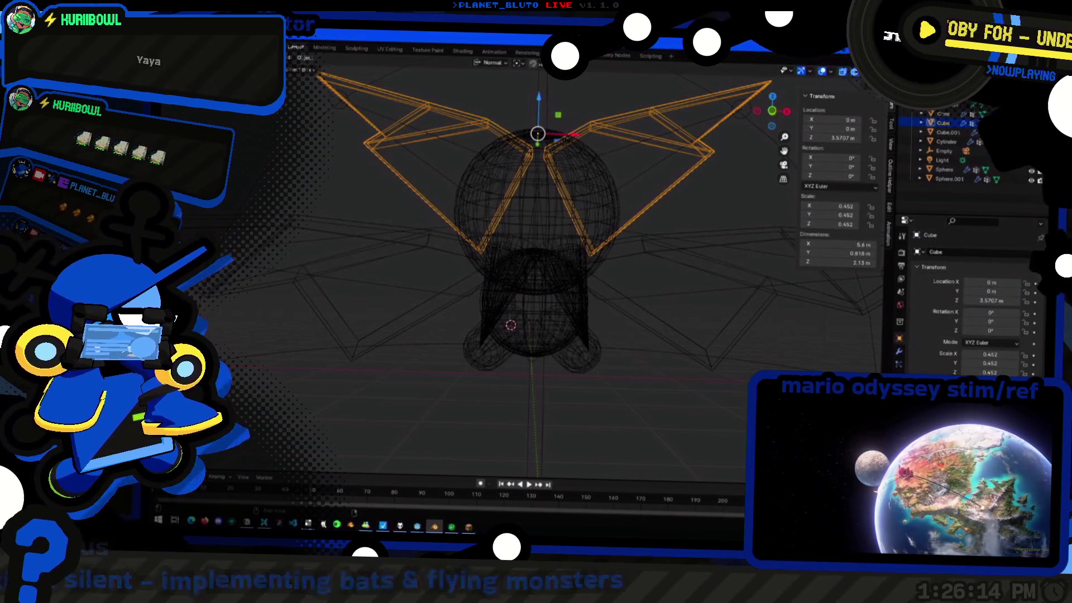
{"action": "left_click", "coordinate": [900, 362]}
{"action": "left_click", "coordinate": [433, 158]}
{"action": "left_click", "coordinate": [469, 185]}
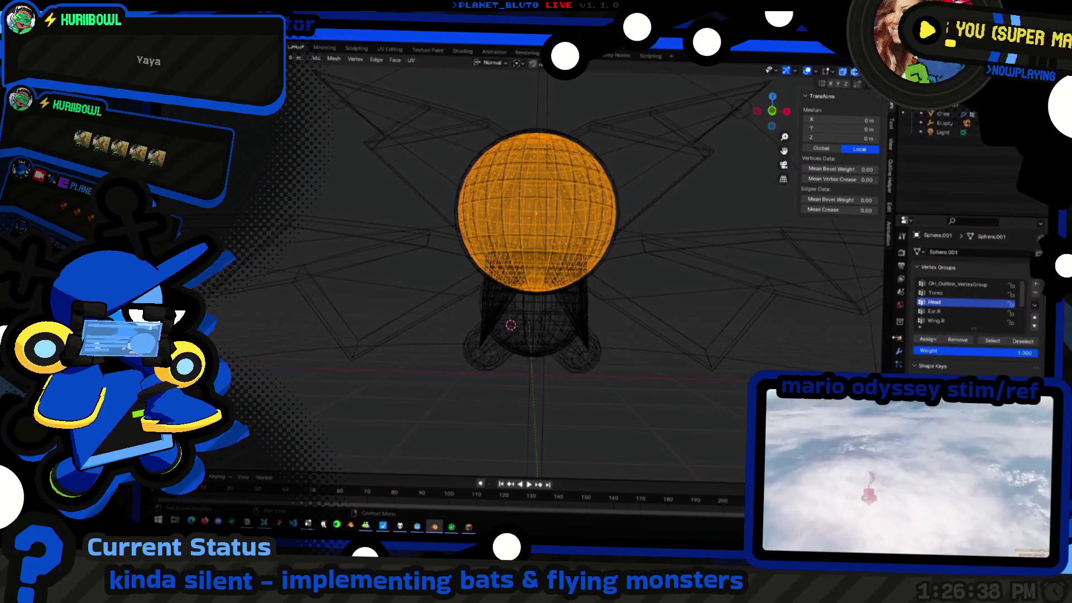
{"action": "left_click", "coordinate": [325, 225]}
{"action": "left_click", "coordinate": [325, 224]}
{"action": "key", "text": "Tab"}
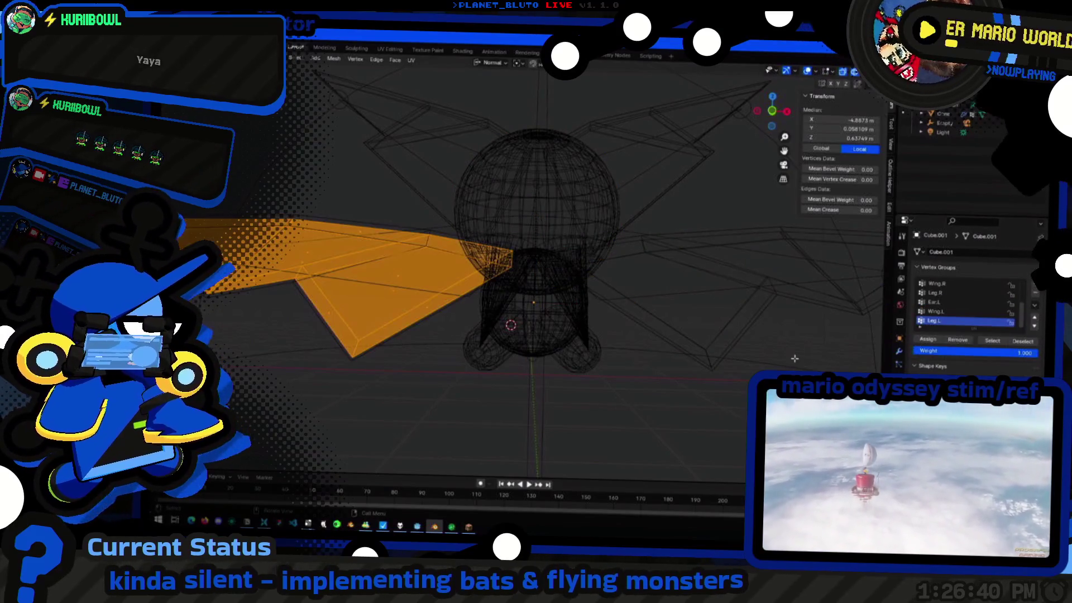
{"action": "left_click", "coordinate": [942, 293]}
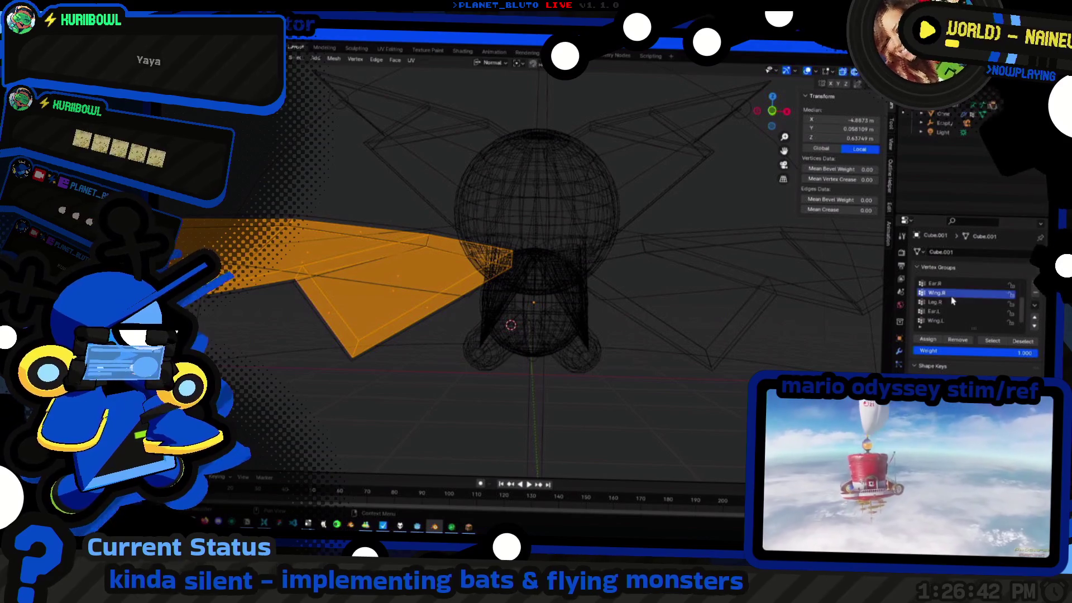
{"action": "key", "text": "Tab"}
{"action": "left_click", "coordinate": [510, 291]}
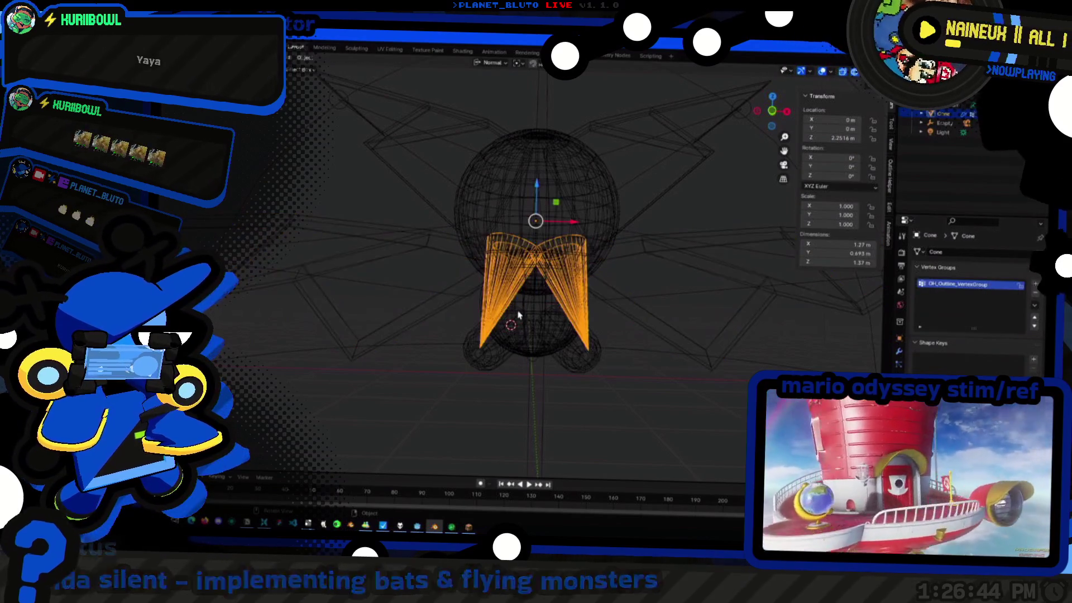
{"action": "left_click", "coordinate": [510, 291]}
{"action": "key", "text": "Tab"}
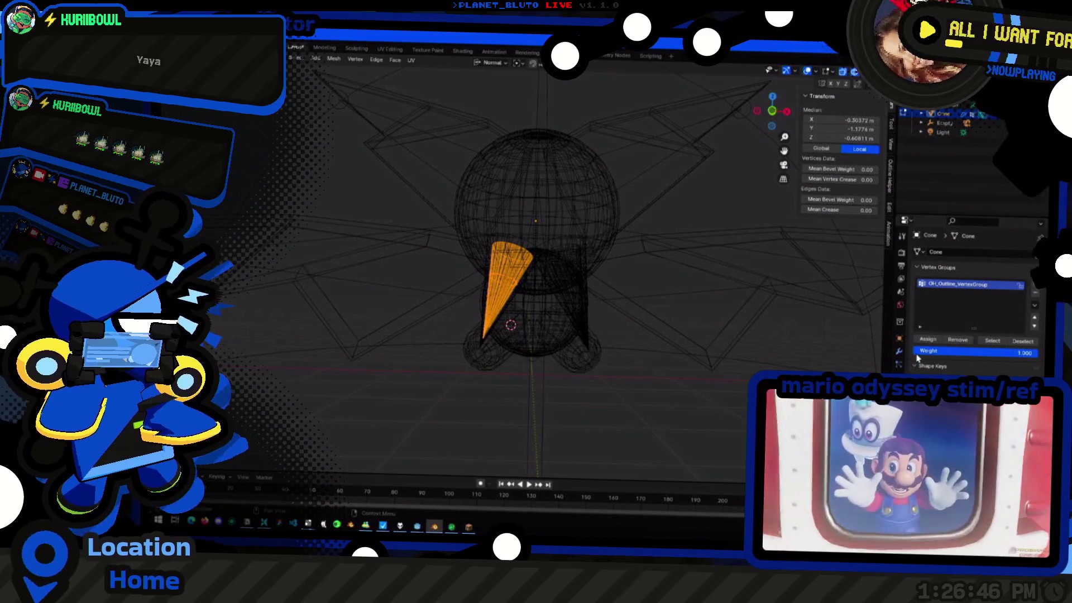
{"action": "key", "text": "a"}
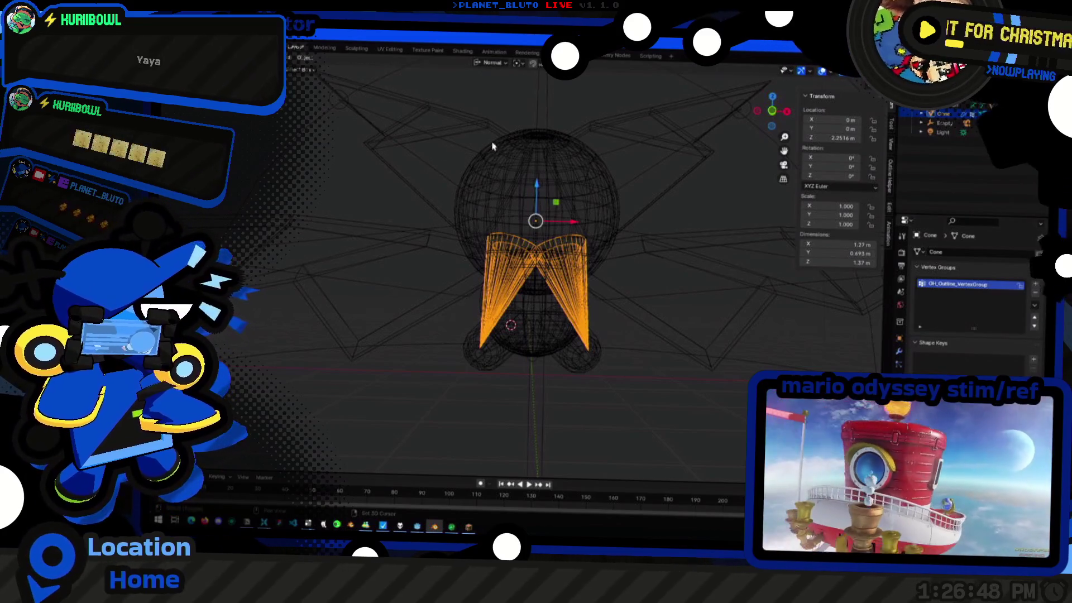
Parent the body meshes to the armature With Empty Groups
{"action": "left_click", "coordinate": [365, 111], "text": "shift"}
{"action": "key", "text": "ctrl+p"}
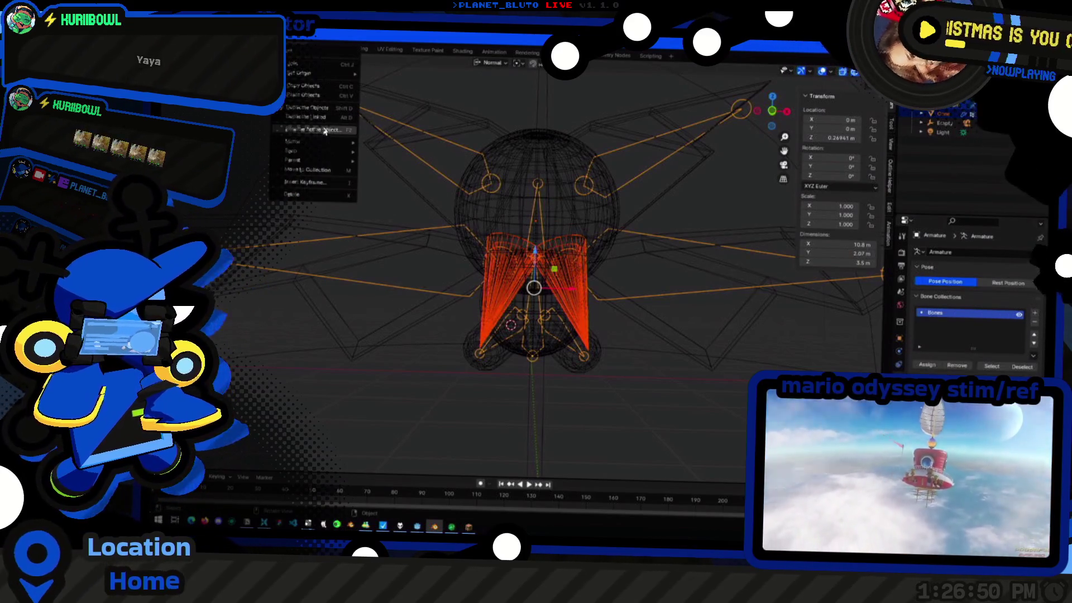
{"action": "mouse_move", "coordinate": [293, 160]}
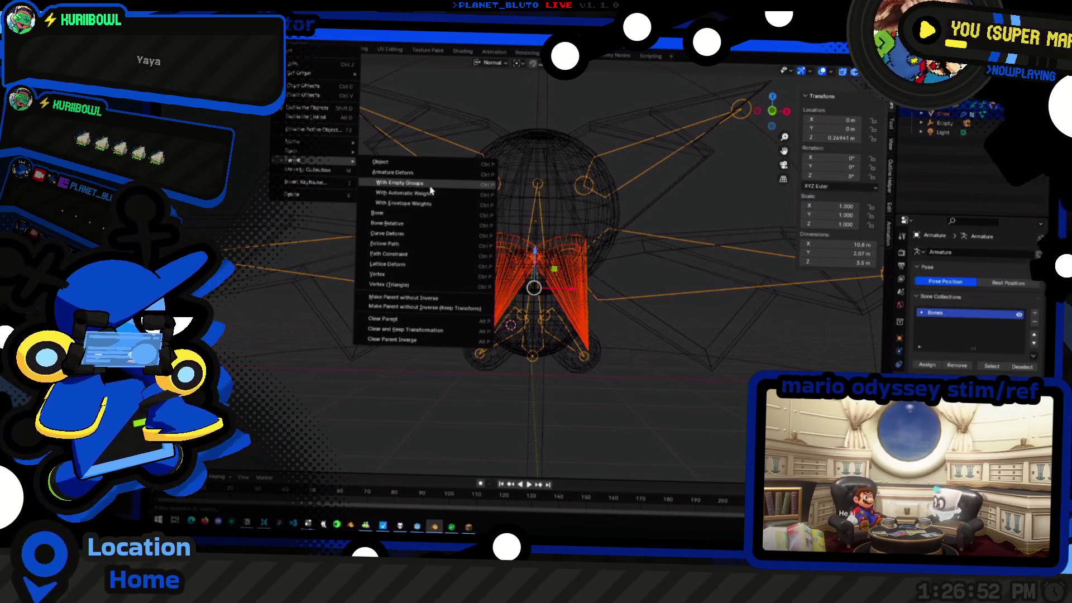
{"action": "left_click", "coordinate": [432, 191]}
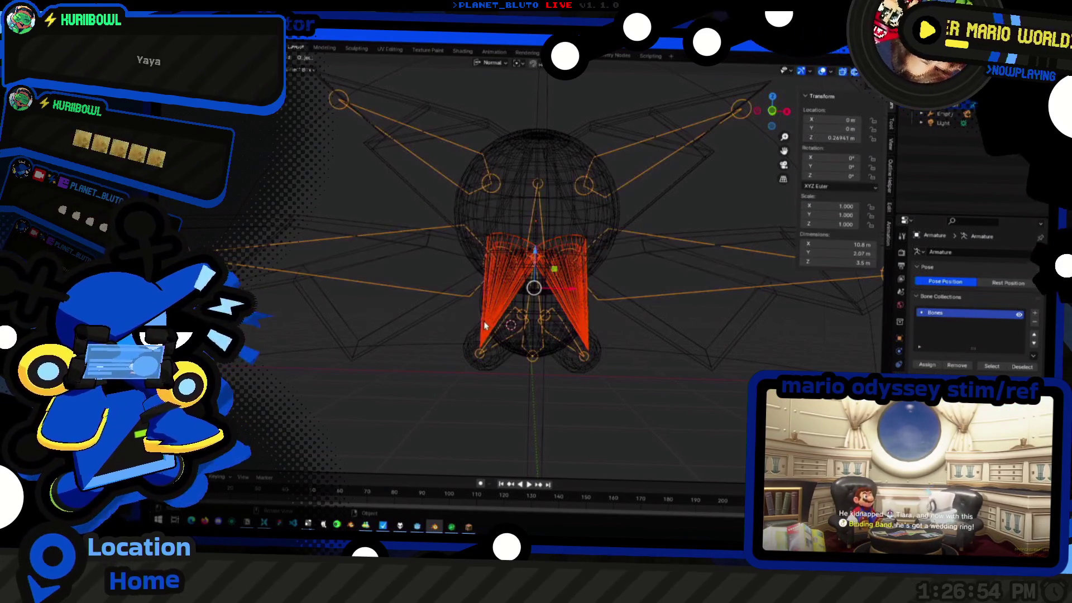
Assign the cone, torso sphere and cylinder foot vertices to their matching bone groups
{"action": "left_click", "coordinate": [511, 325]}
{"action": "key", "text": "Tab"}
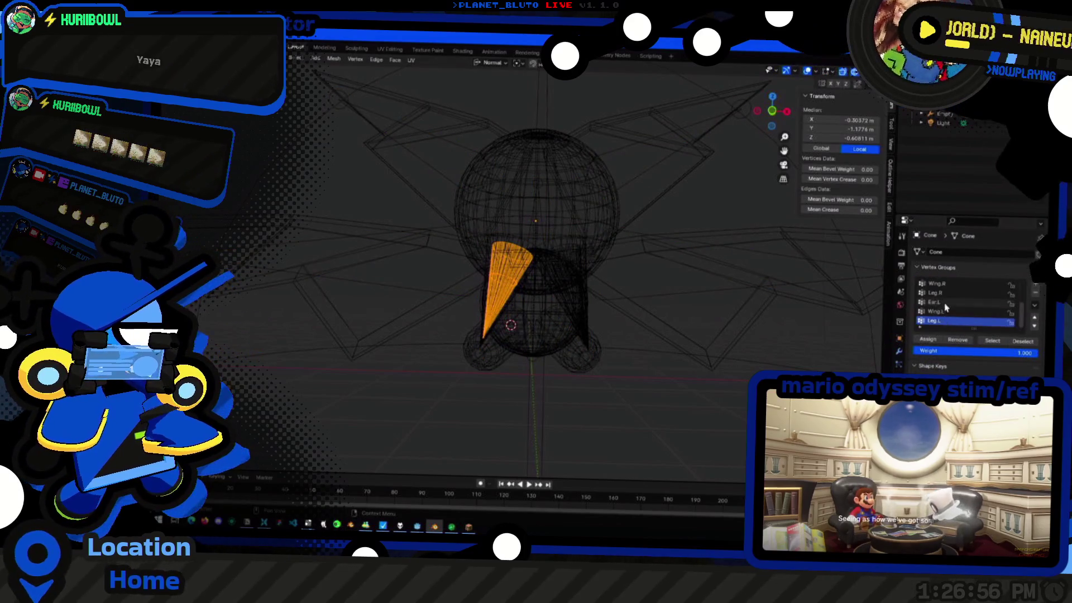
{"action": "left_click", "coordinate": [922, 340]}
{"action": "key", "text": "Tab"}
{"action": "left_click", "coordinate": [523, 318]}
{"action": "key", "text": "Tab"}
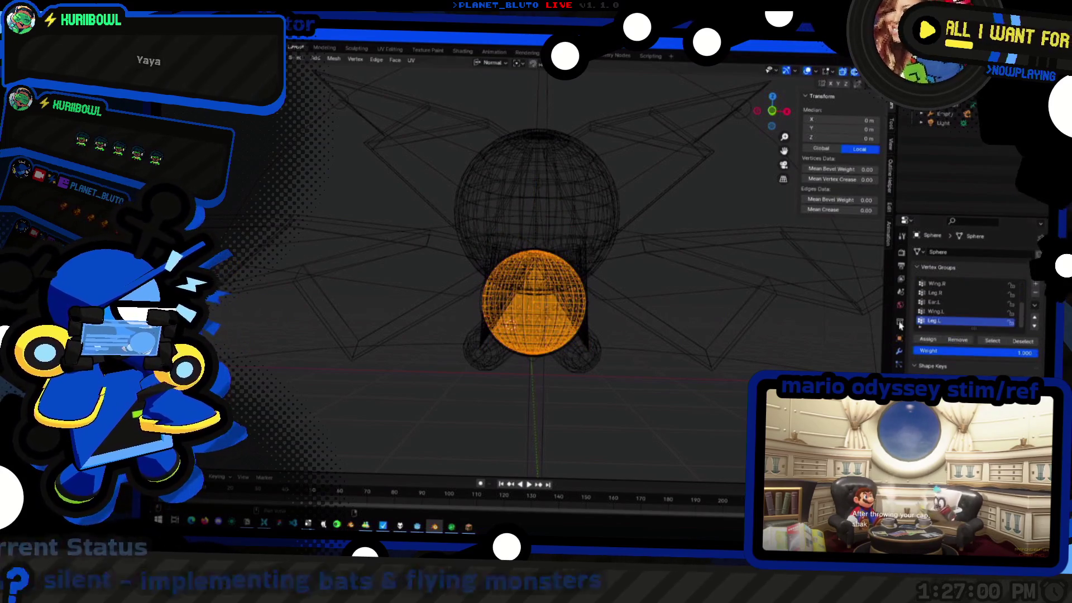
{"action": "left_click", "coordinate": [925, 340]}
{"action": "key", "text": "Tab"}
{"action": "left_click", "coordinate": [511, 325]}
{"action": "key", "text": "Tab"}
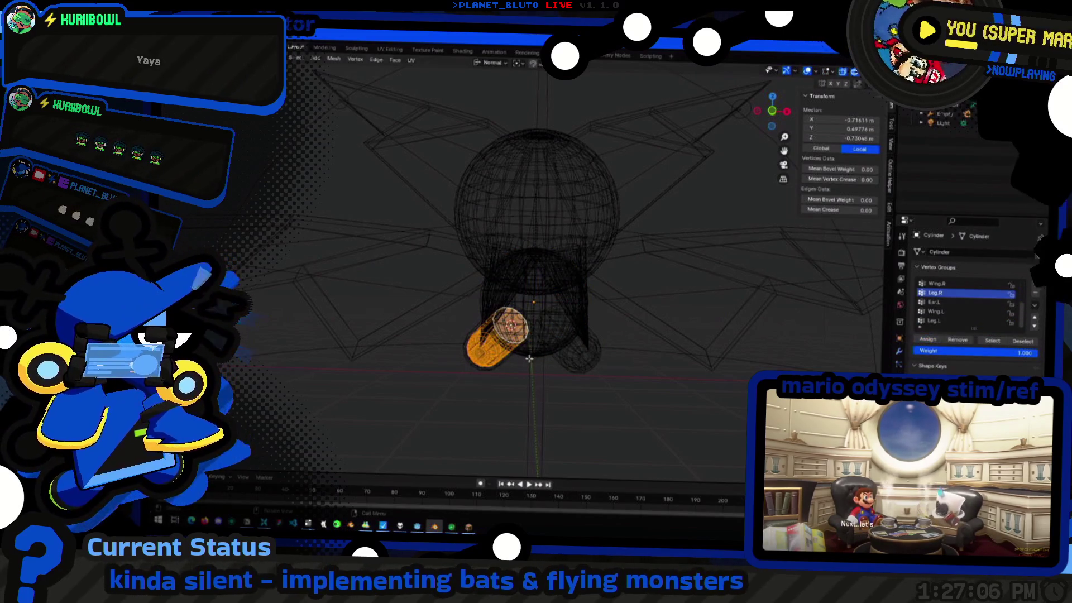
{"action": "key", "text": "Tab"}
Enter Pose Mode on the armature and rotate a wing bone to test the deformation
{"action": "left_click", "coordinate": [350, 249]}
{"action": "left_click", "coordinate": [499, 235]}
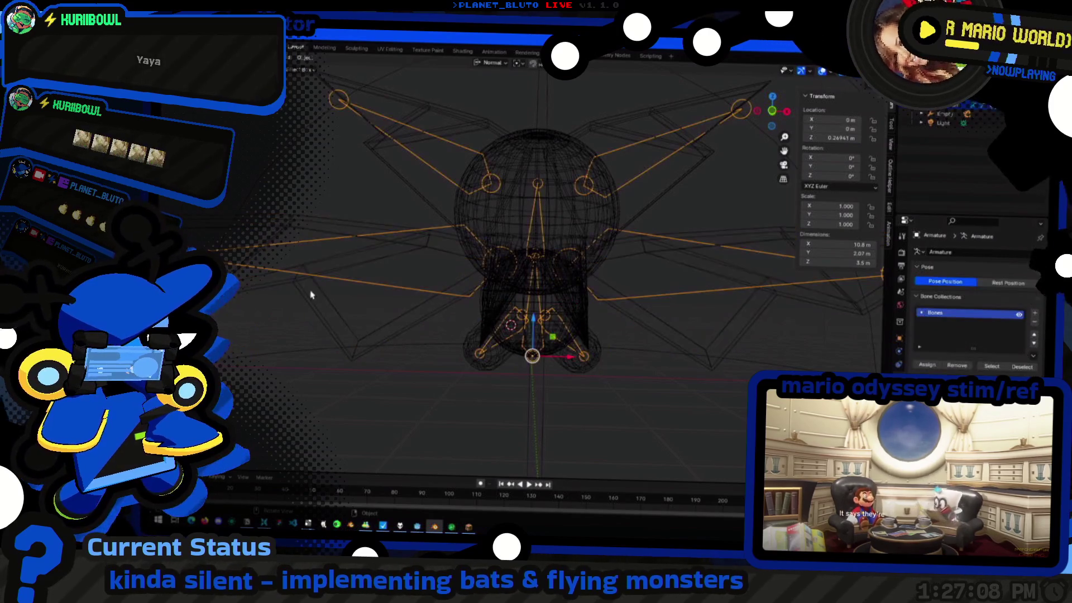
{"action": "key", "text": "ctrl+Tab"}
{"action": "scroll", "coordinate": [436, 276], "scroll_direction": "down", "scroll_amount": 3}
{"action": "key", "text": "r"}
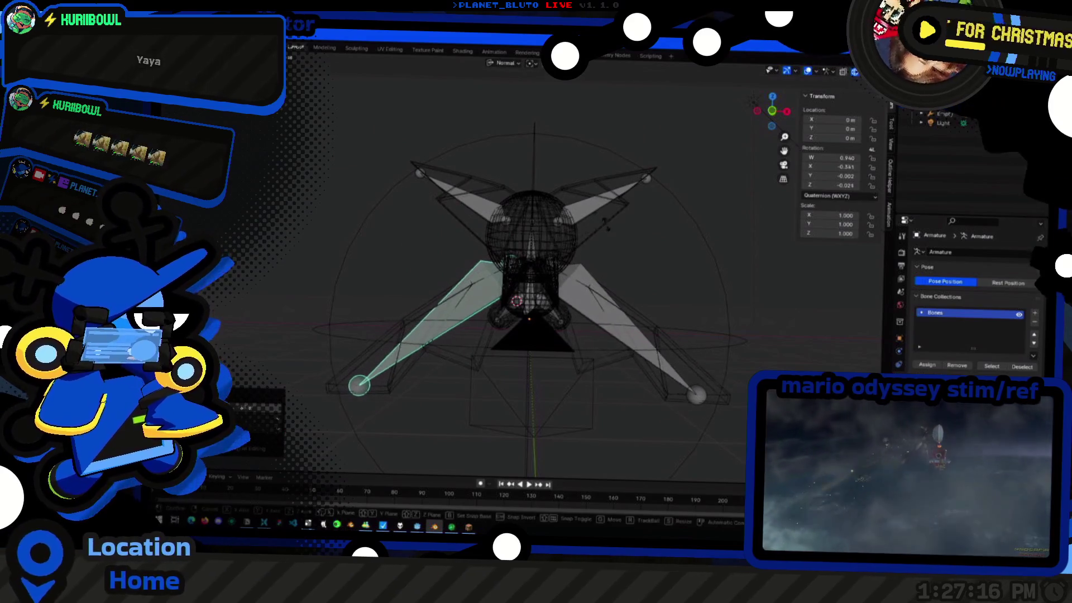
Move the right wing bones' joints along Y in the rest pose, checking the posed wings between moves
{"action": "left_click", "coordinate": [585, 216]}
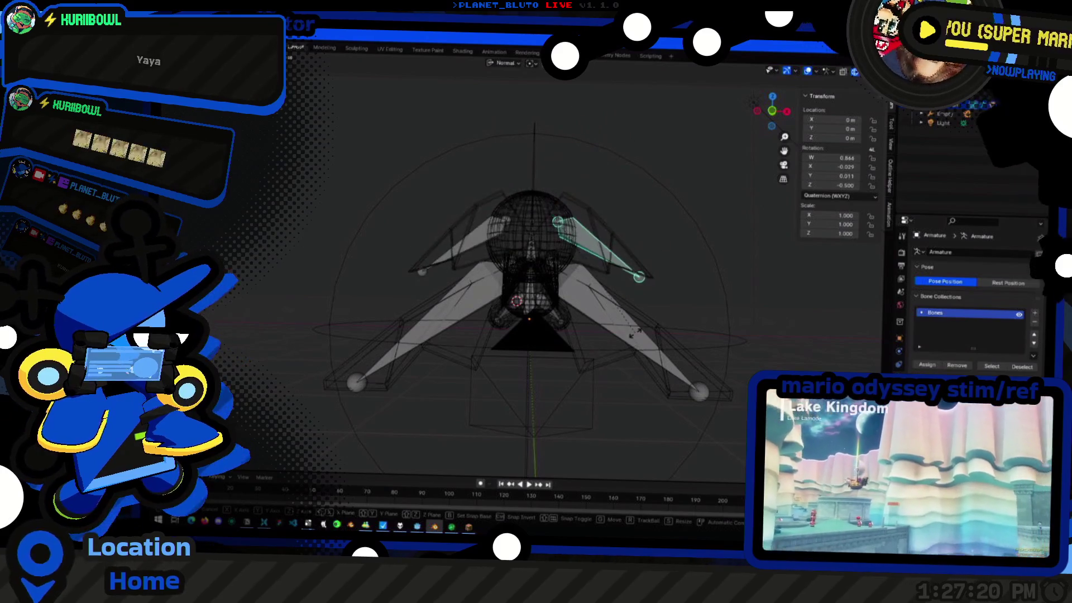
{"action": "key", "text": "Tab"}
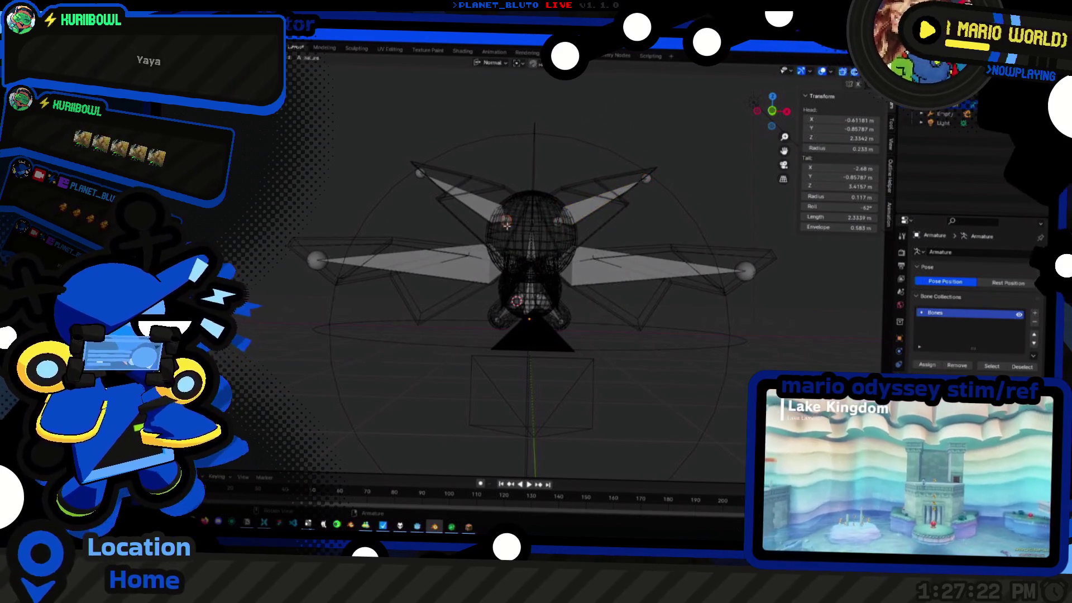
{"action": "scroll", "coordinate": [506, 224], "scroll_direction": "up", "scroll_amount": 3}
{"action": "key", "text": "g"}
{"action": "key", "text": "y"}
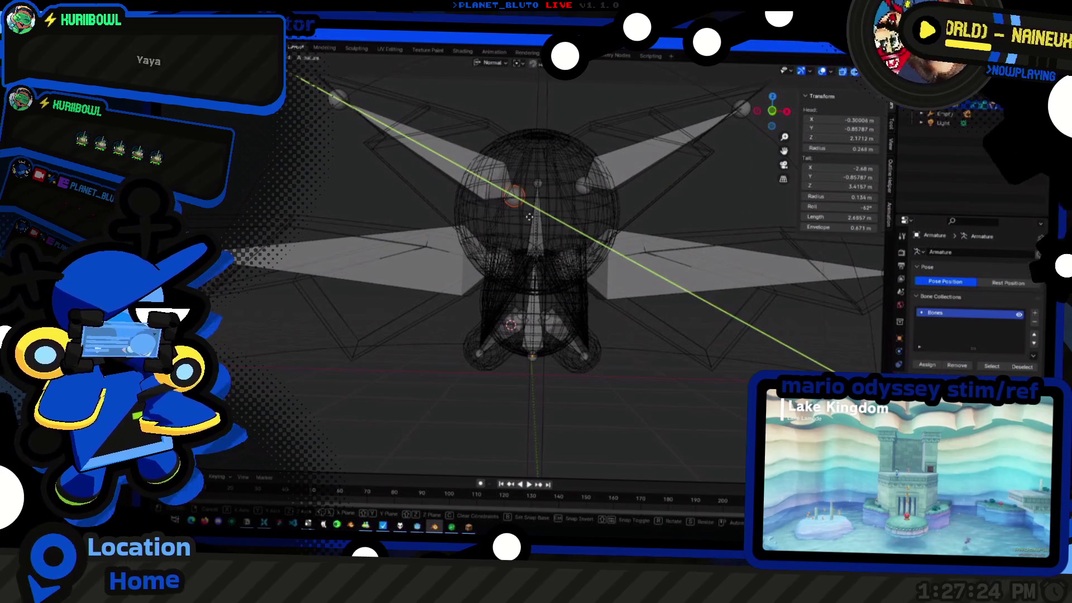
{"action": "left_click", "coordinate": [541, 220]}
{"action": "key", "text": "Tab"}
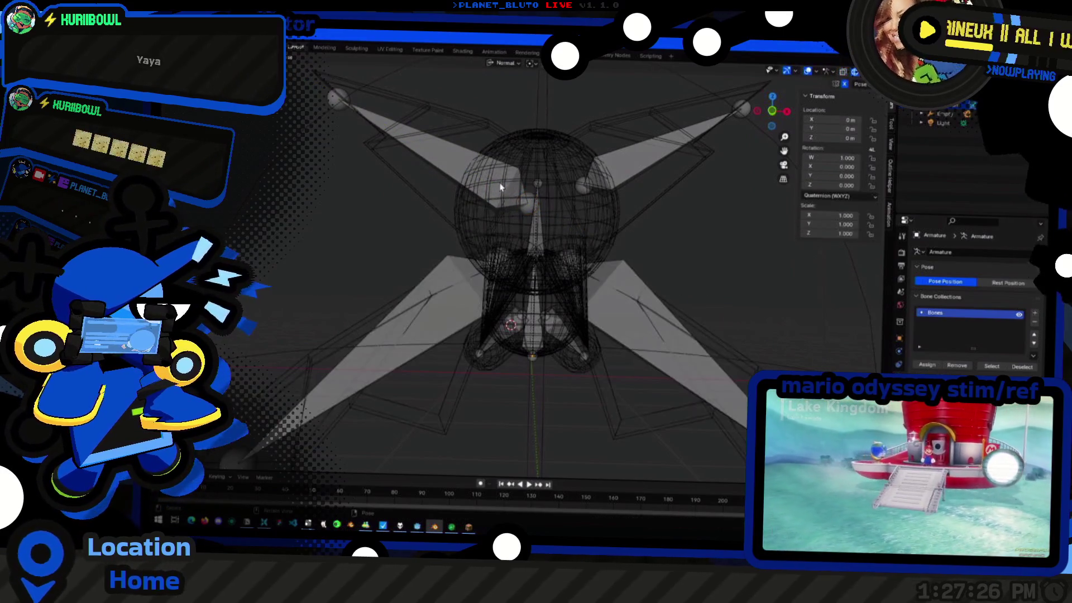
{"action": "key", "text": "Tab"}
{"action": "key", "text": "Tab"}
{"action": "key", "text": "Tab"}
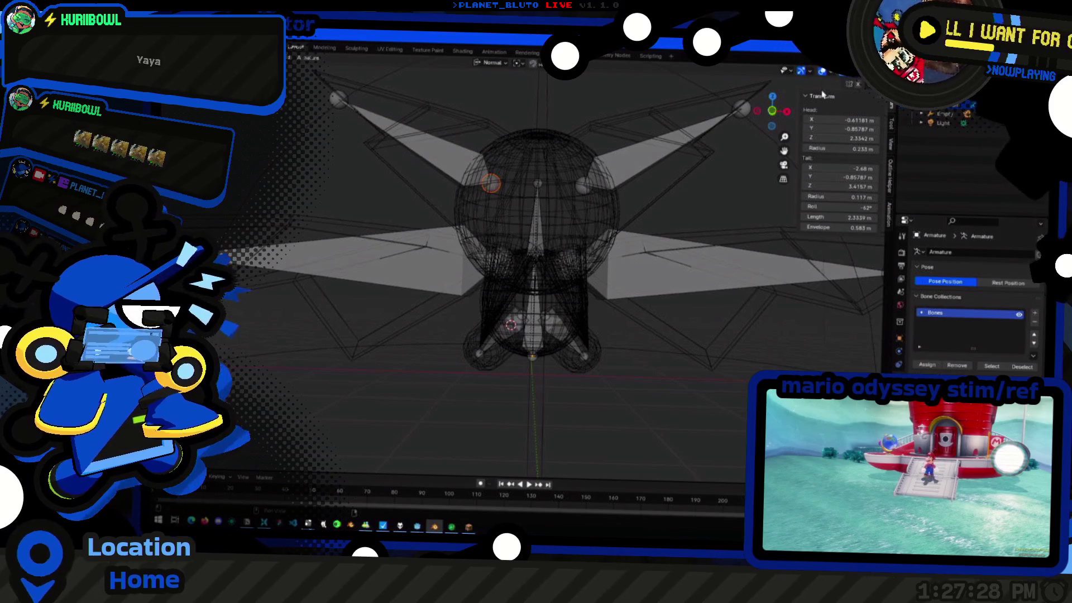
{"action": "key", "text": "g"}
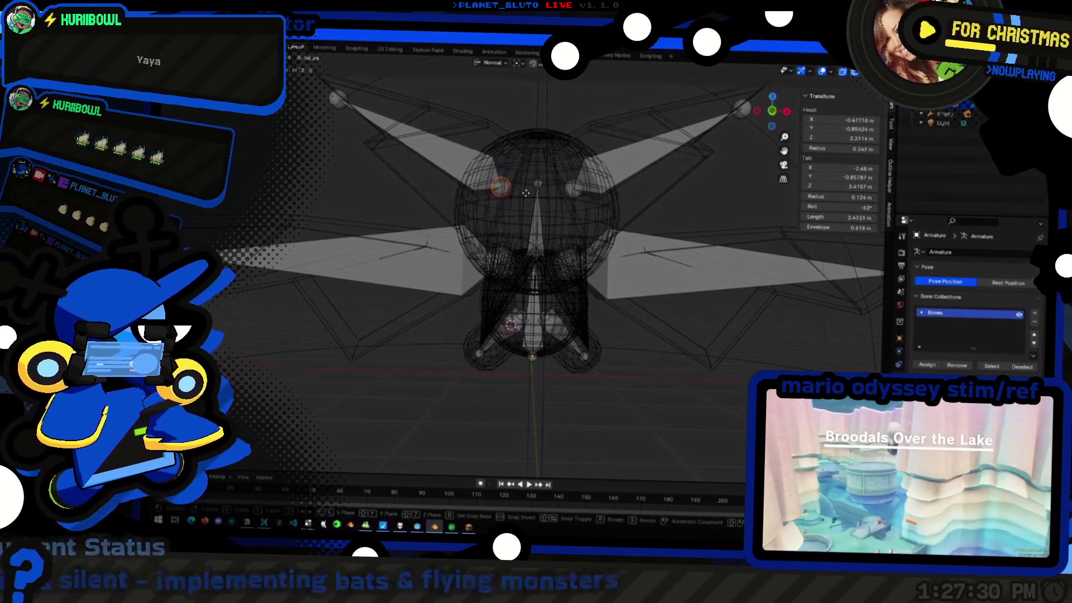
{"action": "key", "text": "y"}
{"action": "left_click", "coordinate": [471, 163]}
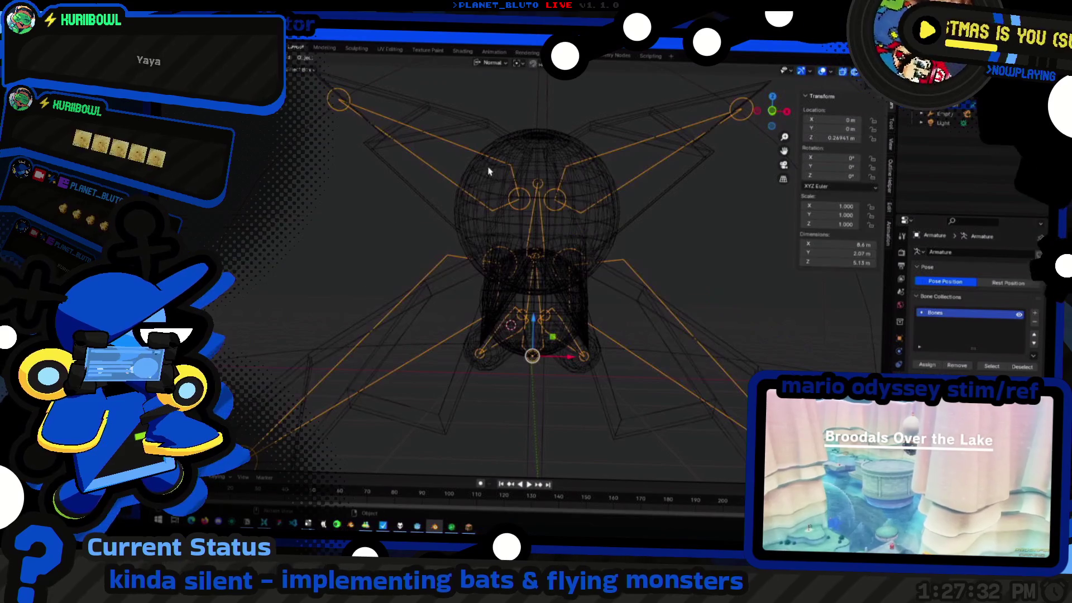
Test-rotate the upper-left wing bone in solid shading, then clear the rotation back to neutral
{"action": "left_click", "coordinate": [440, 209]}
{"action": "left_click", "coordinate": [438, 157]}
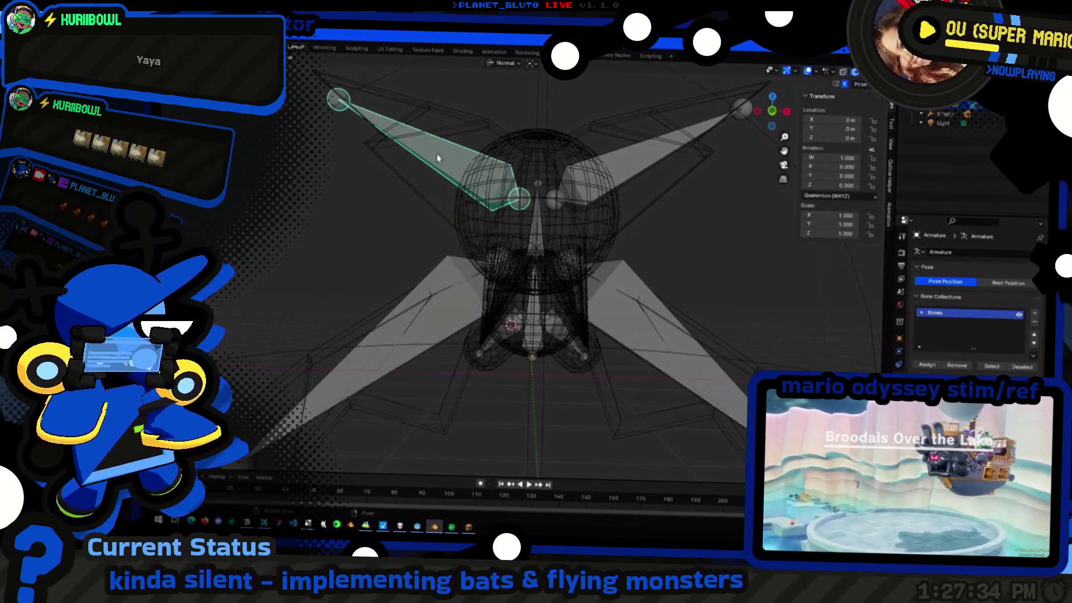
{"action": "key", "text": "r"}
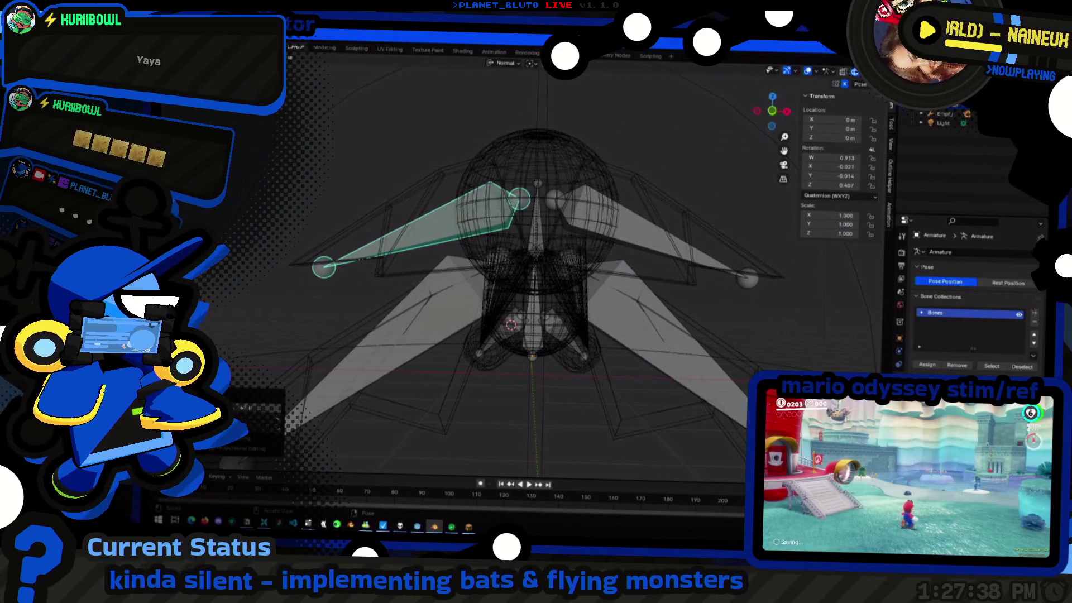
{"action": "key", "text": "shift+z"}
{"action": "middle_click_drag", "start_coordinate": [723, 158], "coordinate": [835, 100]}
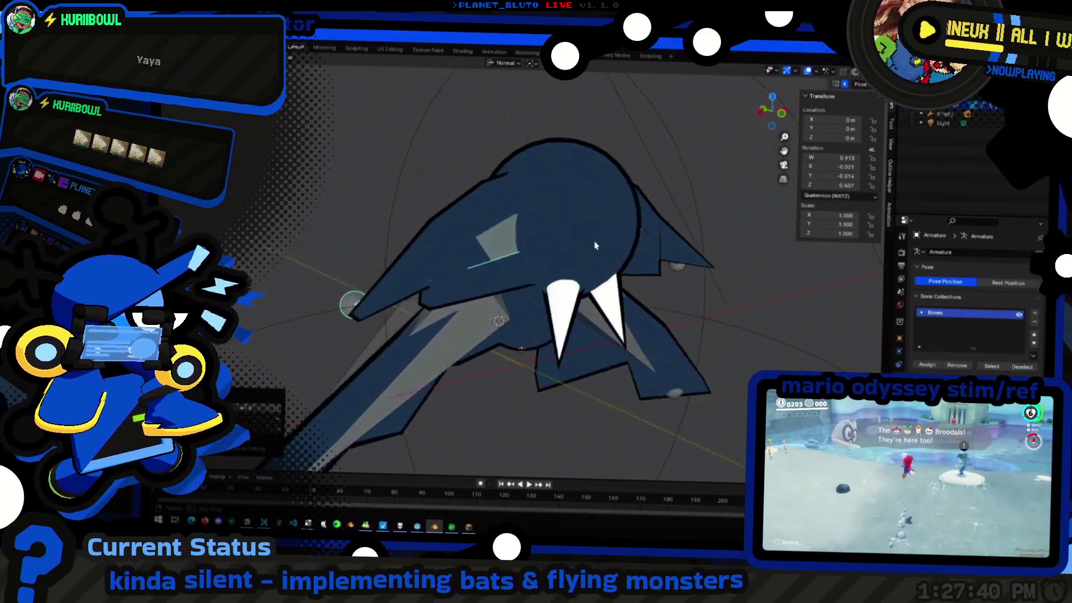
{"action": "key", "text": "shift+z"}
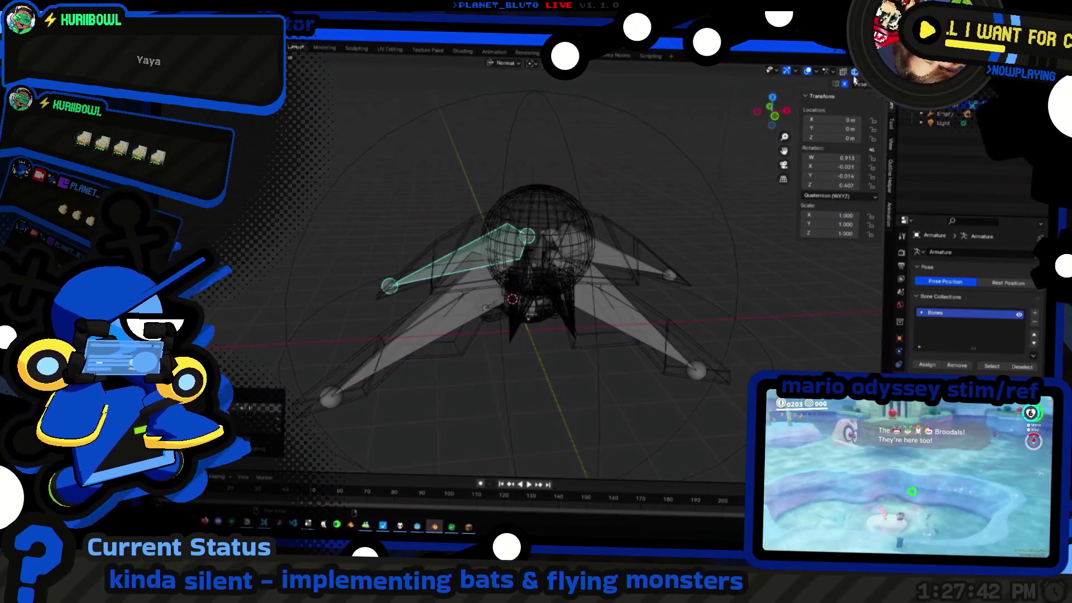
{"action": "middle_click_drag", "start_coordinate": [545, 193], "coordinate": [563, 232]}
{"action": "key", "text": "alt+r"}
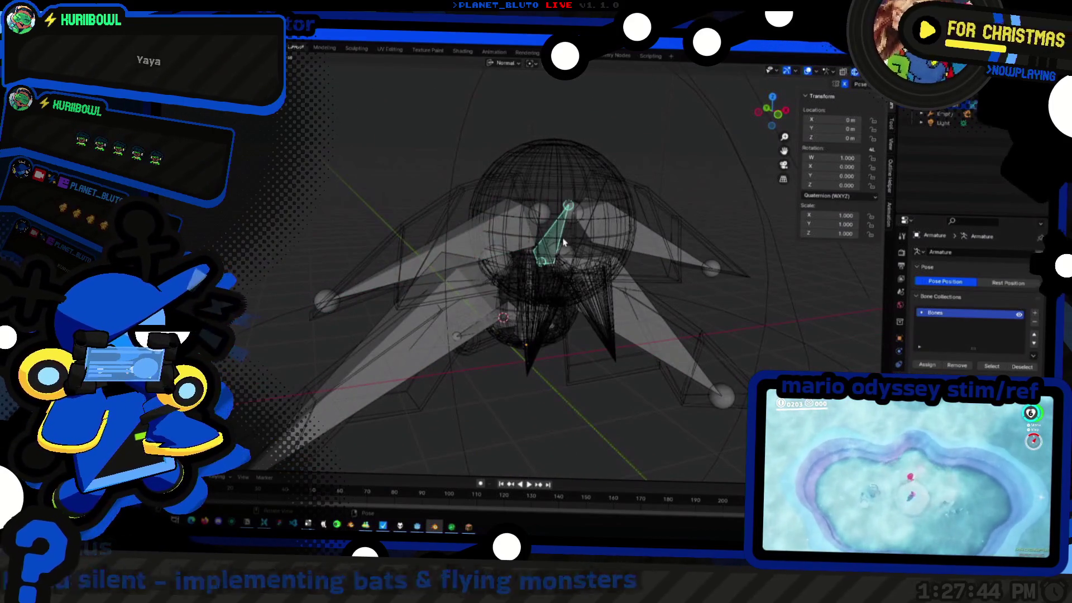
{"action": "key", "text": "Tab"}
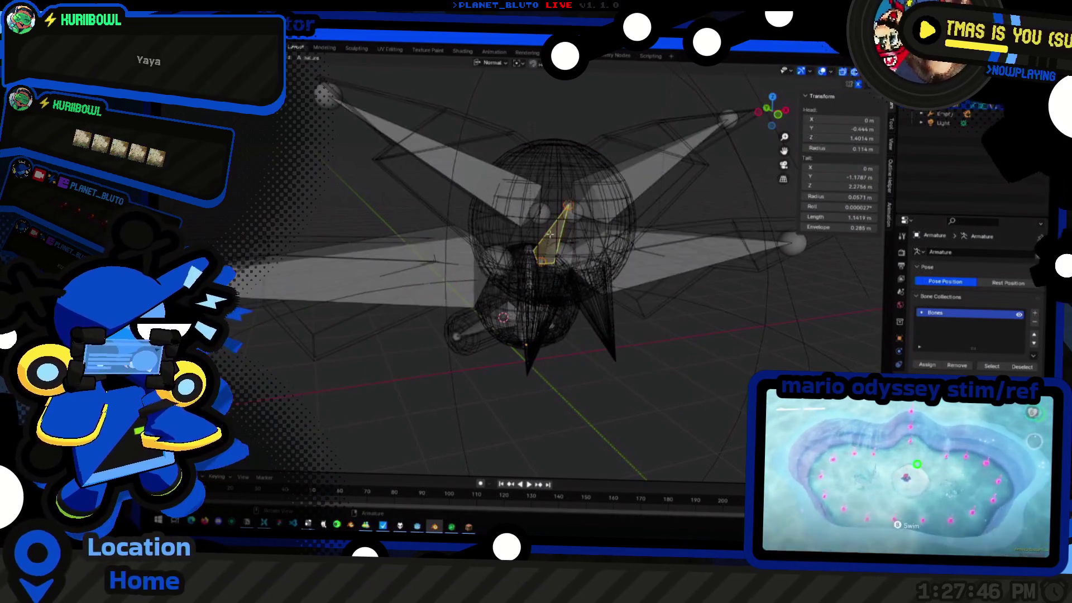
Parent the wing bones and lower bones to the central body bone with Keep Offset
{"action": "left_click", "coordinate": [591, 214], "text": "shift"}
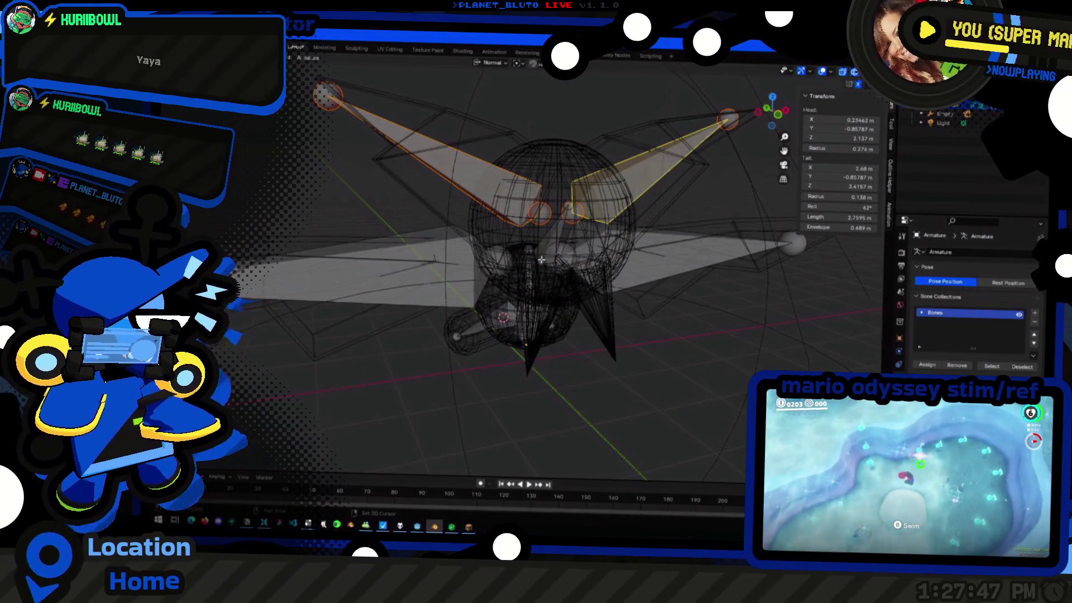
{"action": "left_click", "coordinate": [563, 237], "text": "shift"}
{"action": "right_click", "coordinate": [557, 242]}
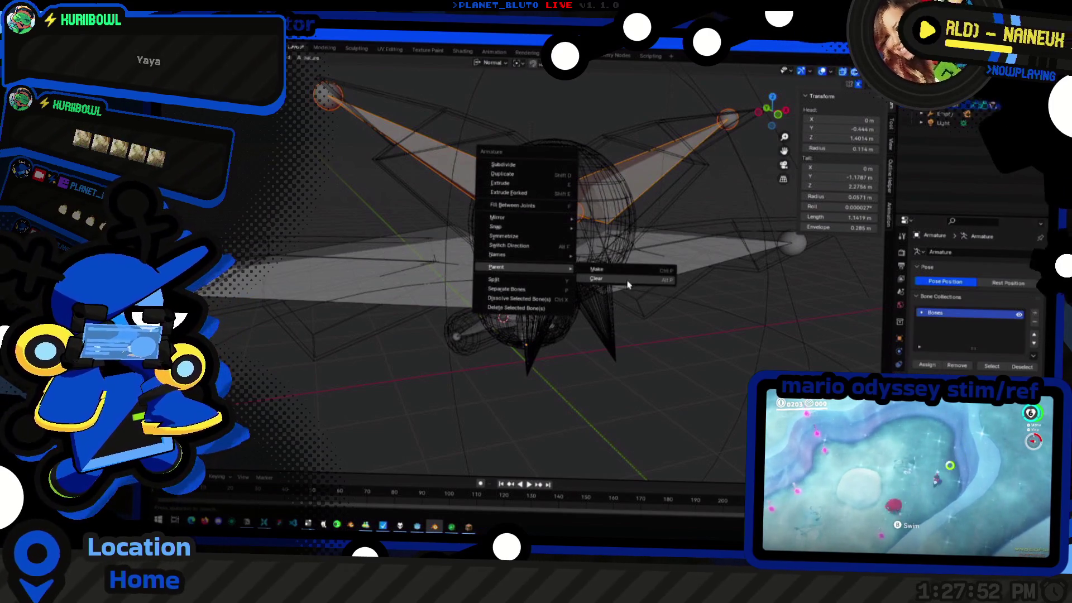
{"action": "left_click", "coordinate": [624, 274]}
{"action": "mouse_move", "coordinate": [624, 267]}
{"action": "middle_mouse_down"}
{"action": "mouse_move", "coordinate": [514, 316]}
{"action": "mouse_move", "coordinate": [531, 312]}
{"action": "mouse_move", "coordinate": [540, 265]}
{"action": "middle_mouse_up"}
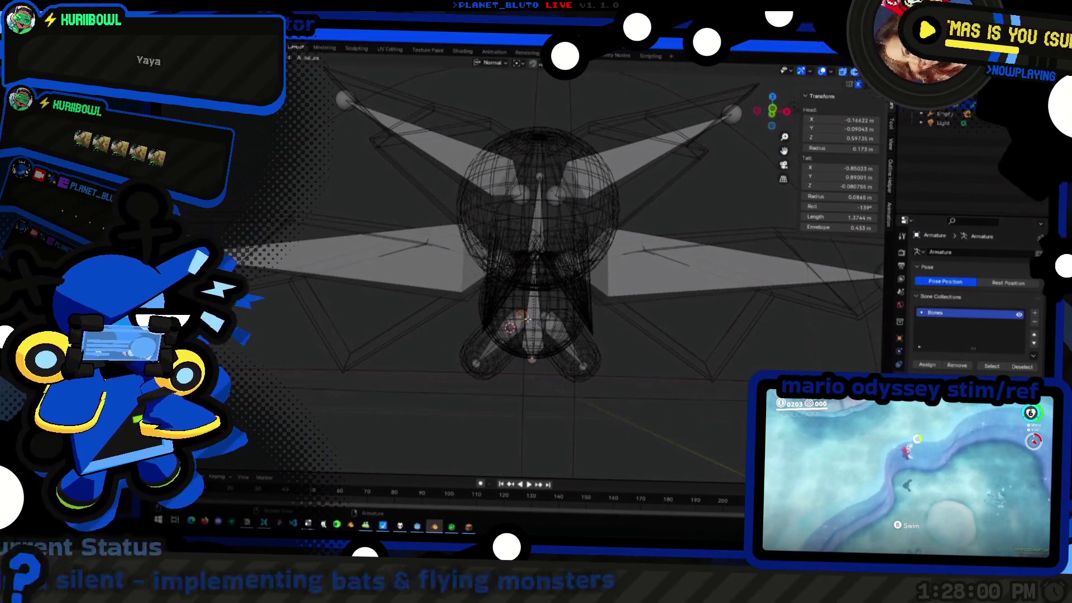
{"action": "left_click", "coordinate": [533, 315]}
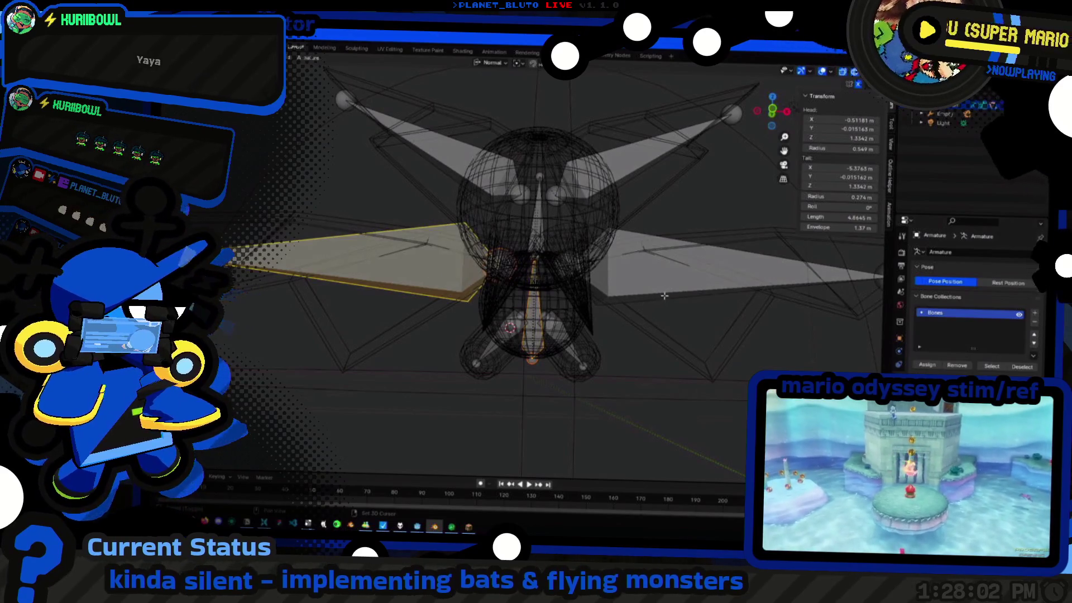
{"action": "right_click", "coordinate": [534, 311]}
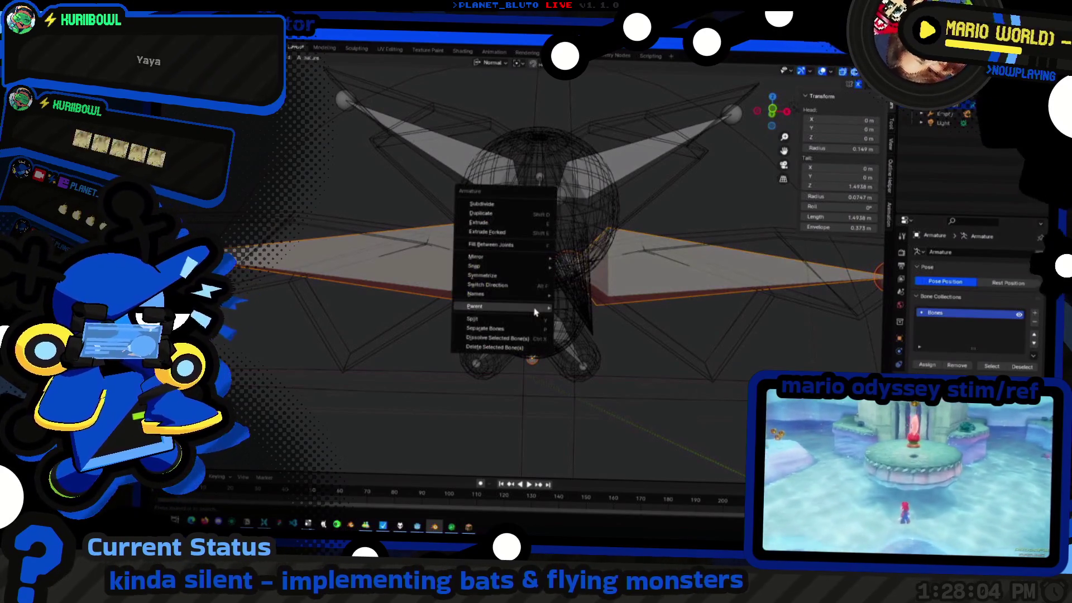
{"action": "left_click", "coordinate": [585, 312]}
{"action": "left_click", "coordinate": [561, 340]}
{"action": "right_click", "coordinate": [543, 315]}
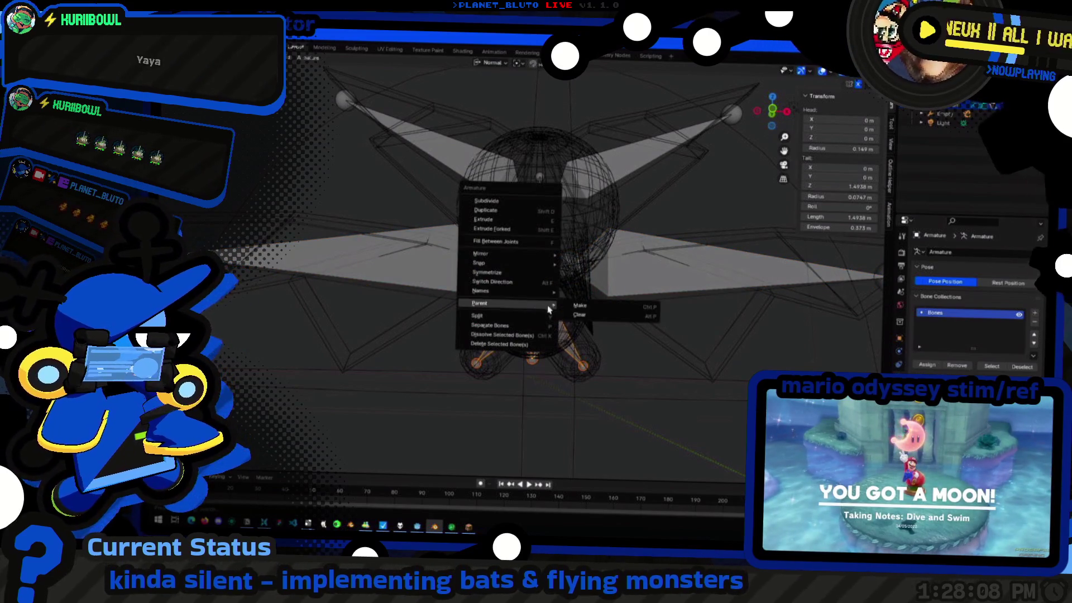
{"action": "left_click", "coordinate": [580, 307]}
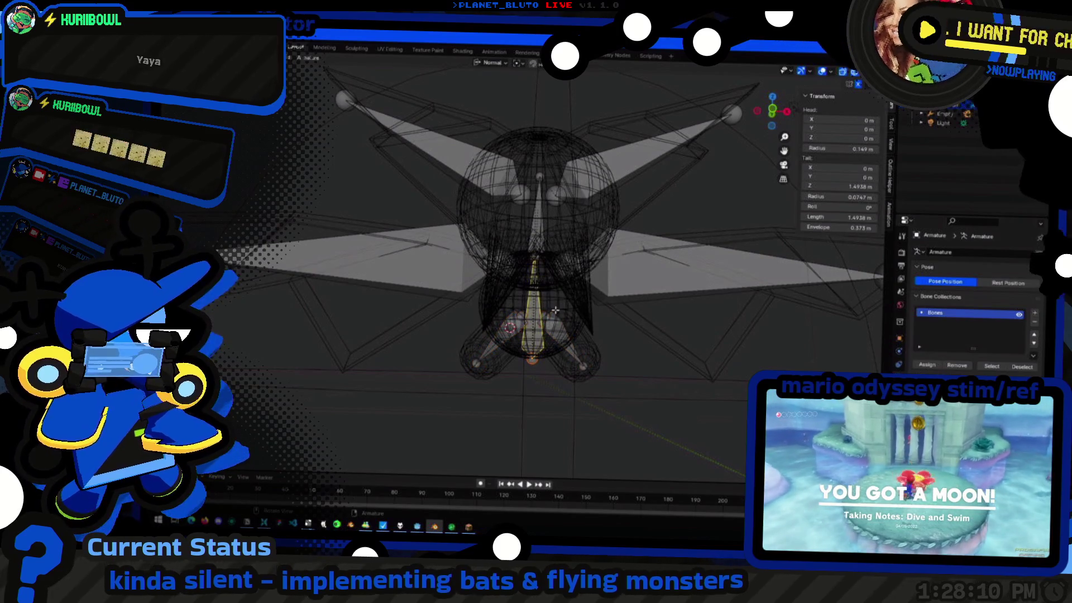
Check the hierarchy in Pose Mode, parent the remaining bone with Keep Offset, and return to posing
{"action": "key", "text": "ctrl+Tab"}
{"action": "mouse_move", "coordinate": [632, 275]}
{"action": "middle_mouse_down"}
{"action": "mouse_move", "coordinate": [620, 252]}
{"action": "mouse_move", "coordinate": [603, 268]}
{"action": "middle_mouse_up"}
{"action": "key", "text": "Tab"}
{"action": "middle_click_drag", "start_coordinate": [513, 324], "coordinate": [537, 254]}
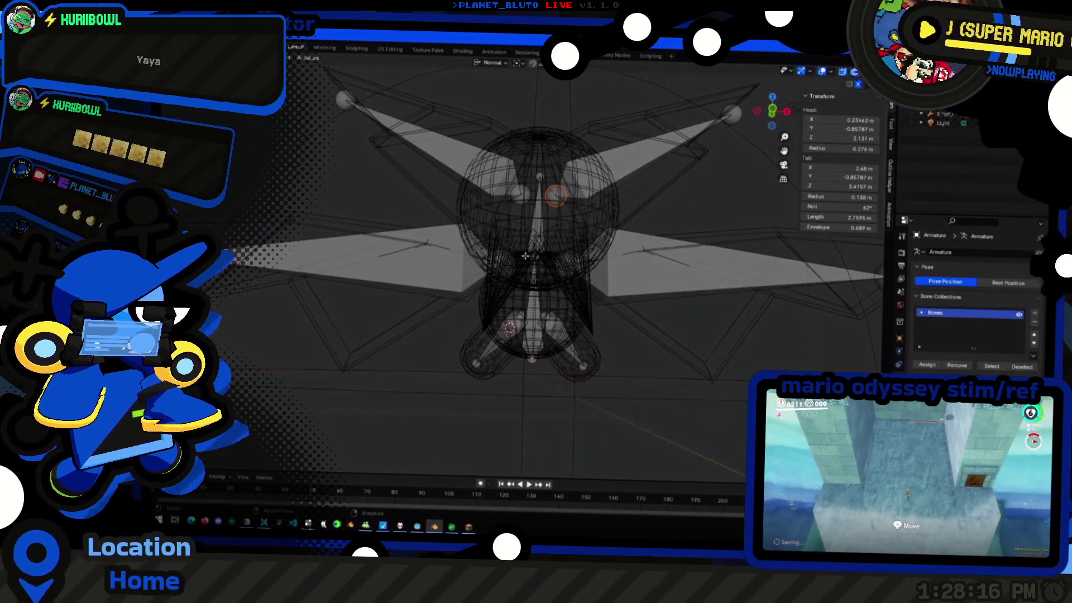
{"action": "right_click", "coordinate": [532, 329]}
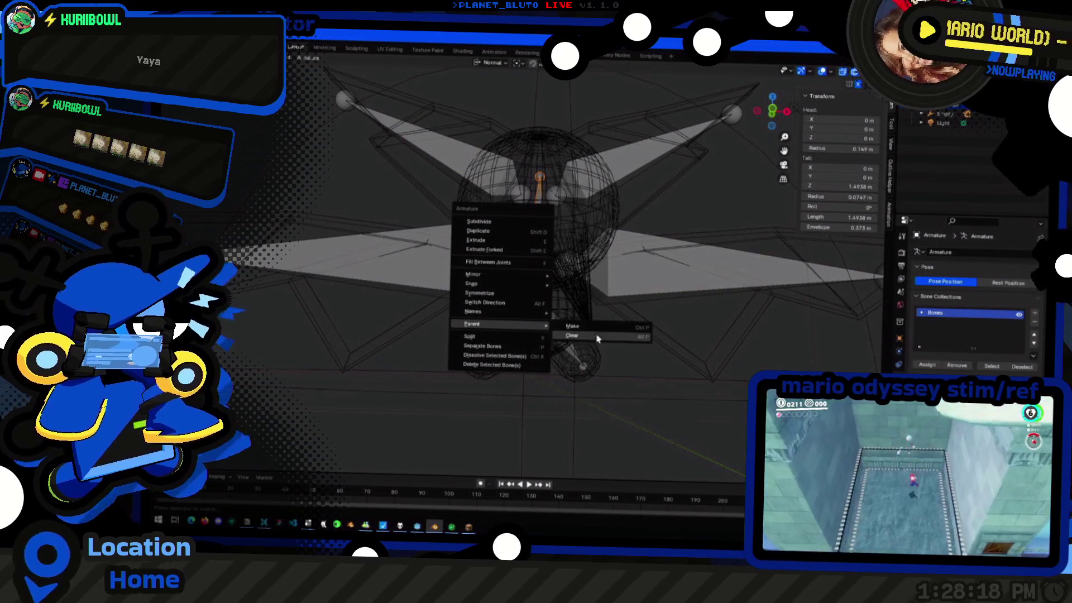
{"action": "left_click", "coordinate": [599, 327]}
{"action": "key", "text": "ctrl+Tab"}
{"action": "mouse_move", "coordinate": [536, 276]}
{"action": "middle_mouse_down"}
{"action": "mouse_move", "coordinate": [552, 251]}
{"action": "mouse_move", "coordinate": [620, 235]}
{"action": "mouse_move", "coordinate": [545, 284]}
{"action": "mouse_move", "coordinate": [557, 314]}
{"action": "mouse_move", "coordinate": [570, 260]}
{"action": "middle_mouse_up"}
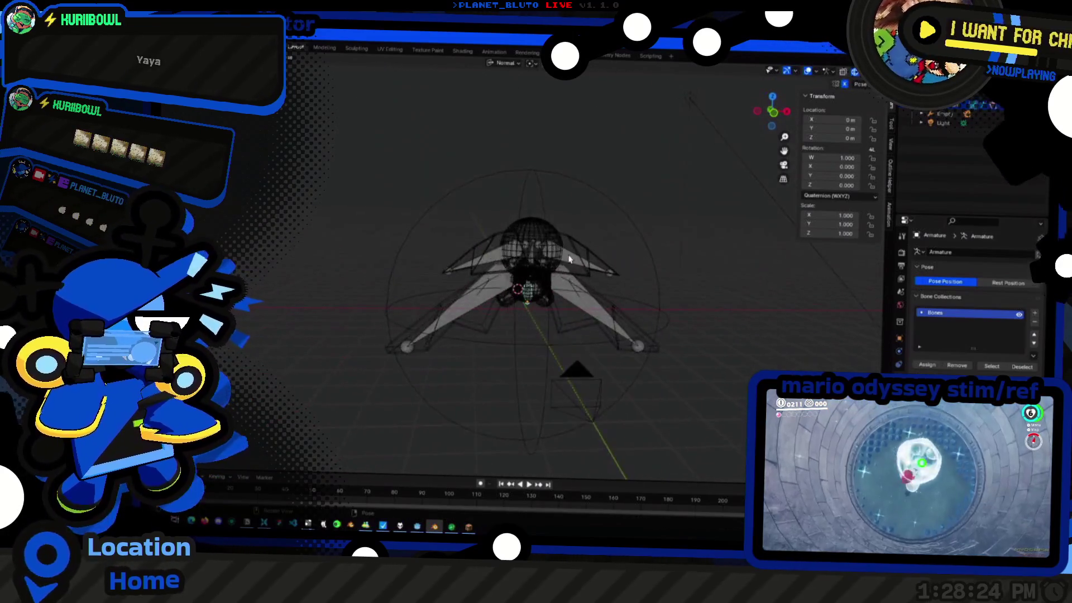
{"action": "scroll", "coordinate": [570, 259], "scroll_direction": "up", "scroll_amount": 3}
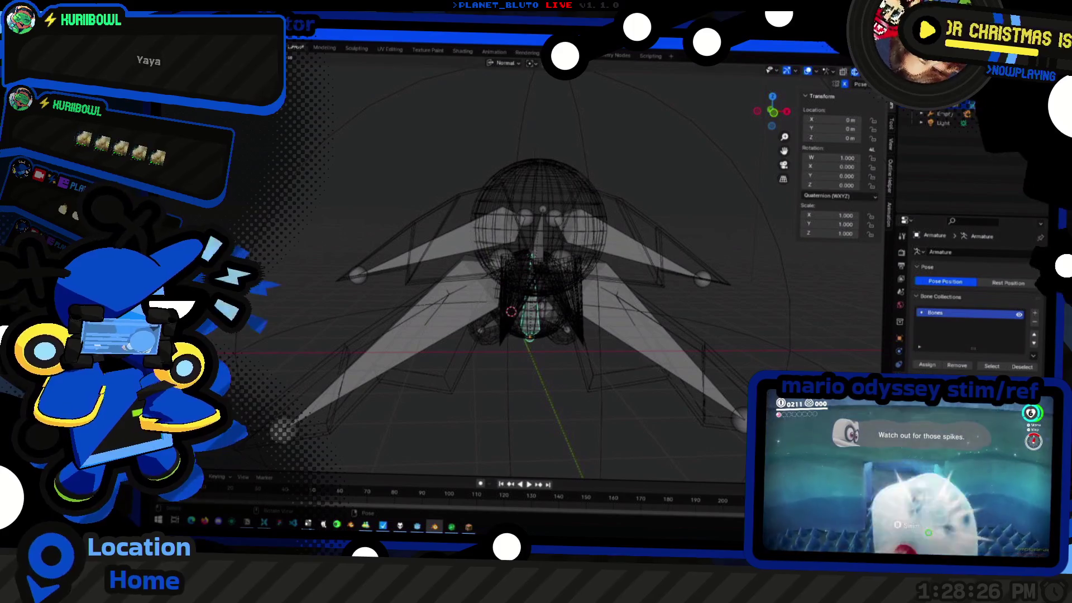
Restore the two-view layout with the bat in solid shading and preview the wing flap from a side angle
{"action": "key", "text": "ctrl+space"}
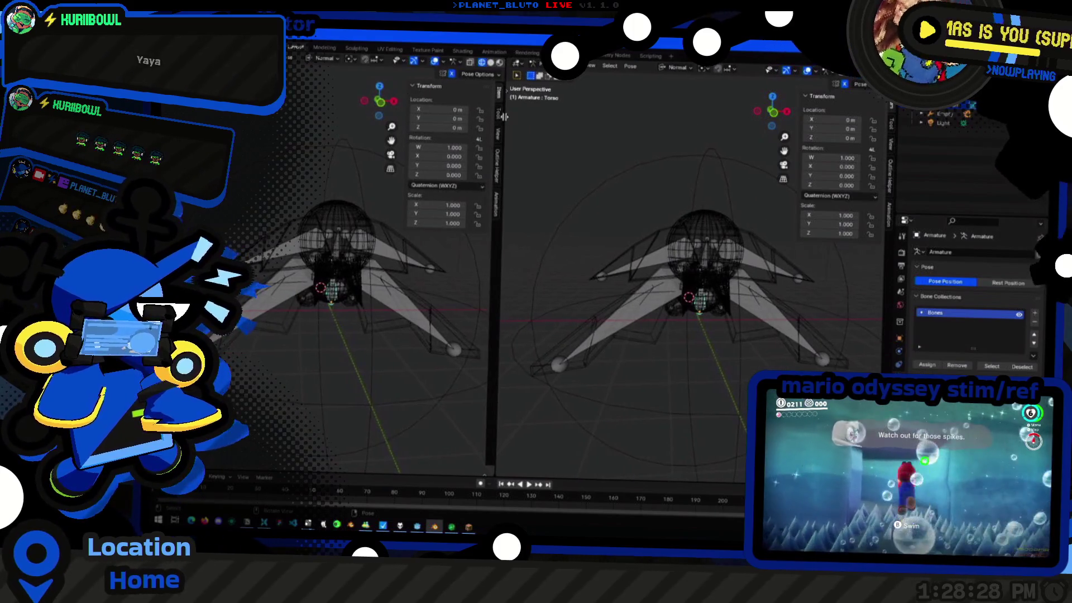
{"action": "key", "text": "shift+z"}
{"action": "left_click", "coordinate": [830, 69]}
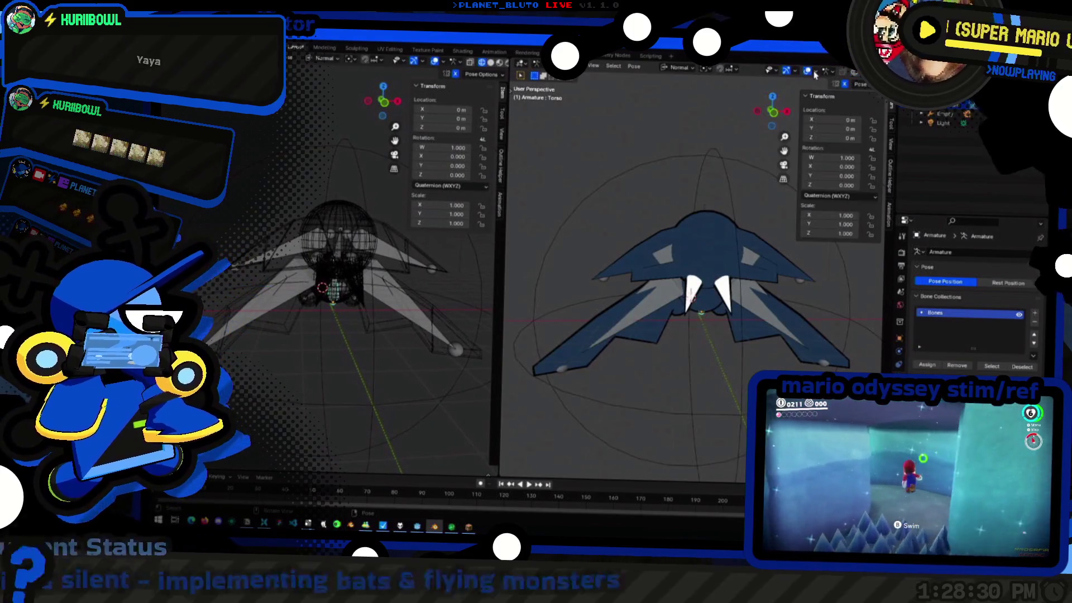
{"action": "scroll", "coordinate": [676, 236], "scroll_direction": "up", "scroll_amount": 2}
{"action": "middle_click_drag", "start_coordinate": [677, 236], "coordinate": [649, 293]}
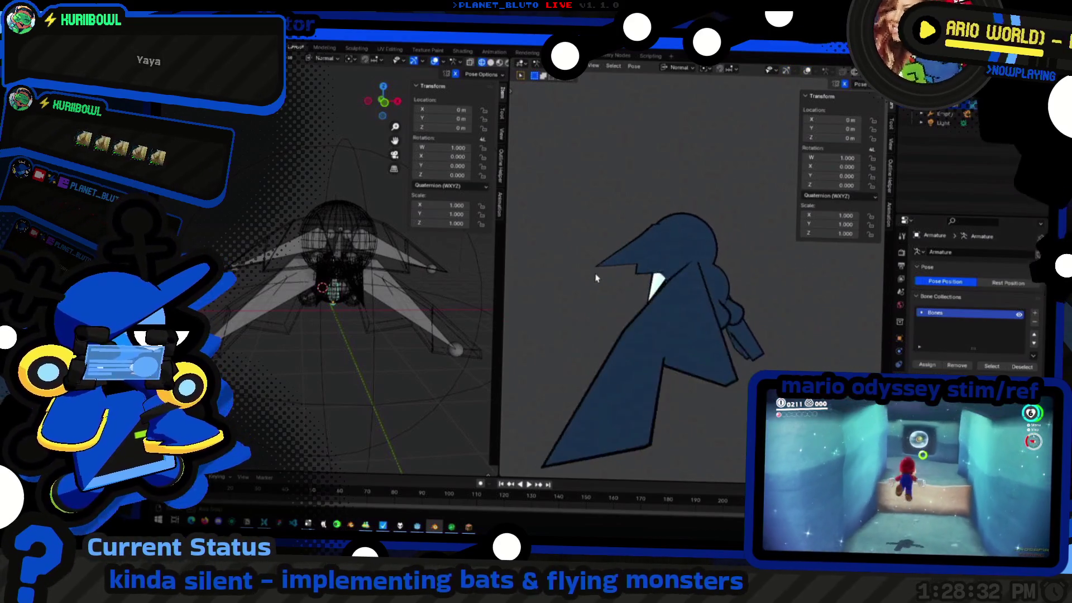
{"action": "key", "text": "space"}
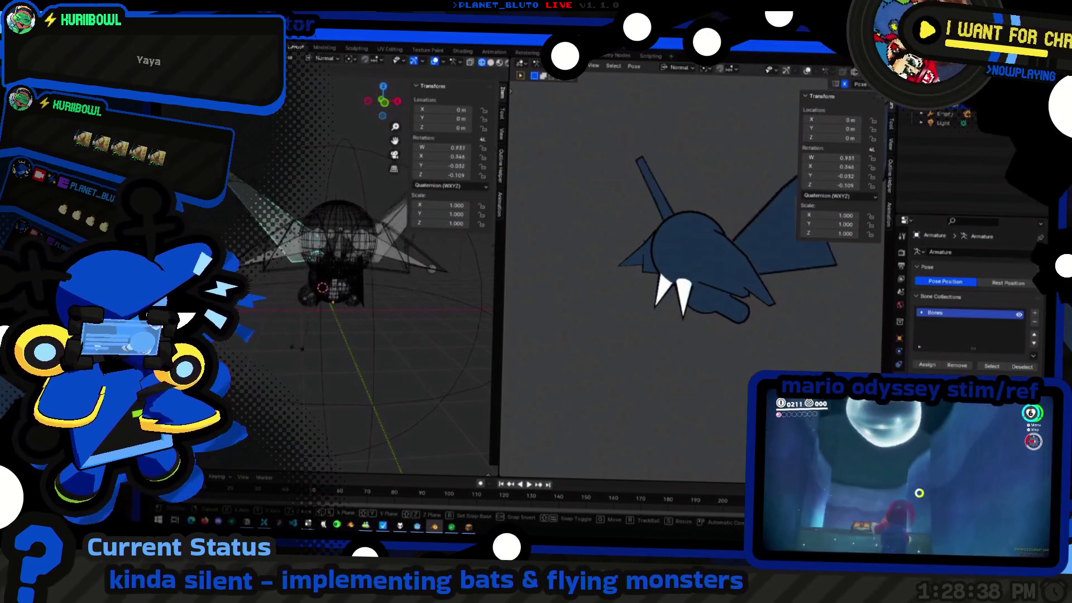
{"action": "middle_click_drag", "start_coordinate": [347, 247], "coordinate": [333, 293]}
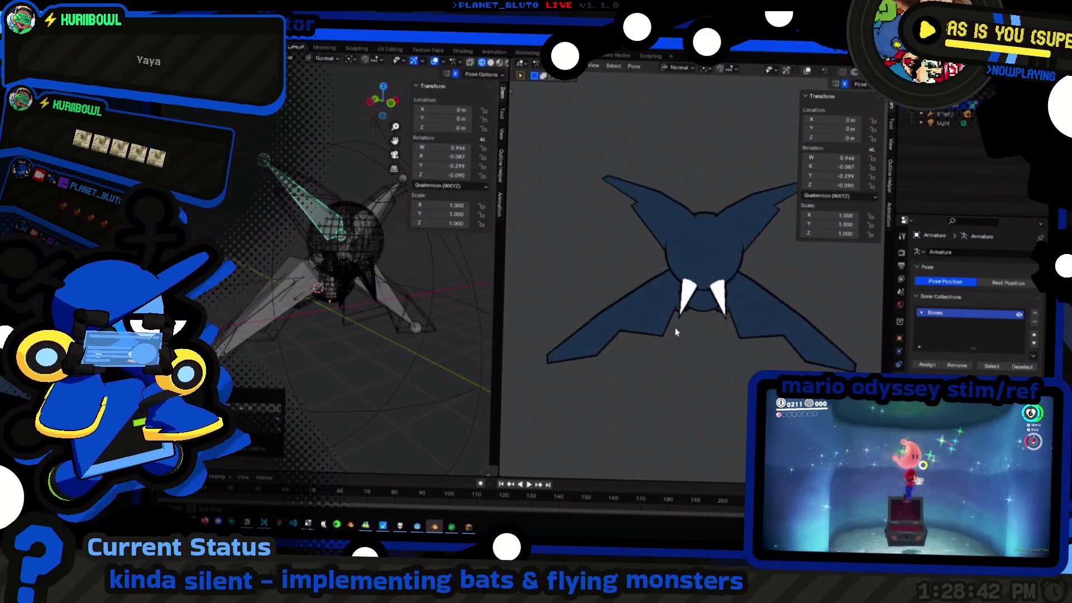
Test-rotate the wing bone freely and on X, then clear its rotation back to rest
{"action": "key", "text": "r"}
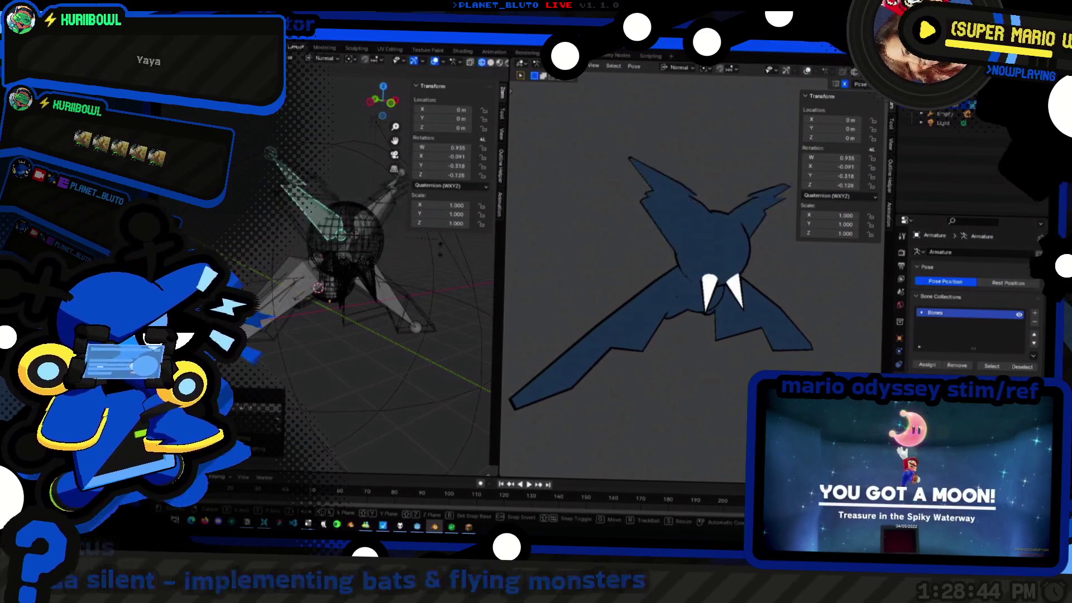
{"action": "left_click", "coordinate": [348, 266]}
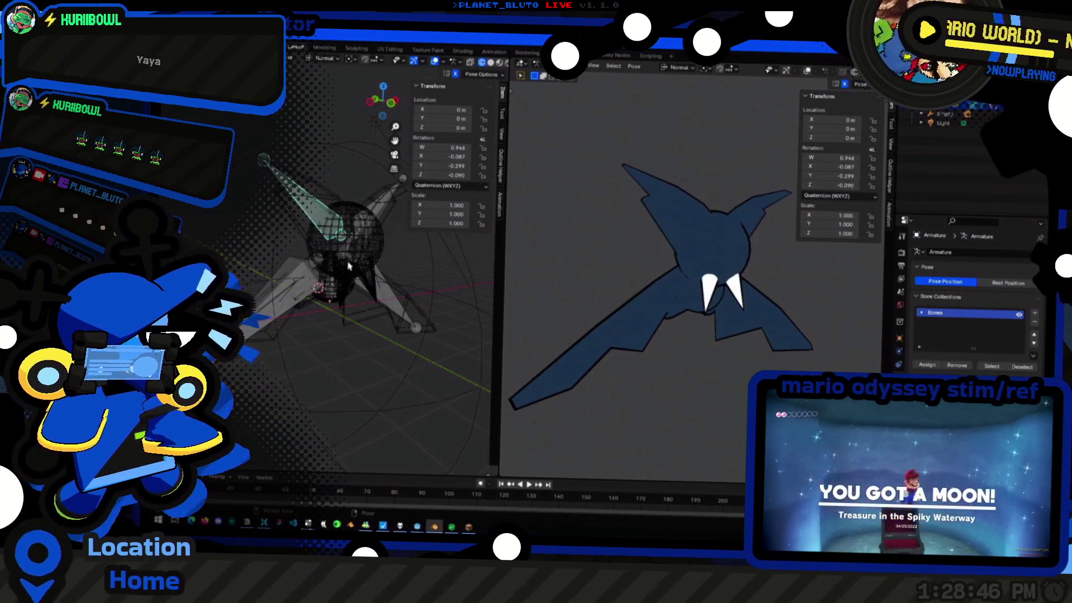
{"action": "key", "text": "r"}
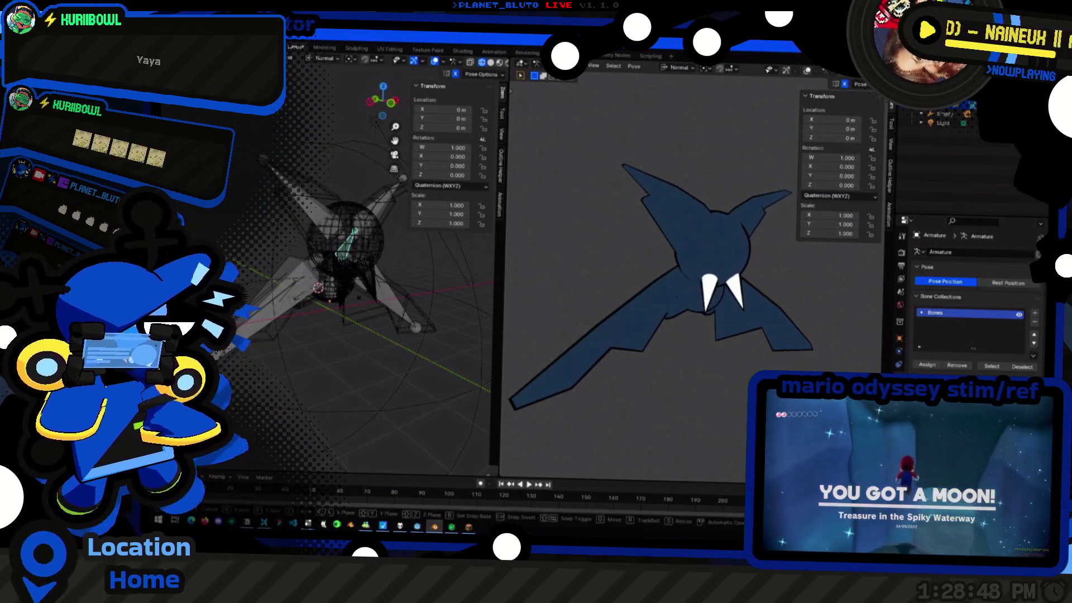
{"action": "key", "text": "x"}
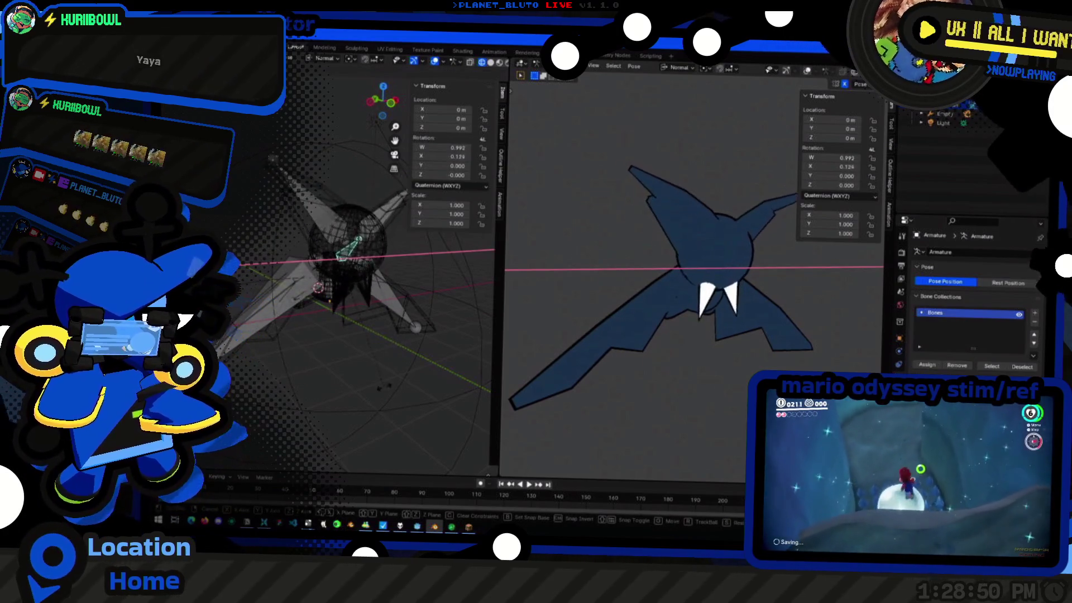
{"action": "key", "text": "Escape"}
{"action": "key", "text": "alt+r"}
{"action": "middle_click_drag", "start_coordinate": [360, 335], "coordinate": [403, 371]}
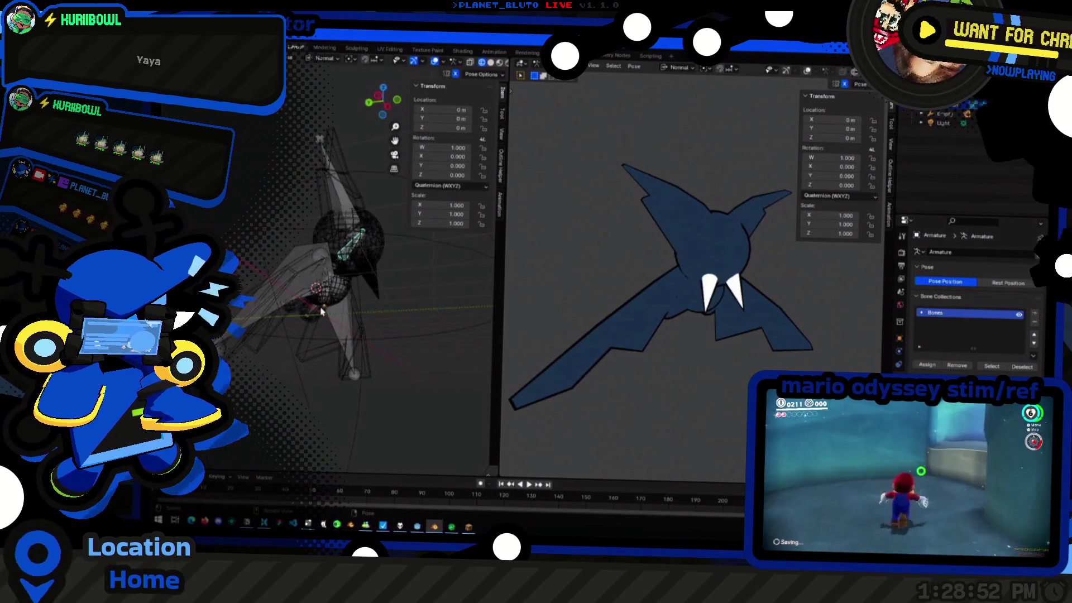
{"action": "key", "text": "r"}
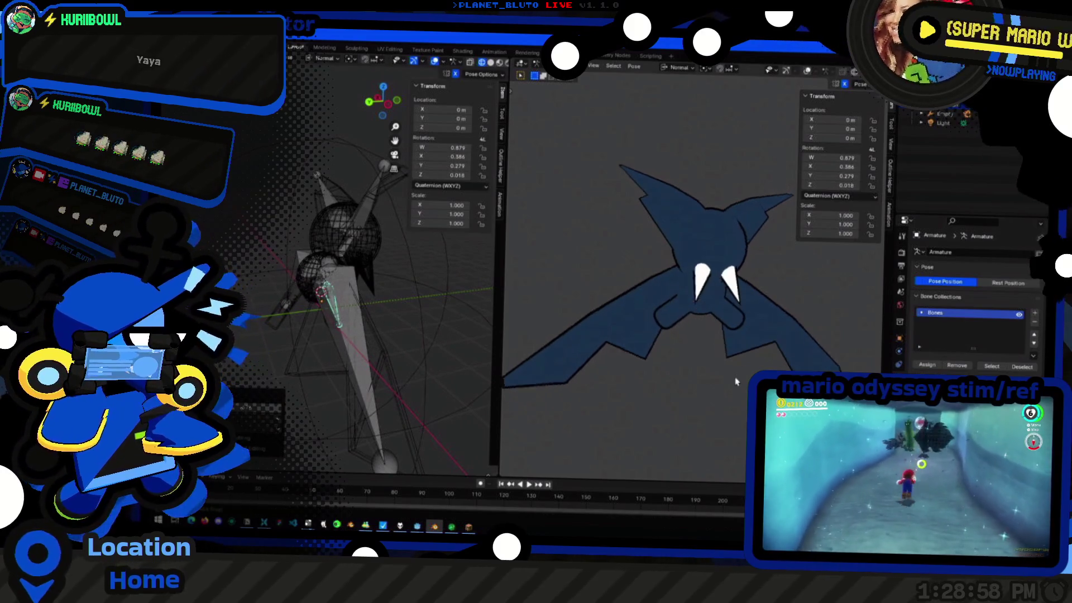
{"action": "key", "text": "Escape"}
Rotate the bone again cycling X/Z/Y/Z axes, confirm, then enter bone editing and select the vertical origin bone
{"action": "key", "text": "r"}
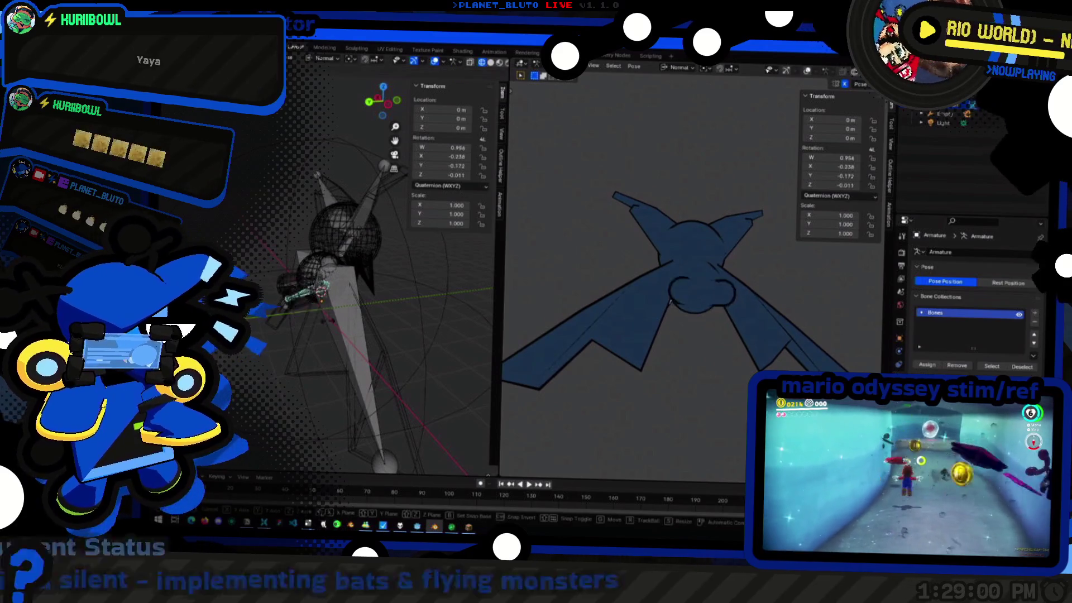
{"action": "left_click", "coordinate": [334, 360]}
{"action": "key", "text": "r"}
{"action": "key", "text": "x"}
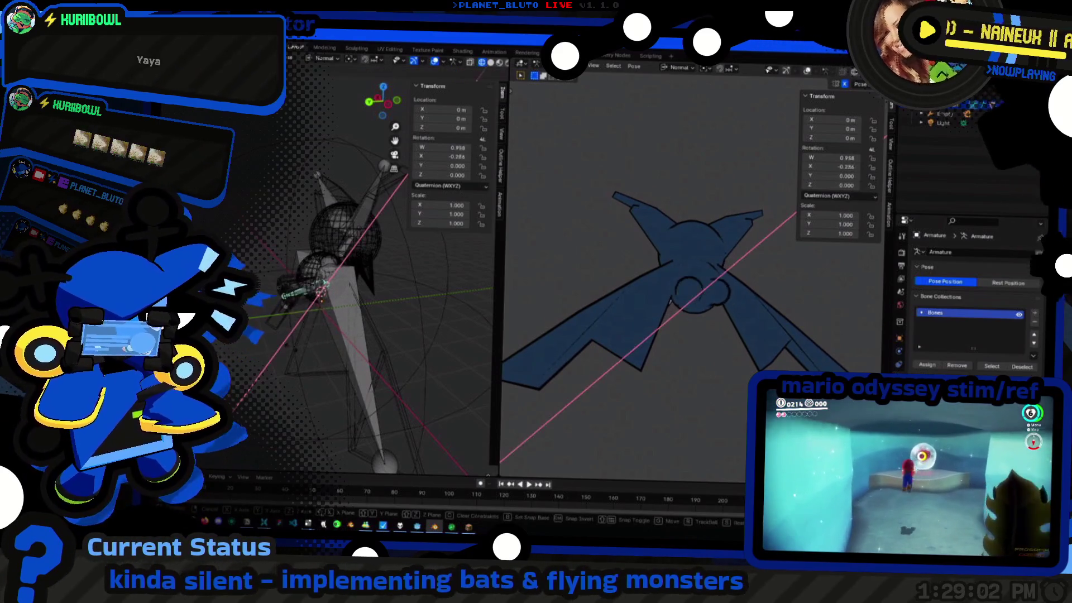
{"action": "key", "text": "z"}
{"action": "key", "text": "y"}
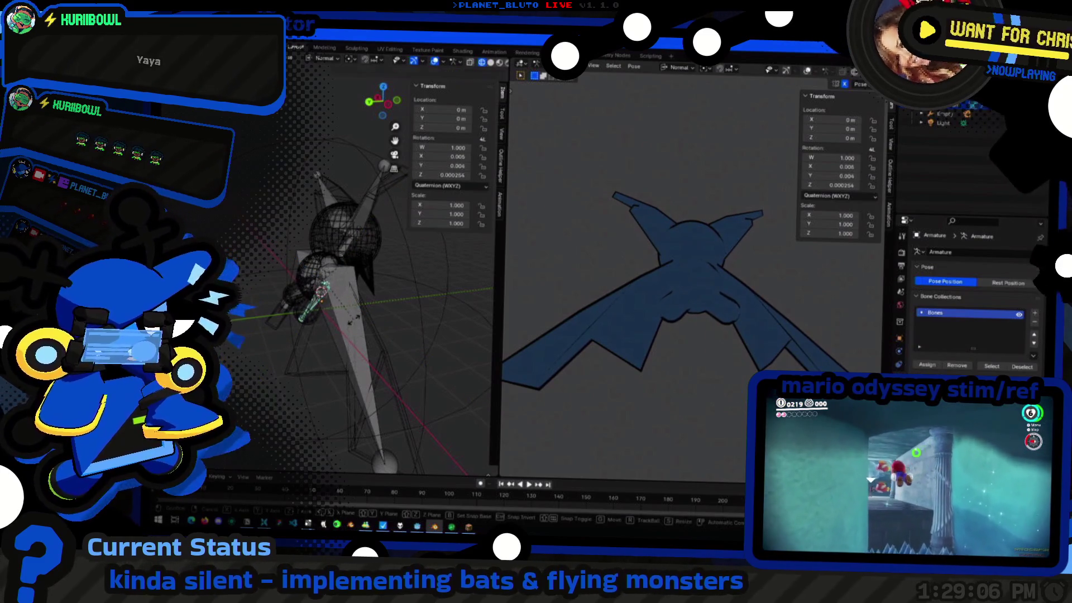
{"action": "key", "text": "z"}
{"action": "key", "text": "Return"}
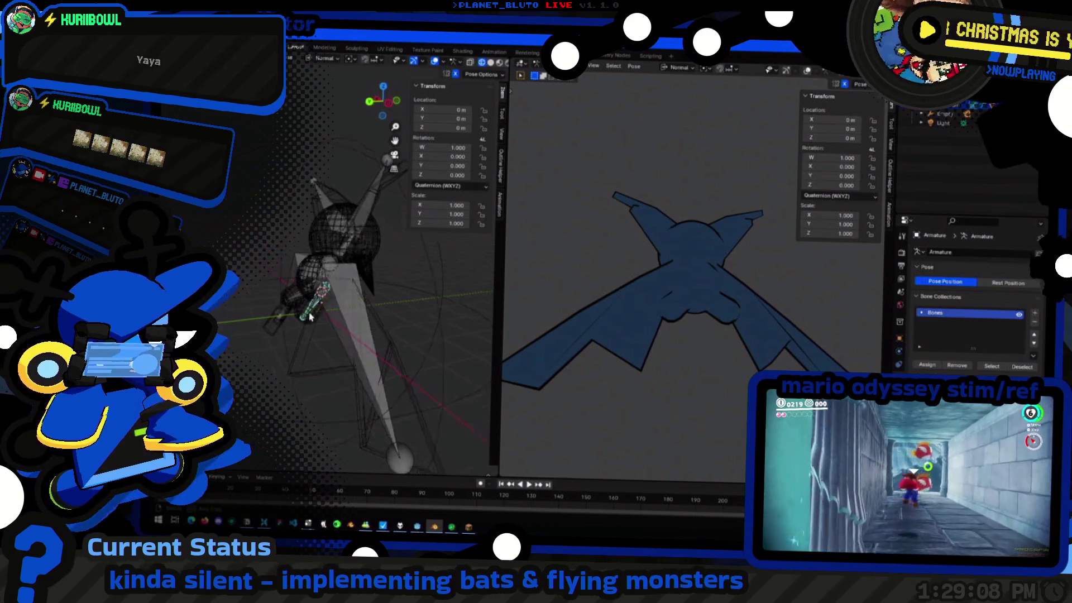
{"action": "key", "text": "Tab"}
{"action": "left_click", "coordinate": [312, 335]}
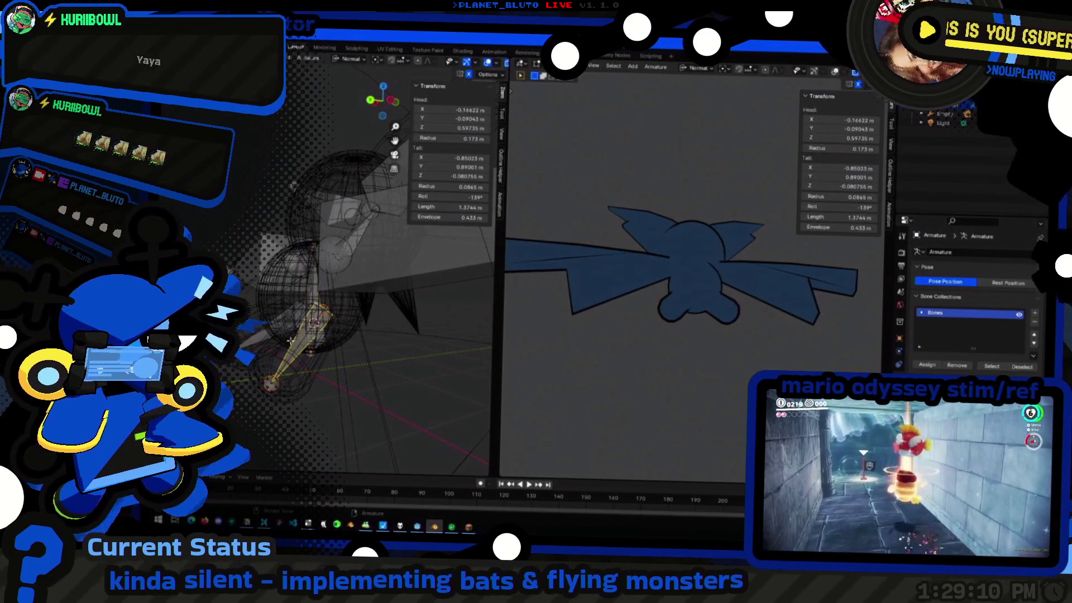
Set the selected bone's roll to 0°
{"action": "middle_click_drag", "start_coordinate": [292, 341], "coordinate": [352, 333]}
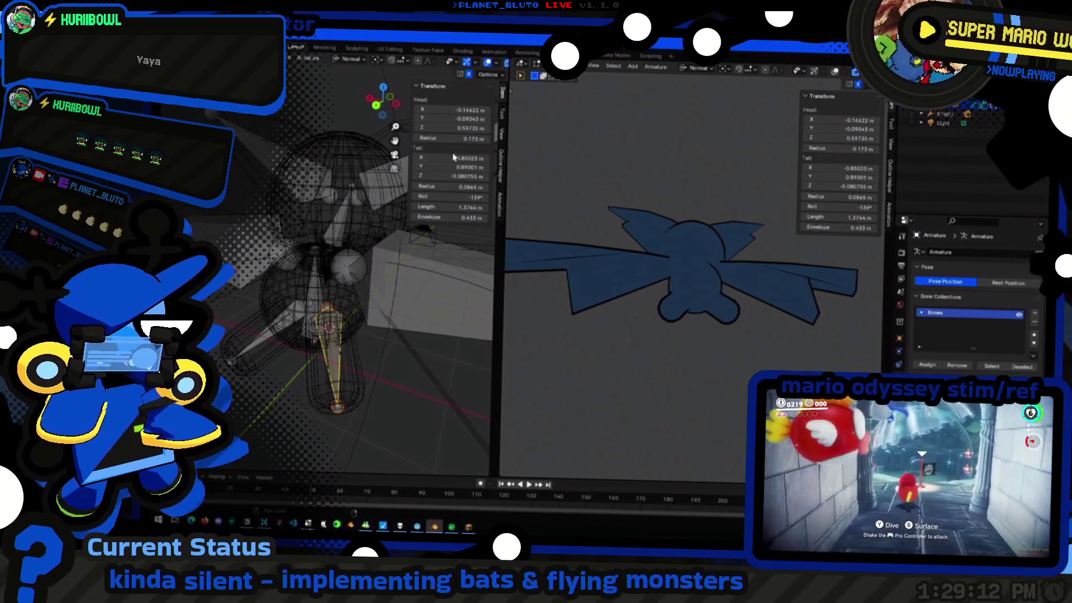
{"action": "key", "text": "ctrl+r"}
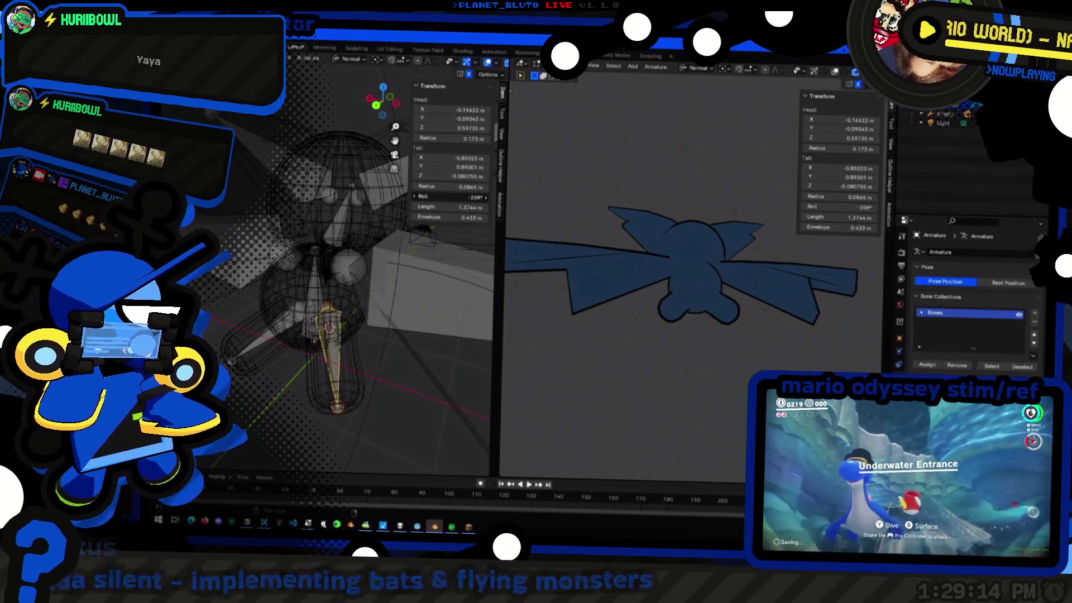
{"action": "left_click", "coordinate": [459, 196]}
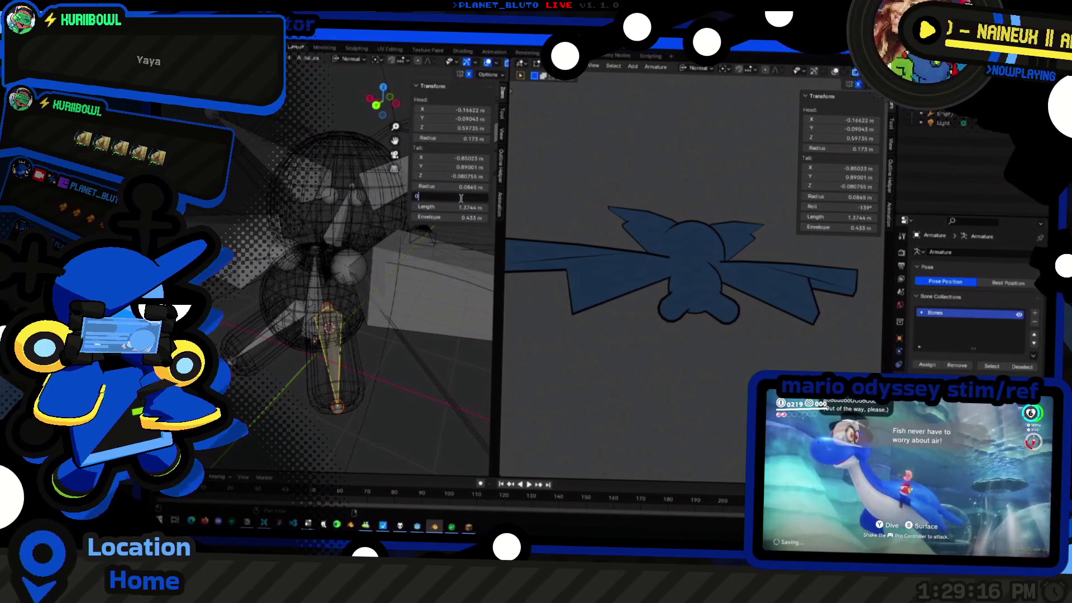
{"action": "key", "text": "Return"}
{"action": "mouse_move", "coordinate": [335, 284]}
{"action": "middle_mouse_down"}
{"action": "mouse_move", "coordinate": [248, 351]}
{"action": "mouse_move", "coordinate": [252, 319]}
{"action": "middle_mouse_up"}
Try an X rotation in posing, then back in editing move the bone head along Y to shorten it to about 1.07
{"action": "key", "text": "ctrl+Tab"}
{"action": "key", "text": "r"}
{"action": "key", "text": "x"}
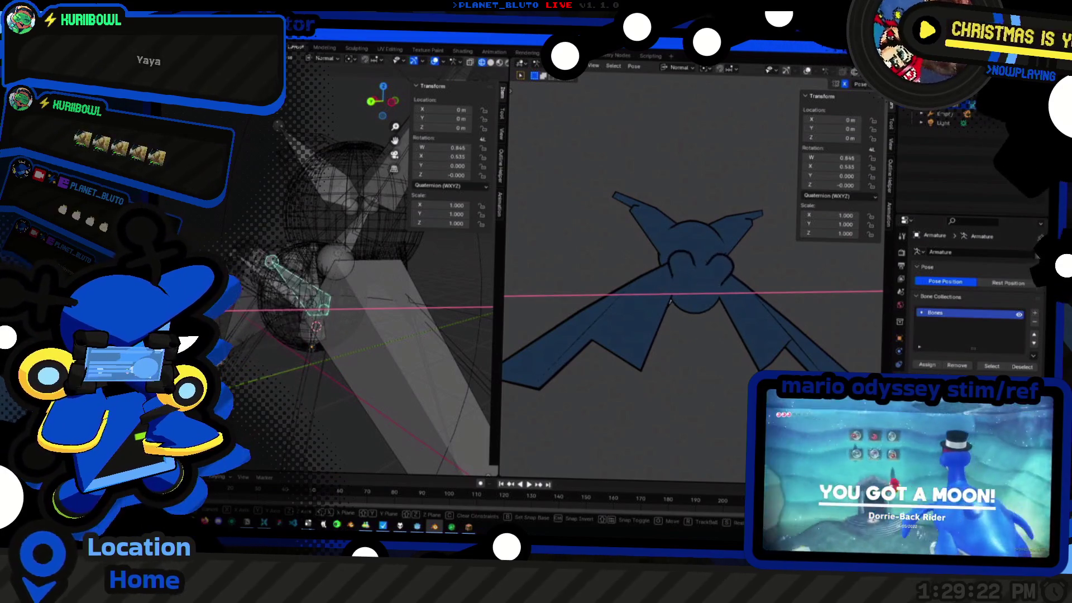
{"action": "right_click", "coordinate": [321, 362]}
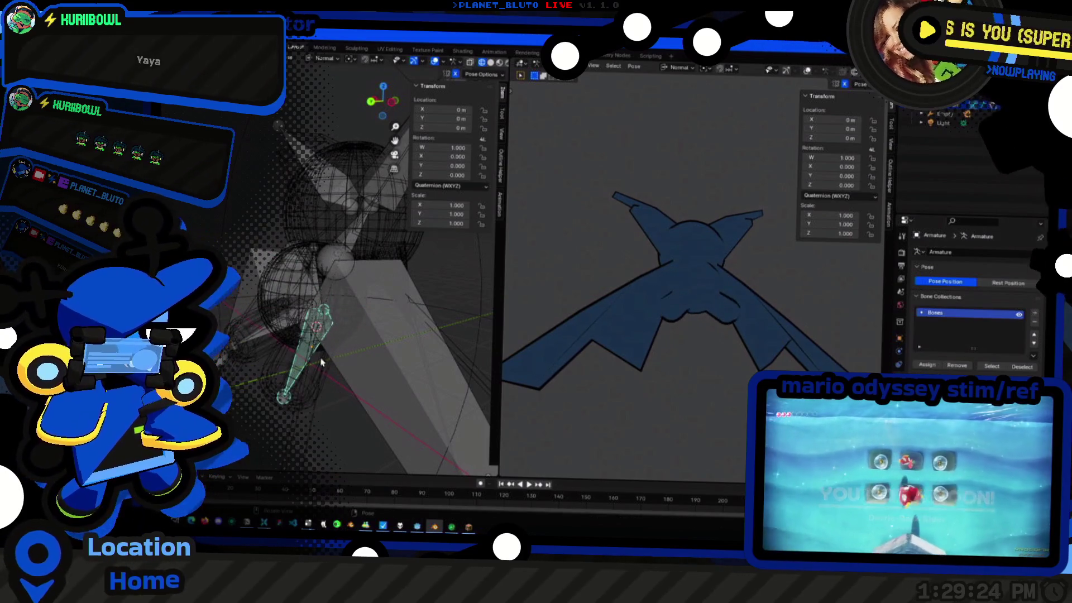
{"action": "key", "text": "Tab"}
{"action": "middle_click_drag", "start_coordinate": [321, 362], "coordinate": [378, 308]}
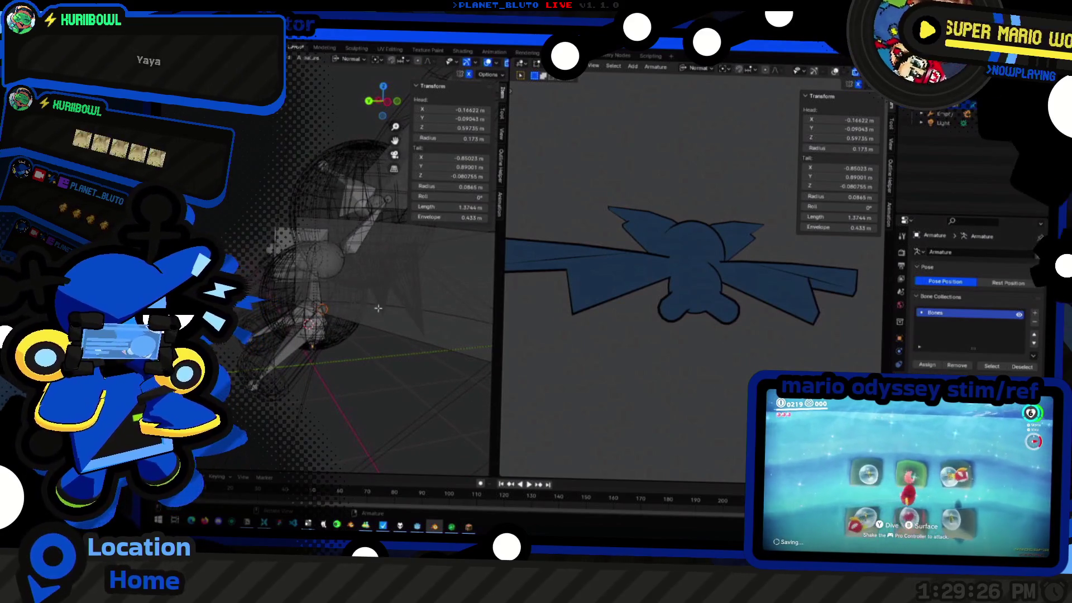
{"action": "key", "text": "g"}
{"action": "key", "text": "y"}
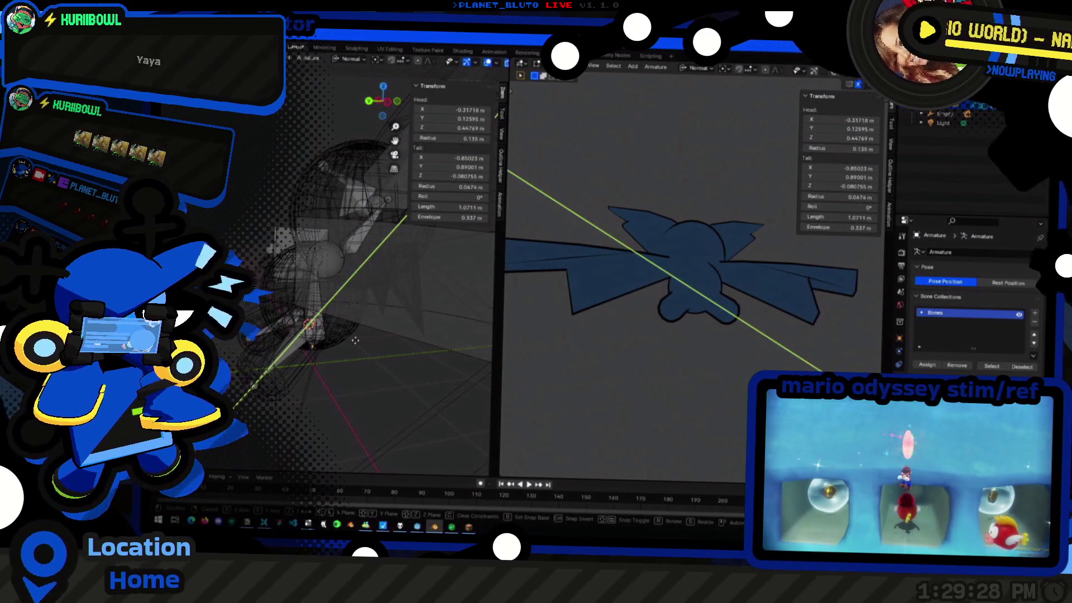
{"action": "left_click", "coordinate": [356, 340]}
In Pose Mode rotate the wing bone on X, then Y, then freely to a new tilted angle
{"action": "mouse_move", "coordinate": [356, 340]}
{"action": "middle_mouse_down"}
{"action": "mouse_move", "coordinate": [268, 357]}
{"action": "mouse_move", "coordinate": [335, 377]}
{"action": "middle_mouse_up"}
{"action": "key", "text": "Tab"}
{"action": "left_click", "coordinate": [318, 367]}
{"action": "key", "text": "r"}
{"action": "key", "text": "x"}
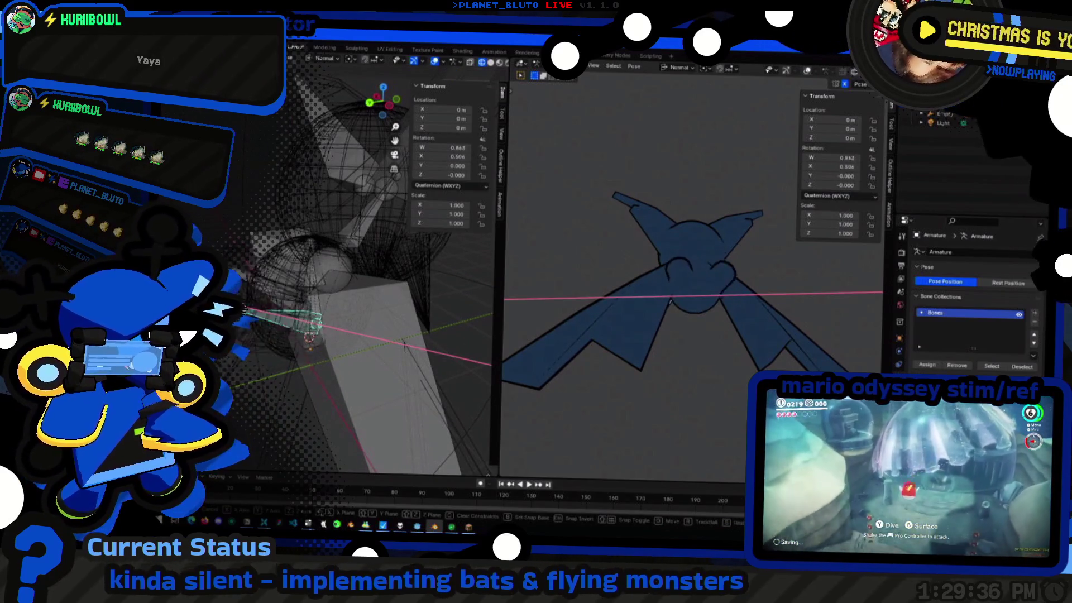
{"action": "left_click", "coordinate": [322, 385]}
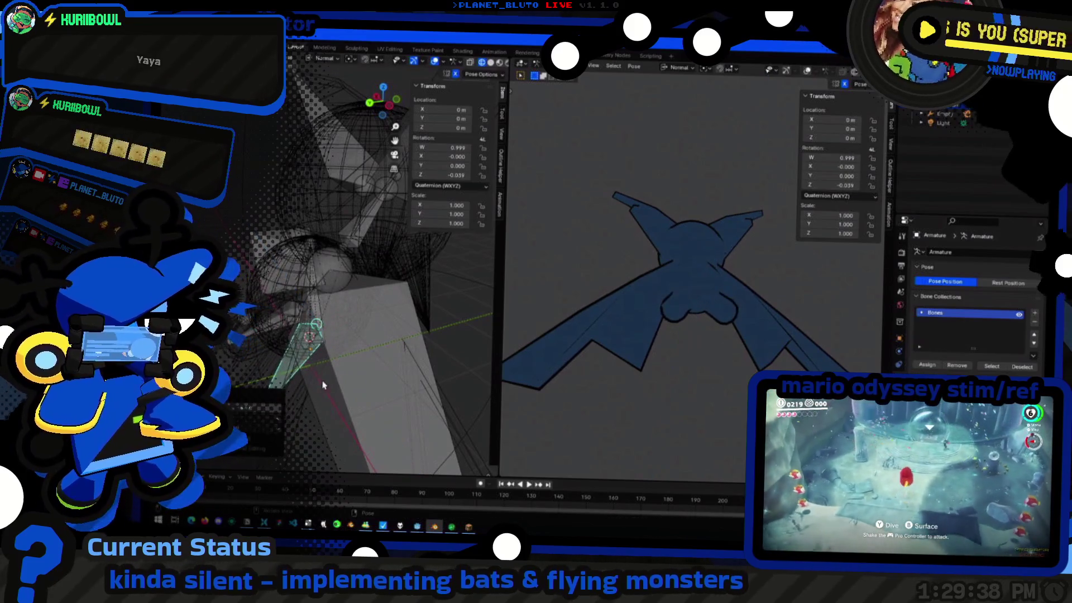
{"action": "key", "text": "r"}
{"action": "key", "text": "y"}
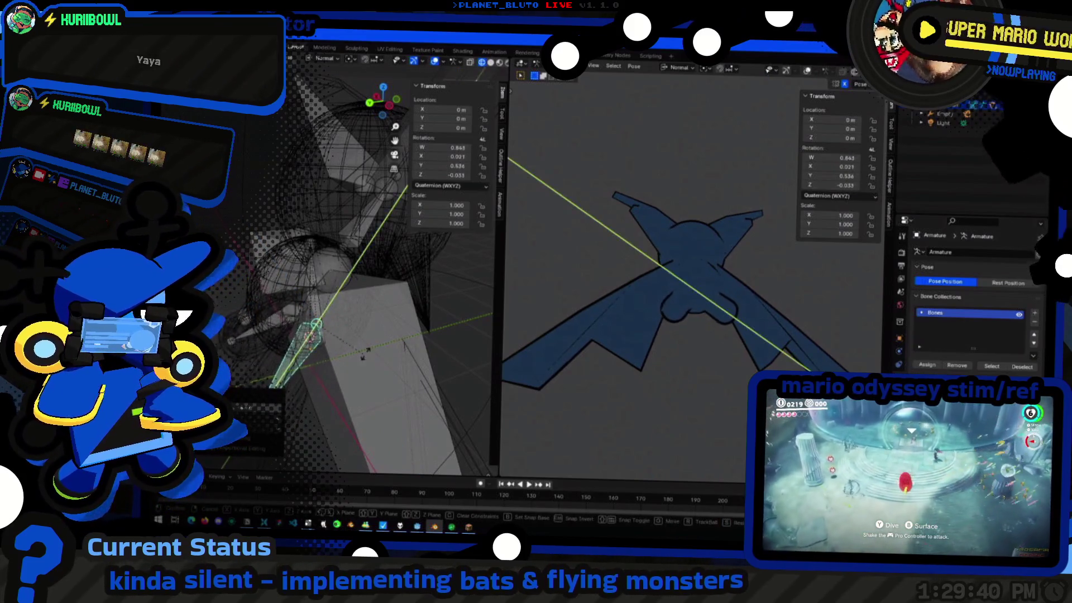
{"action": "left_click", "coordinate": [368, 352]}
{"action": "mouse_move", "coordinate": [368, 351]}
{"action": "middle_mouse_down"}
{"action": "mouse_move", "coordinate": [436, 316]}
{"action": "mouse_move", "coordinate": [335, 335]}
{"action": "middle_mouse_up"}
{"action": "key", "text": "r"}
{"action": "left_click", "coordinate": [276, 366]}
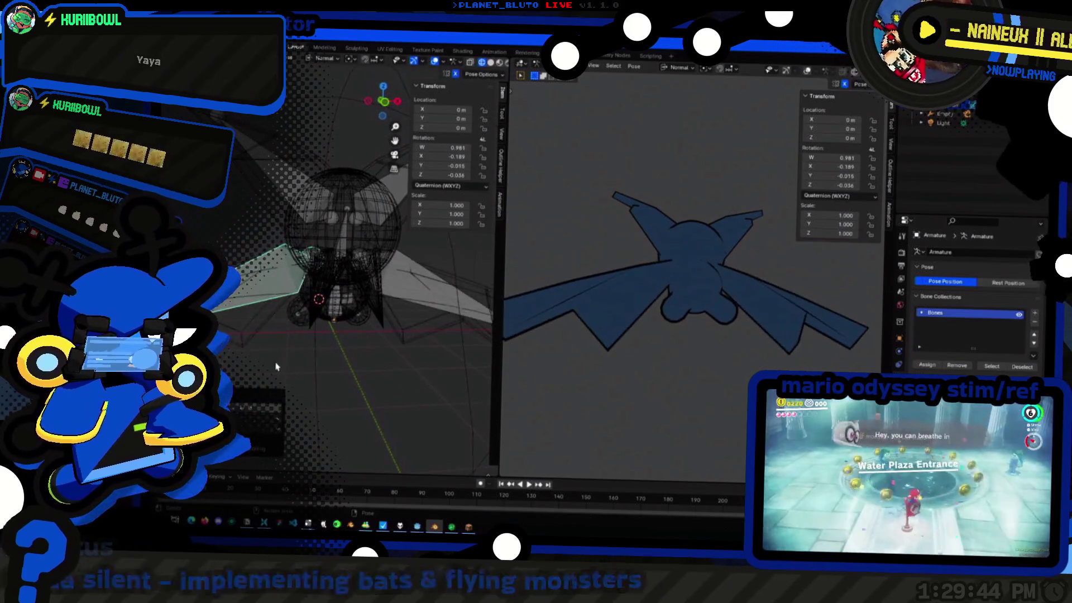
Rotate the wing bone through several tries into a downward-angled downstroke pose
{"action": "key", "text": "r"}
{"action": "left_click", "coordinate": [444, 344]}
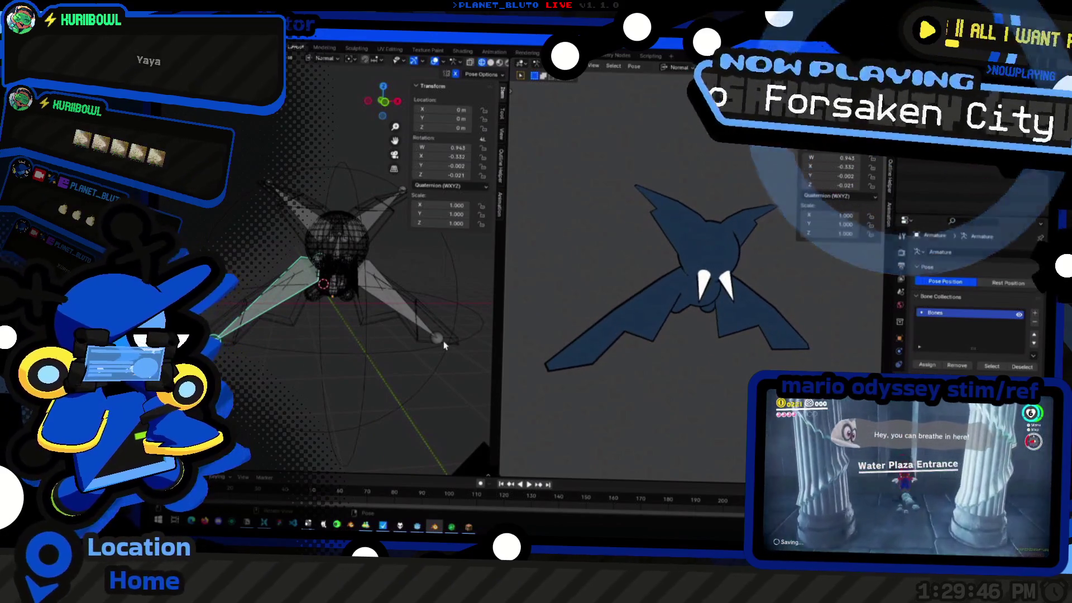
{"action": "key", "text": "r"}
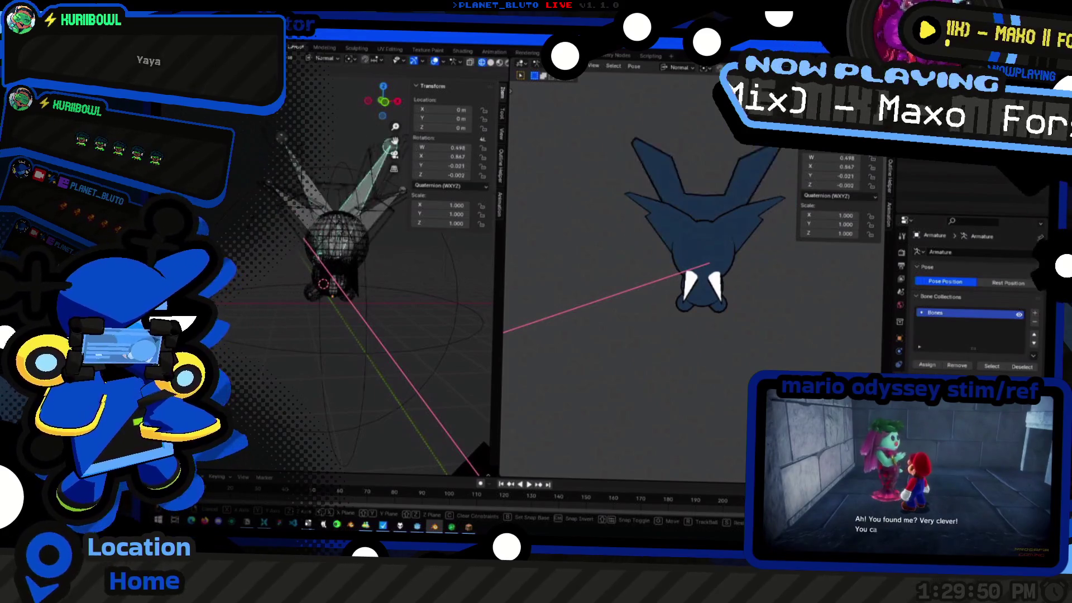
{"action": "left_click", "coordinate": [476, 459]}
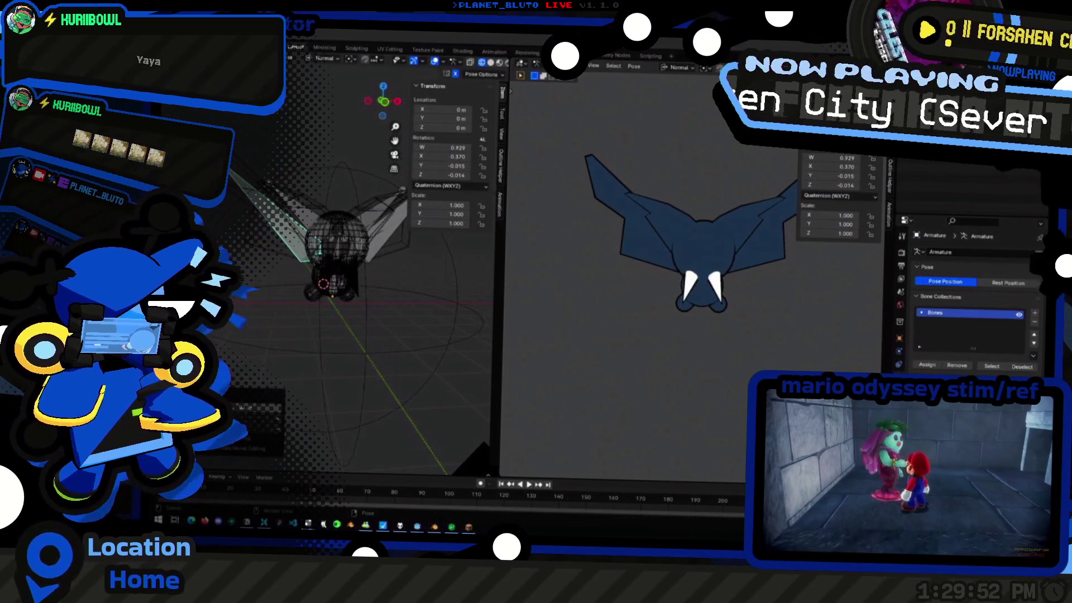
{"action": "key", "text": "ctrl+z"}
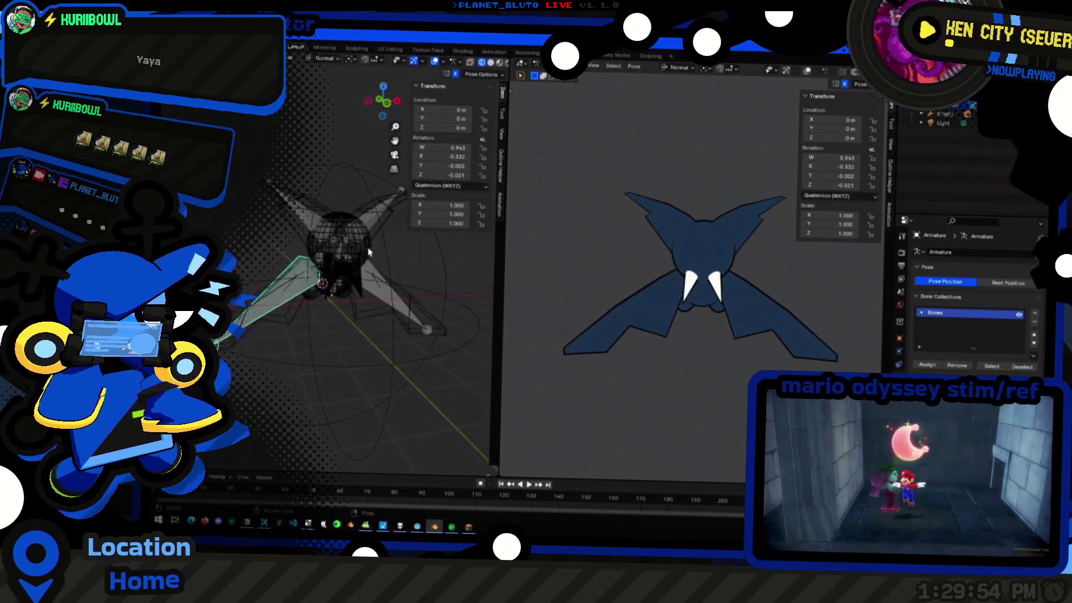
{"action": "key", "text": "r"}
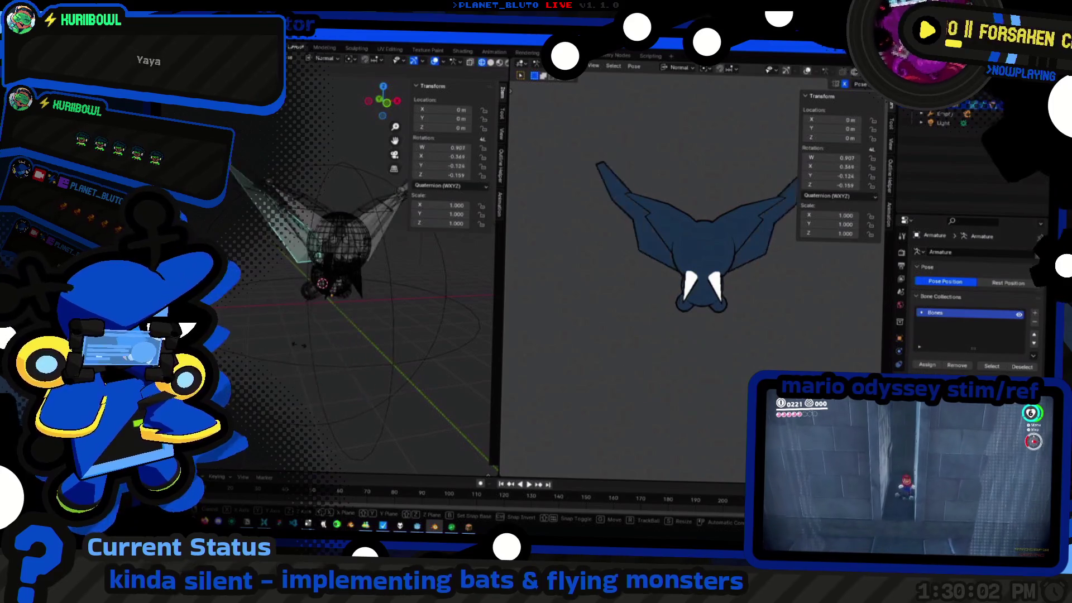
{"action": "left_click", "coordinate": [529, 298]}
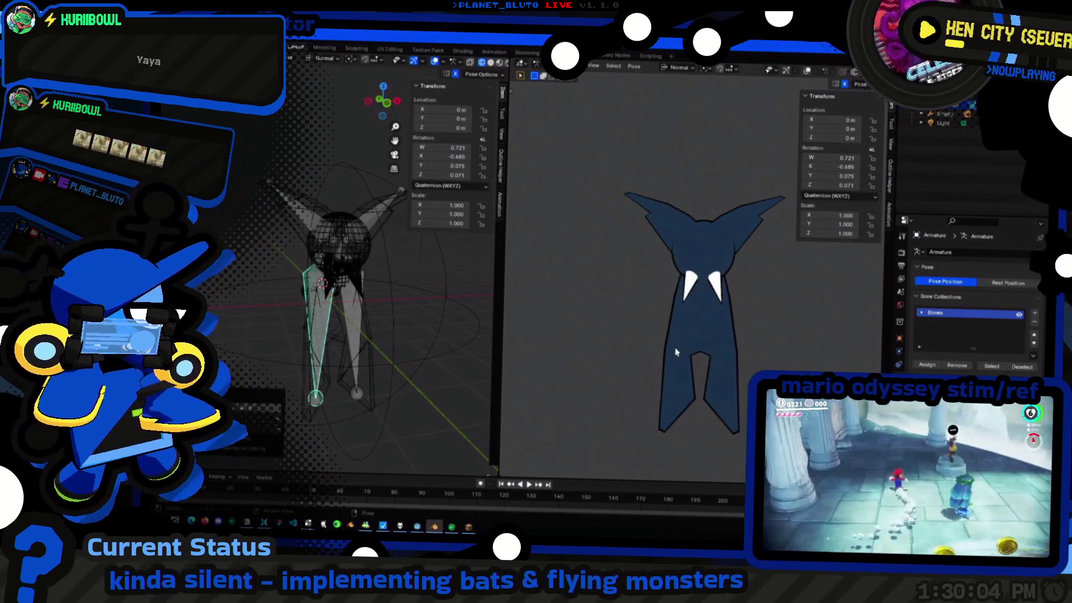
Refine the wing rotation and orbit both views to check the downstroke from several angles
{"action": "middle_click_drag", "start_coordinate": [603, 302], "coordinate": [529, 298]}
{"action": "key", "text": "r"}
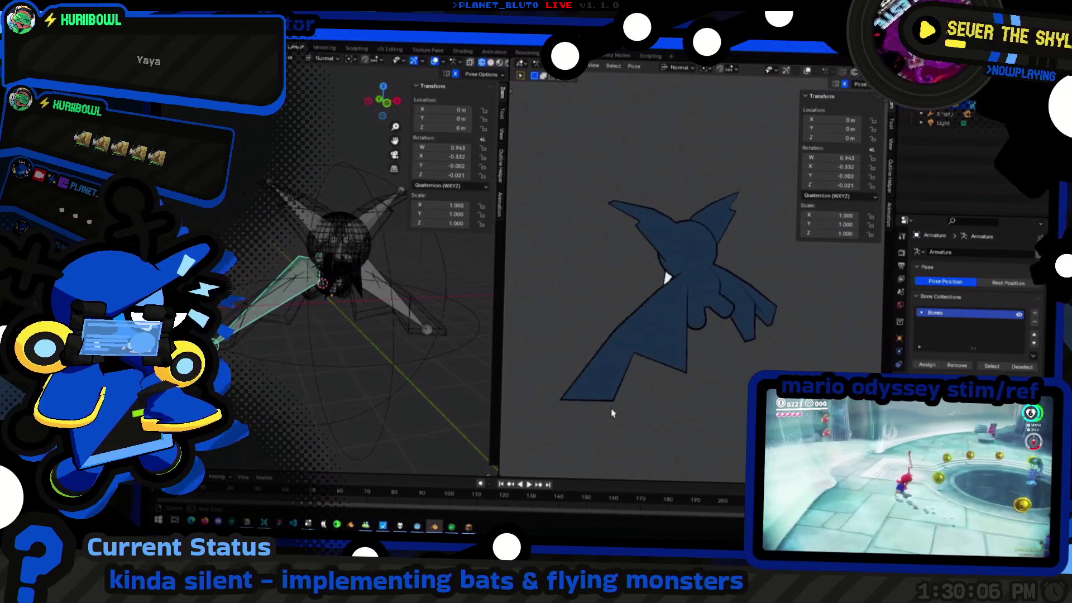
{"action": "middle_click_drag", "start_coordinate": [731, 370], "coordinate": [636, 369]}
{"action": "mouse_move", "coordinate": [347, 358]}
{"action": "middle_mouse_down"}
{"action": "mouse_move", "coordinate": [328, 352]}
{"action": "mouse_move", "coordinate": [339, 366]}
{"action": "middle_mouse_up"}
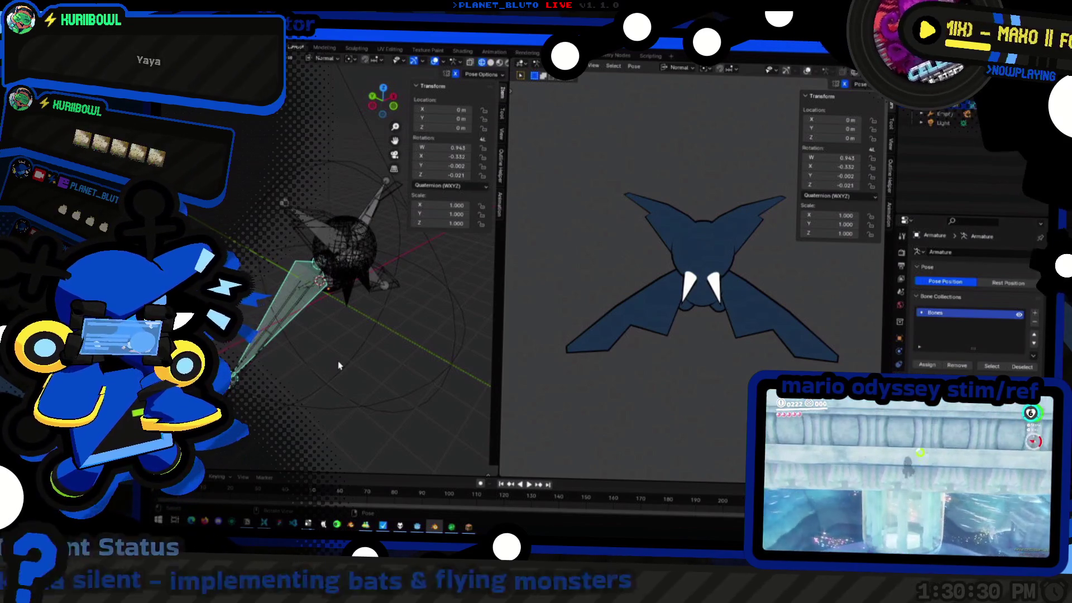
{"action": "middle_click_drag", "start_coordinate": [466, 249], "coordinate": [385, 261]}
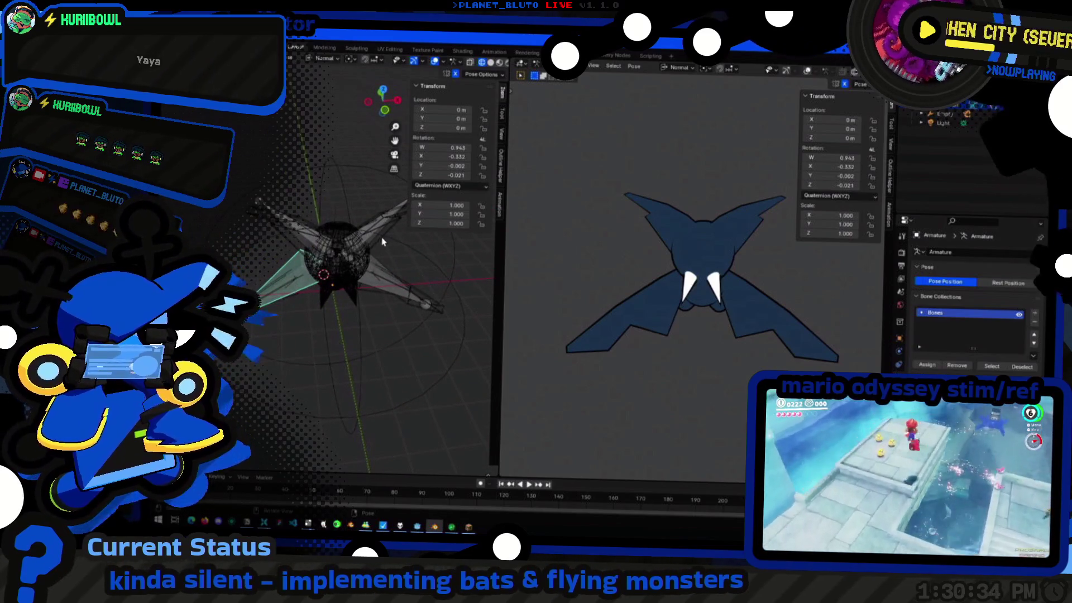
{"action": "middle_click_drag", "start_coordinate": [410, 295], "coordinate": [423, 296]}
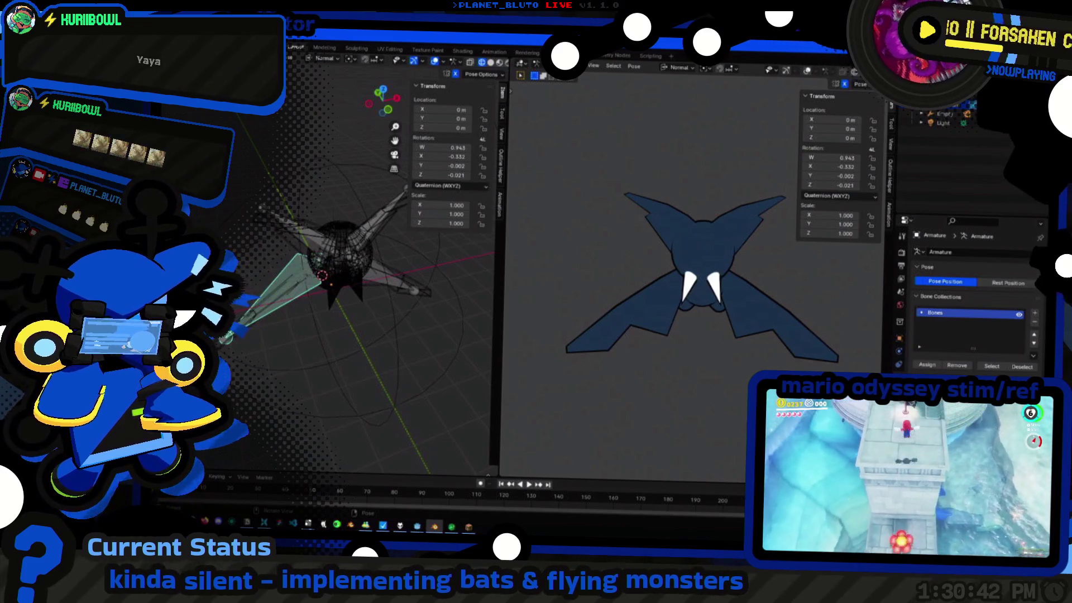
{"action": "middle_click_drag", "start_coordinate": [257, 311], "coordinate": [392, 420]}
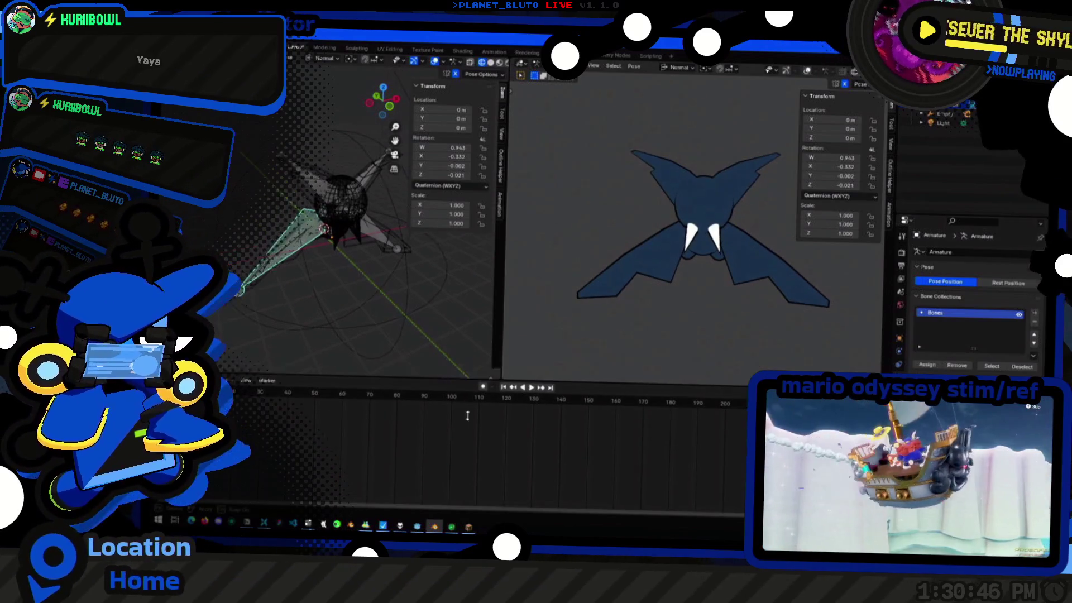
Tilt the wing bone further on X from a frontal view and select another bone in the rig
{"action": "middle_click_drag", "start_coordinate": [410, 337], "coordinate": [440, 194]}
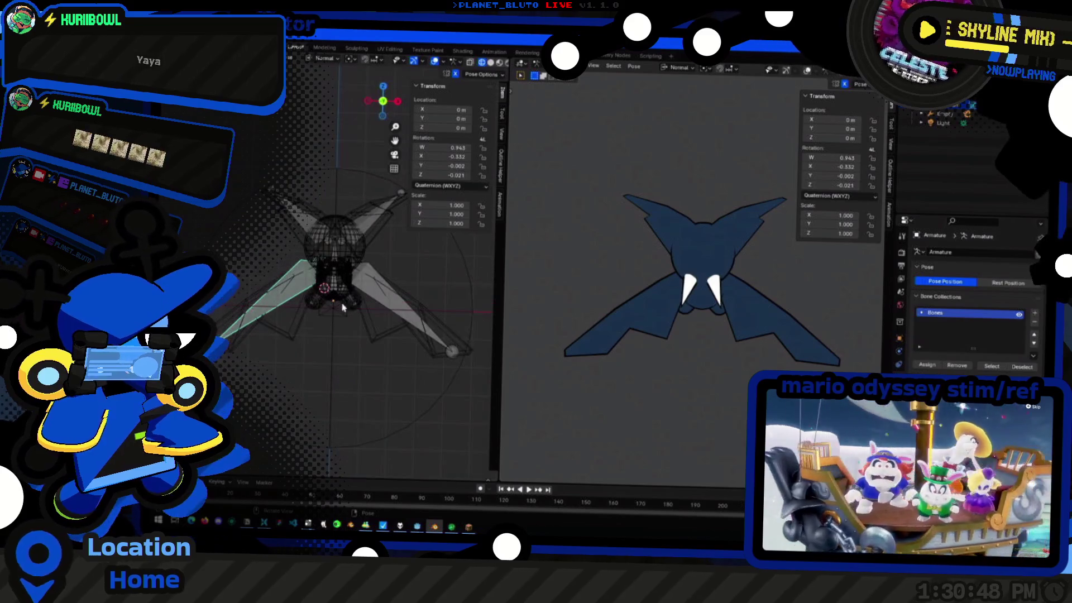
{"action": "key", "text": "r"}
{"action": "key", "text": "x"}
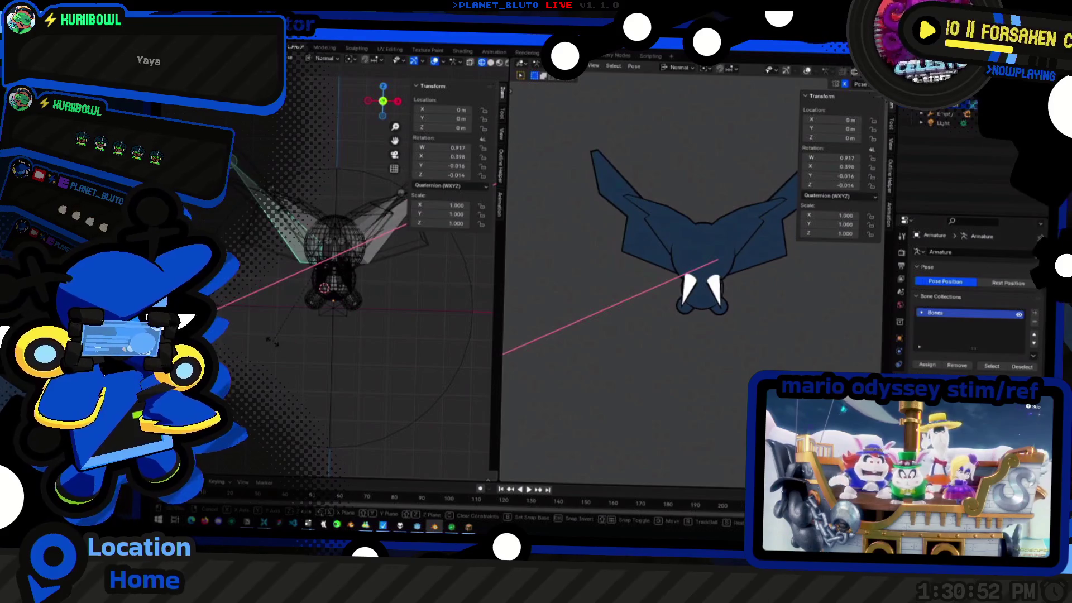
{"action": "left_click", "coordinate": [739, 364]}
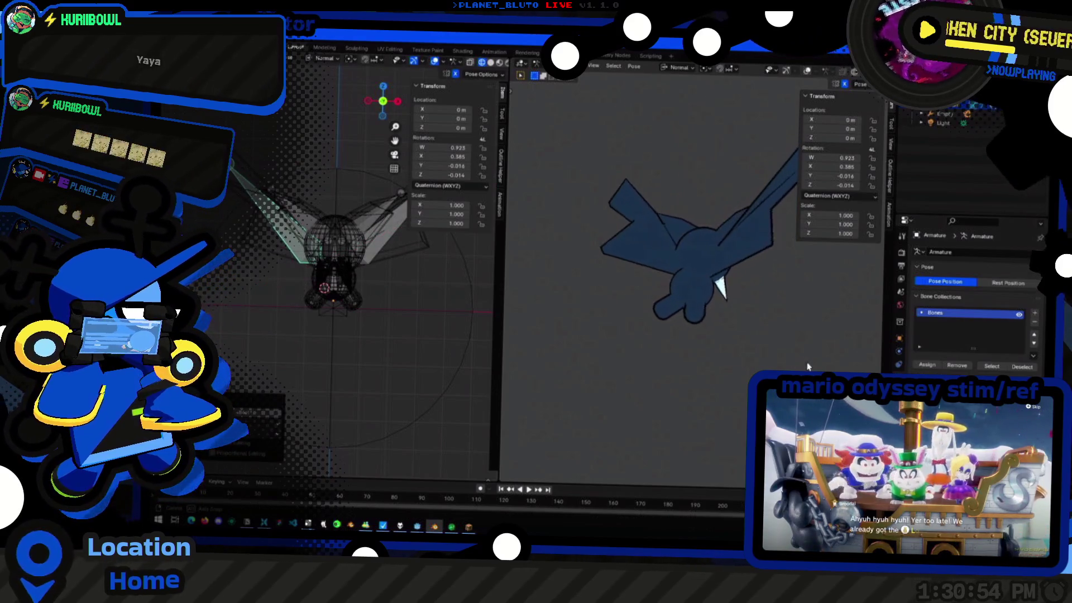
{"action": "middle_click_drag", "start_coordinate": [376, 337], "coordinate": [498, 352]}
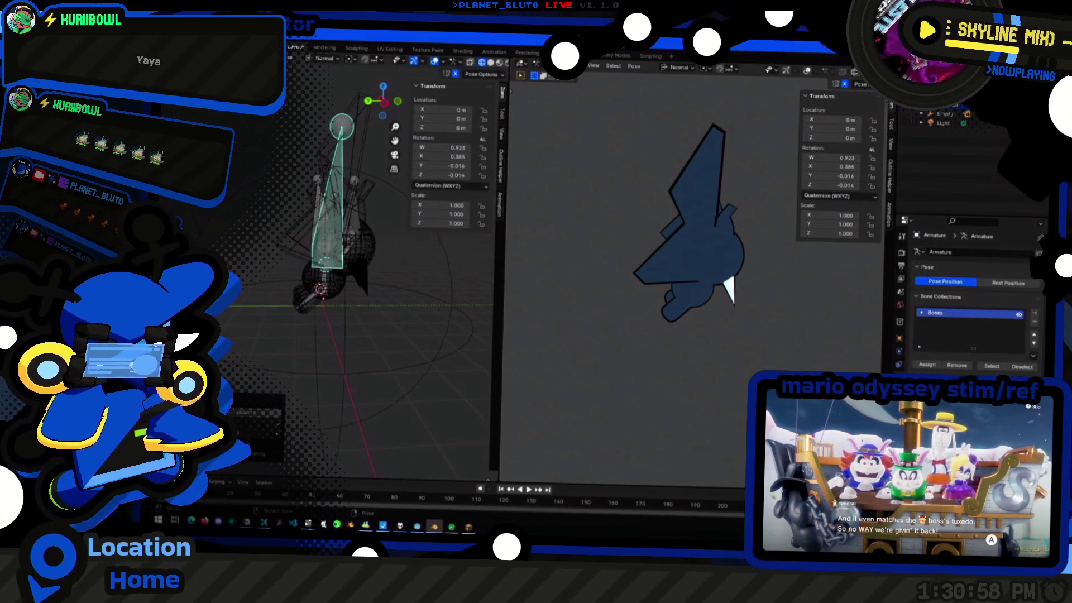
{"action": "left_click", "coordinate": [340, 300]}
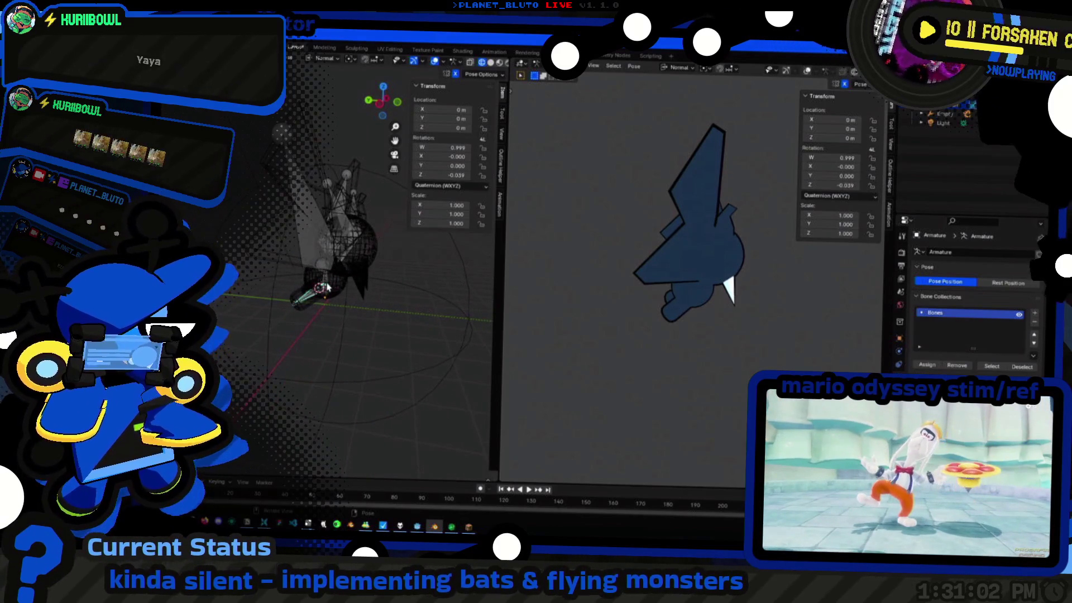
{"action": "middle_click_drag", "start_coordinate": [326, 288], "coordinate": [322, 285]}
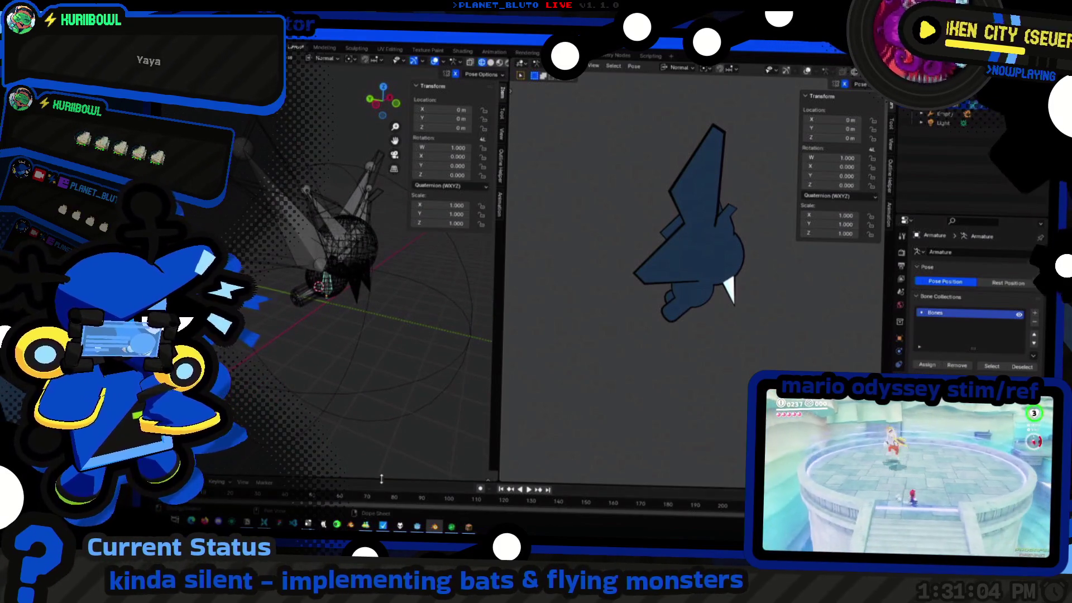
Select all the bat's bones and drag the animation area border up to give it more height
{"action": "left_click_drag", "start_coordinate": [381, 478], "coordinate": [383, 417]}
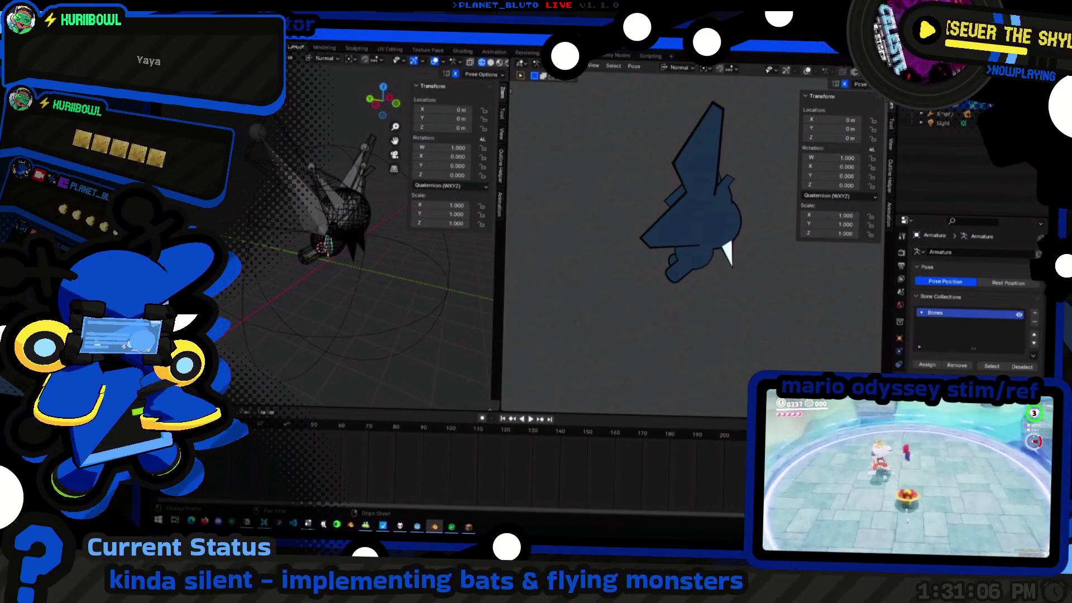
{"action": "key", "text": "a"}
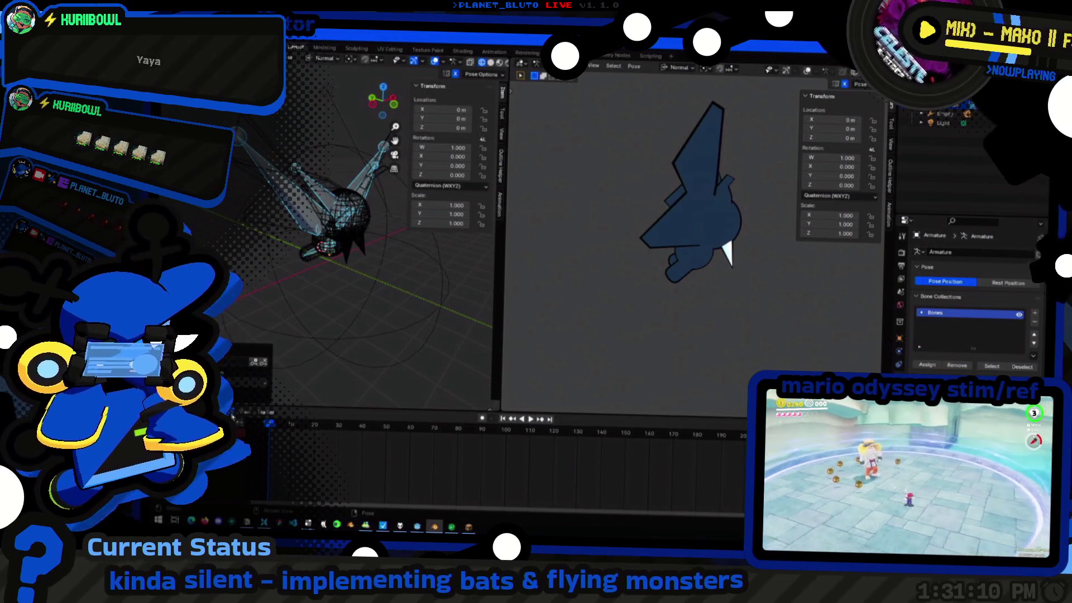
{"action": "key", "text": "ctrl+a"}
{"action": "key", "text": "Escape"}
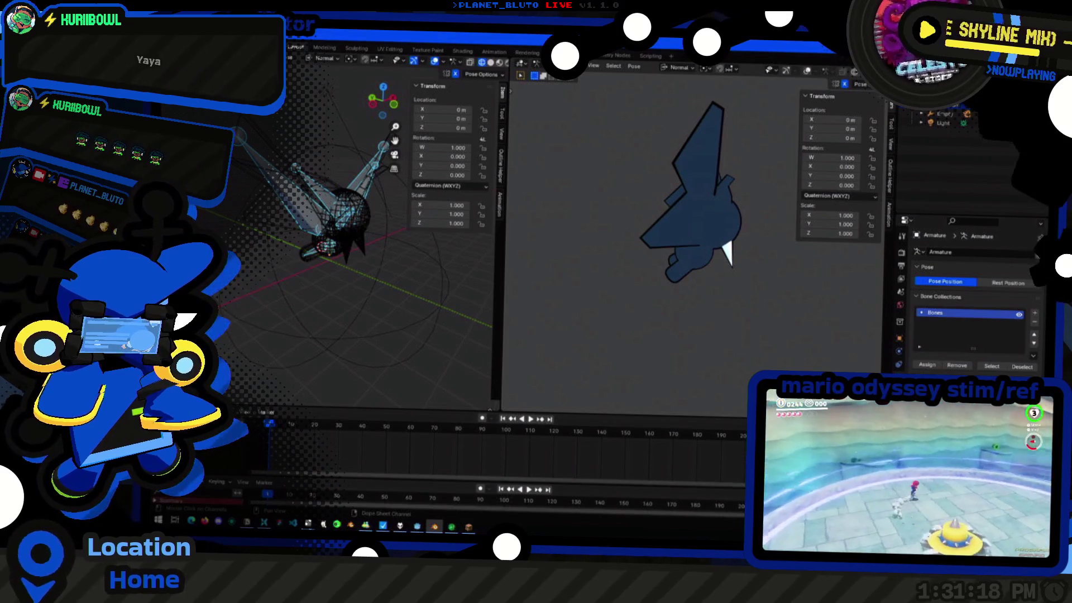
{"action": "left_click_drag", "start_coordinate": [490, 410], "coordinate": [490, 312]}
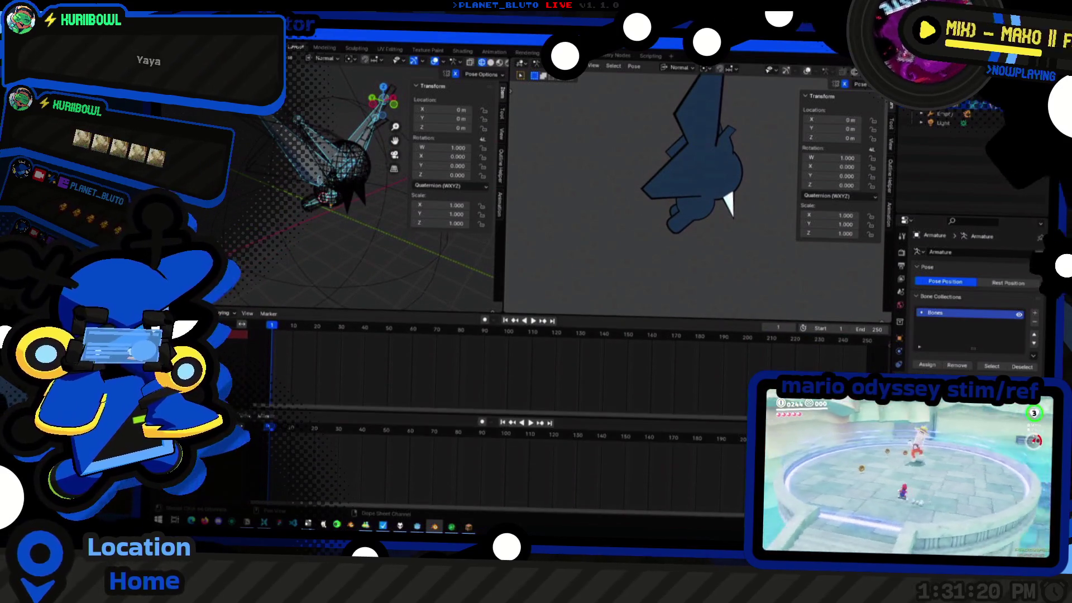
Switch the lower area to the Dope Sheet Action Editor for the FLY action and fit the full frame range
{"action": "left_click", "coordinate": [225, 313]}
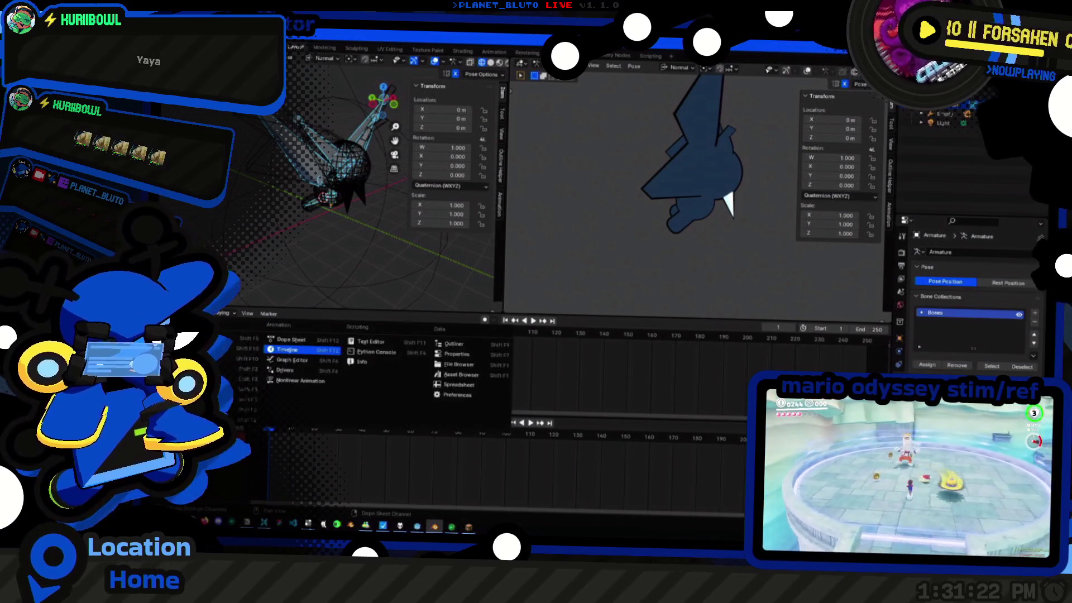
{"action": "left_click", "coordinate": [316, 355]}
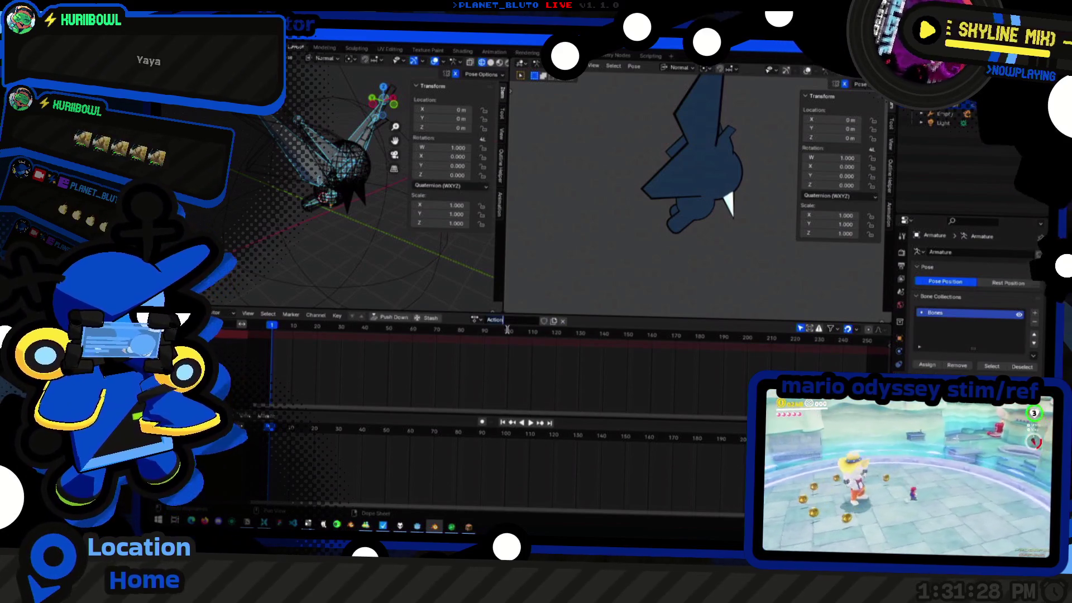
{"action": "key", "text": "Home"}
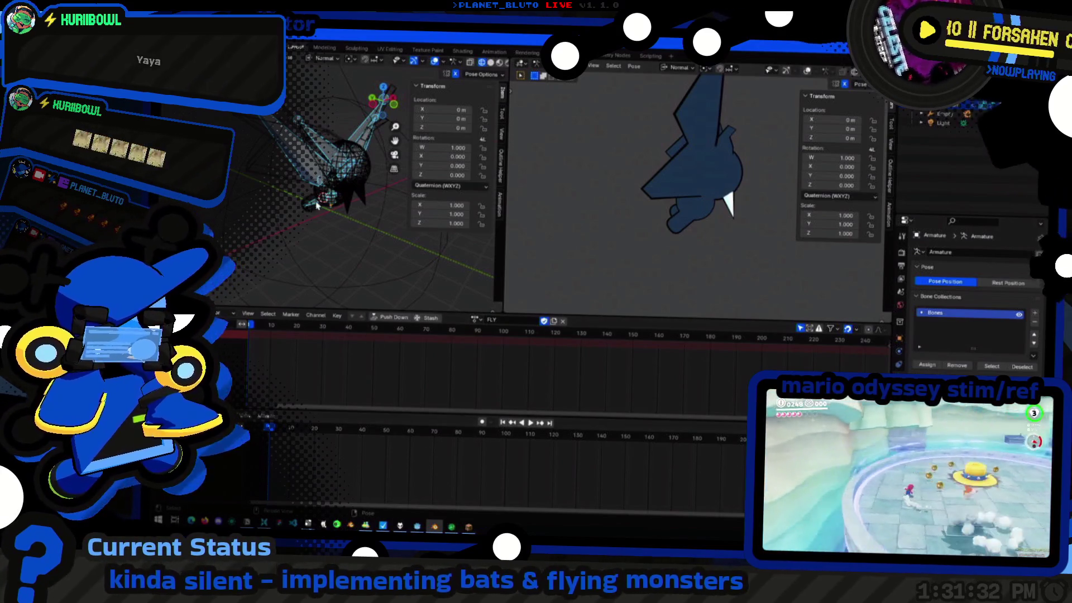
{"action": "middle_click_drag", "start_coordinate": [334, 210], "coordinate": [327, 205]}
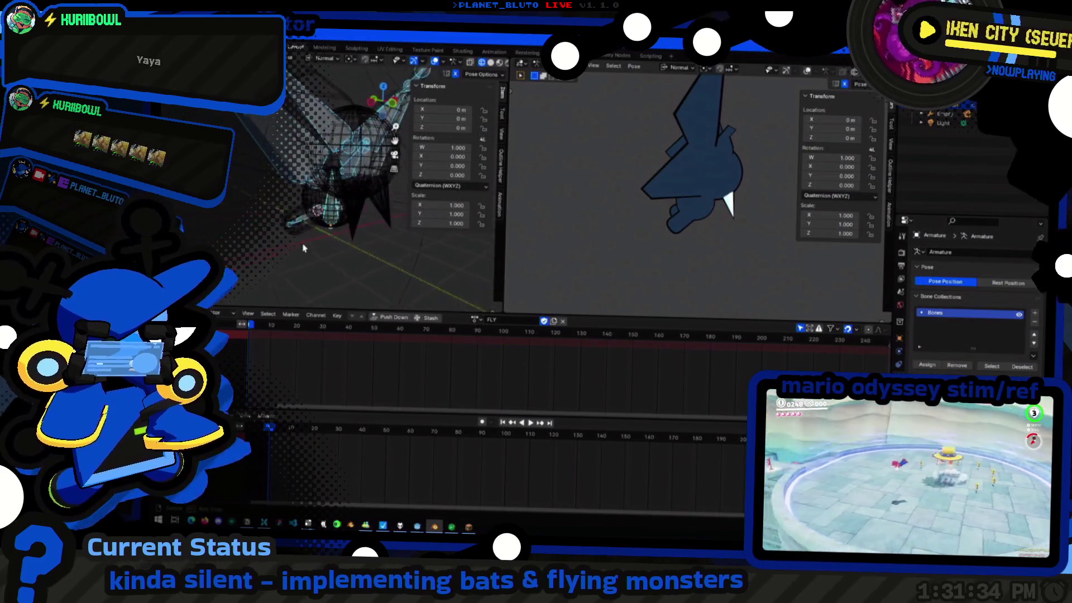
Key Location, Rotation & Scale for all bones at the start, then select a wing bone and try transforms, cancelling
{"action": "right_click", "coordinate": [327, 206]}
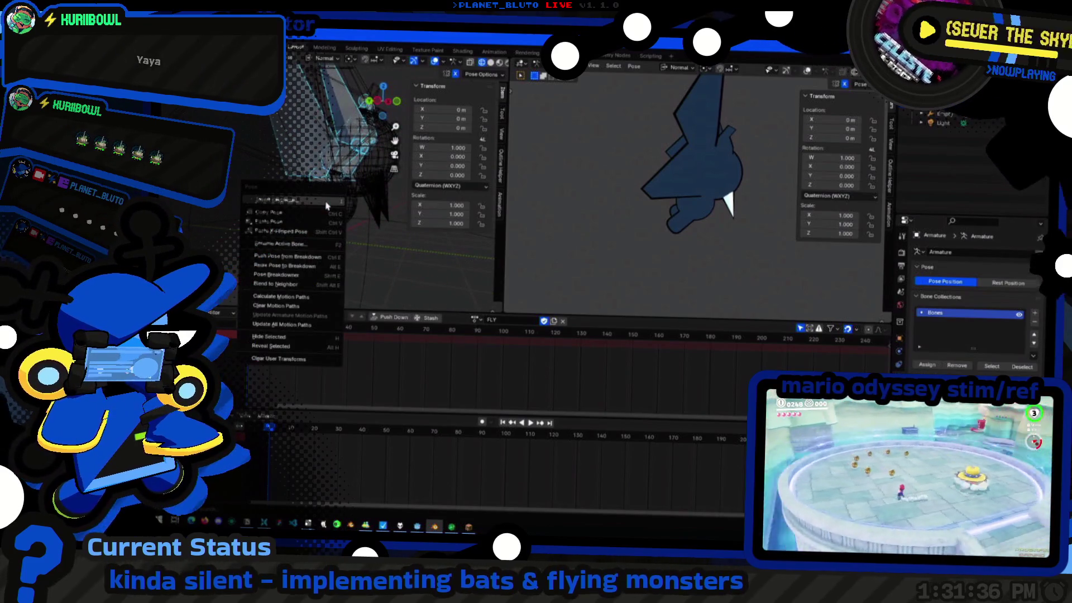
{"action": "left_click", "coordinate": [326, 206]}
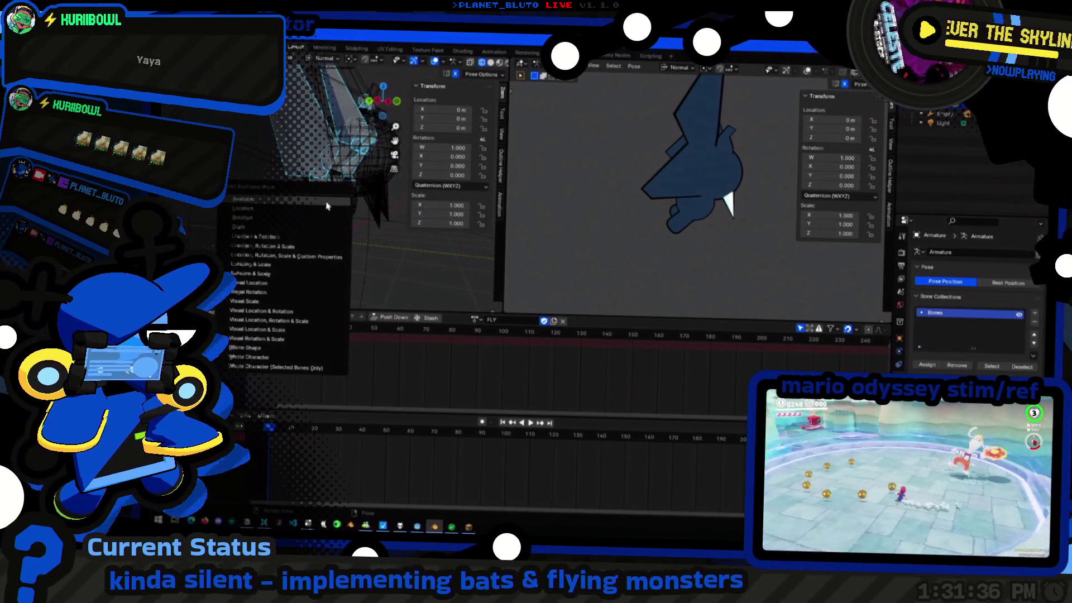
{"action": "left_click", "coordinate": [312, 246]}
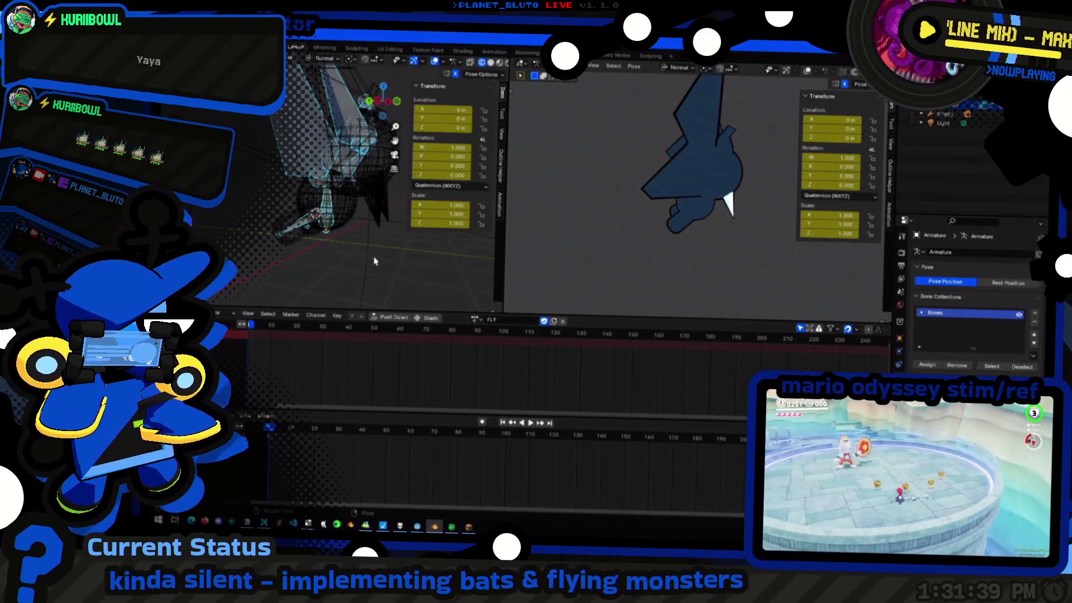
{"action": "left_click", "coordinate": [333, 204]}
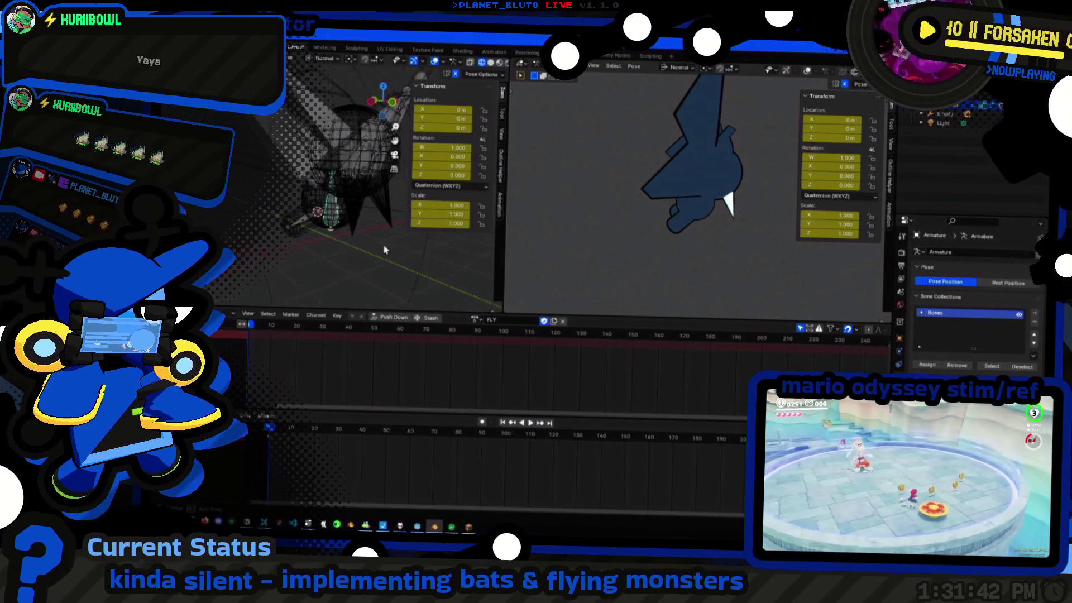
{"action": "middle_click_drag", "start_coordinate": [335, 243], "coordinate": [391, 256]}
{"action": "key", "text": "r"}
{"action": "key", "text": "z"}
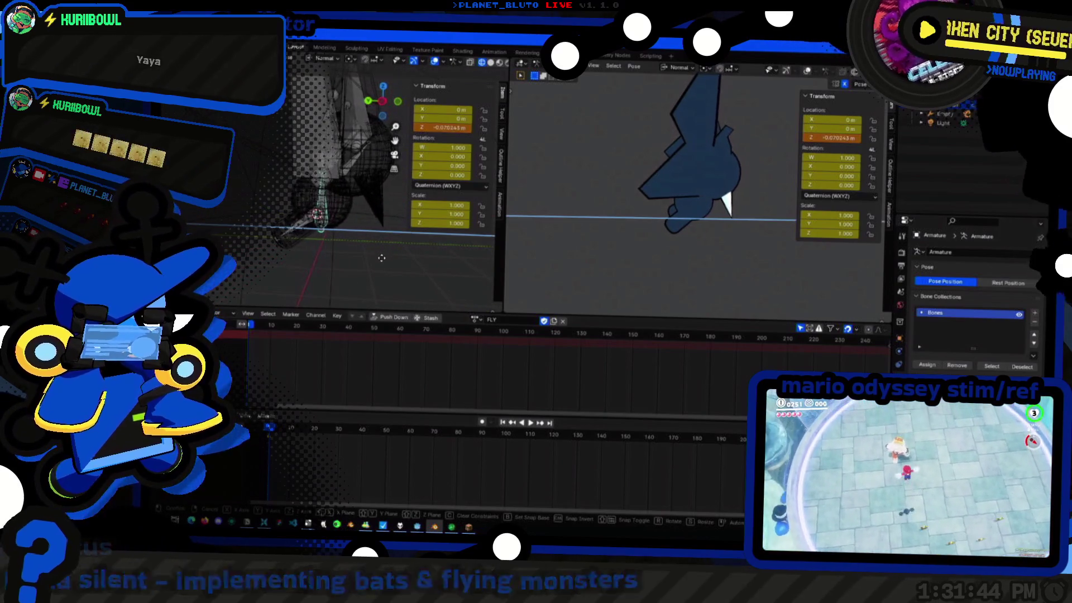
{"action": "key", "text": "g"}
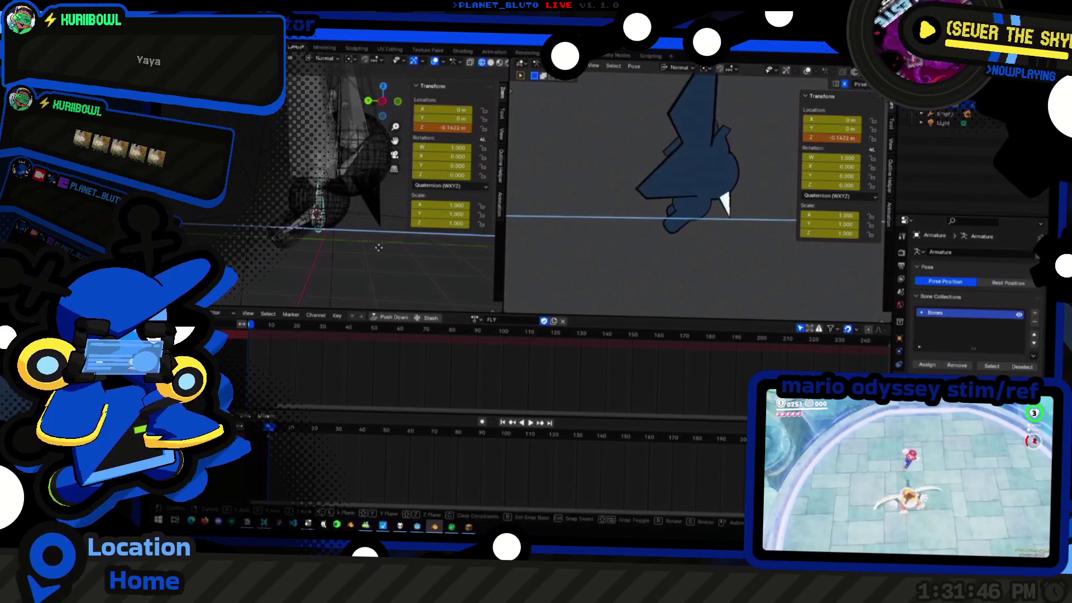
{"action": "right_click", "coordinate": [382, 242]}
Set transform orientation to Local, test axis-constrained moves, and move the playhead to frame 20
{"action": "left_click", "coordinate": [325, 59]}
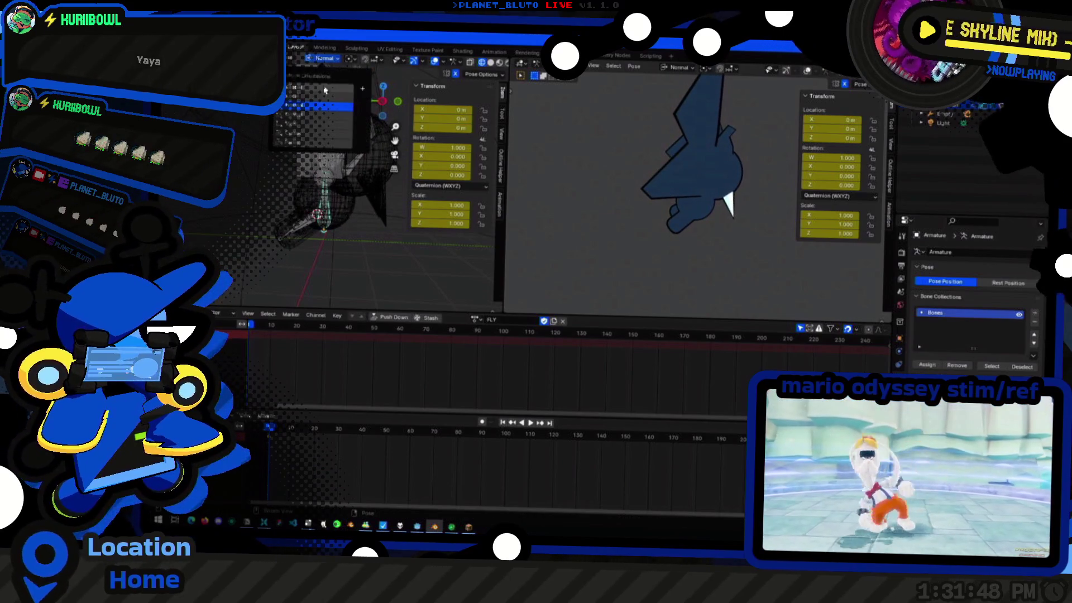
{"action": "left_click", "coordinate": [318, 88]}
{"action": "key", "text": "g"}
{"action": "key", "text": "x"}
{"action": "key", "text": "y"}
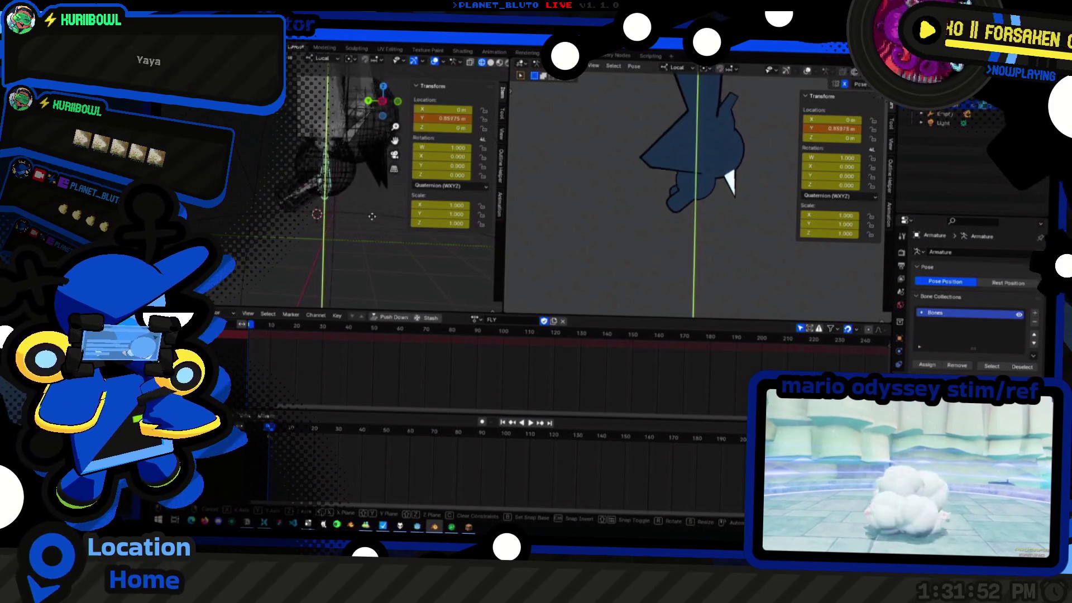
{"action": "right_click", "coordinate": [372, 254]}
{"action": "middle_click_drag", "start_coordinate": [379, 207], "coordinate": [343, 255]}
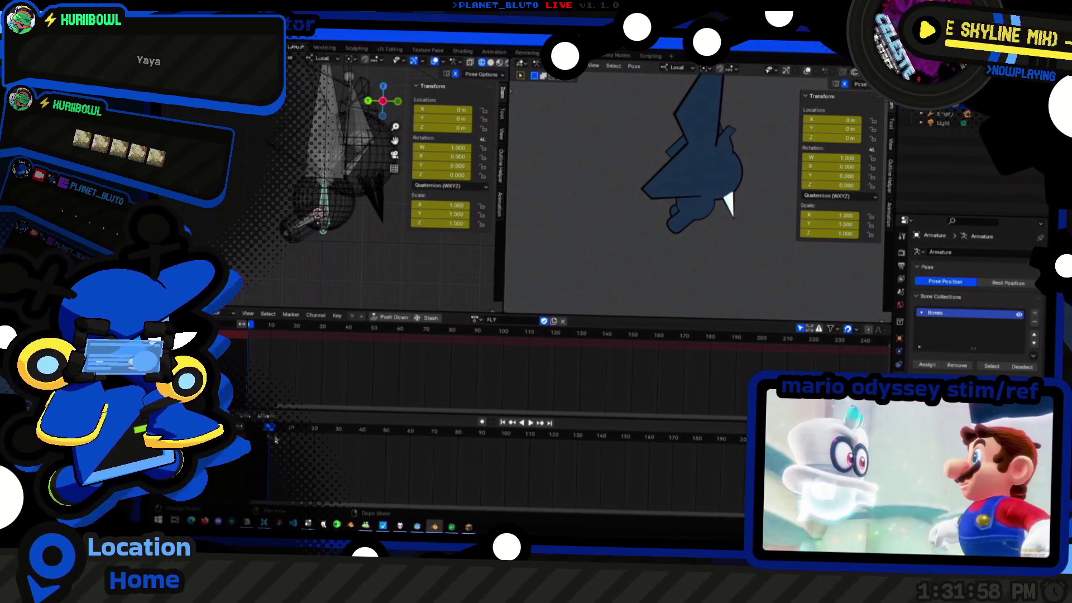
{"action": "left_click_drag", "start_coordinate": [293, 432], "coordinate": [327, 434]}
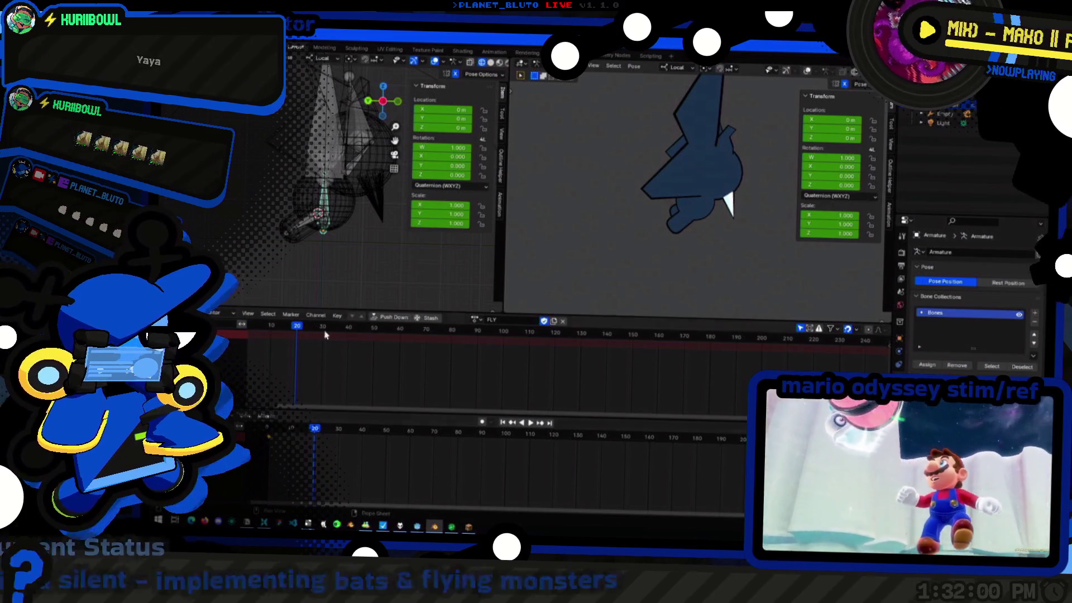
Raise the bone along Y to 1.2816 m, key the pose at frame 20, and return to the first frame
{"action": "key", "text": "g"}
{"action": "key", "text": "y"}
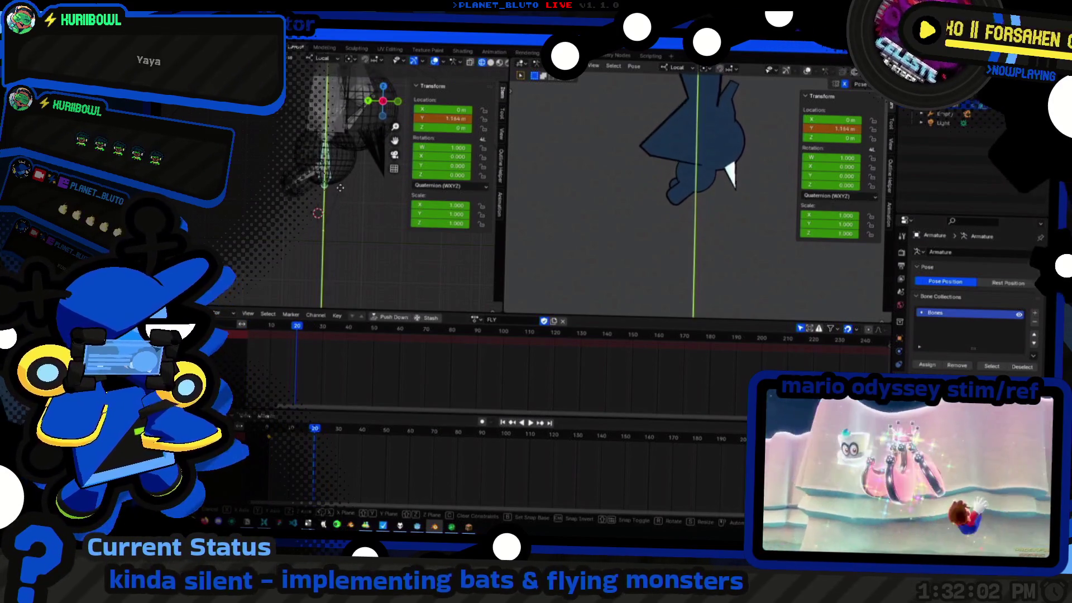
{"action": "left_click", "coordinate": [339, 196]}
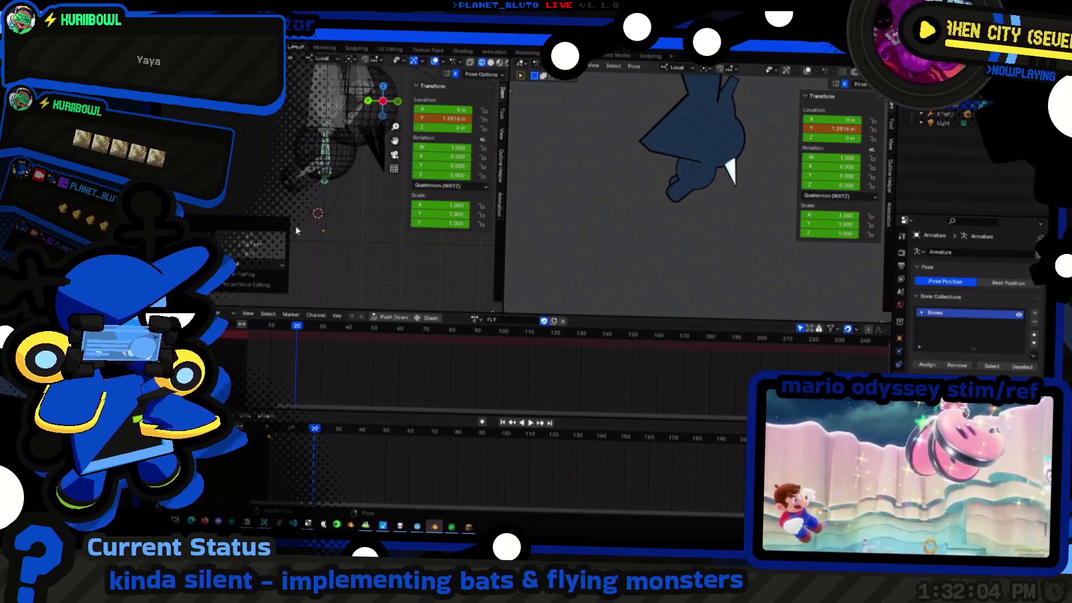
{"action": "right_click", "coordinate": [329, 154]}
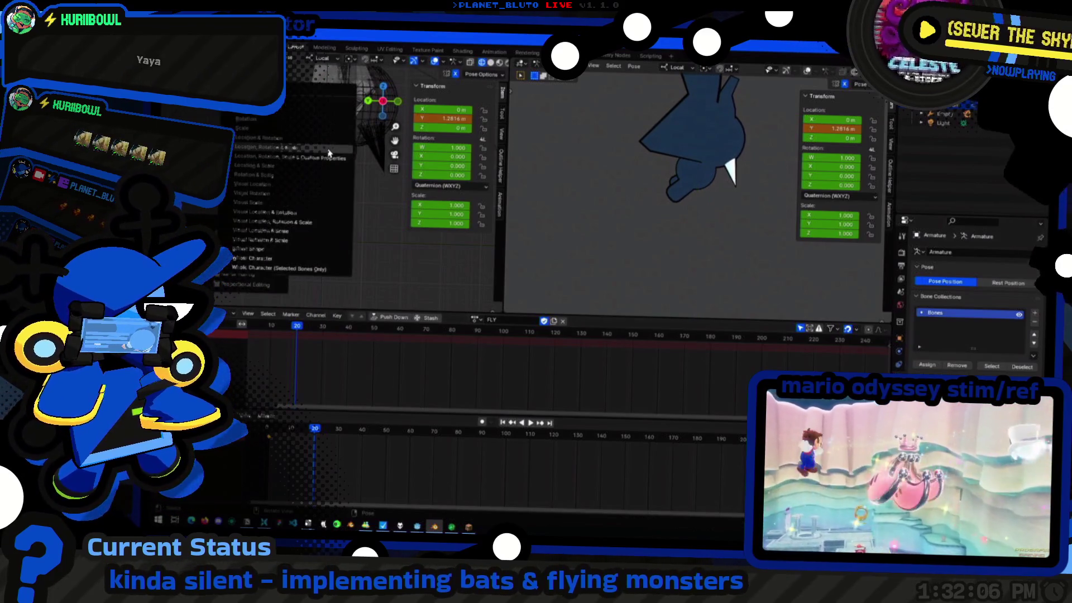
{"action": "key", "text": "i"}
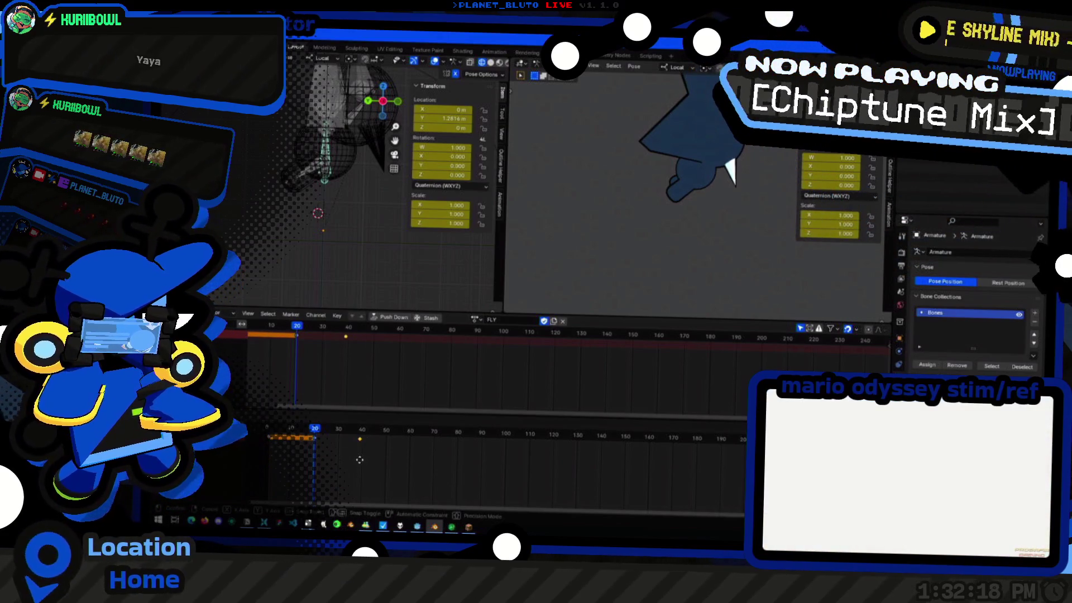
{"action": "left_click", "coordinate": [268, 431]}
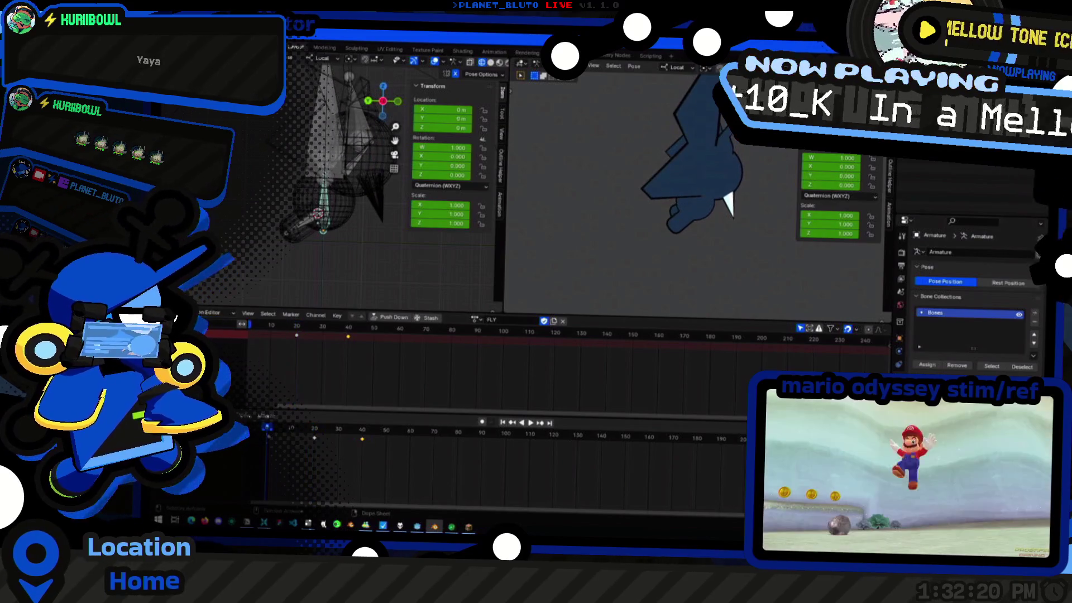
Give the FLY keys Exponential interpolation with Ease In and Out, then play the flap
{"action": "right_click", "coordinate": [300, 442]}
{"action": "mouse_move", "coordinate": [252, 409]}
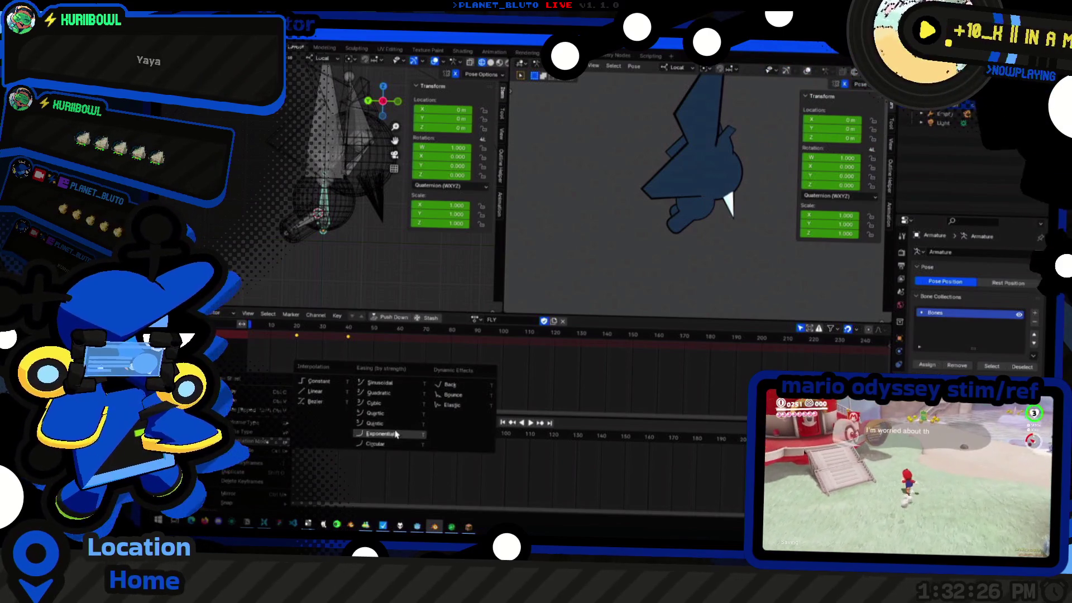
{"action": "left_click", "coordinate": [391, 403]}
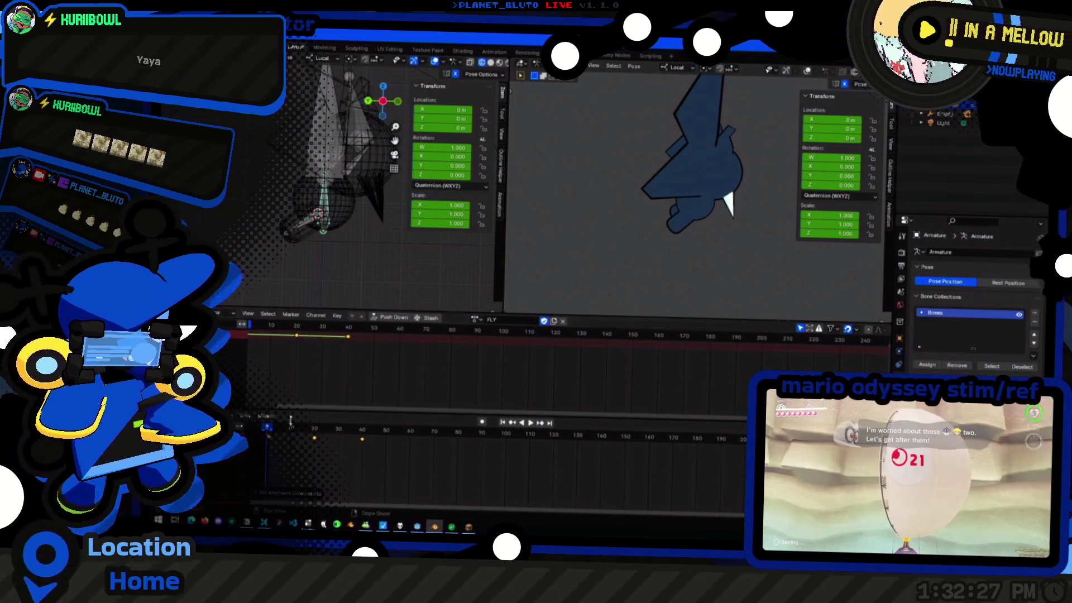
{"action": "right_click", "coordinate": [270, 446]}
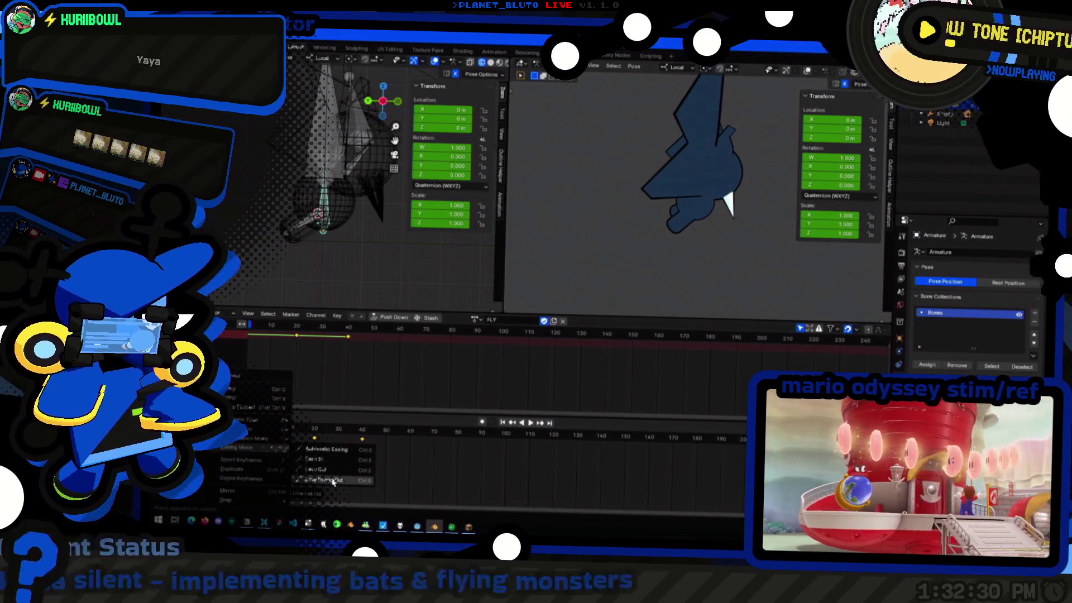
{"action": "left_click", "coordinate": [332, 481]}
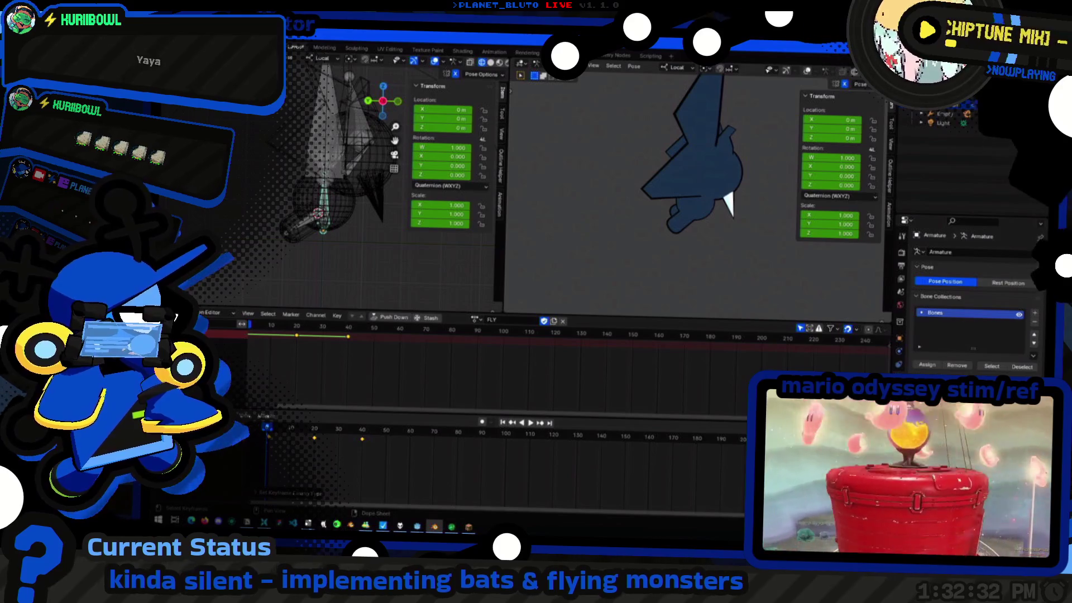
{"action": "key", "text": "space"}
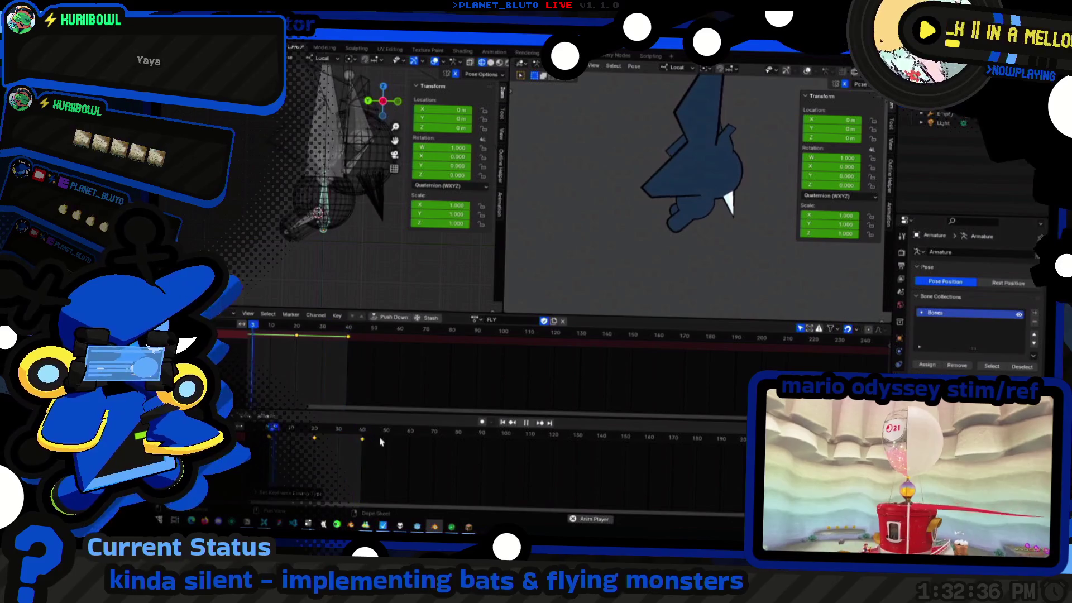
Stop playback, lower the bone along Y to 0.87038 m, key it at frame 20, and replay the flap
{"action": "key", "text": "Escape"}
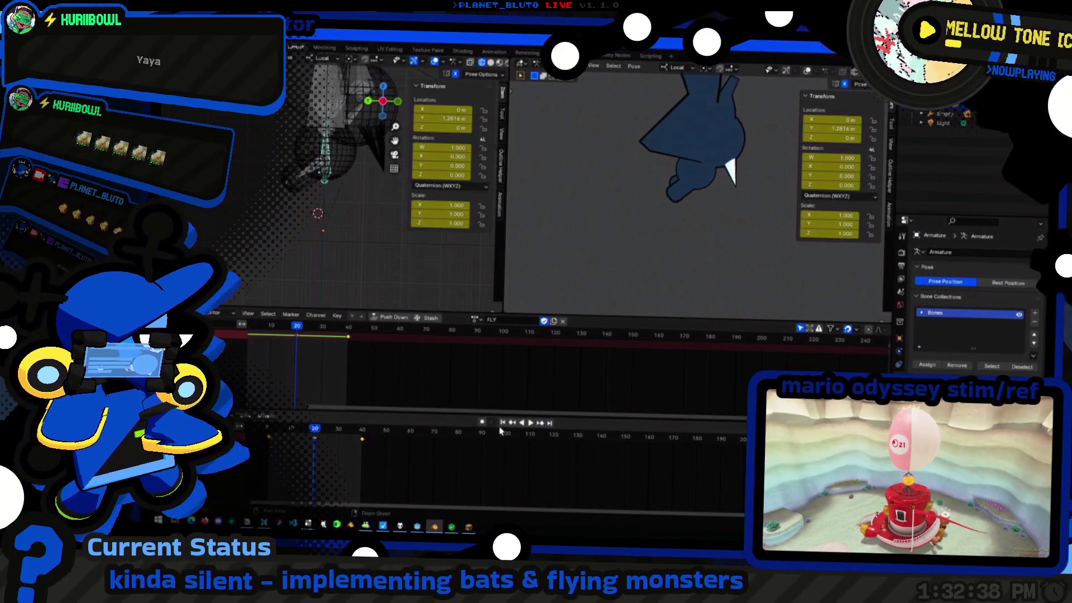
{"action": "key", "text": "g"}
{"action": "key", "text": "y"}
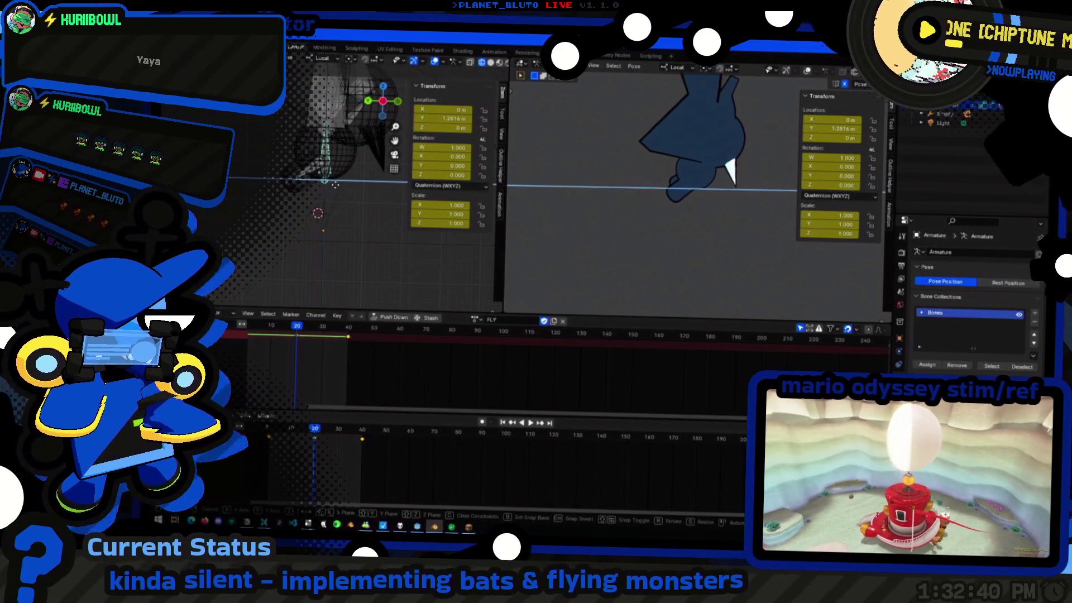
{"action": "key", "text": "y"}
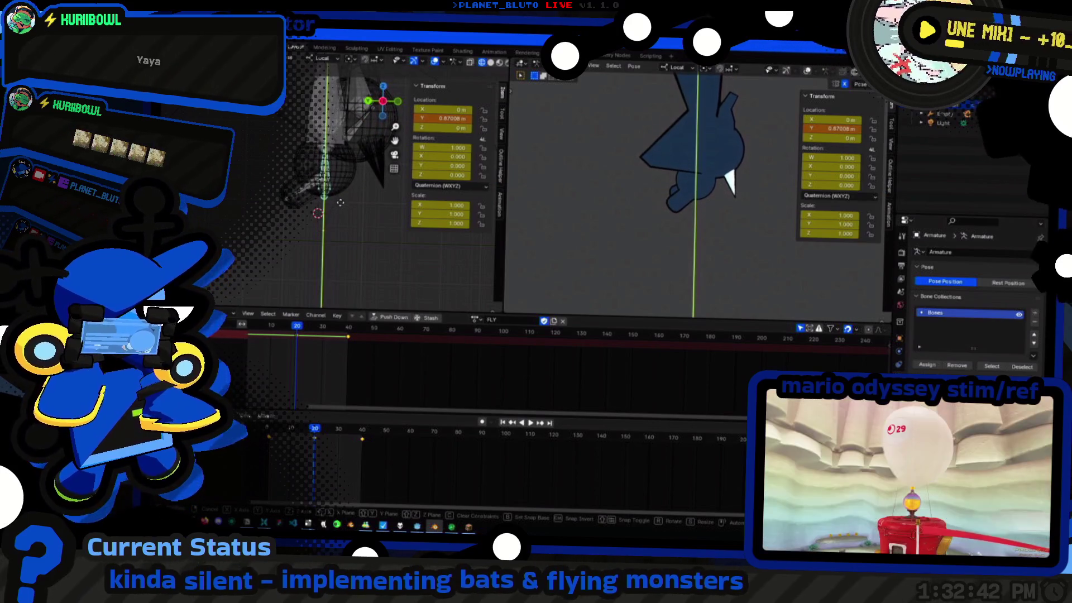
{"action": "left_click", "coordinate": [334, 219]}
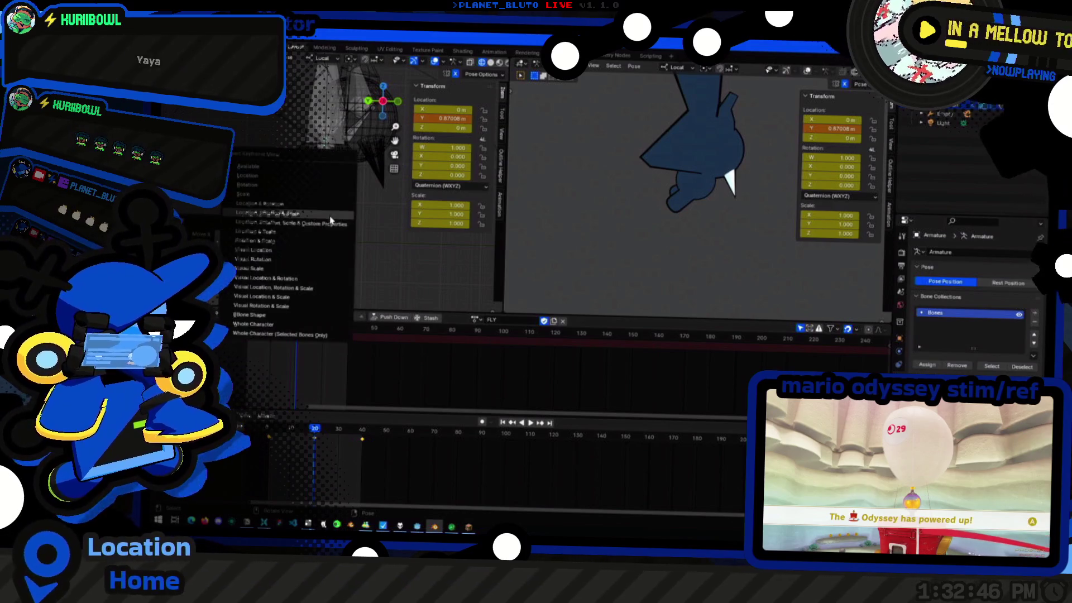
{"action": "left_click", "coordinate": [345, 341]}
{"action": "key", "text": "space"}
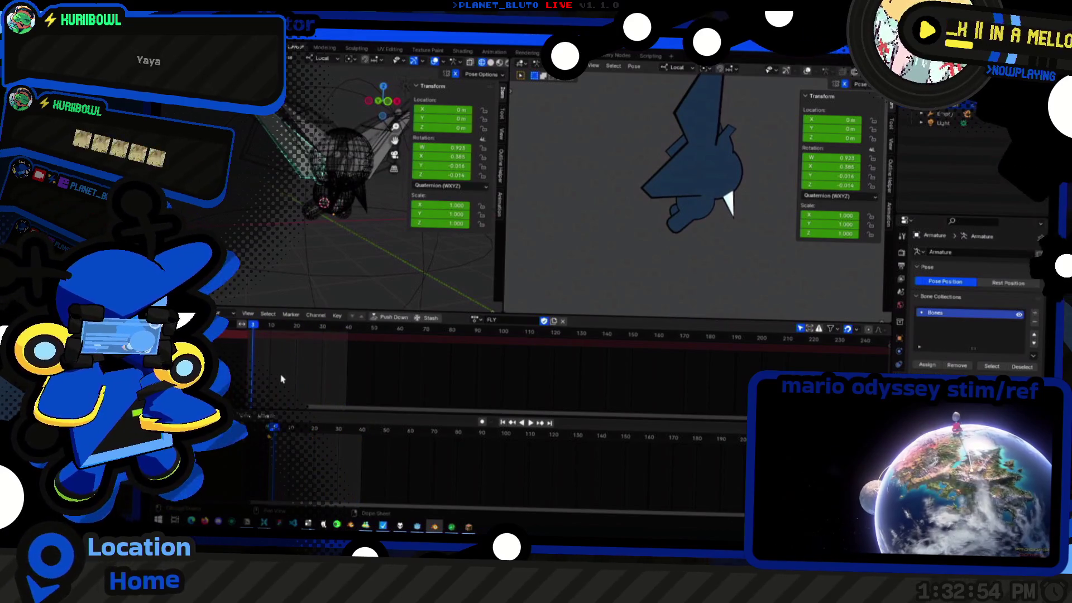
Play the FLY action twice to check the motion, stopping back near the start
{"action": "key", "text": "space"}
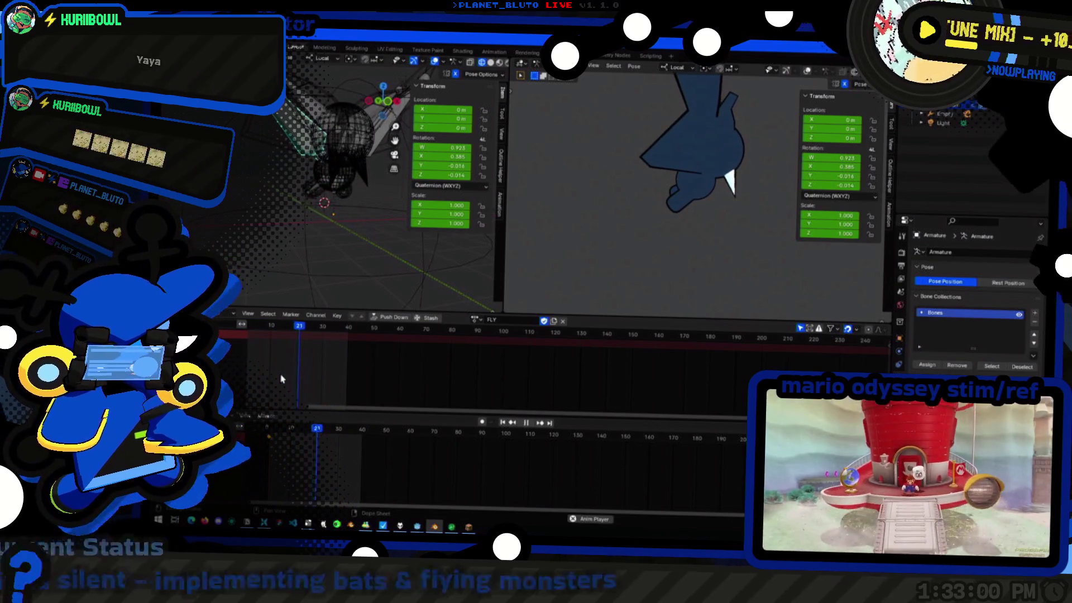
{"action": "key", "text": "space"}
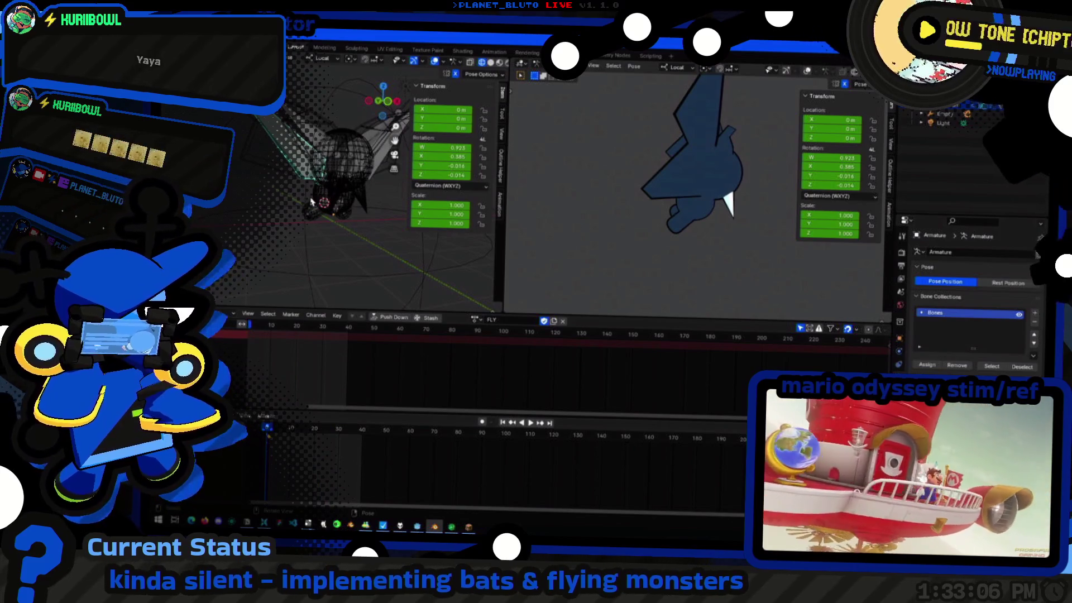
{"action": "key", "text": "space"}
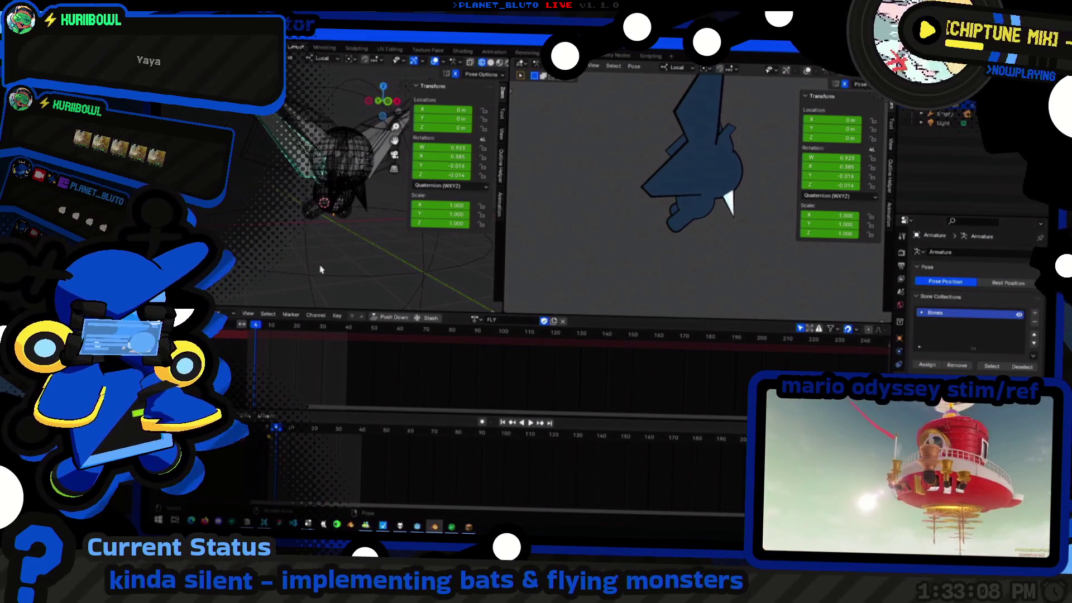
{"action": "key", "text": "Escape"}
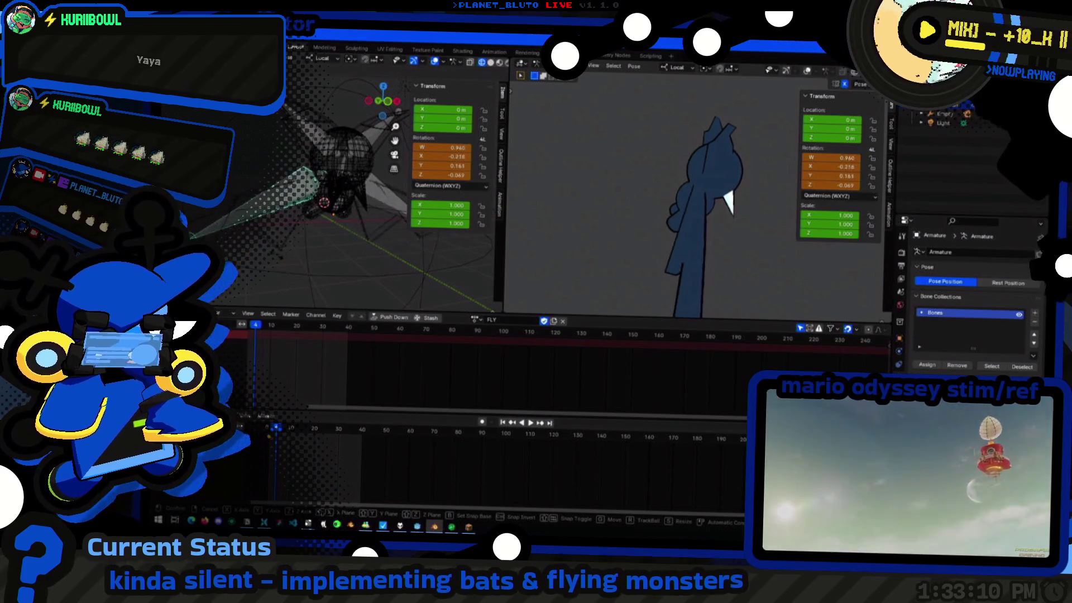
Rotate the wing bone about Y to begin spreading the wings, undoing a stray X rotation
{"action": "key", "text": "r"}
{"action": "middle_click_drag", "start_coordinate": [340, 220], "coordinate": [410, 255]}
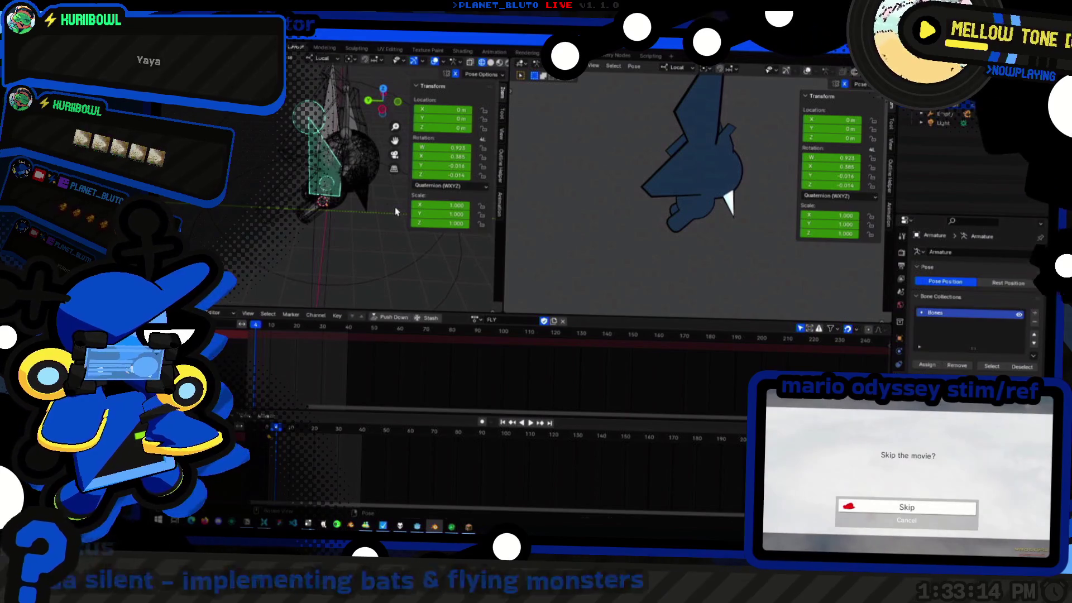
{"action": "key", "text": "r"}
{"action": "key", "text": "z"}
{"action": "key", "text": "y"}
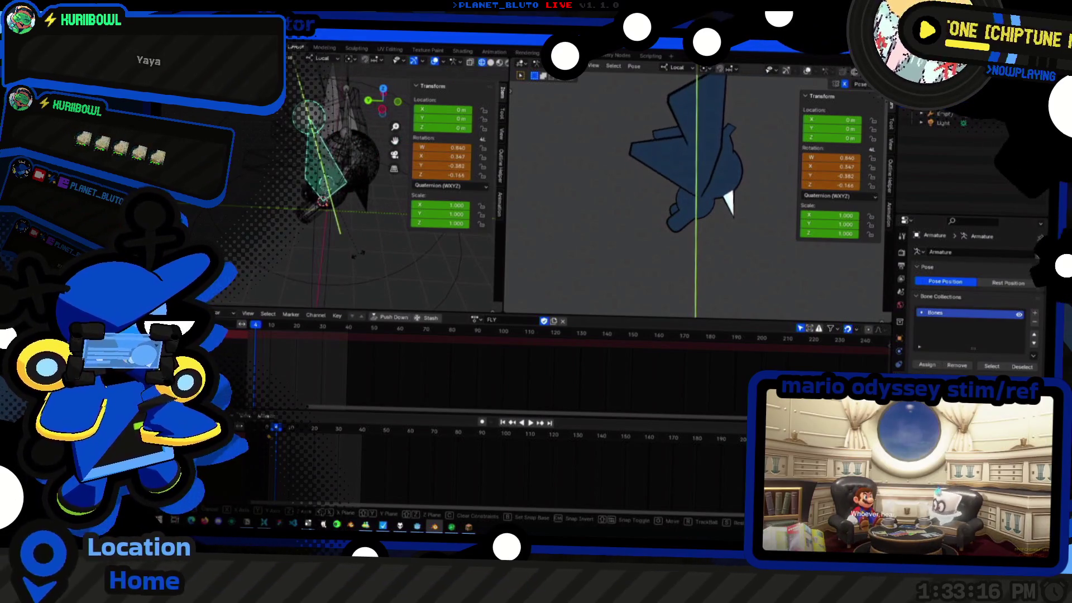
{"action": "left_click", "coordinate": [359, 254]}
{"action": "key", "text": "r"}
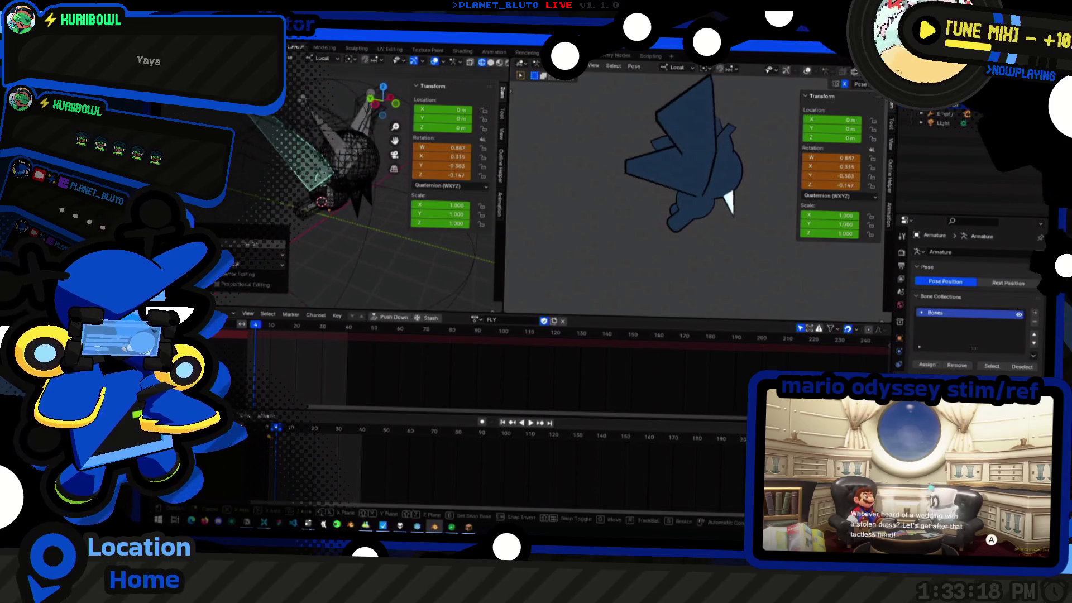
{"action": "key", "text": "x"}
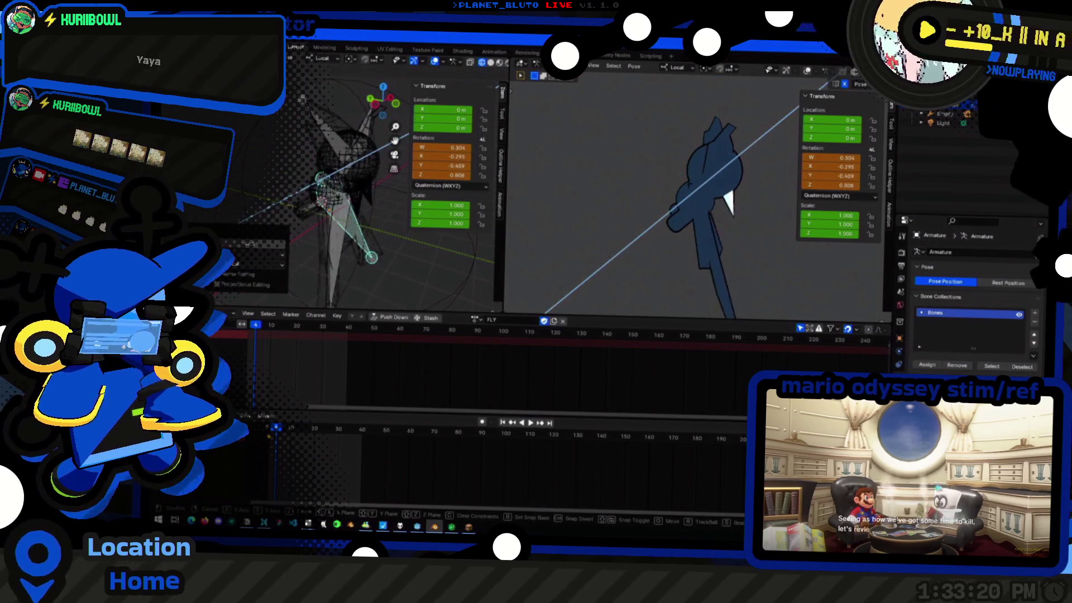
{"action": "left_click", "coordinate": [278, 225]}
{"action": "key", "text": "ctrl+z"}
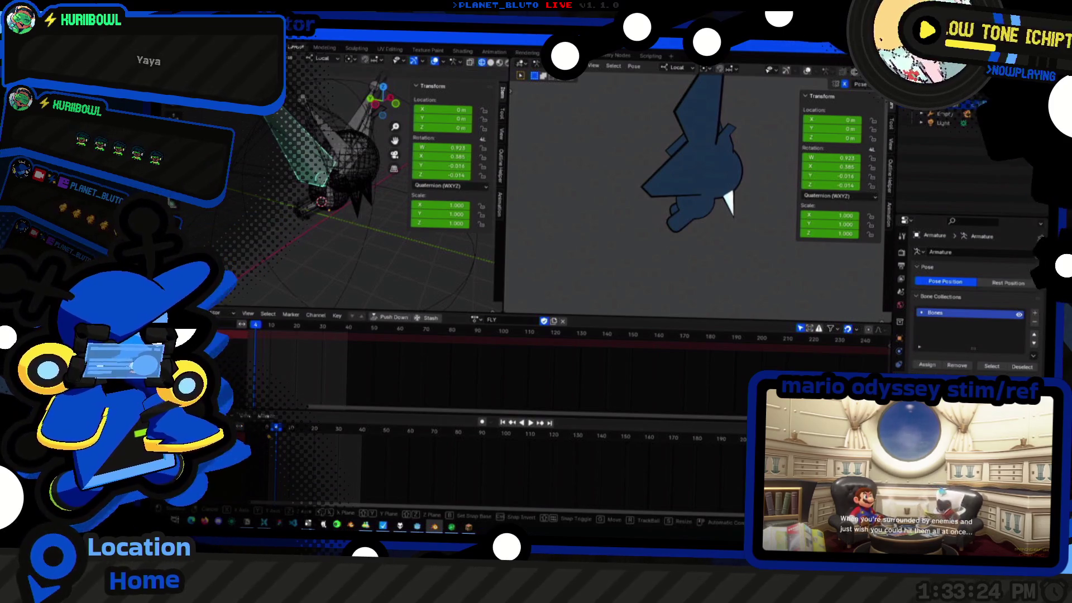
Rotate the bone further about X and Y until the wings spread wide crosswise
{"action": "key", "text": "r"}
{"action": "key", "text": "x"}
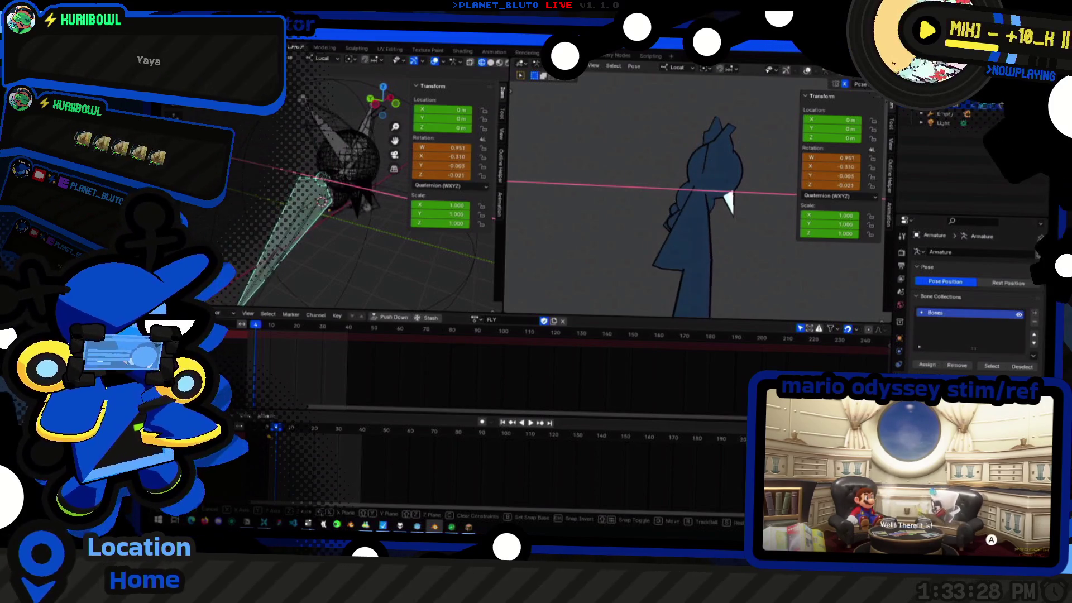
{"action": "left_click", "coordinate": [301, 203]}
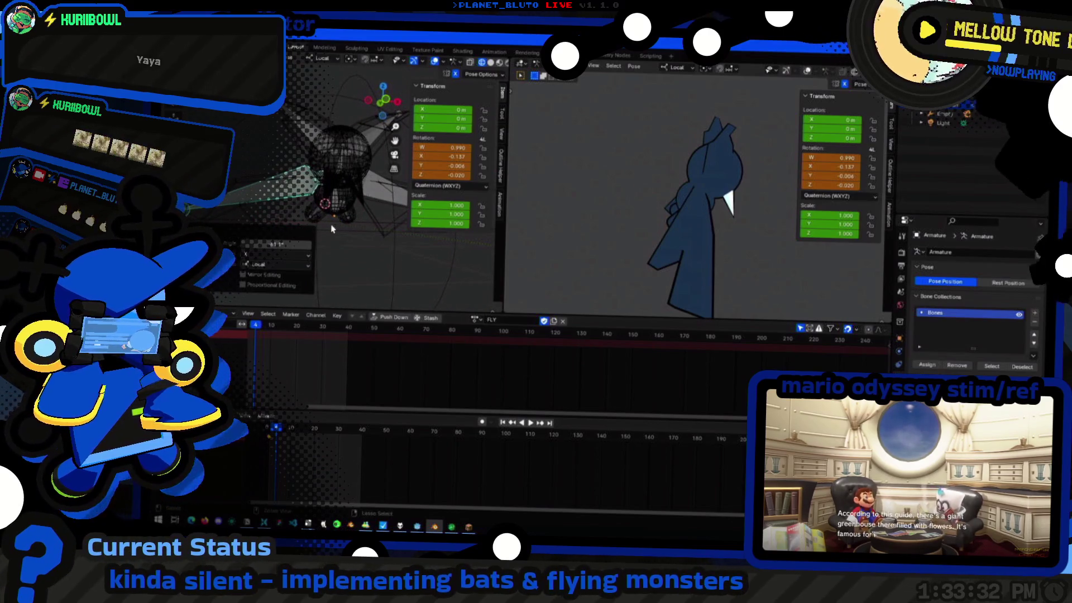
{"action": "key", "text": "r"}
{"action": "key", "text": "x"}
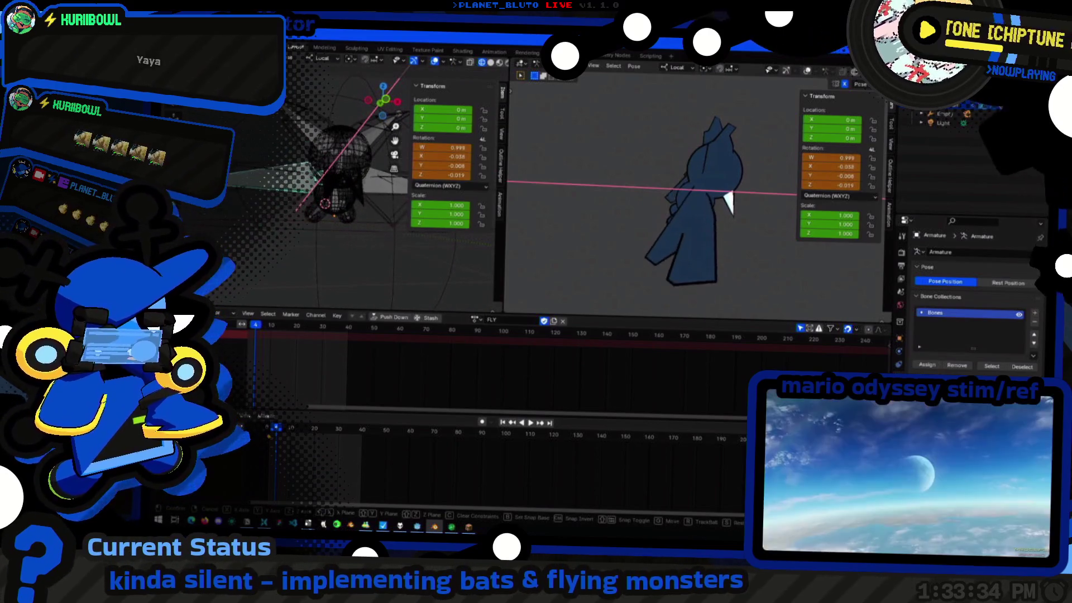
{"action": "key", "text": "Return"}
{"action": "key", "text": "r"}
{"action": "key", "text": "z"}
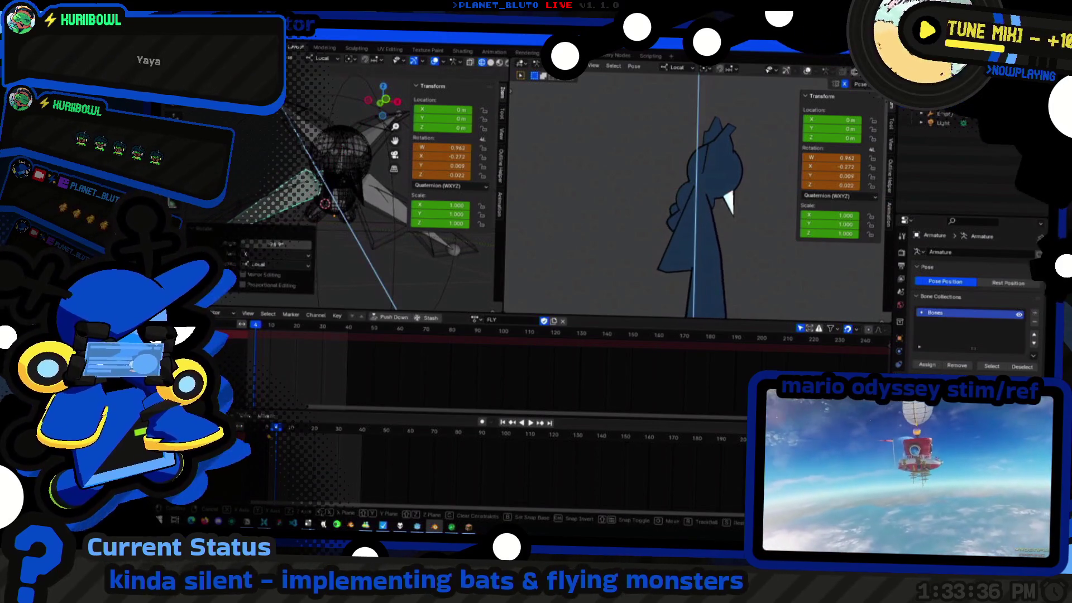
{"action": "key", "text": "y"}
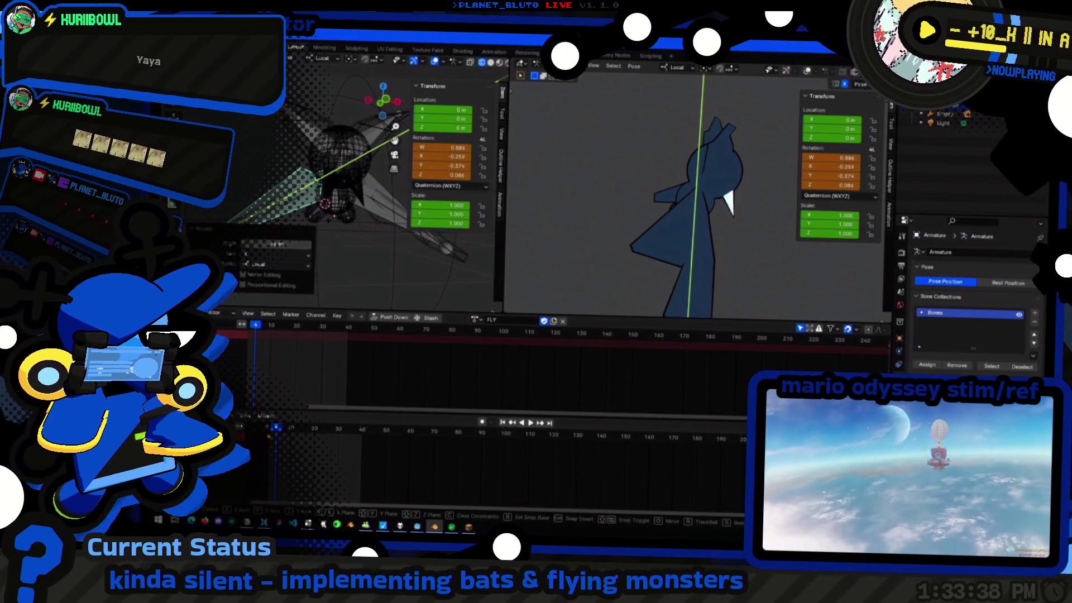
{"action": "middle_click_drag", "start_coordinate": [651, 254], "coordinate": [529, 235]}
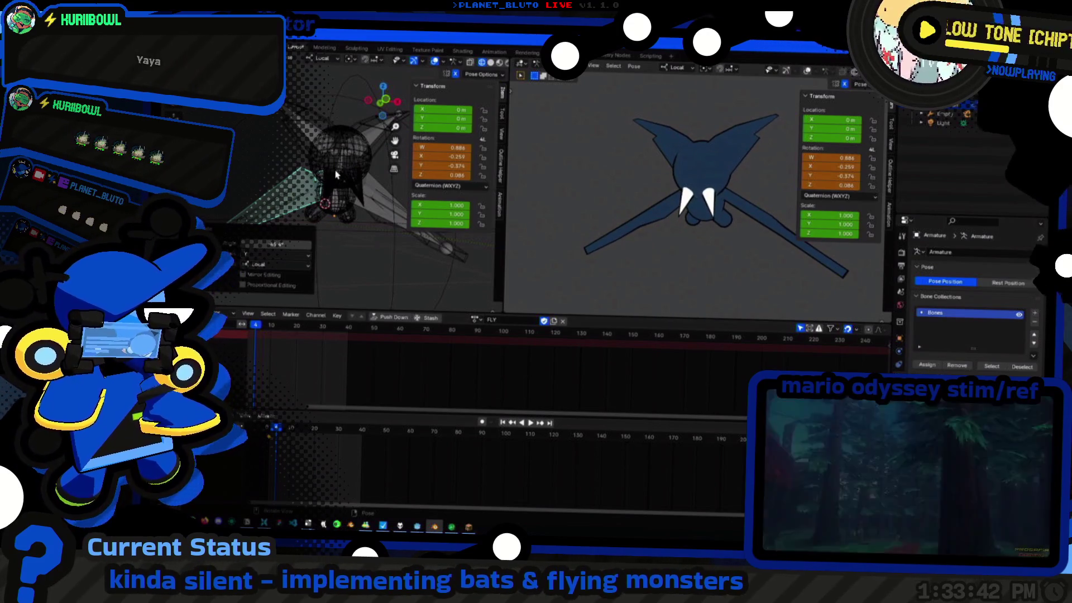
Key the bone's Location, Rotation & Scale at this spread-wing pose
{"action": "key", "text": "i"}
{"action": "left_click", "coordinate": [337, 176]}
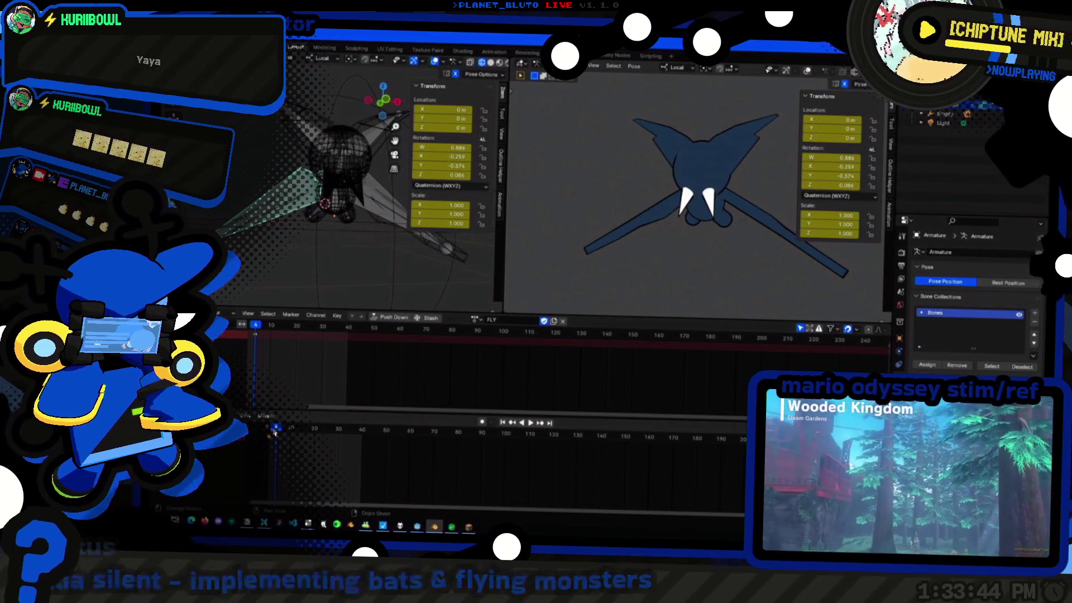
Insert a keyframe for the spread-wing pose at frame 12 via Pose > Insert Keyframe and play the flap
{"action": "key", "text": "space"}
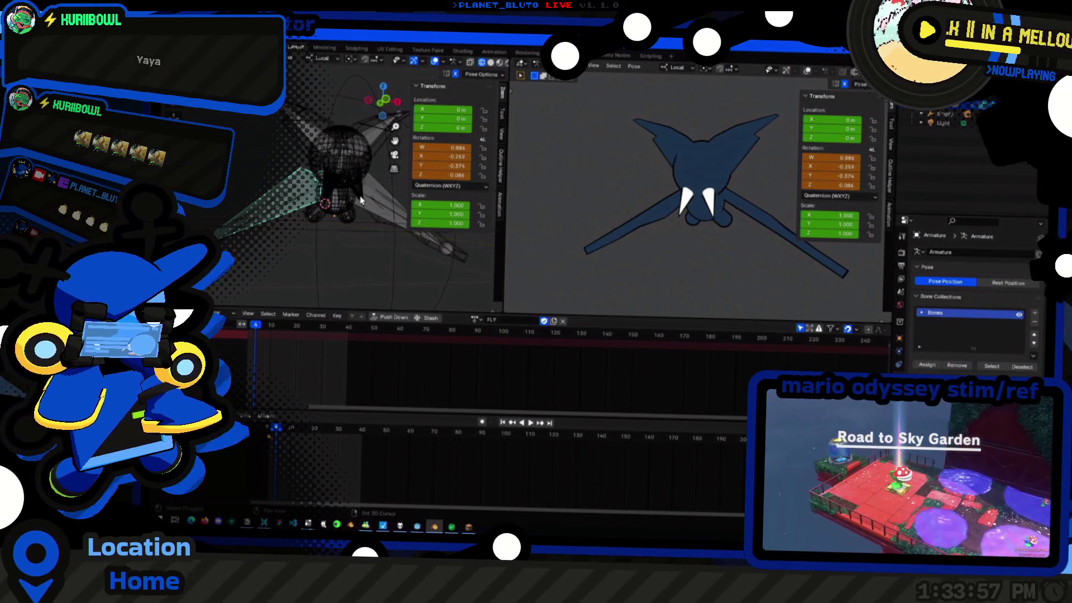
{"action": "right_click", "coordinate": [360, 200]}
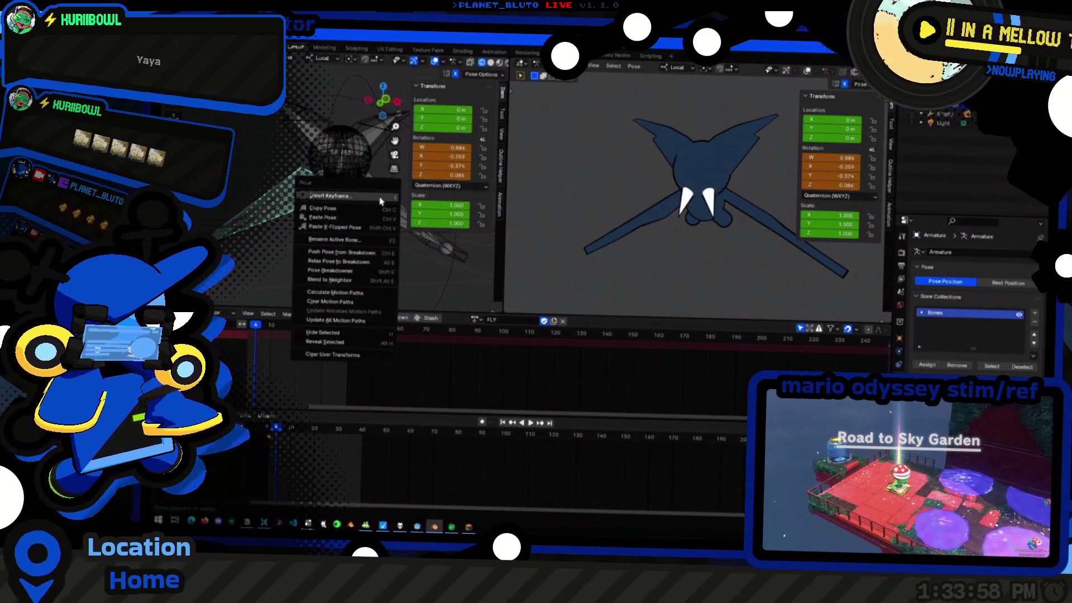
{"action": "key", "text": "Escape"}
{"action": "right_click", "coordinate": [378, 188]}
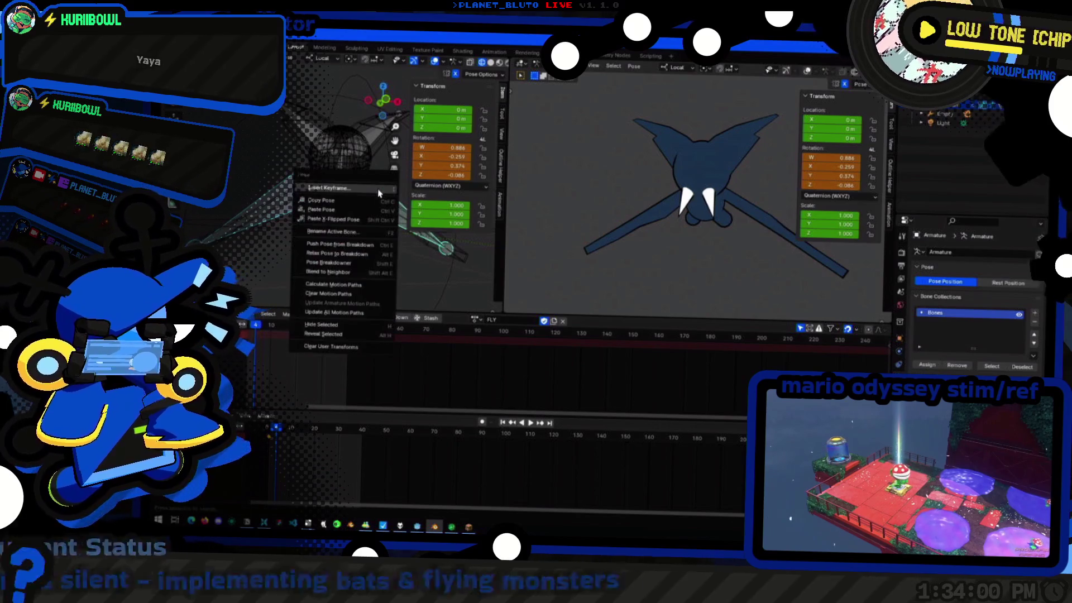
{"action": "left_click", "coordinate": [331, 195]}
{"action": "key", "text": "space"}
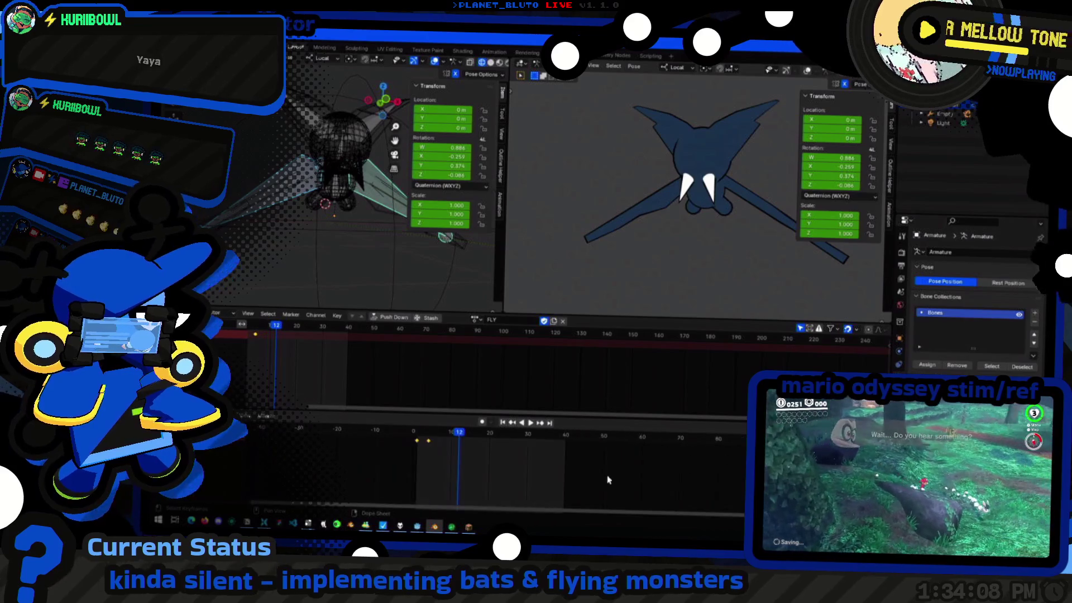
{"action": "scroll", "coordinate": [665, 467], "scroll_direction": "up", "scroll_amount": 5}
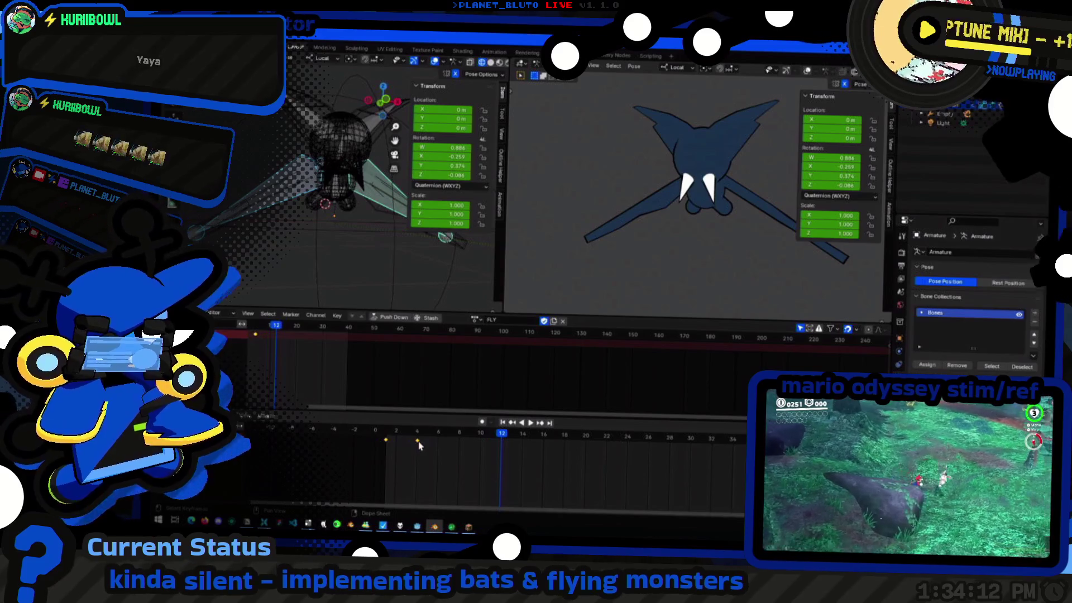
Retime an early FLY keyframe and give the keys Ease Out easing with Cubic interpolation
{"action": "key", "text": "g"}
{"action": "left_click", "coordinate": [435, 444]}
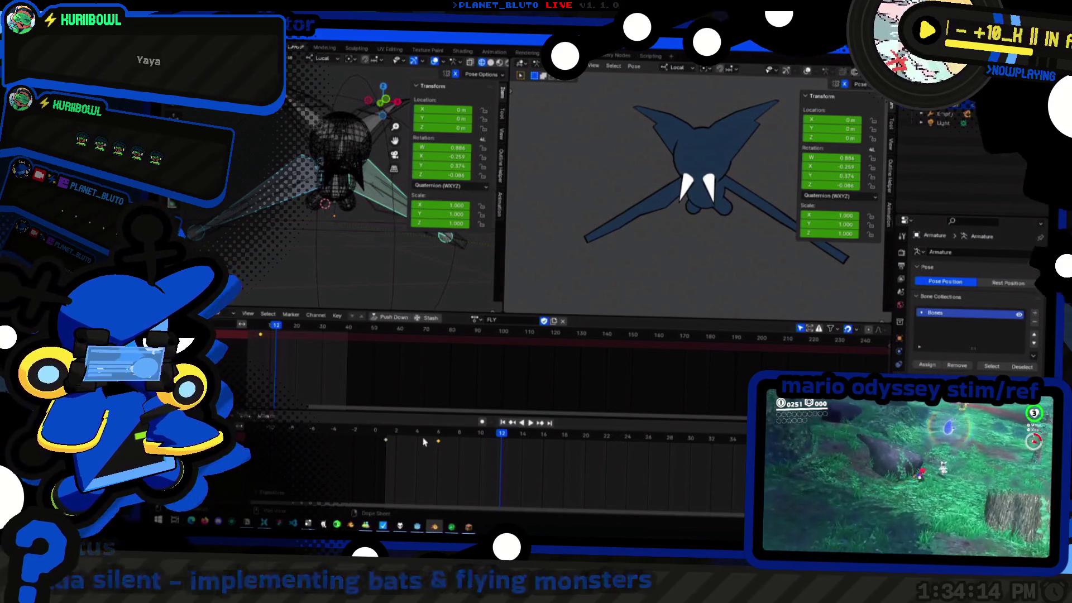
{"action": "key", "text": "space"}
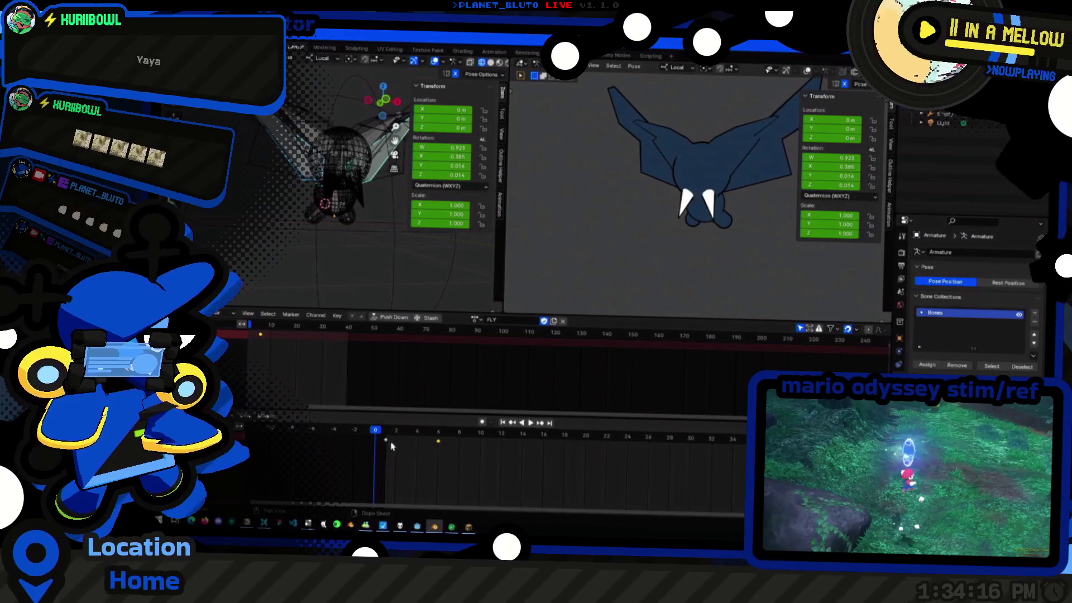
{"action": "right_click", "coordinate": [456, 440]}
{"action": "mouse_move", "coordinate": [414, 436]}
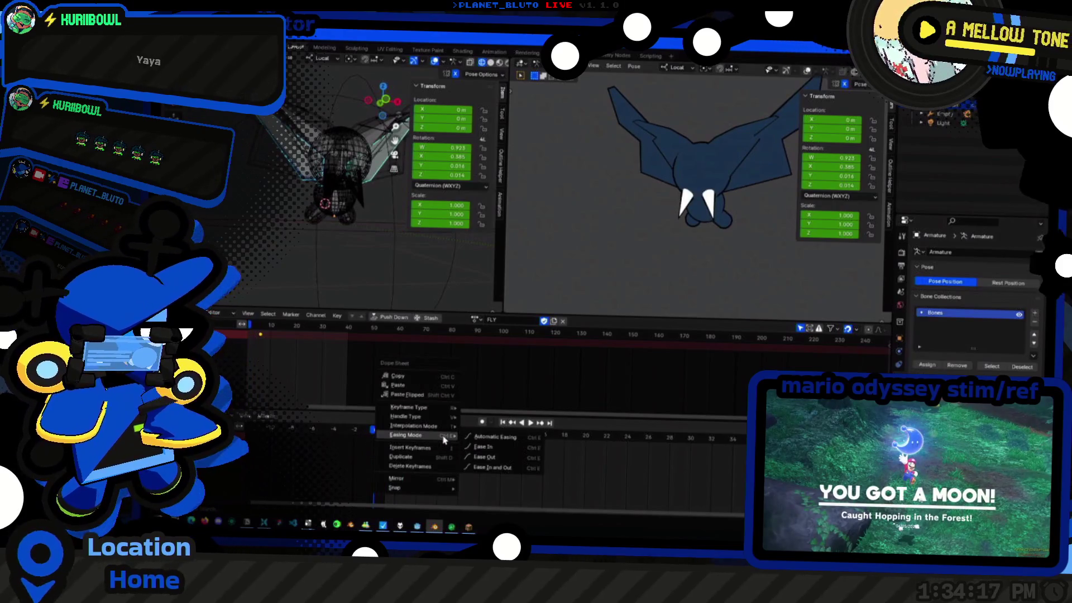
{"action": "left_click", "coordinate": [482, 456]}
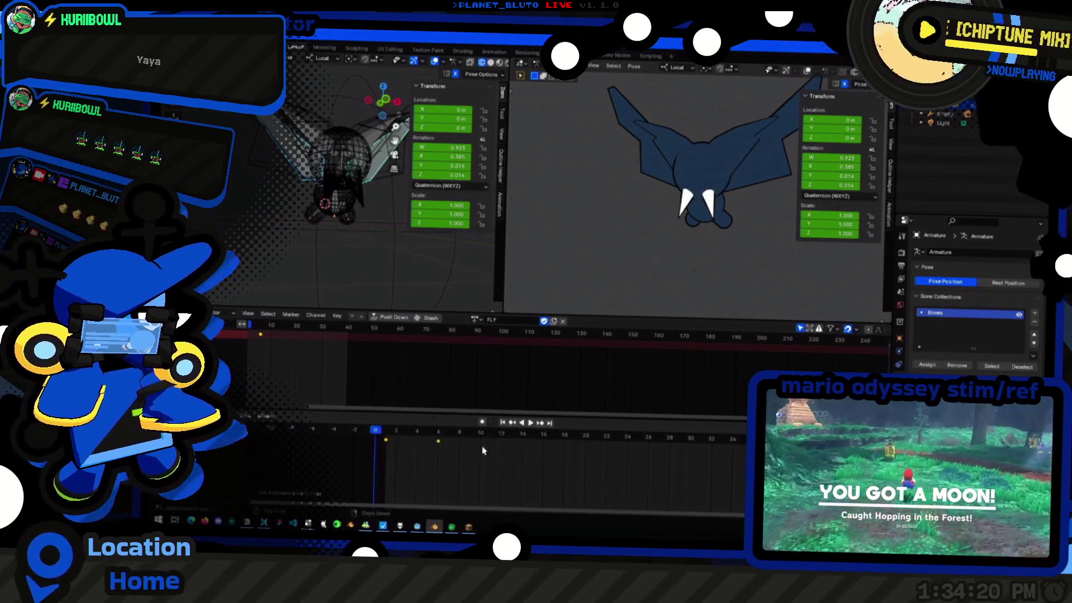
{"action": "right_click", "coordinate": [387, 446]}
{"action": "mouse_move", "coordinate": [356, 432]}
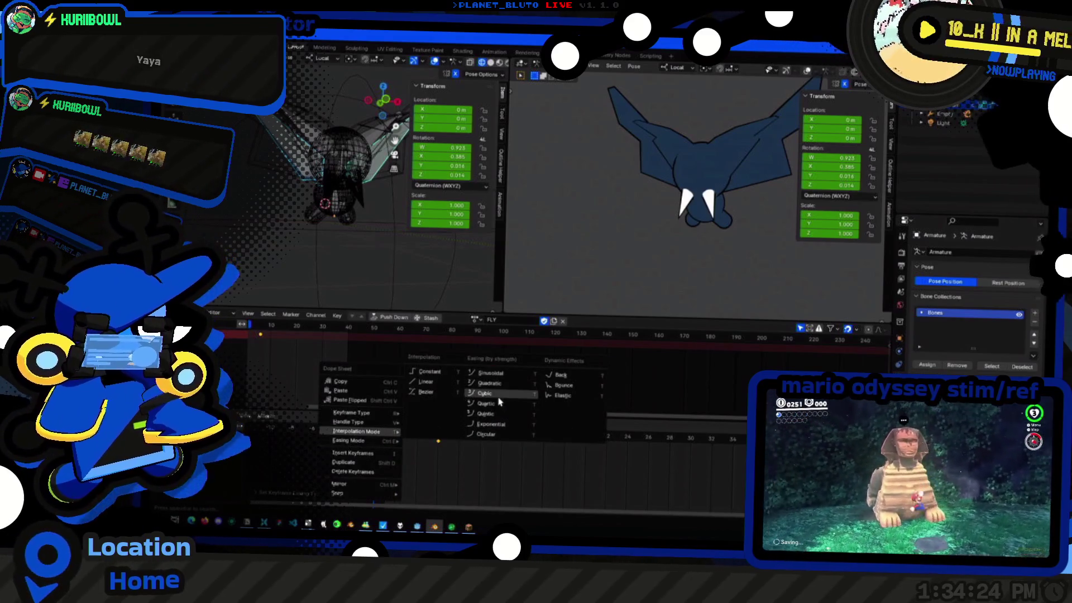
{"action": "left_click", "coordinate": [498, 403]}
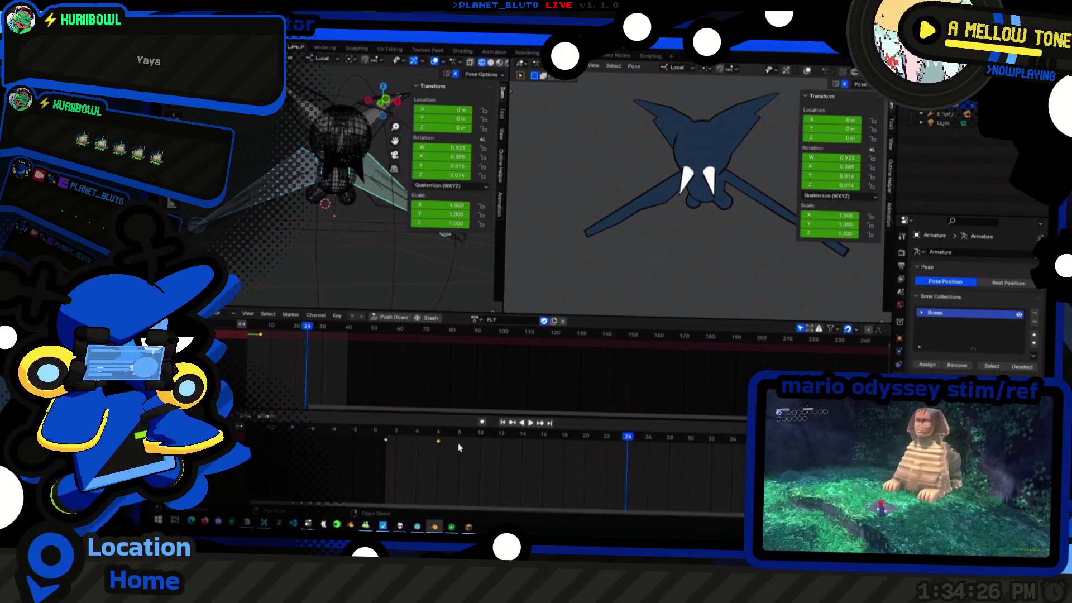
{"action": "key", "text": "space"}
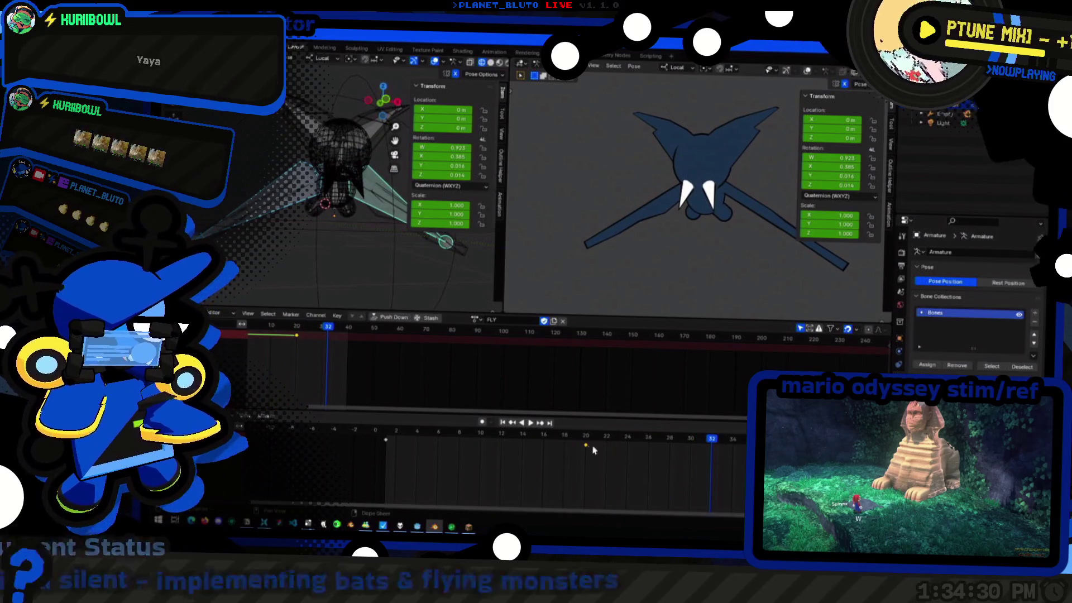
Move the frame-20 key to frame 8, reapply interpolation and Ease Out, and replay the flap
{"action": "left_click_drag", "start_coordinate": [592, 450], "coordinate": [450, 456]}
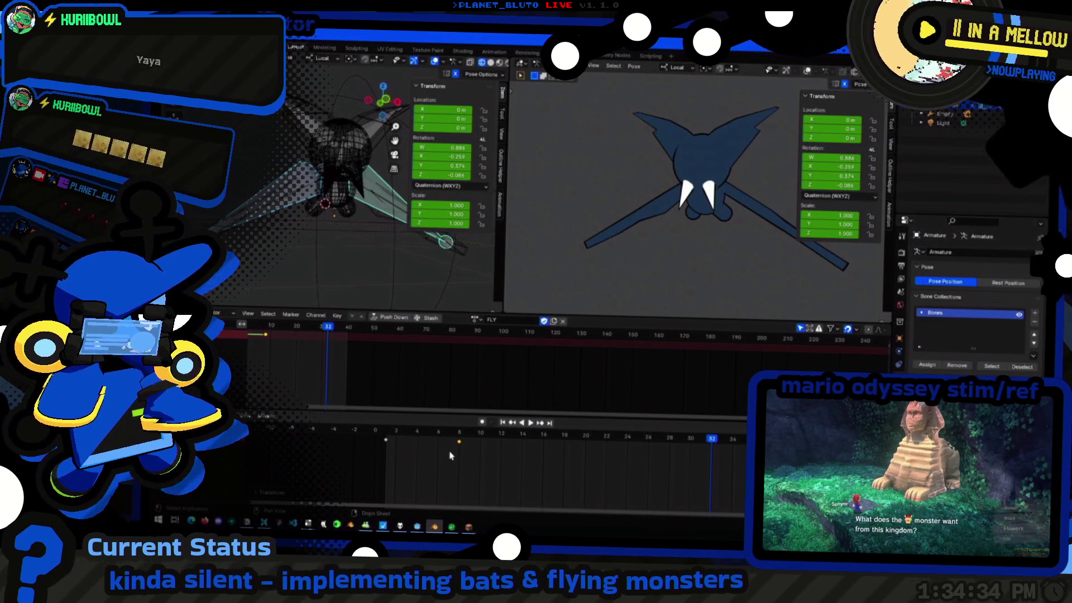
{"action": "left_click_drag", "start_coordinate": [385, 441], "coordinate": [380, 443]}
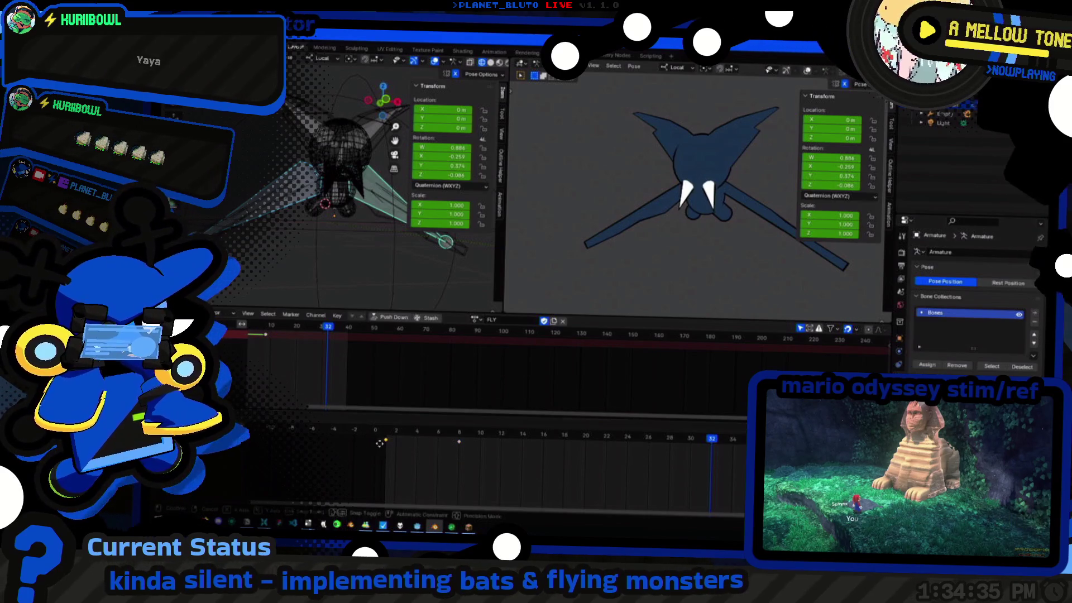
{"action": "left_click", "coordinate": [416, 456]}
{"action": "key", "text": "ctrl+z"}
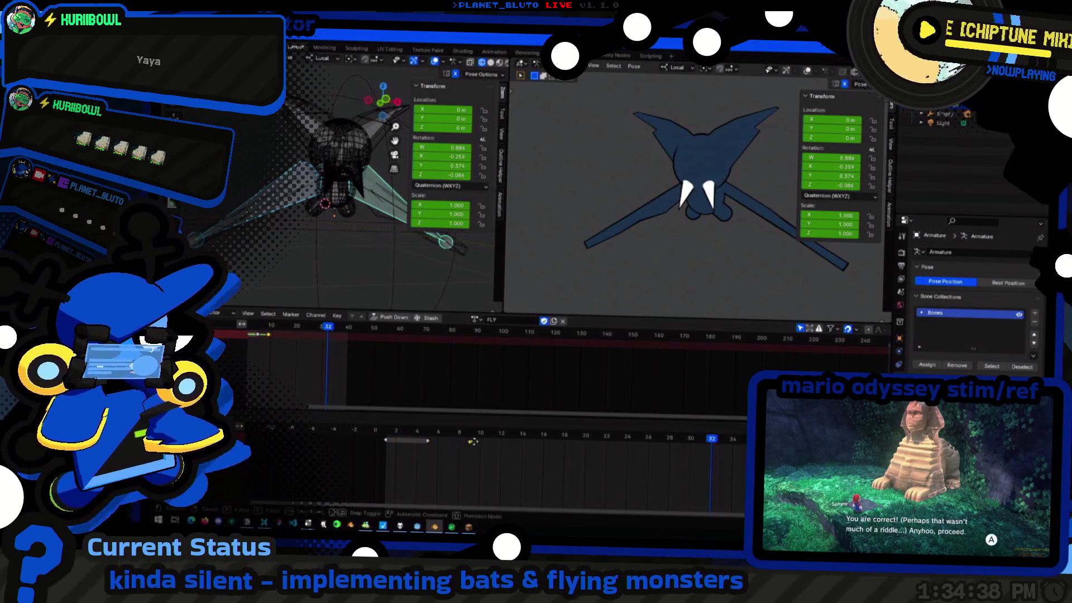
{"action": "right_click", "coordinate": [428, 448]}
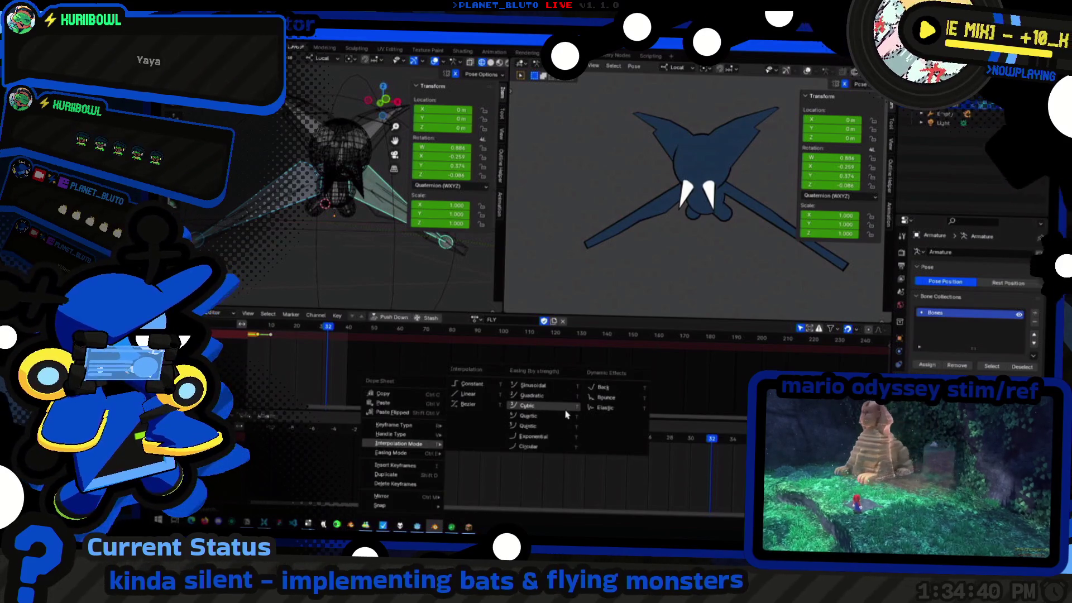
{"action": "left_click", "coordinate": [536, 411]}
{"action": "right_click", "coordinate": [423, 445]}
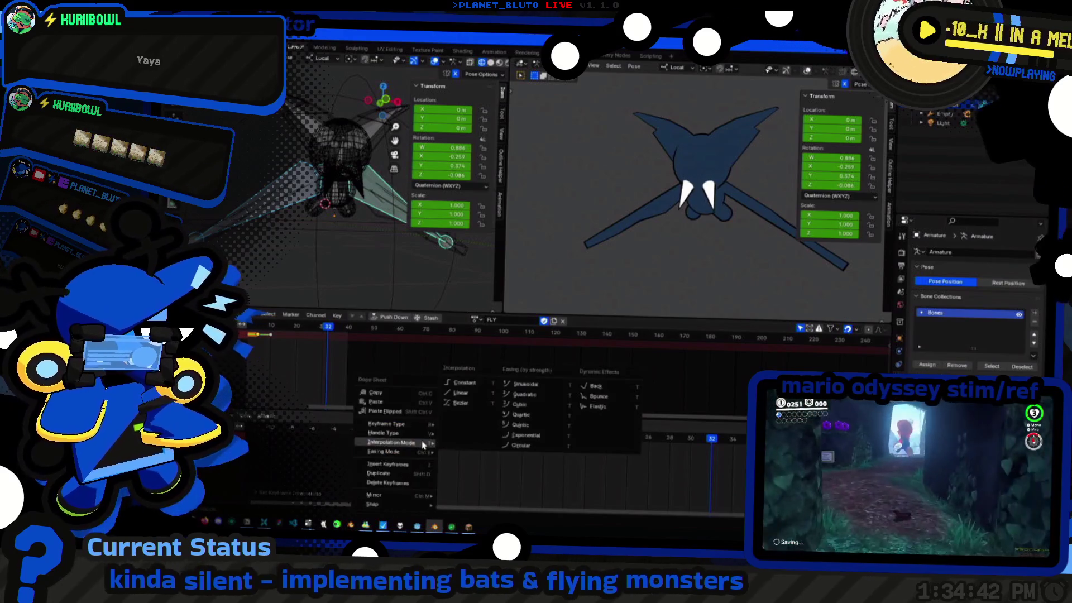
{"action": "mouse_move", "coordinate": [394, 452]}
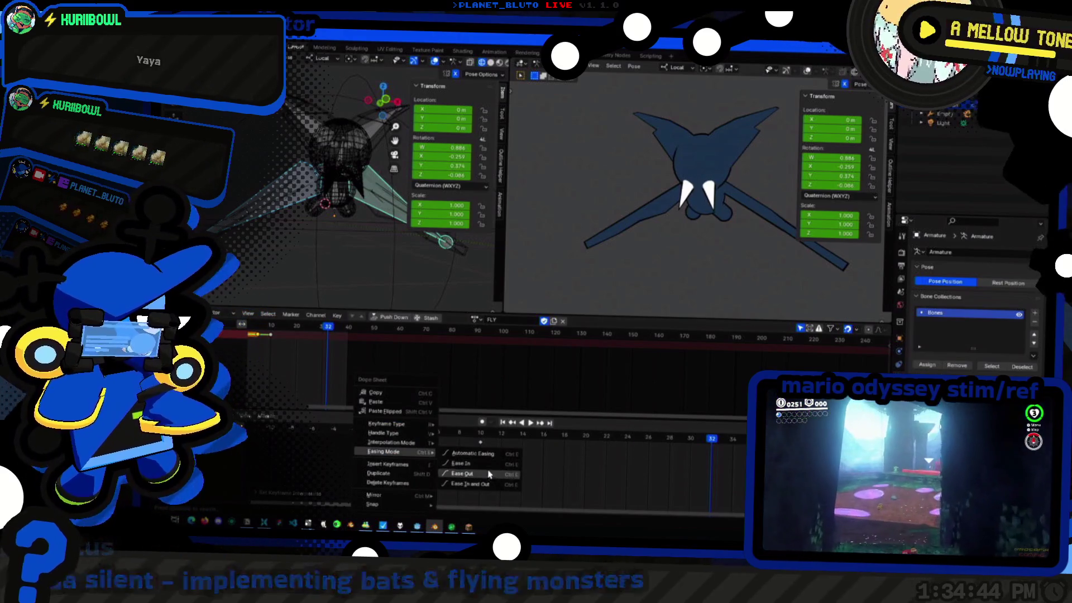
{"action": "left_click", "coordinate": [491, 475]}
{"action": "key", "text": "space"}
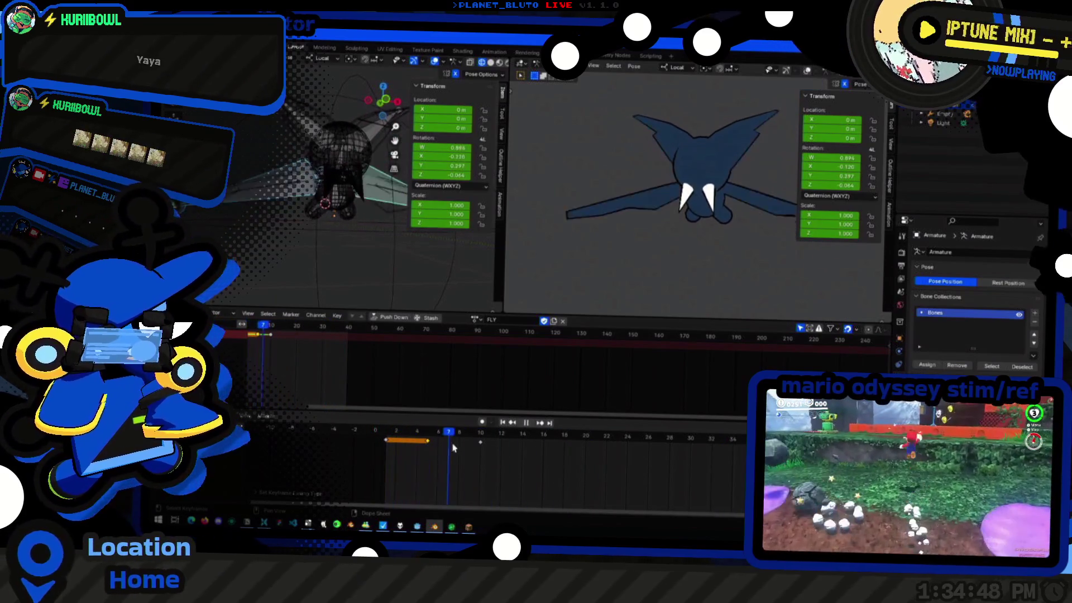
Change the interpolation mode of the FLY keyframes twice and replay from the start
{"action": "key", "text": "space"}
{"action": "right_click", "coordinate": [423, 445]}
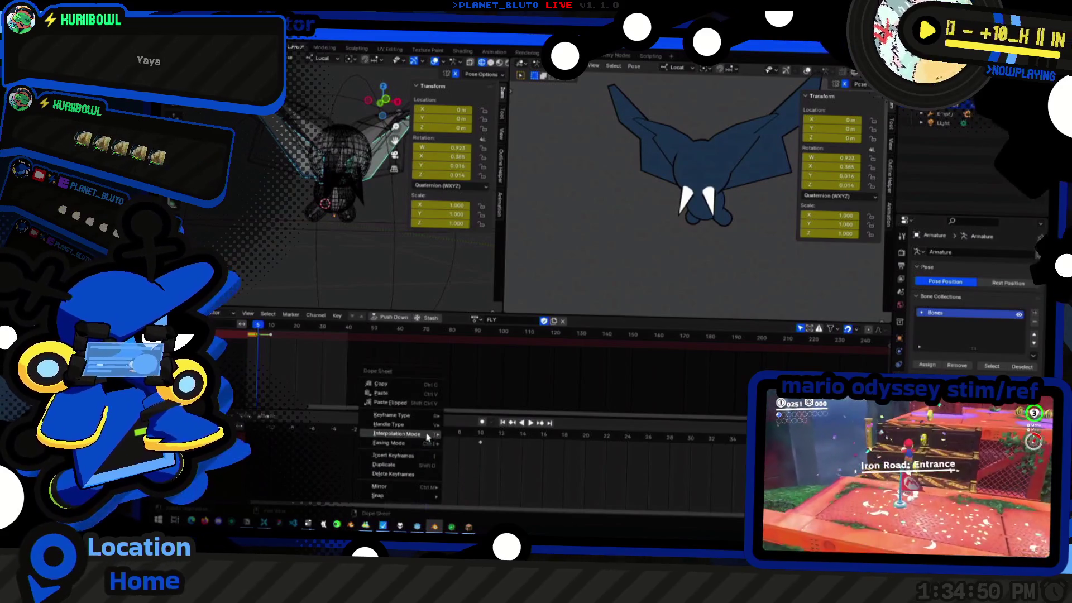
{"action": "left_click", "coordinate": [537, 388]}
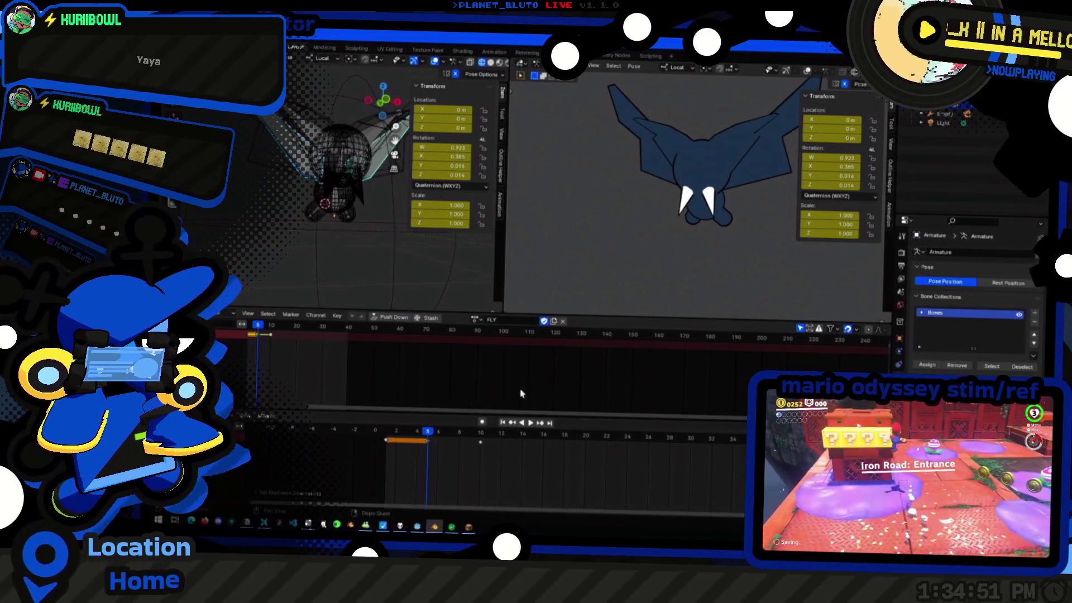
{"action": "key", "text": "space"}
{"action": "right_click", "coordinate": [436, 435]}
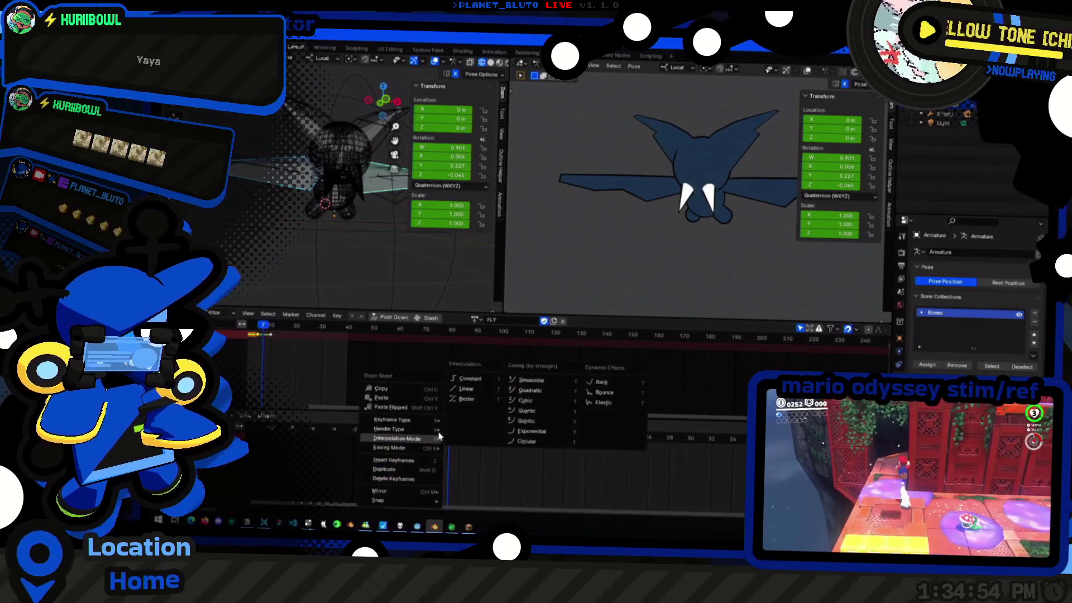
{"action": "left_click", "coordinate": [609, 394]}
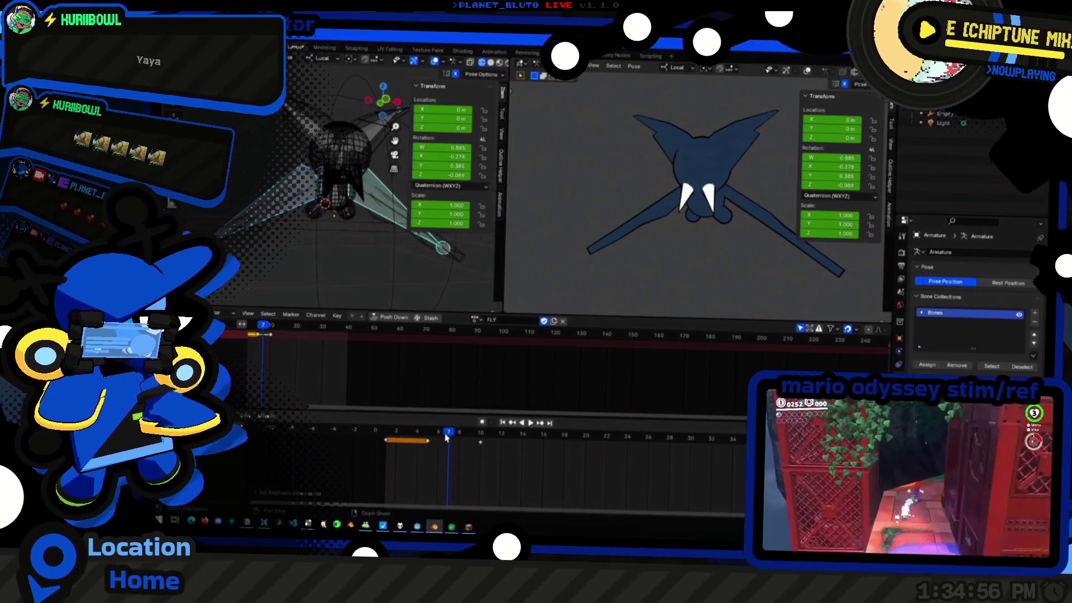
{"action": "key", "text": "space"}
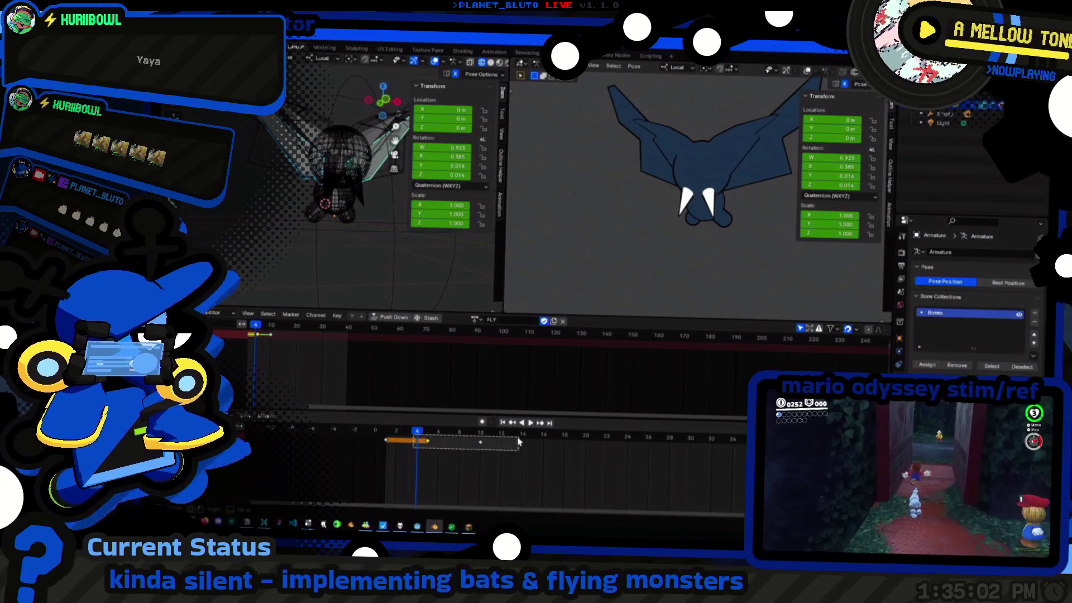
Scrub to frame 15, jump to the key near frame 12 and loop the wing flap
{"action": "mouse_move", "coordinate": [423, 439]}
{"action": "left_mouse_down"}
{"action": "mouse_move", "coordinate": [540, 441]}
{"action": "mouse_move", "coordinate": [451, 434]}
{"action": "mouse_move", "coordinate": [470, 434]}
{"action": "left_mouse_up"}
{"action": "left_click", "coordinate": [543, 425]}
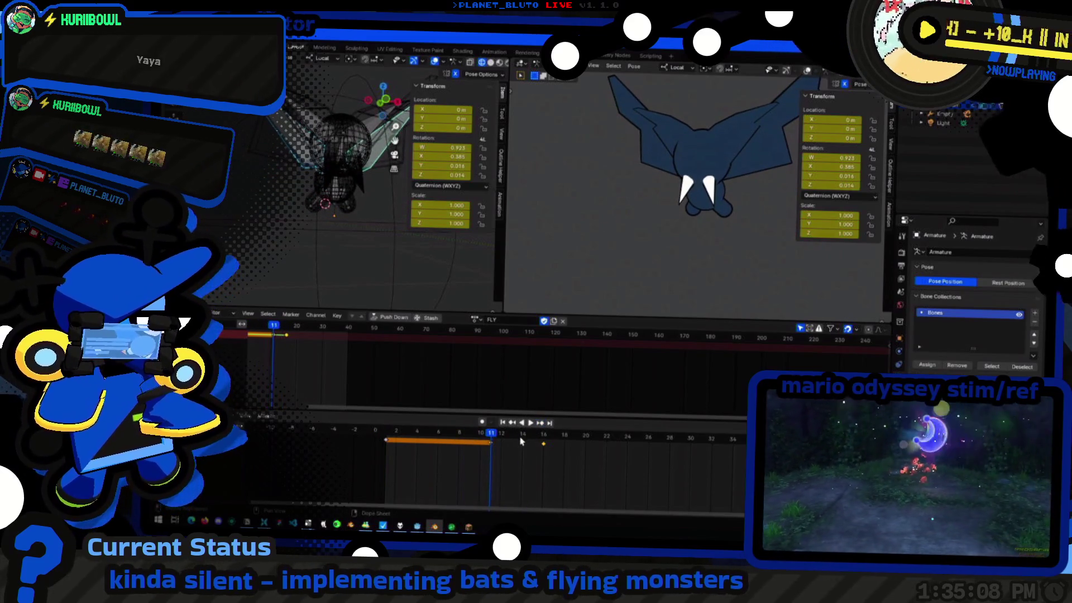
{"action": "key", "text": "space"}
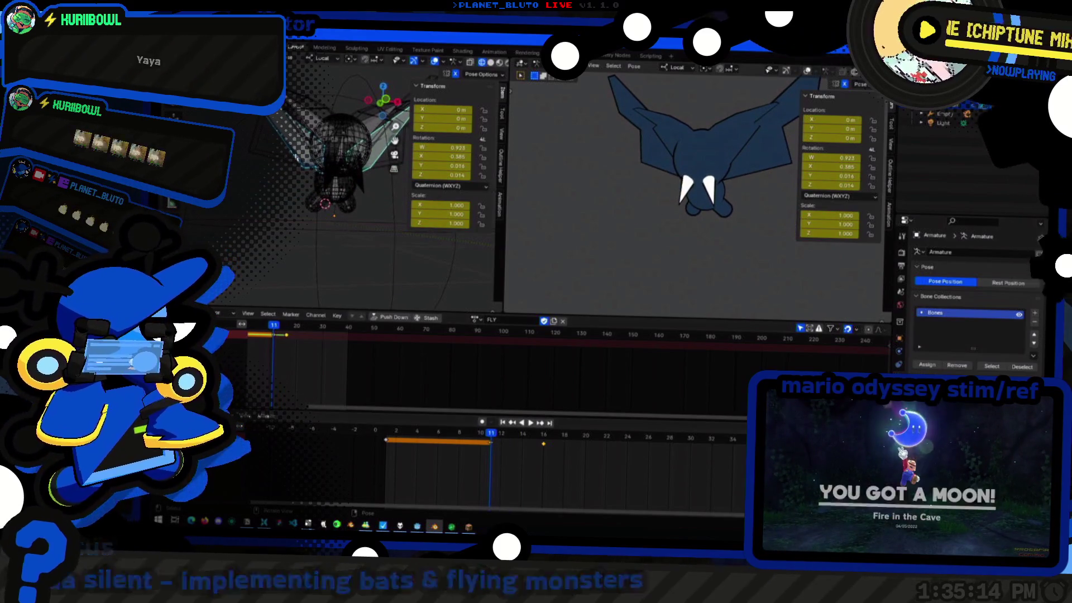
Rotate the wing bone about X, insert a keyframe at frame 11, and play then rewind the flap
{"action": "key", "text": "r"}
{"action": "key", "text": "x"}
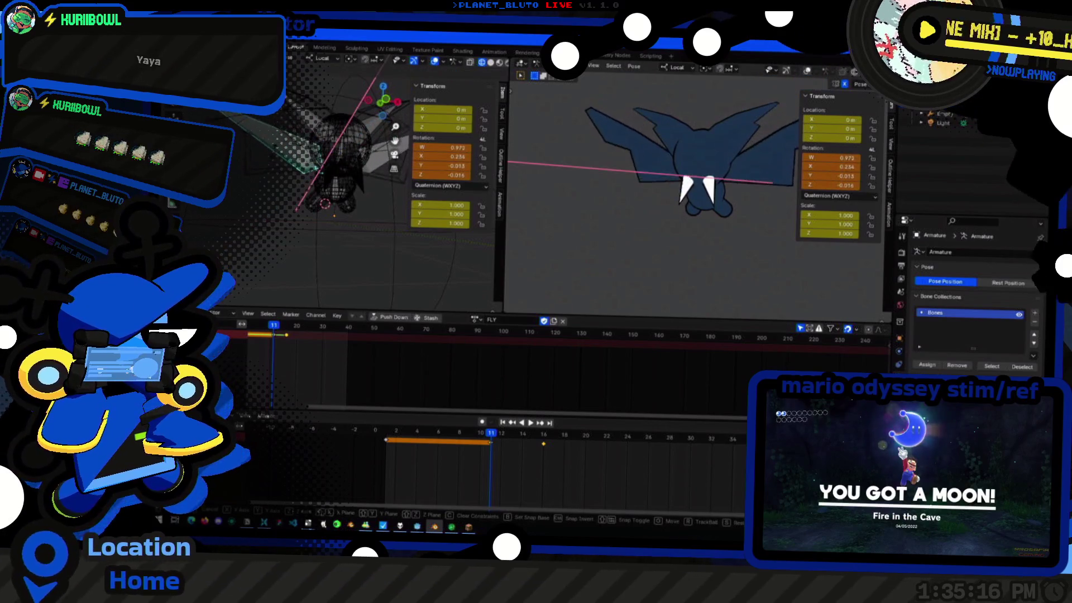
{"action": "key", "text": "Return"}
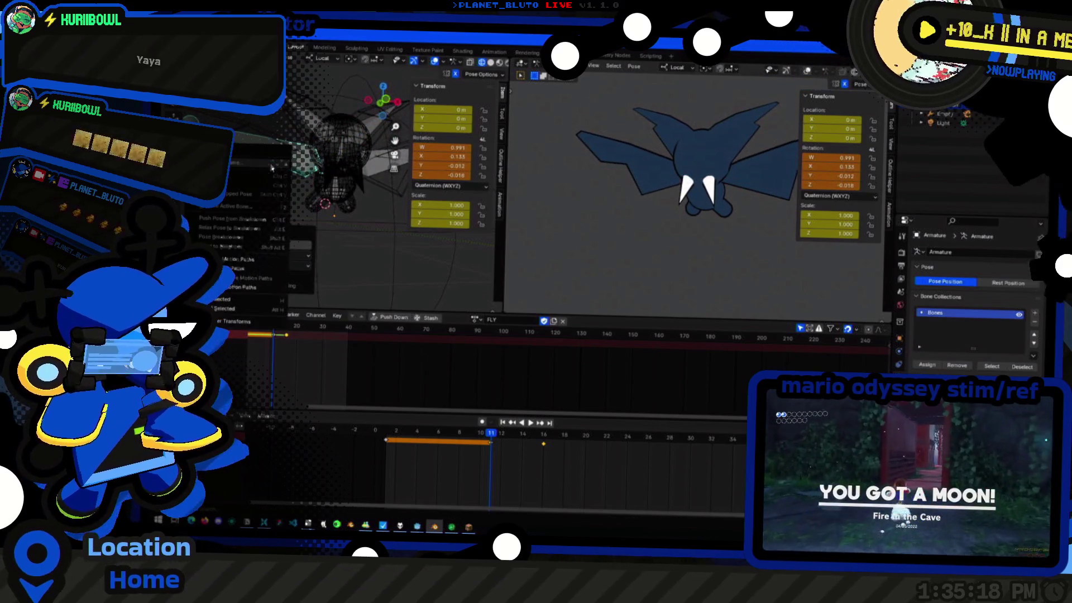
{"action": "middle_click_drag", "start_coordinate": [358, 195], "coordinate": [359, 154], "text": "shift"}
{"action": "scroll", "coordinate": [359, 155], "scroll_direction": "up", "scroll_amount": 4}
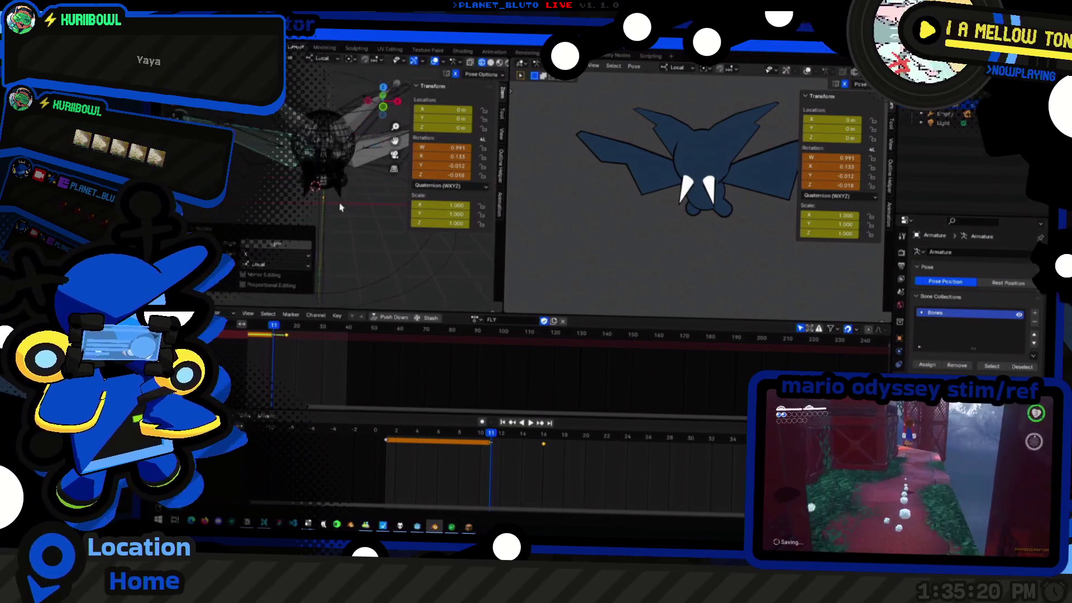
{"action": "right_click", "coordinate": [375, 156]}
{"action": "left_click", "coordinate": [375, 156]}
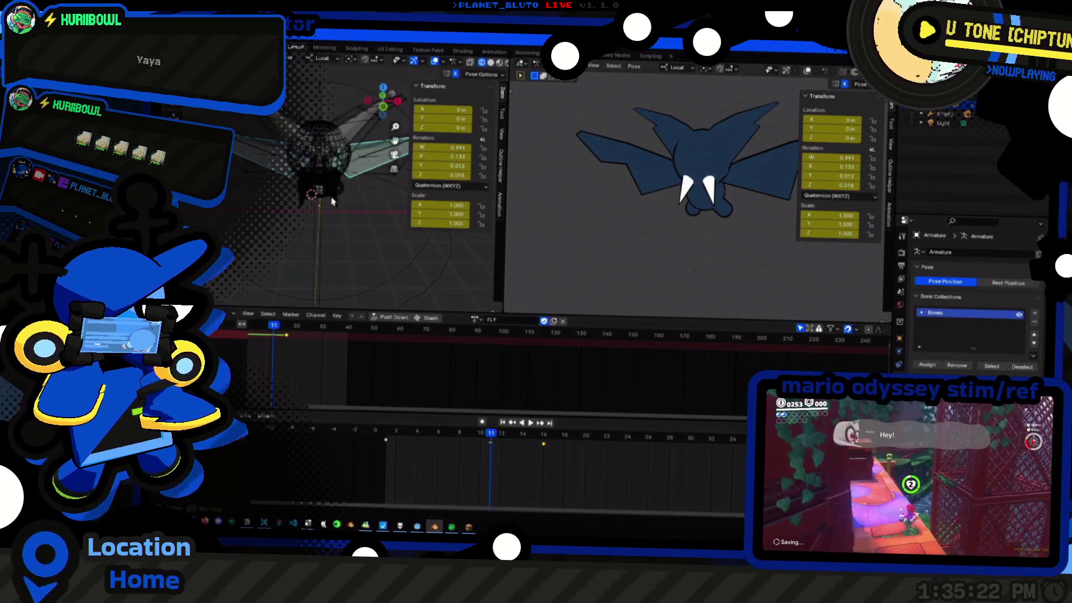
{"action": "key", "text": "space"}
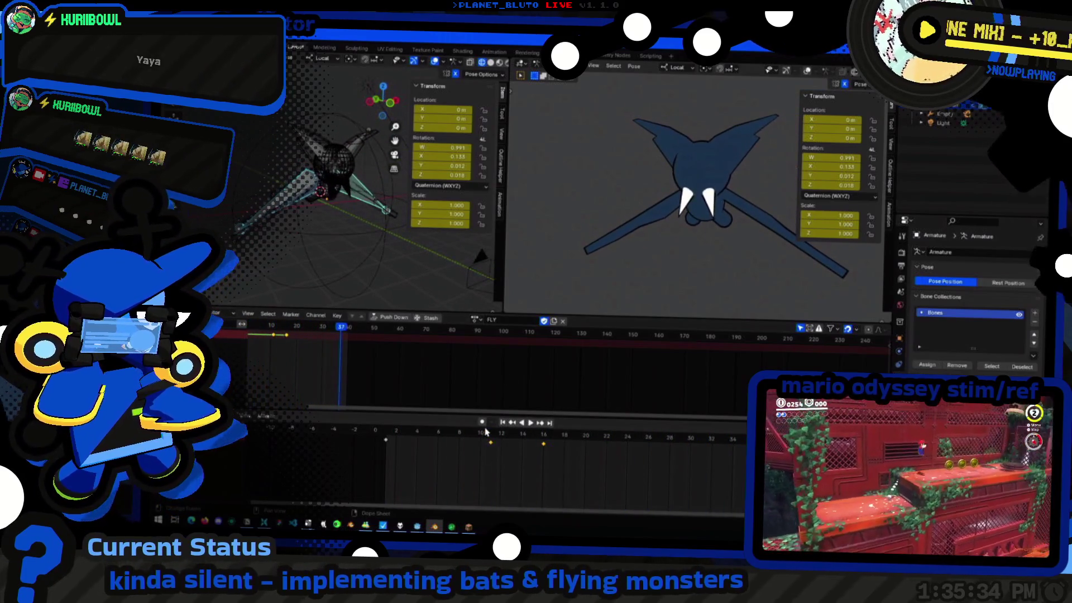
{"action": "left_click", "coordinate": [367, 431]}
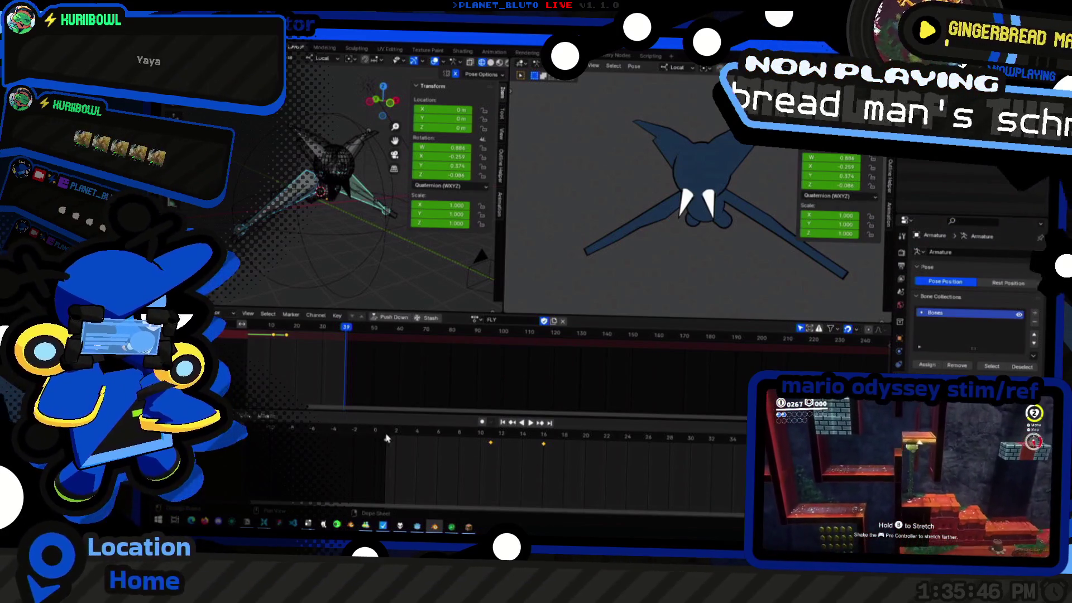
Scrub the timeline, select then deselect all keys, and play the flap from frame 0
{"action": "left_click", "coordinate": [377, 434]}
{"action": "left_click_drag", "start_coordinate": [378, 438], "coordinate": [661, 501]}
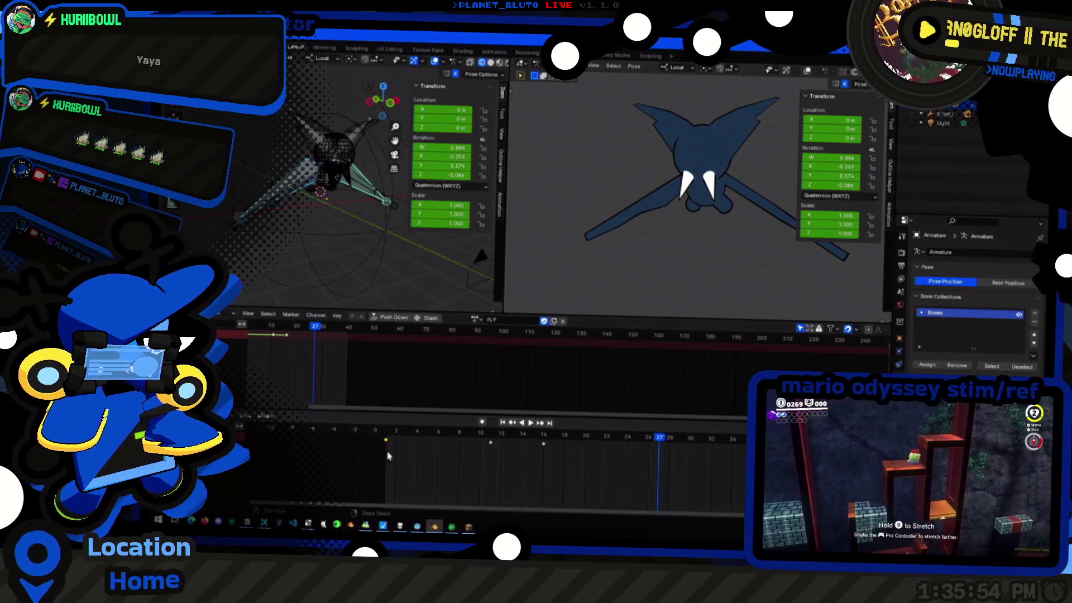
{"action": "key", "text": "a"}
{"action": "key", "text": "ctrl+z"}
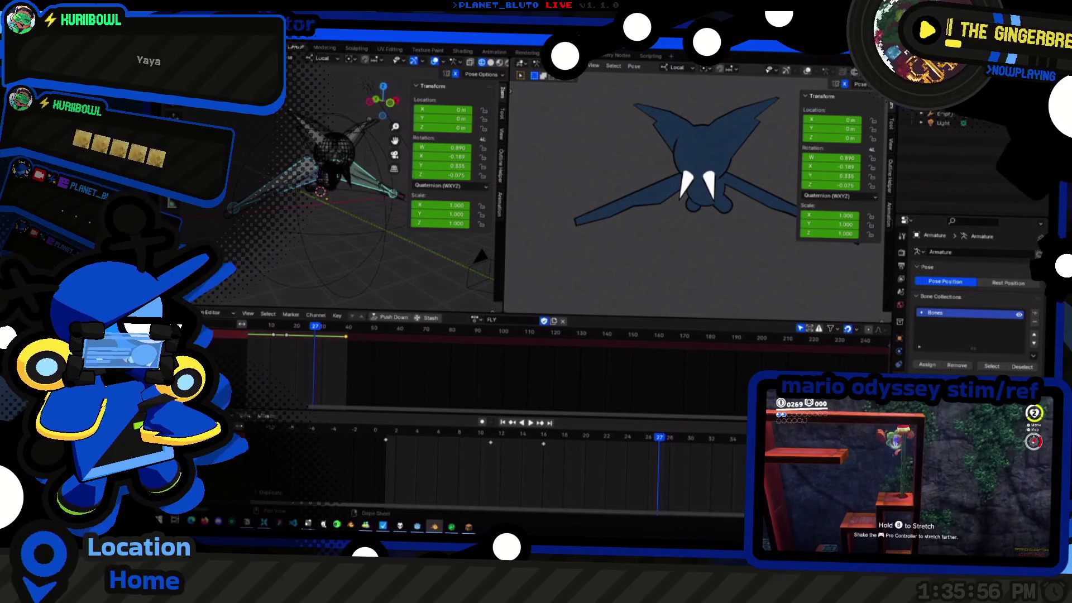
{"action": "key", "text": "space"}
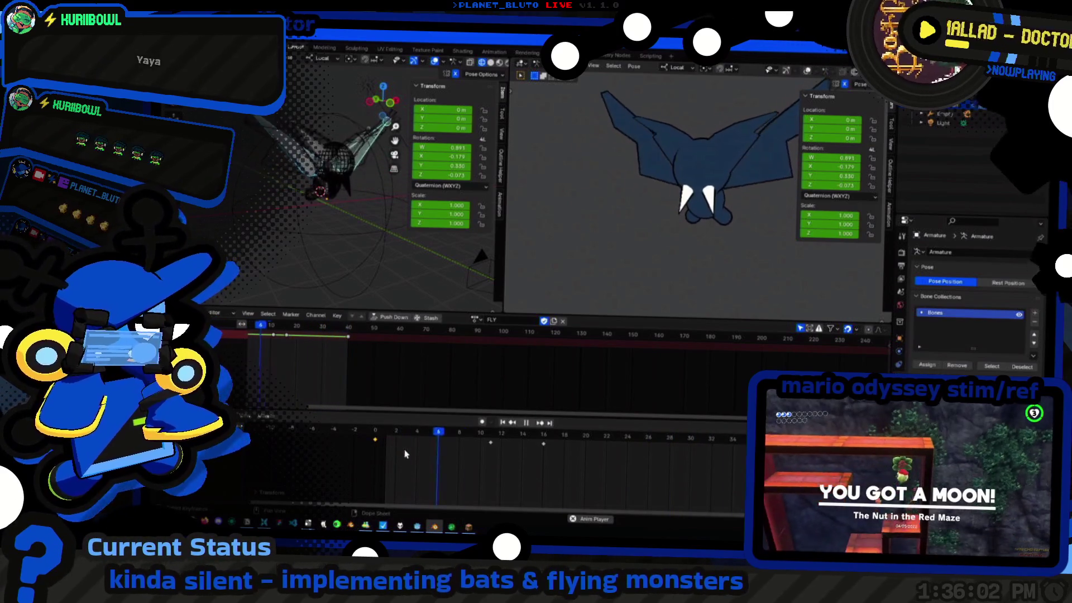
Set a new interpolation type on the FLY keys and apply Ease Out easing modes
{"action": "right_click", "coordinate": [519, 447]}
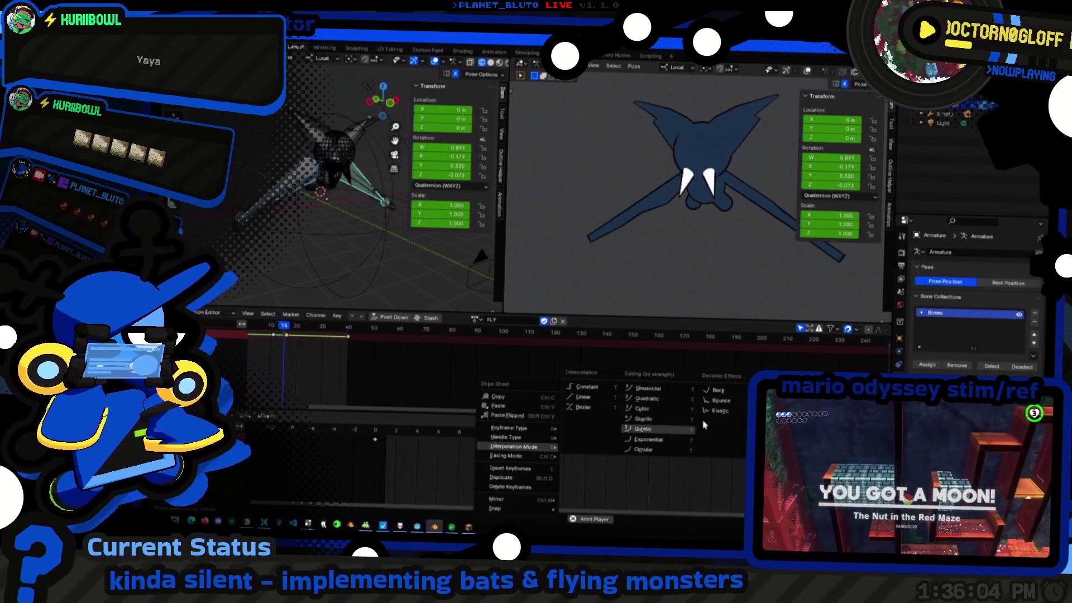
{"action": "left_click", "coordinate": [736, 395]}
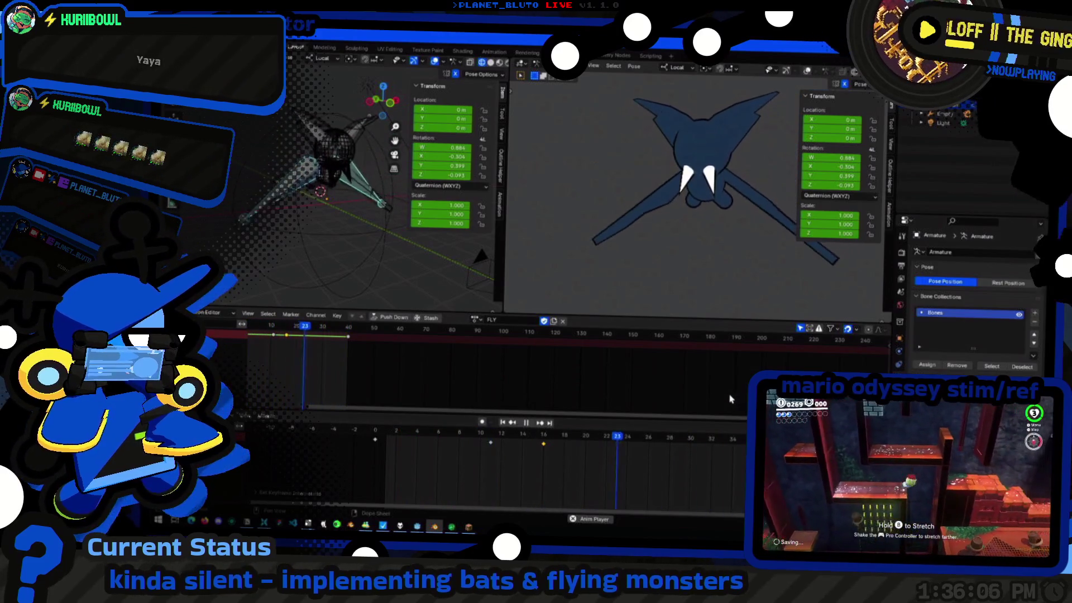
{"action": "right_click", "coordinate": [543, 450]}
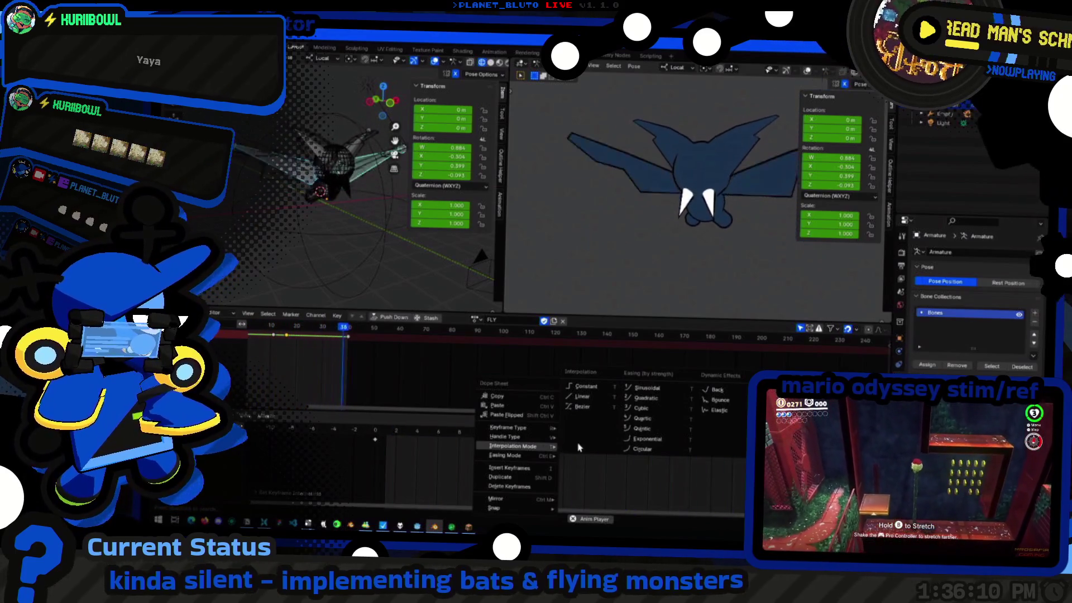
{"action": "mouse_move", "coordinate": [519, 455]}
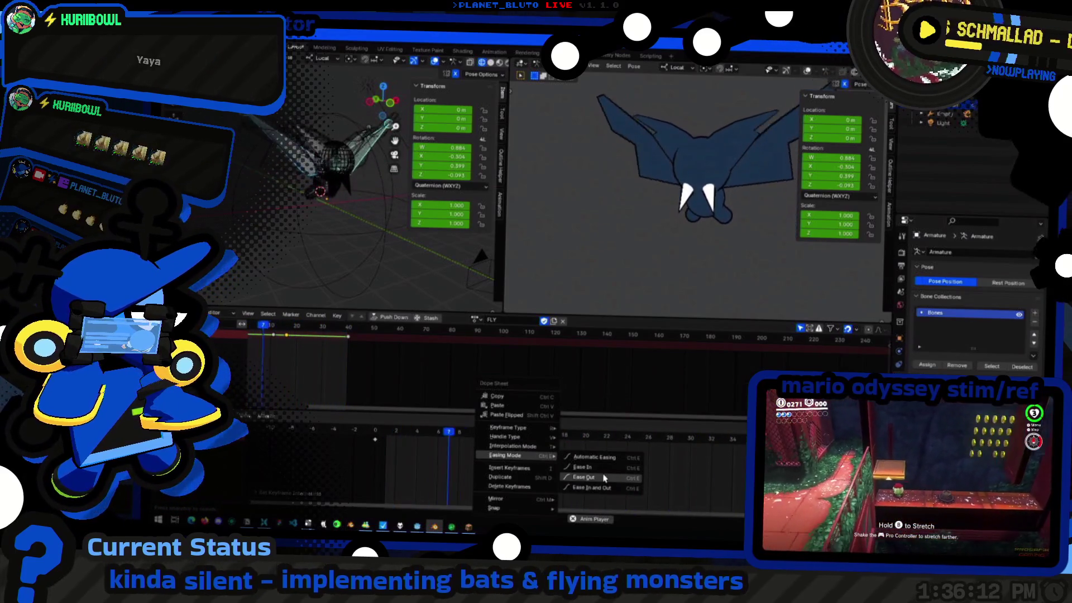
{"action": "left_click", "coordinate": [604, 477]}
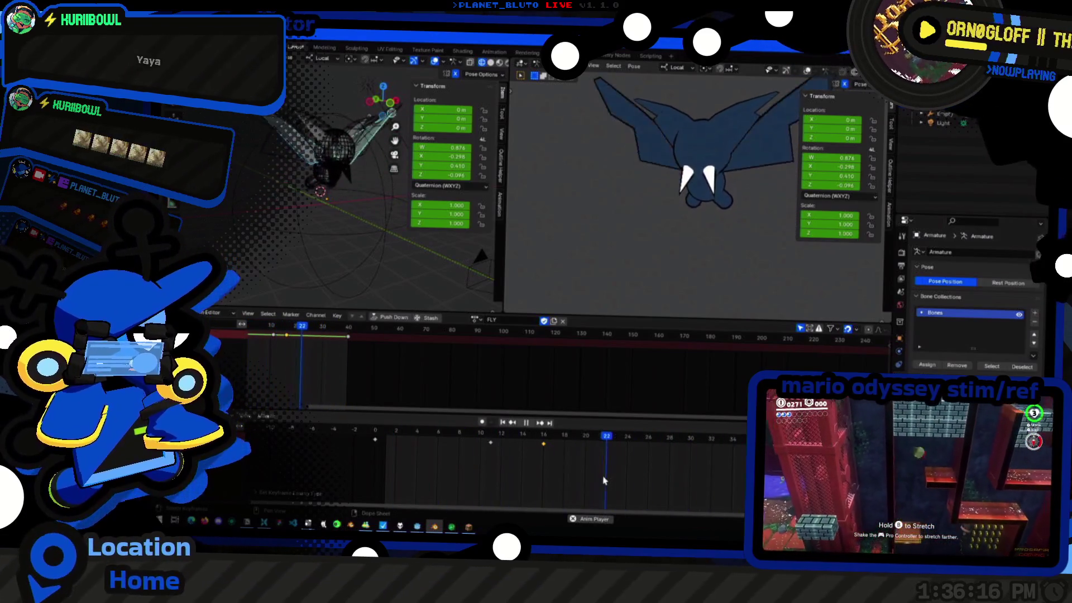
{"action": "right_click", "coordinate": [551, 453]}
{"action": "mouse_move", "coordinate": [513, 446]}
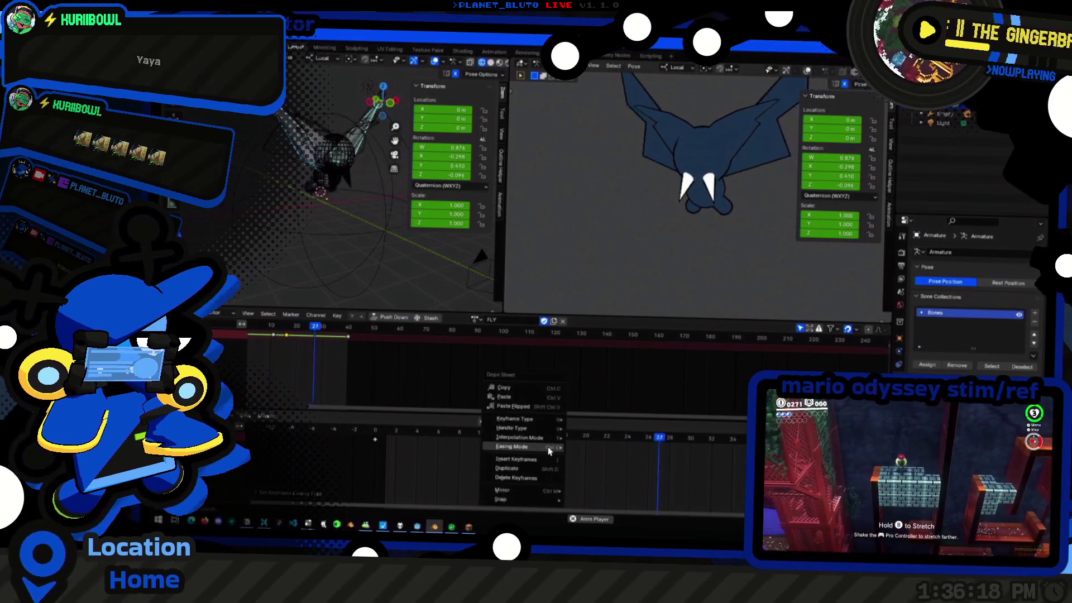
{"action": "left_click", "coordinate": [595, 460]}
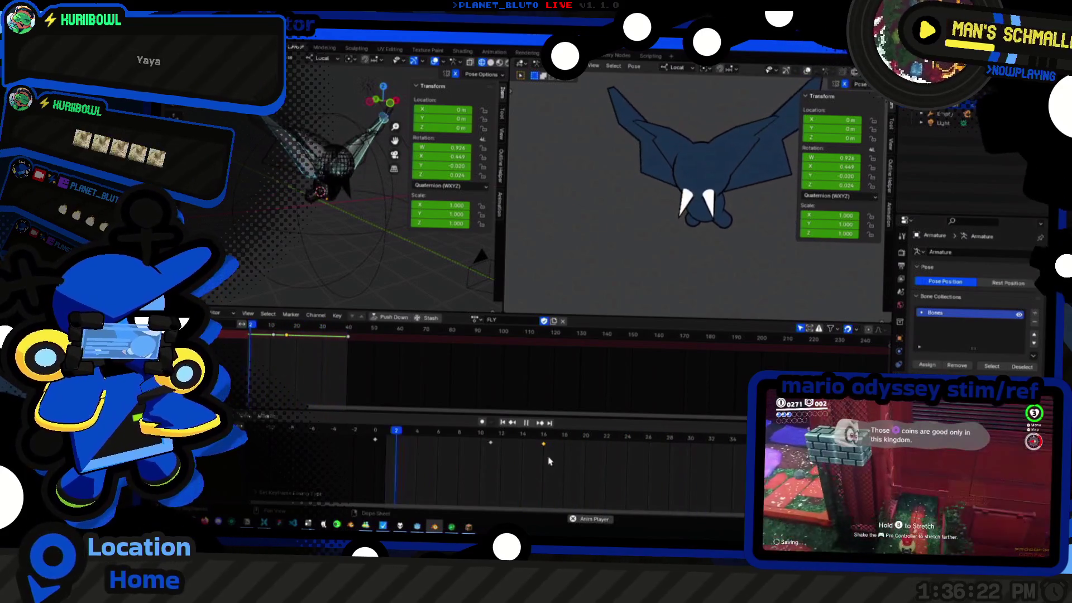
{"action": "right_click", "coordinate": [547, 452]}
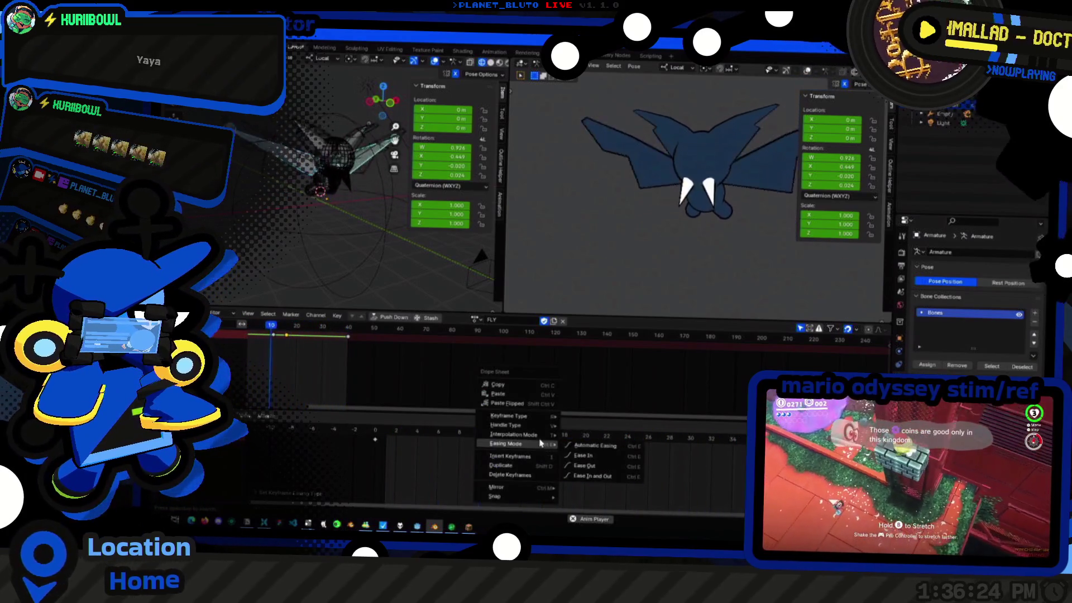
{"action": "left_click", "coordinate": [639, 431]}
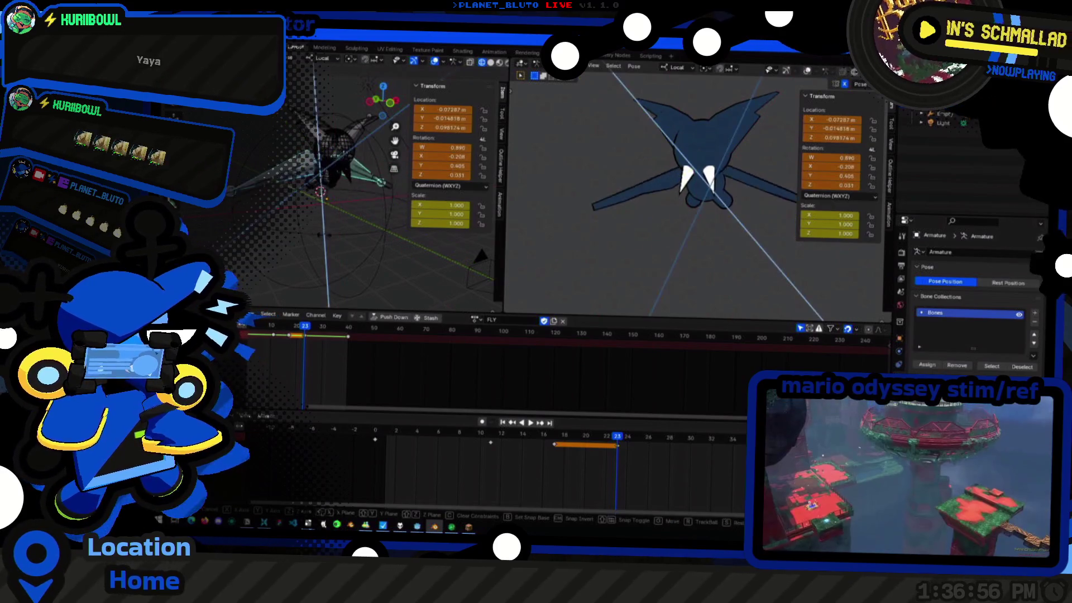
Clear the bone's location, move it along Y and rotate it about Z into a new wing pose
{"action": "left_click", "coordinate": [333, 243]}
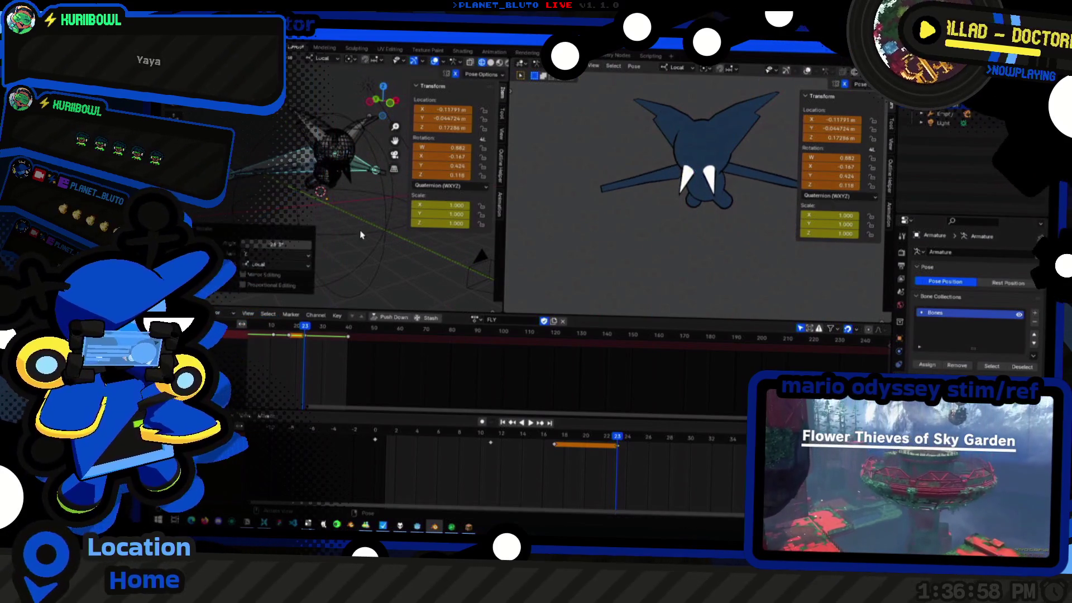
{"action": "key", "text": "alt+g"}
{"action": "key", "text": "r"}
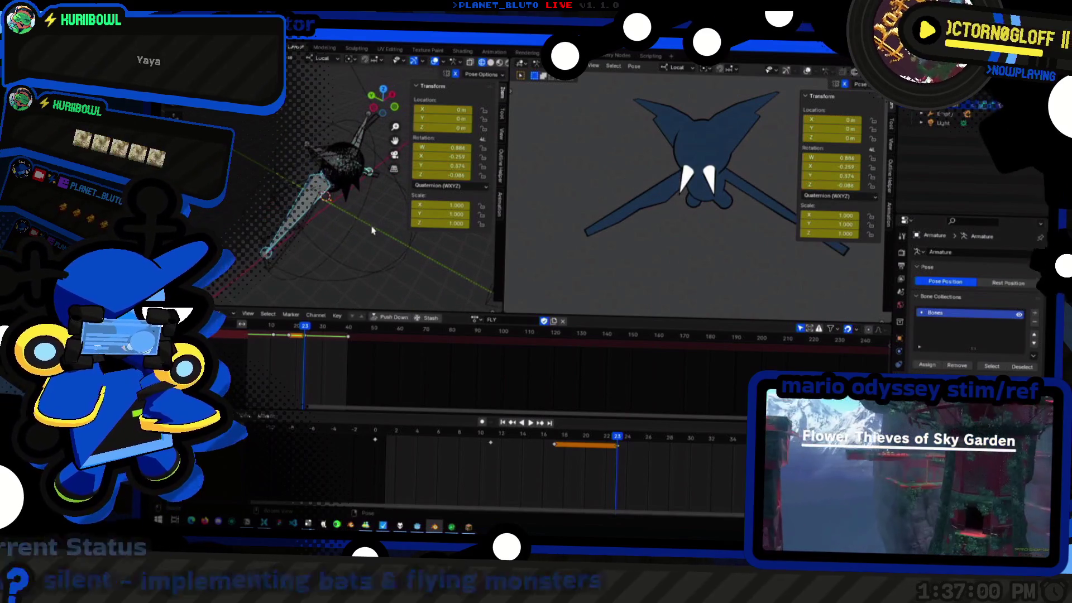
{"action": "key", "text": "g"}
{"action": "key", "text": "y"}
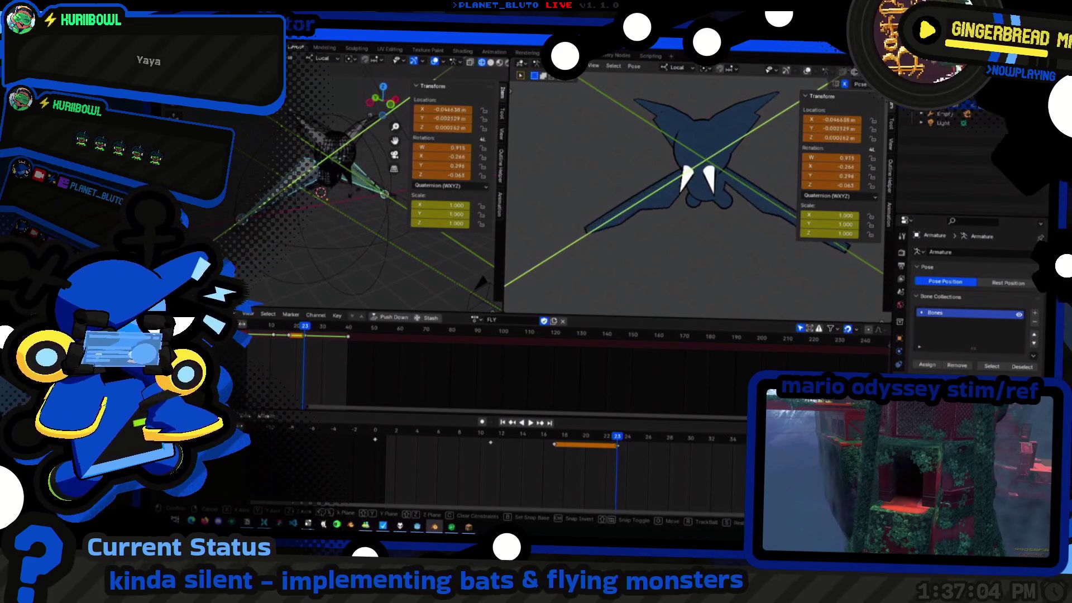
{"action": "key", "text": "Return"}
{"action": "key", "text": "r"}
{"action": "key", "text": "z"}
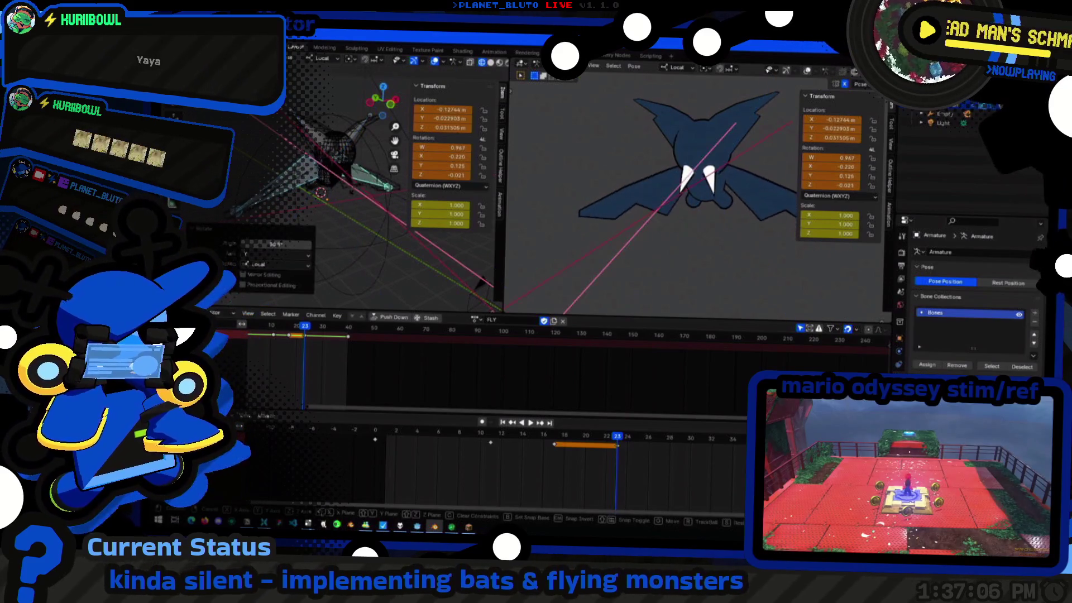
{"action": "left_click", "coordinate": [356, 201]}
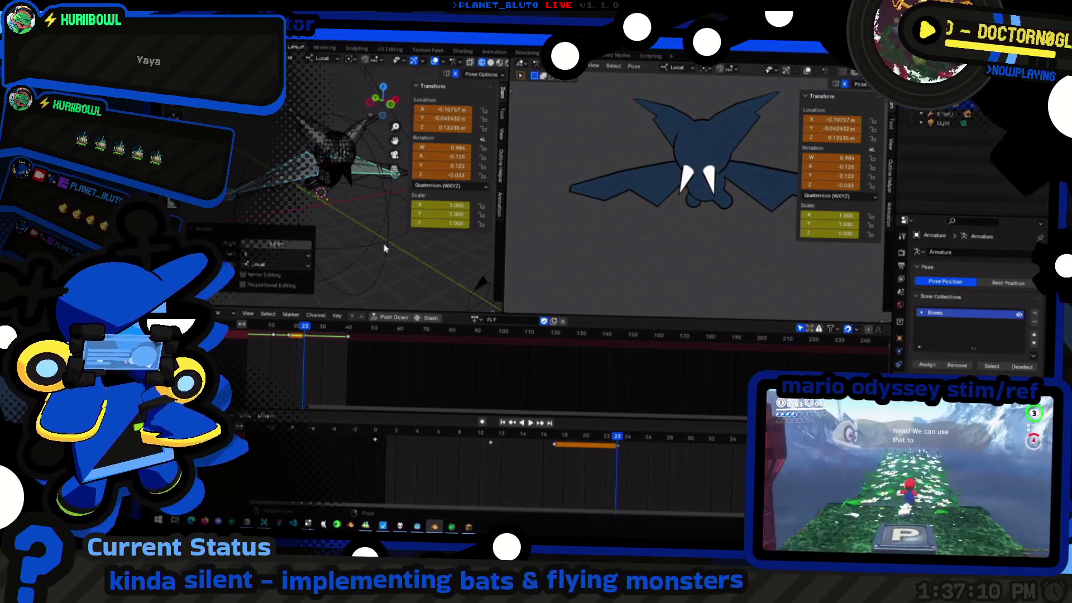
Key the bone's new pose at frame 23 and play the flap
{"action": "key", "text": "i"}
{"action": "left_click", "coordinate": [291, 162]}
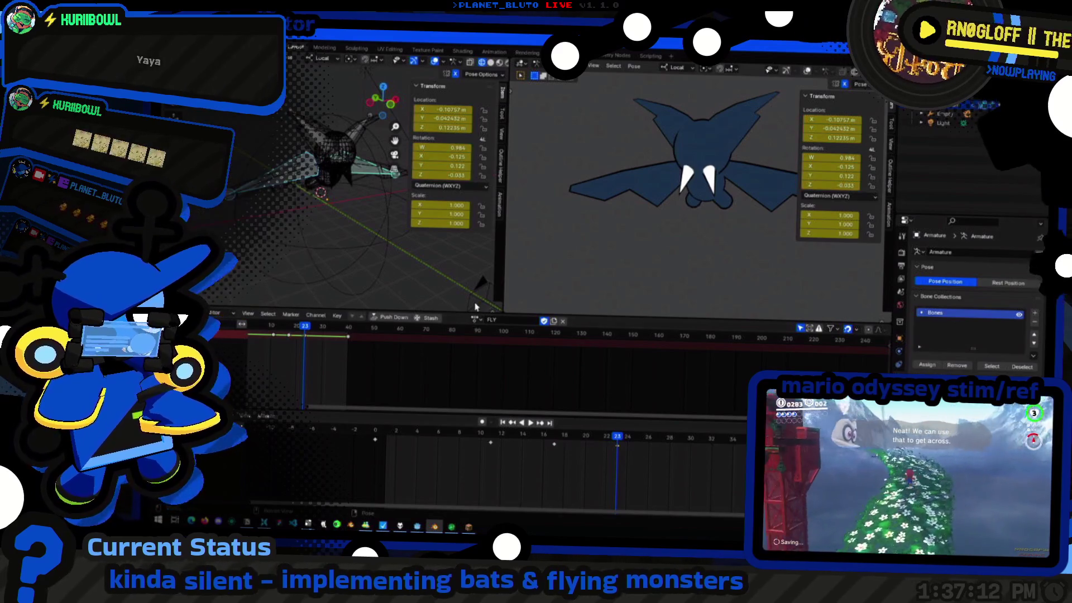
{"action": "key", "text": "space"}
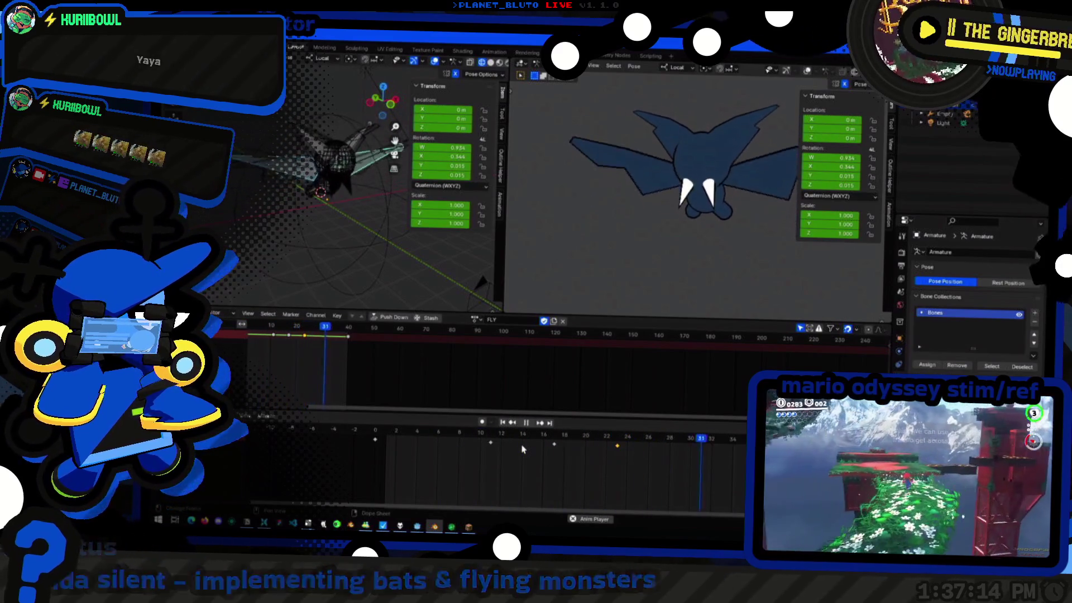
{"action": "key", "text": "t"}
{"action": "mouse_move", "coordinate": [526, 443]}
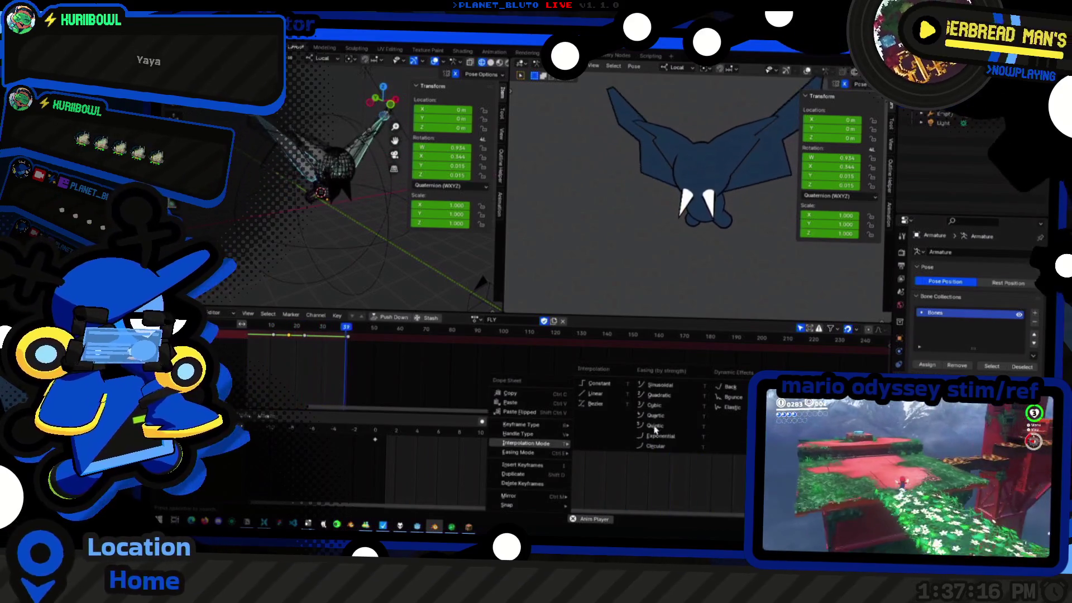
Set the later flap keyframes to Ease Out
{"action": "right_click", "coordinate": [536, 441]}
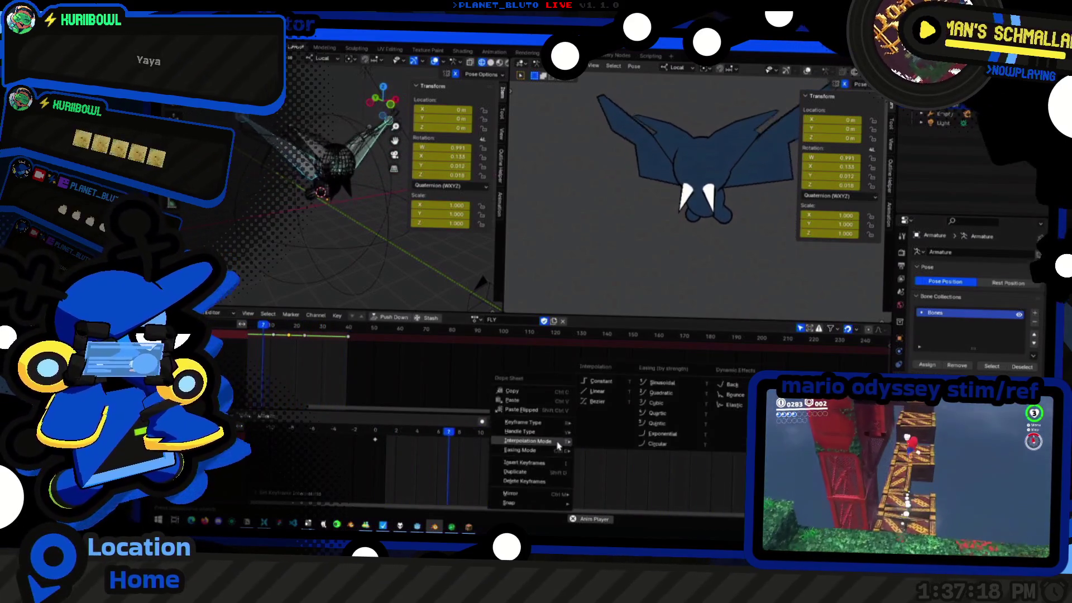
{"action": "right_click", "coordinate": [555, 450]}
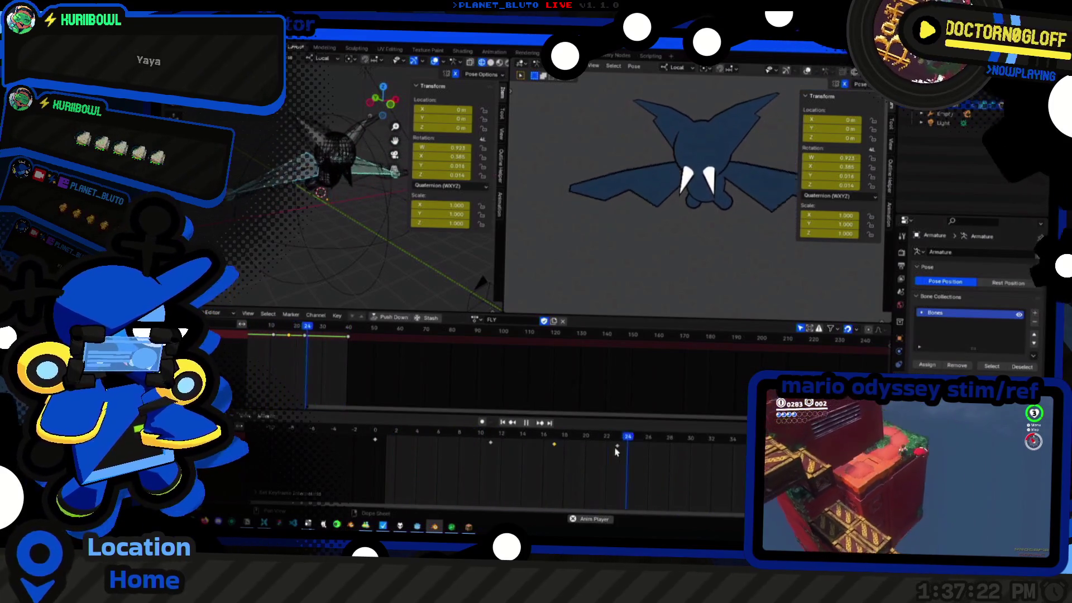
{"action": "right_click", "coordinate": [620, 452]}
{"action": "right_click", "coordinate": [618, 452]}
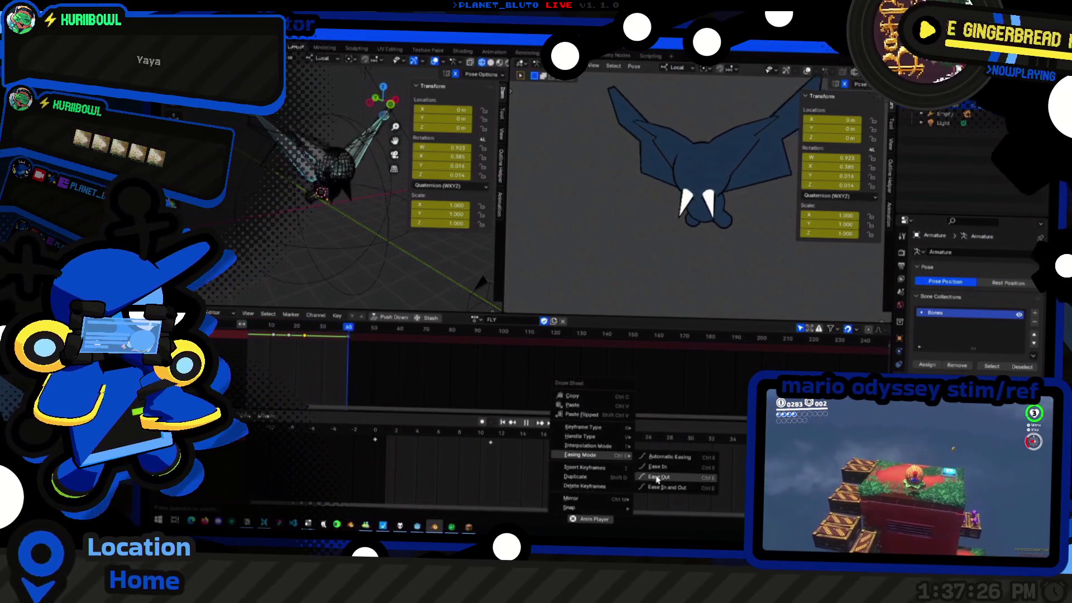
{"action": "left_click", "coordinate": [657, 479]}
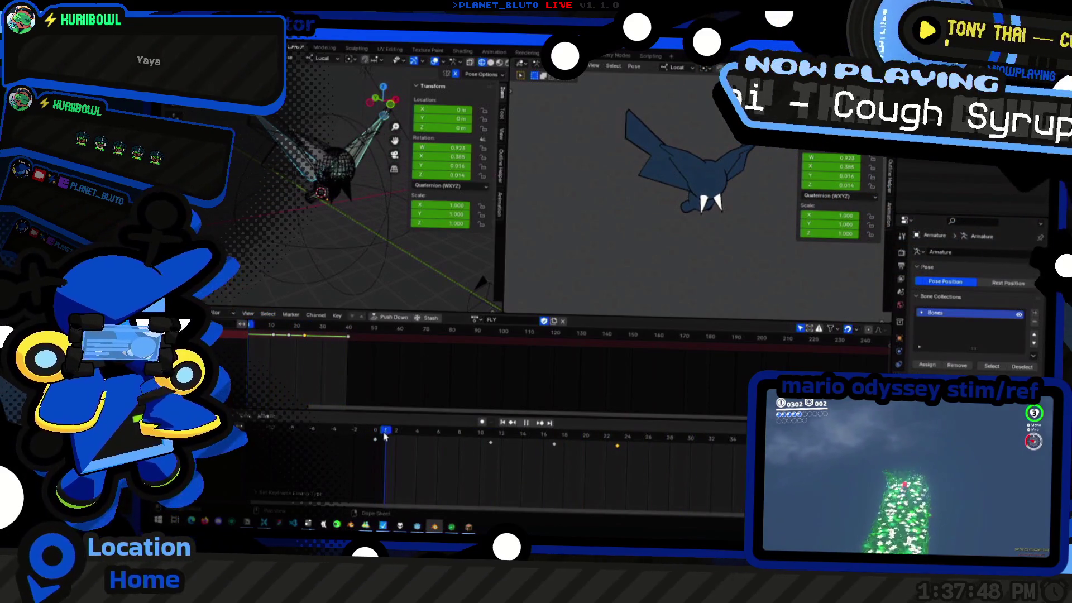
Scale the FLY keys toward frame 0 twice to speed up the flap, playing to check
{"action": "key", "text": "Left"}
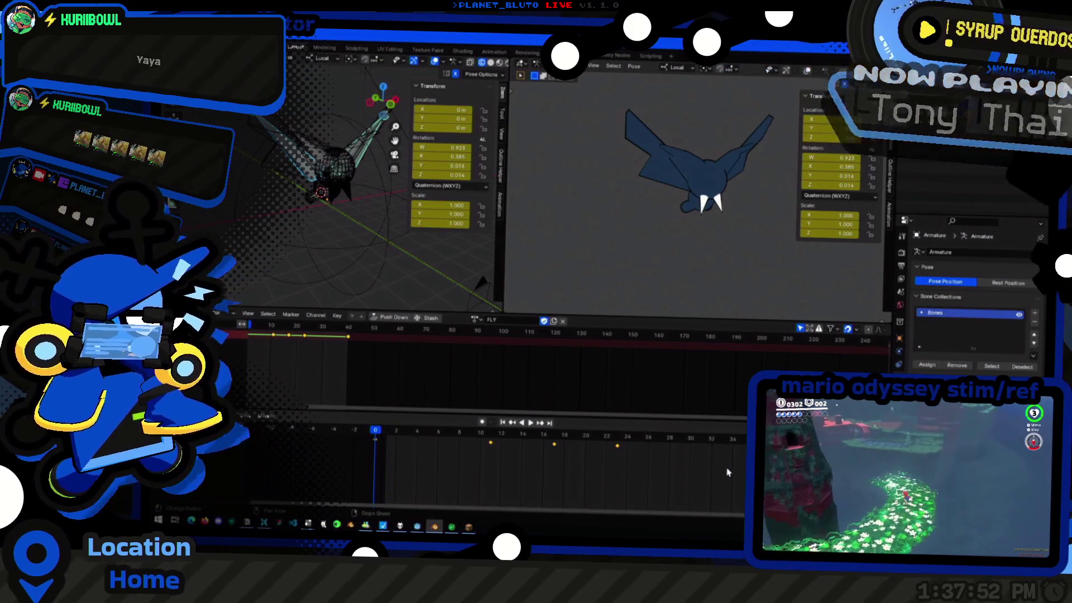
{"action": "key", "text": "s"}
{"action": "key", "text": "Return"}
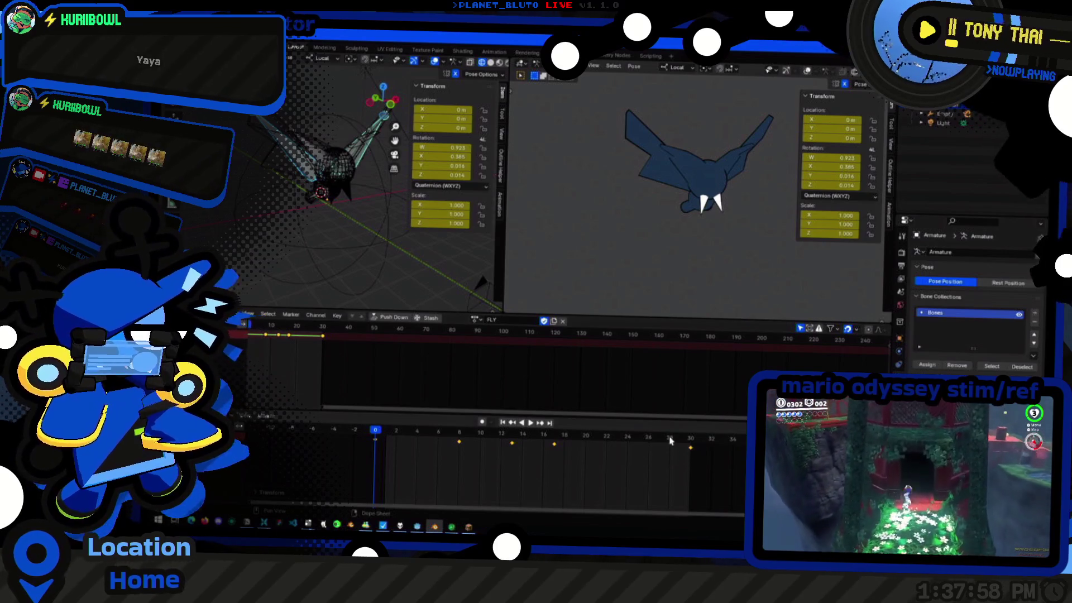
{"action": "key", "text": "space"}
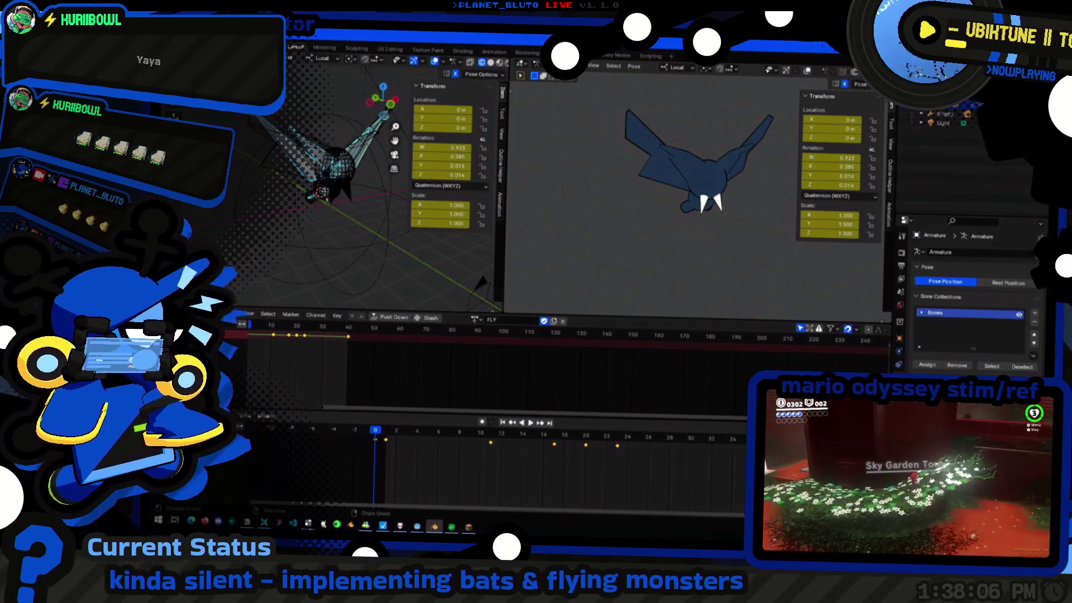
{"action": "key", "text": "s"}
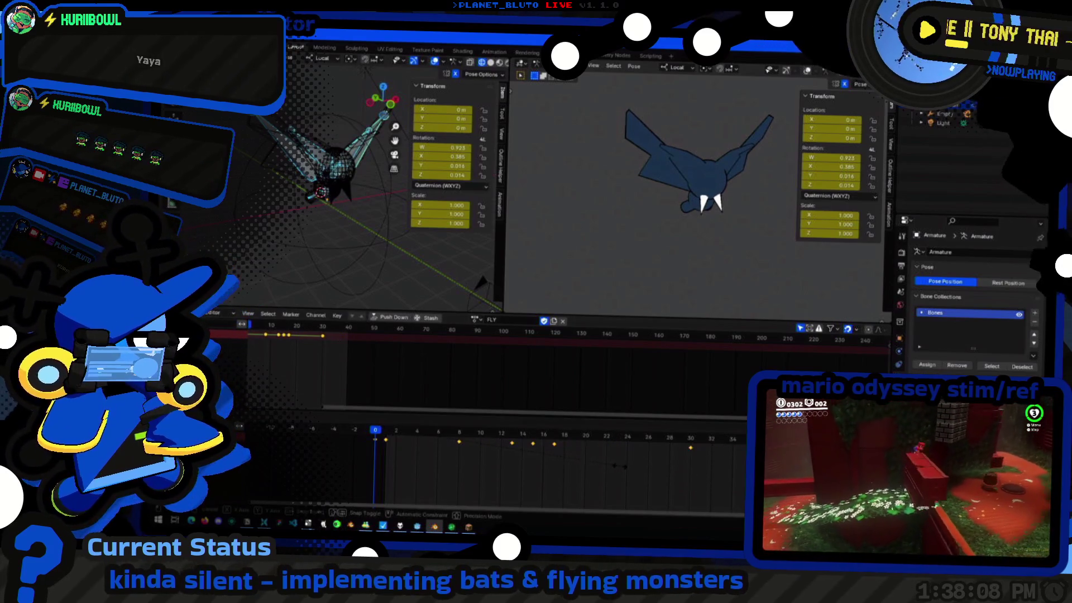
{"action": "left_click", "coordinate": [641, 467]}
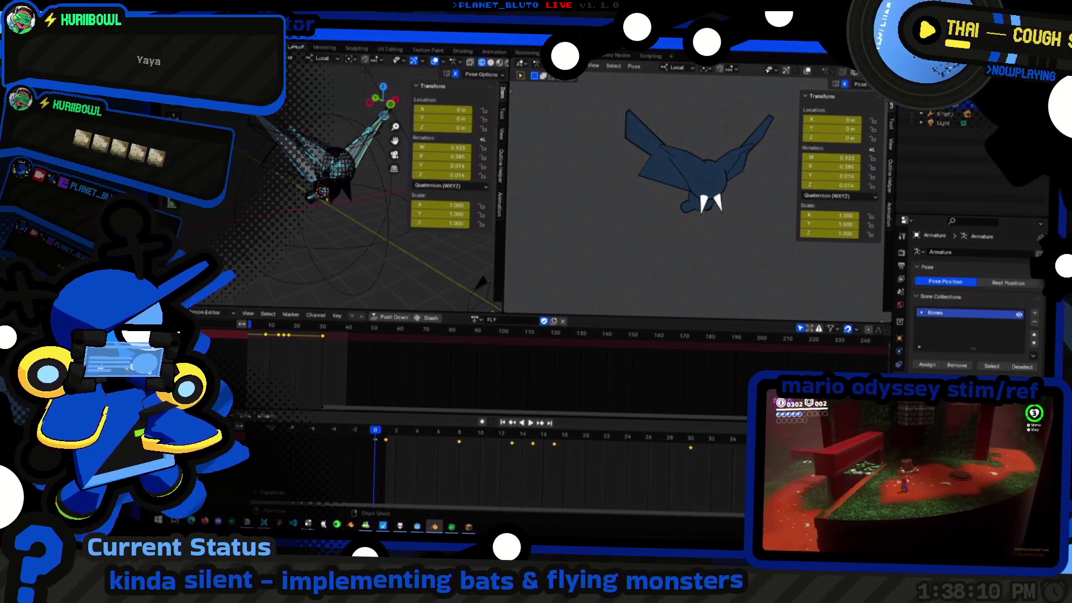
{"action": "key", "text": "space"}
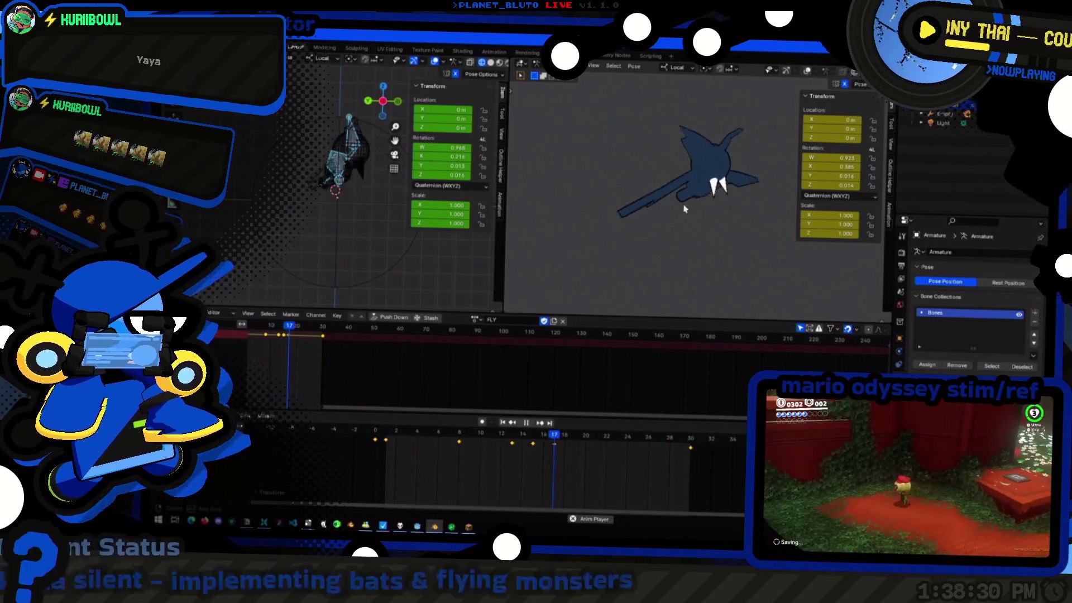
Bring up the save browser with the name bat.blend via Ctrl+S
{"action": "key", "text": "ctrl+s"}
{"action": "type", "text": "bat.blend"}
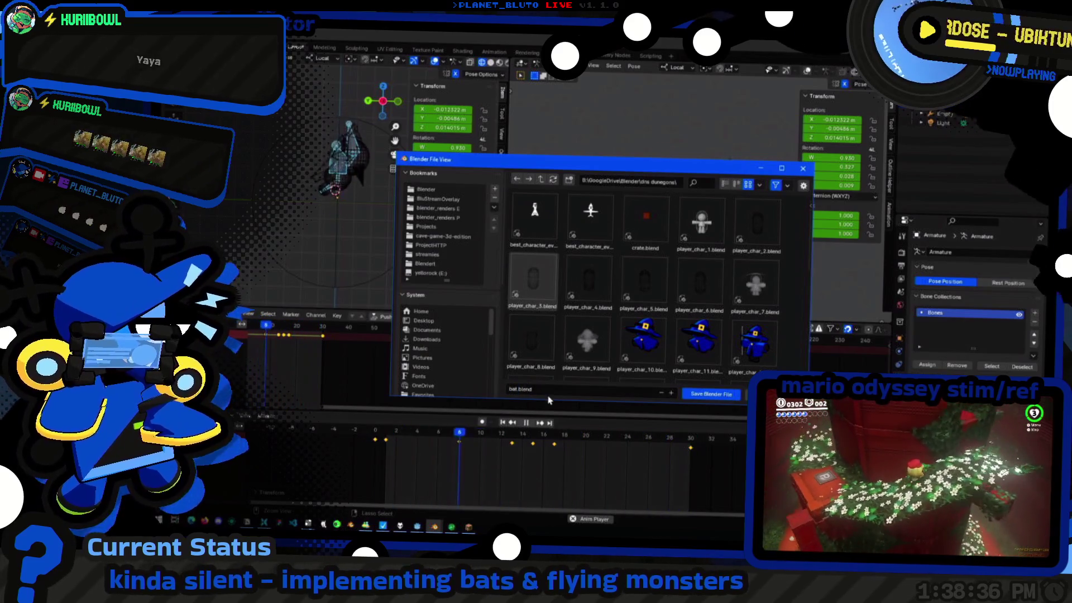
Save the project as bat.blend
{"action": "left_click", "coordinate": [711, 395]}
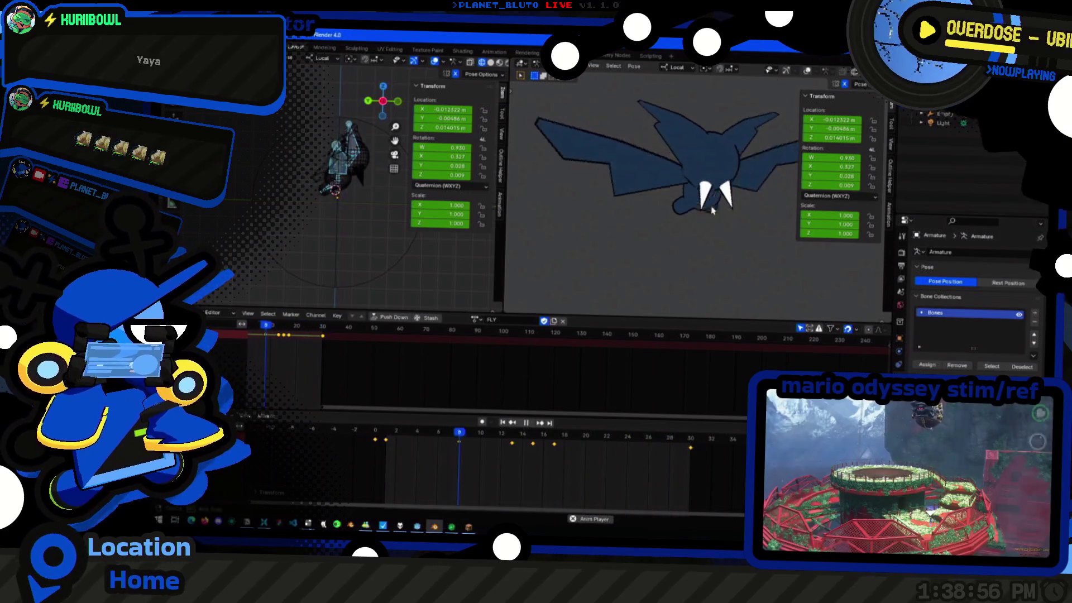
{"action": "key", "text": "ctrl+s"}
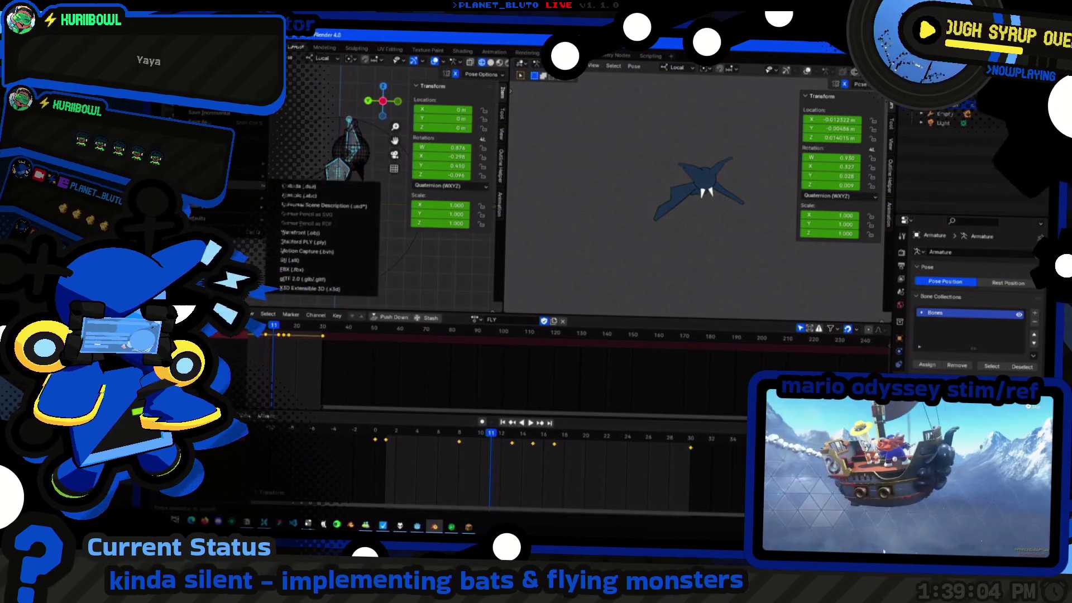
Point the glTF export at F:\Projects\cave-game-3d-edition\rigs with bat.glb as the file name
{"action": "left_click", "coordinate": [316, 285]}
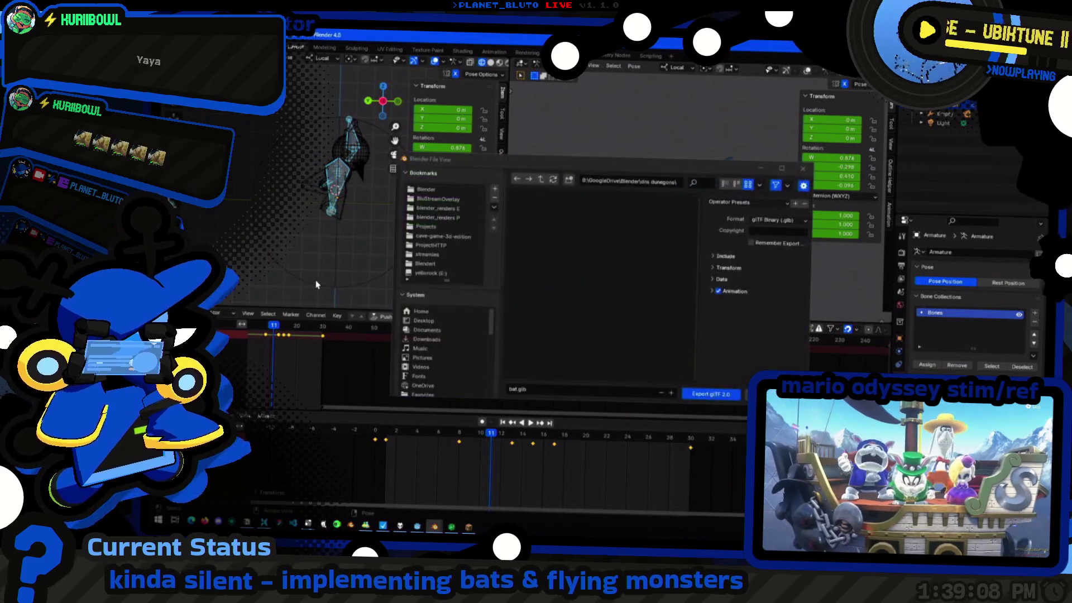
{"action": "left_click", "coordinate": [541, 180]}
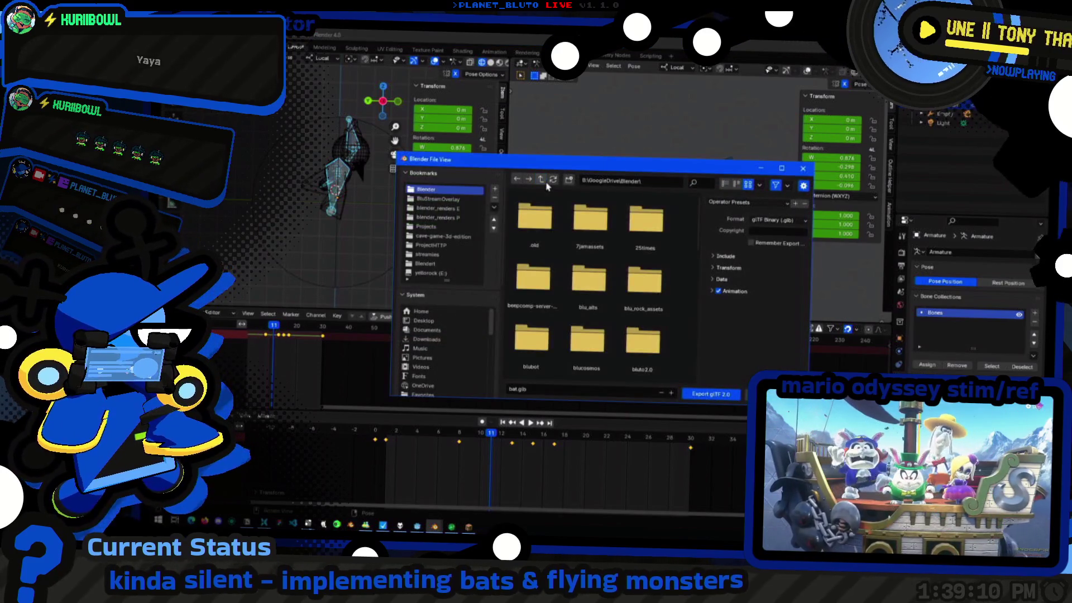
{"action": "left_click", "coordinate": [444, 236]}
{"action": "scroll", "coordinate": [542, 268], "scroll_direction": "down", "scroll_amount": 2}
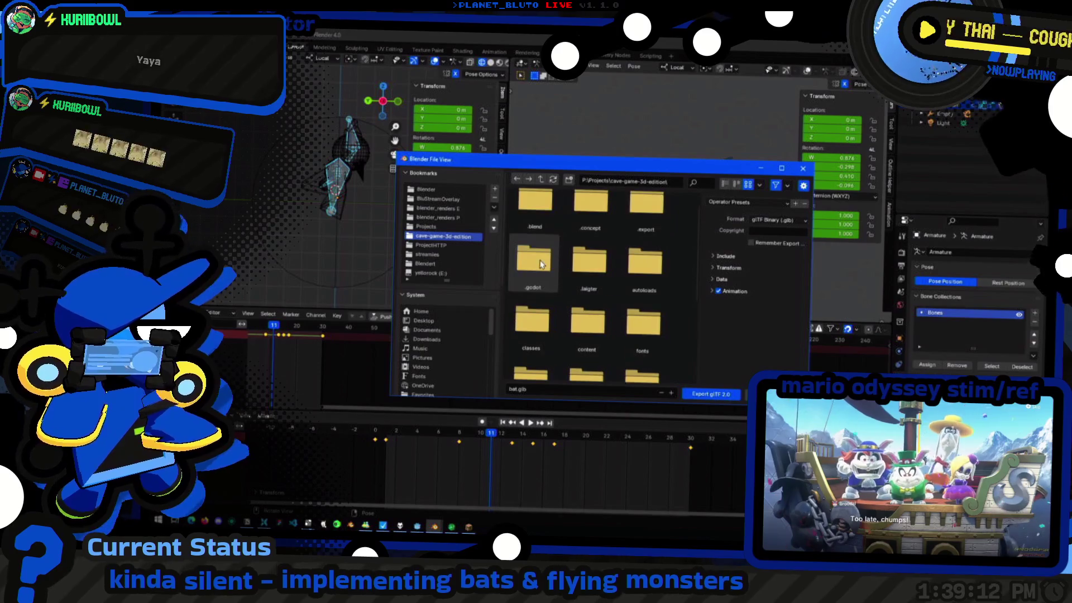
{"action": "scroll", "coordinate": [542, 268], "scroll_direction": "down", "scroll_amount": 3}
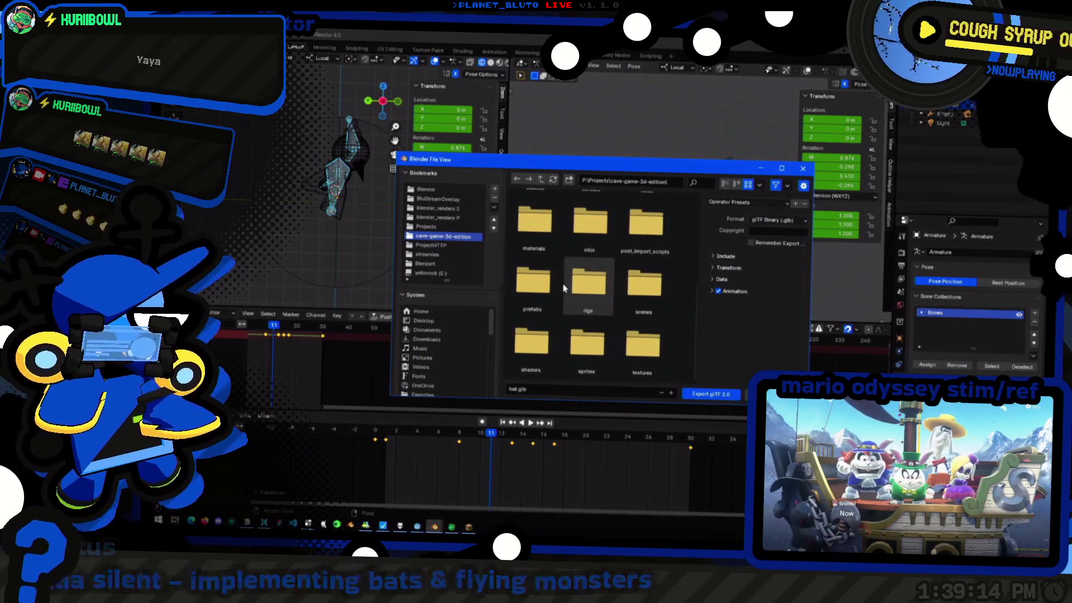
{"action": "left_click", "coordinate": [580, 283]}
{"action": "double_click", "coordinate": [580, 282]}
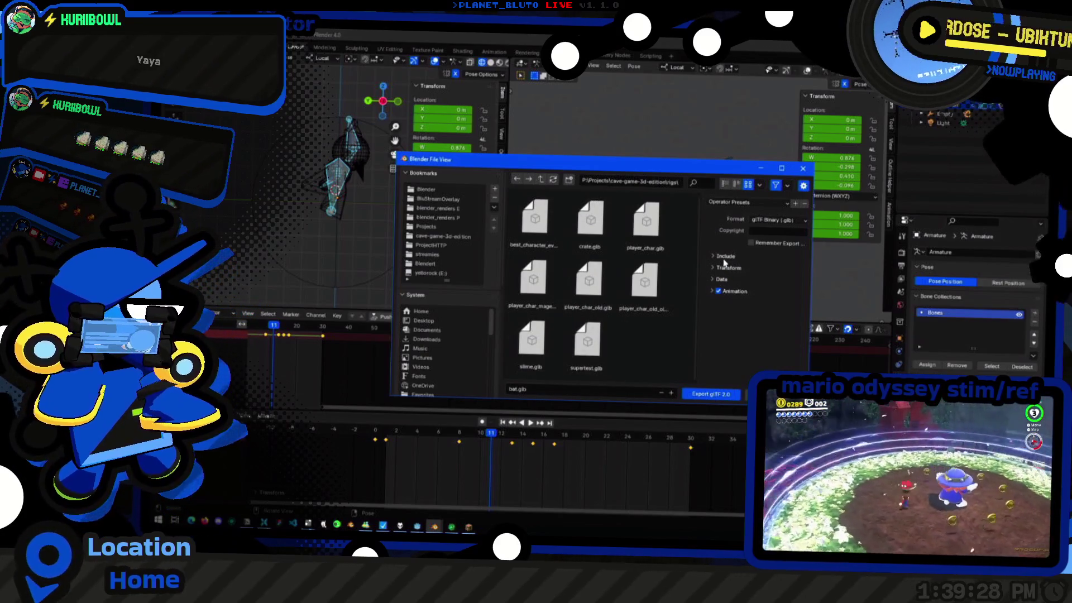
Expand the Include options, close the export window, and bring up the Outliner's add-collection menu
{"action": "left_click", "coordinate": [724, 257]}
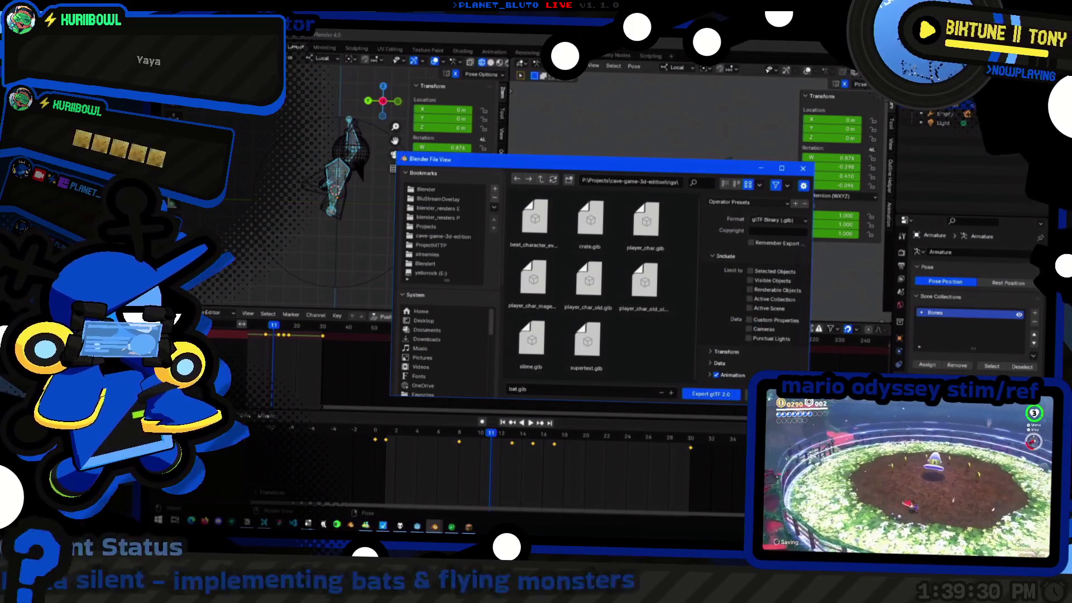
{"action": "key", "text": "Return"}
{"action": "right_click", "coordinate": [964, 180]}
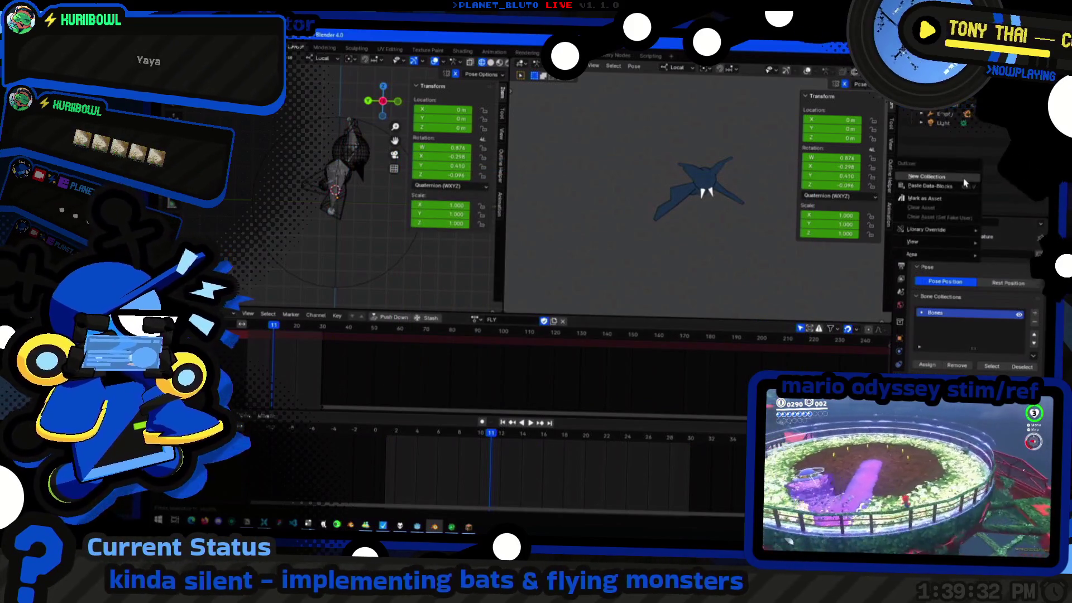
Create a new Bat collection and select the armature and Sphere body parts
{"action": "left_click", "coordinate": [937, 176]}
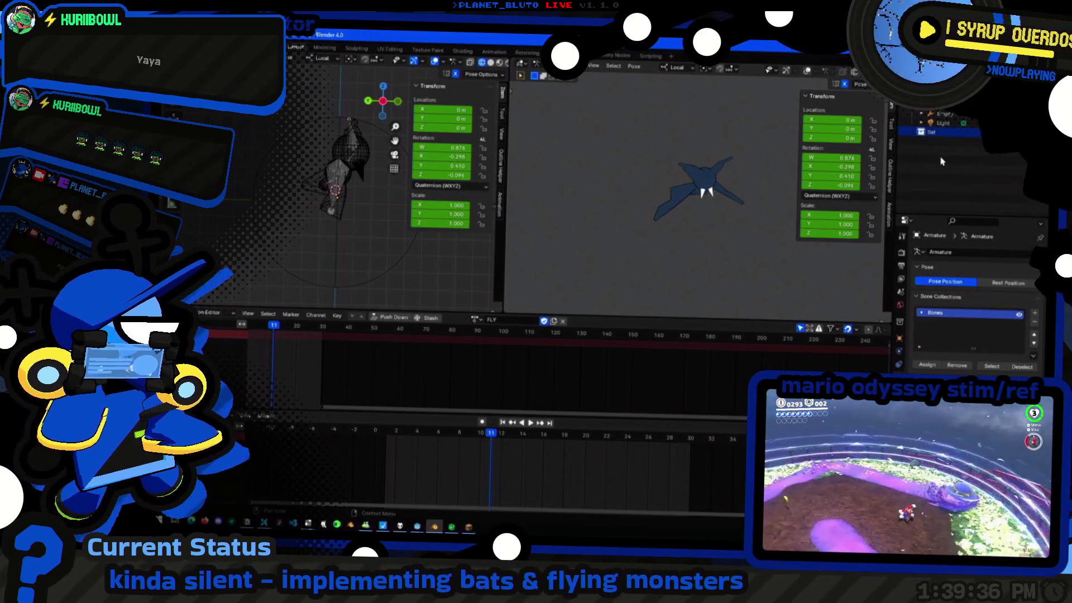
{"action": "left_click", "coordinate": [935, 134]}
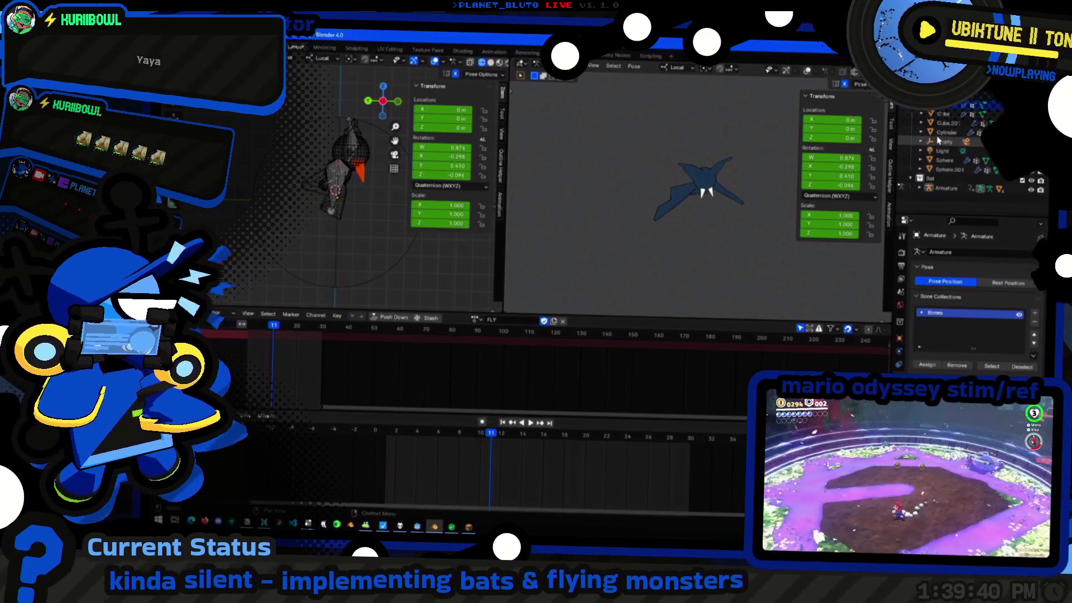
{"action": "left_click", "coordinate": [941, 143]}
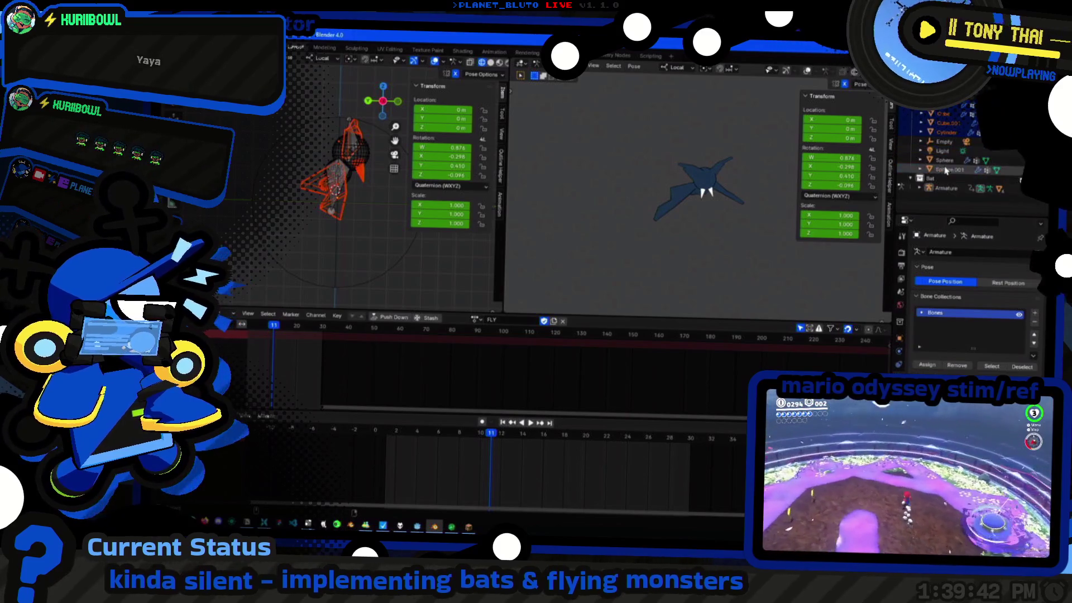
{"action": "left_click", "coordinate": [947, 161]}
Move the armature hierarchy into the Bat collection and collapse its nested body meshes
{"action": "key", "text": "shift+h"}
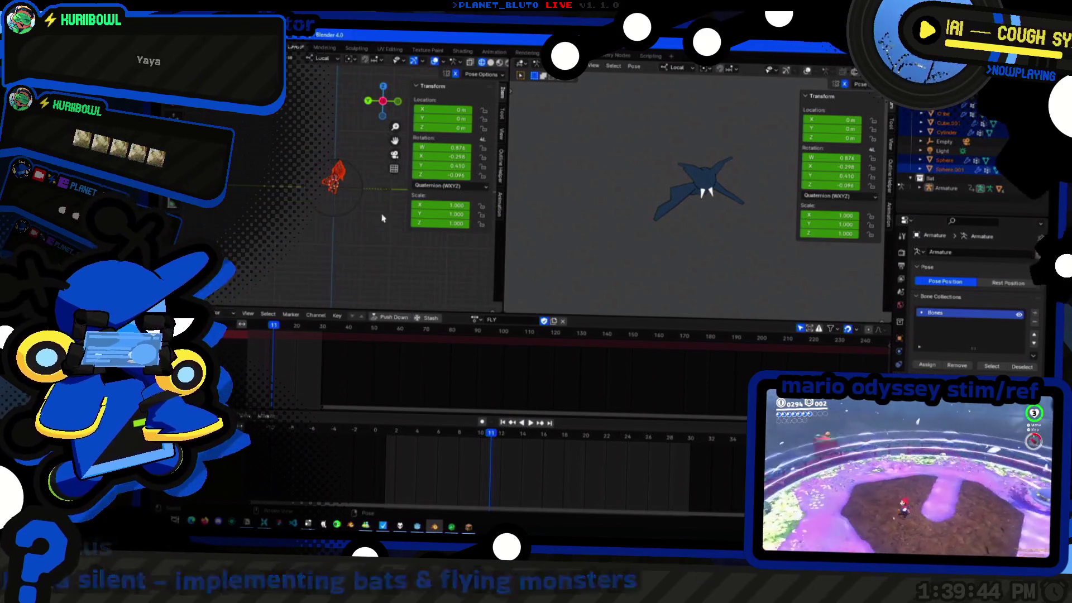
{"action": "key", "text": "alt+h"}
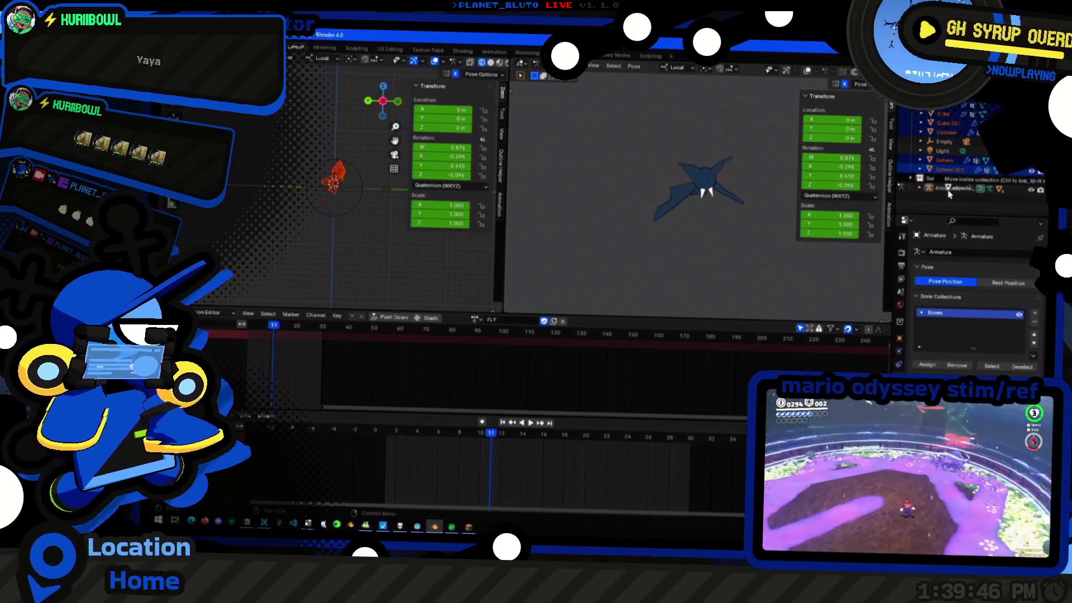
{"action": "left_click", "coordinate": [921, 141]}
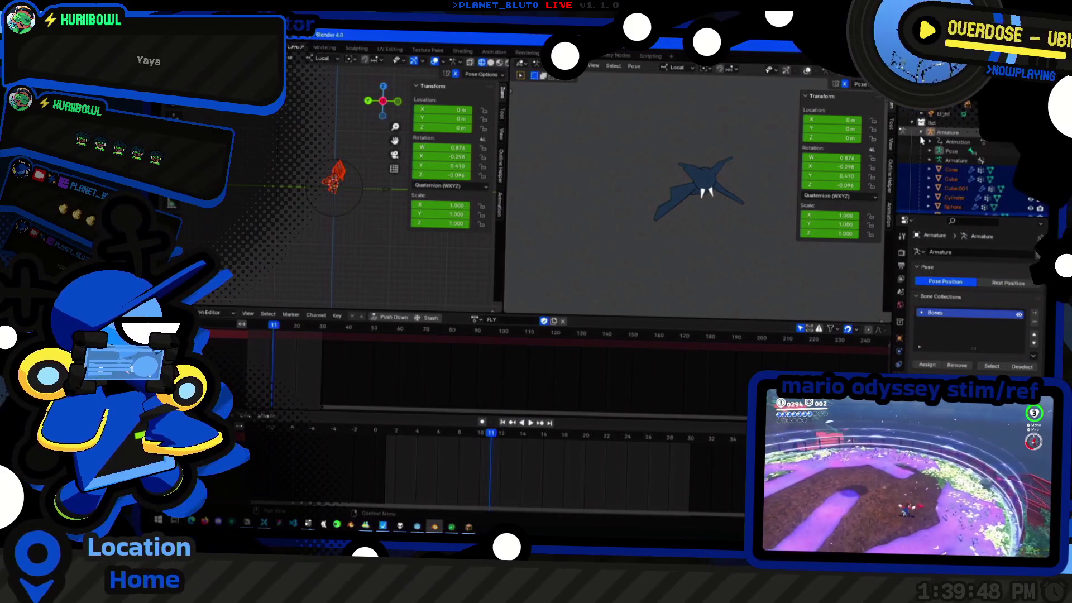
{"action": "left_click", "coordinate": [921, 140]}
{"action": "left_click", "coordinate": [940, 133]}
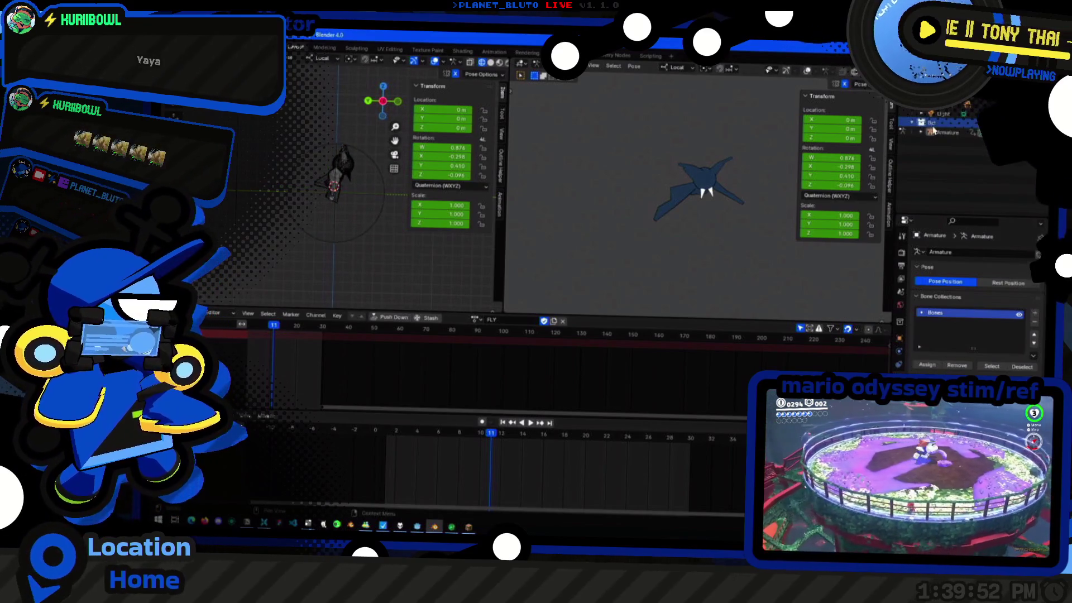
Select every object in the Bat collection and test-move the whole rig in Object Mode
{"action": "right_click", "coordinate": [921, 124]}
{"action": "left_click", "coordinate": [853, 191]}
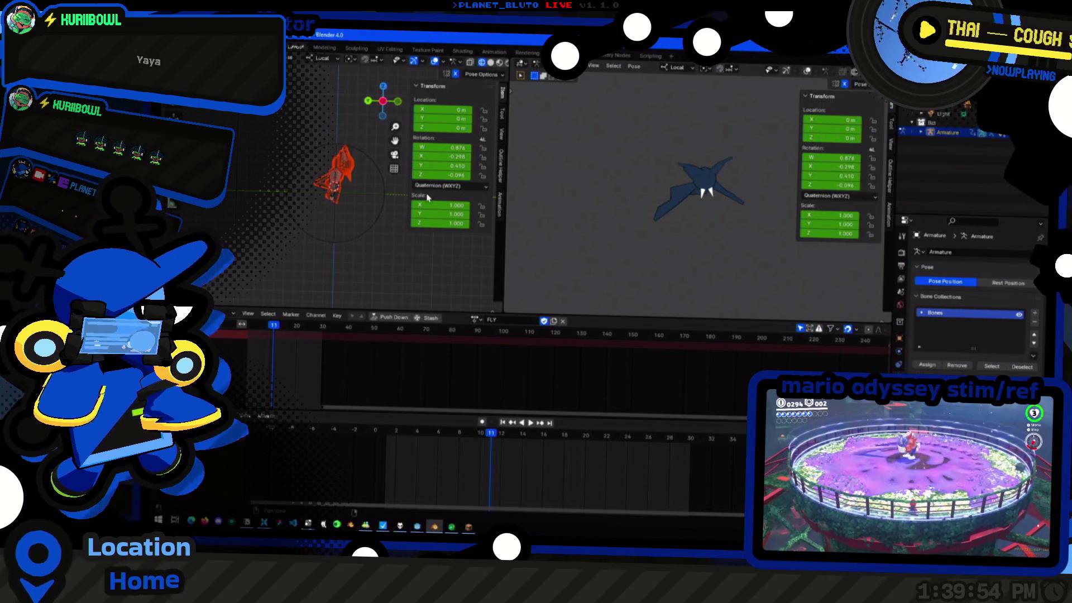
{"action": "middle_click_drag", "start_coordinate": [298, 205], "coordinate": [299, 133]}
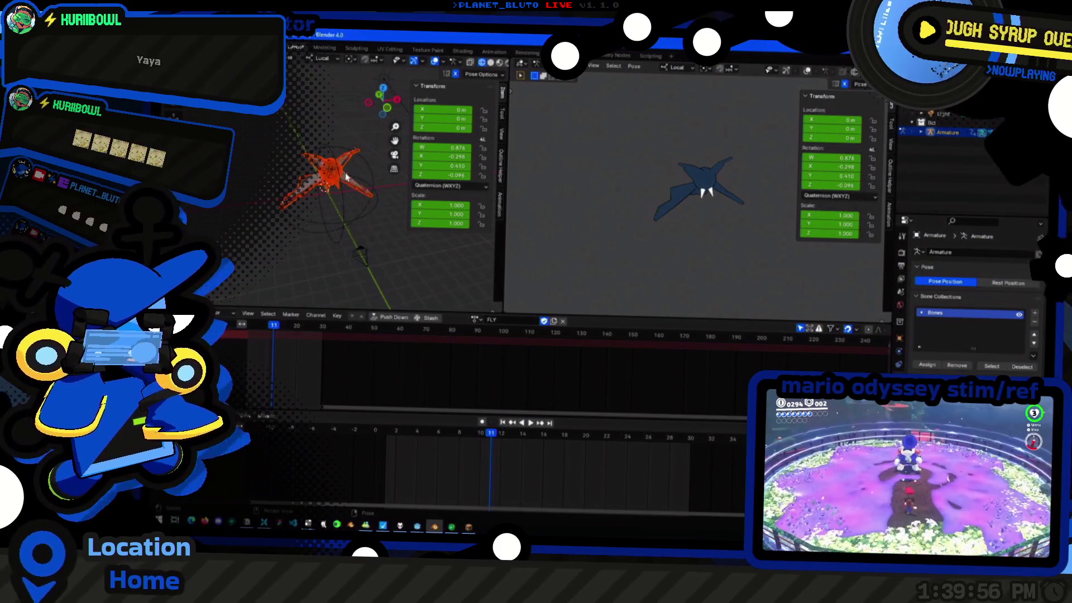
{"action": "key", "text": "ctrl+Tab"}
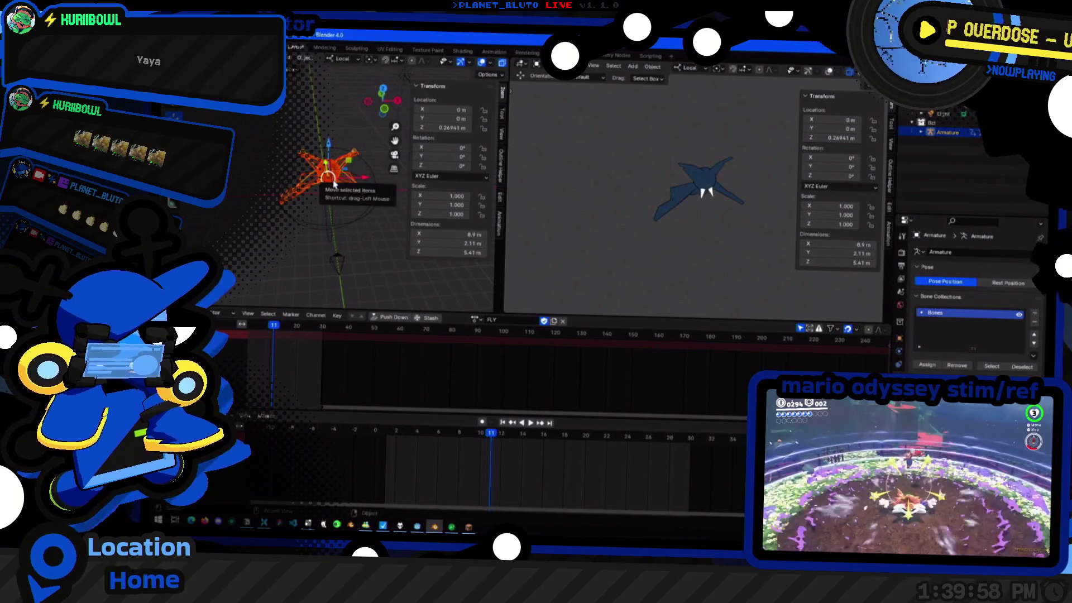
{"action": "key", "text": "g"}
{"action": "left_click", "coordinate": [324, 195]}
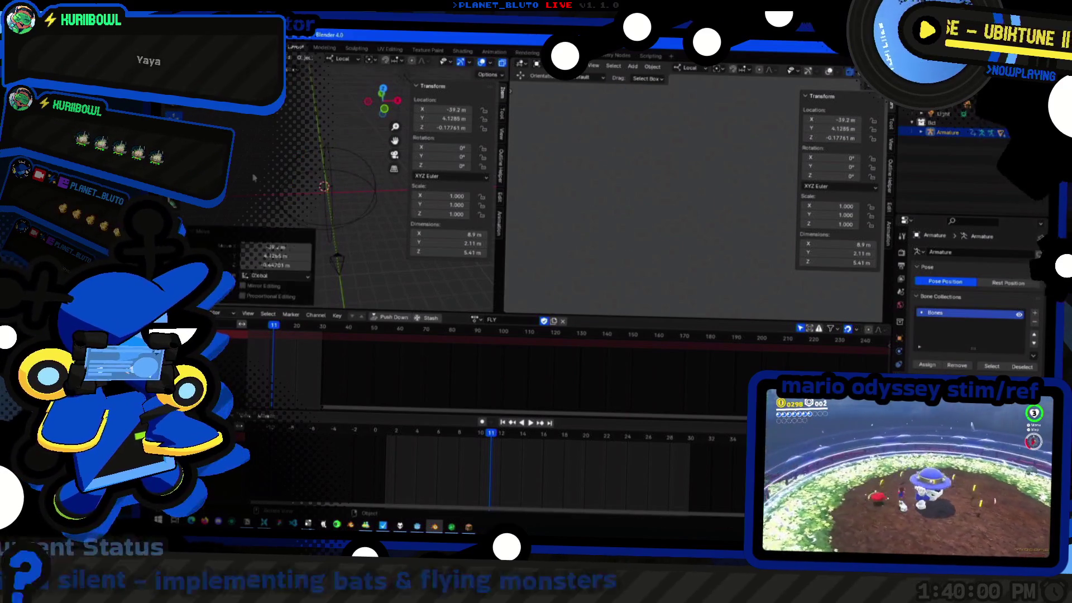
Undo and redo the trial move until the rig sits back at its original position
{"action": "key", "text": "ctrl+z"}
{"action": "key", "text": "ctrl+z"}
{"action": "key", "text": "ctrl+shift+z"}
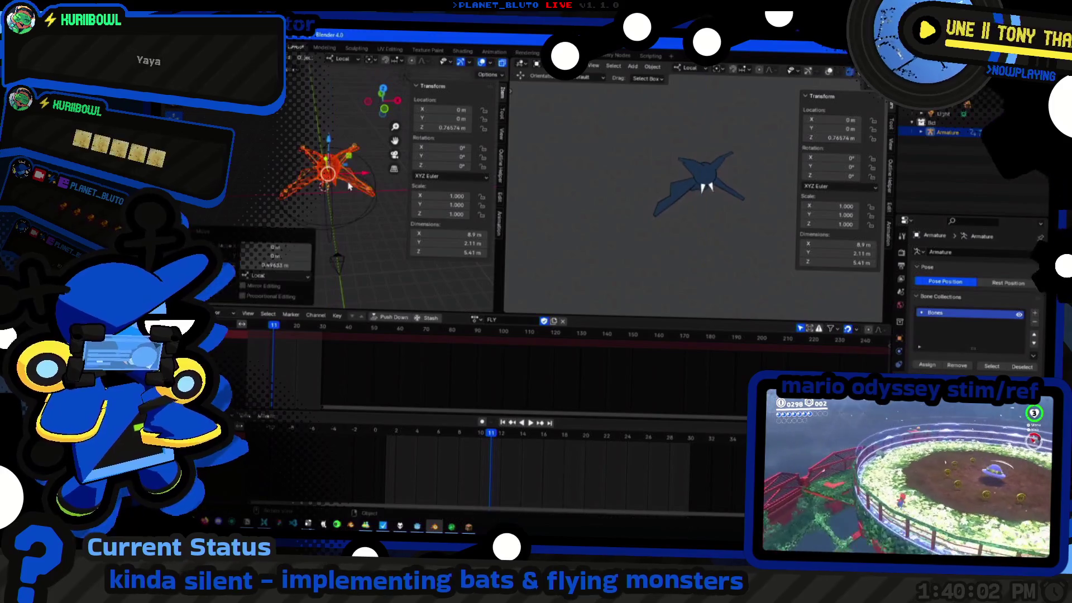
{"action": "key", "text": "ctrl+z"}
{"action": "key", "text": "ctrl+shift+z"}
{"action": "key", "text": "ctrl+z"}
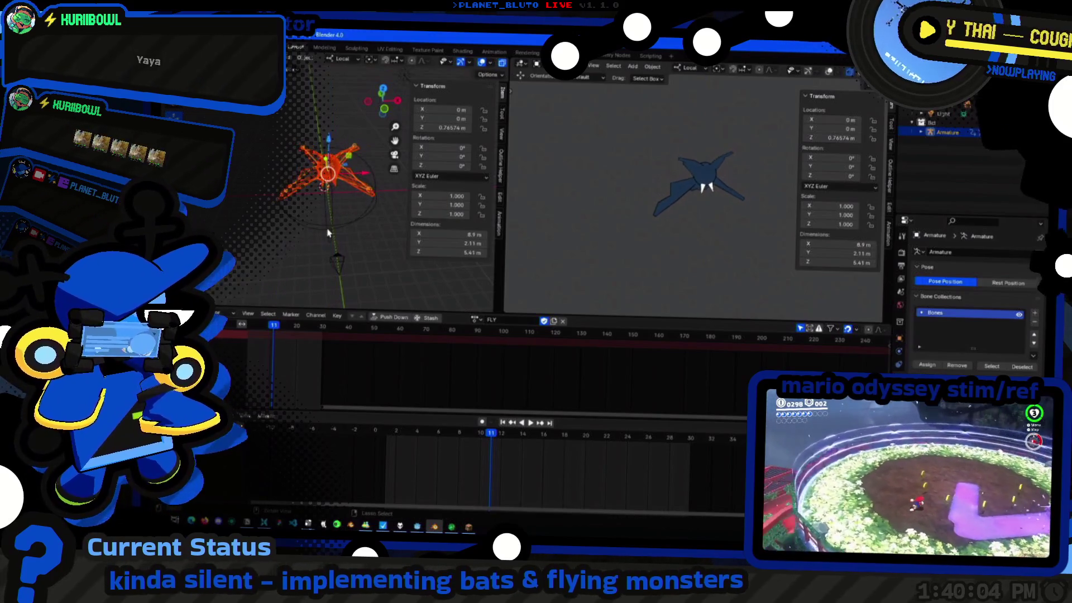
{"action": "key", "text": "ctrl+Tab"}
{"action": "key", "text": "ctrl+z"}
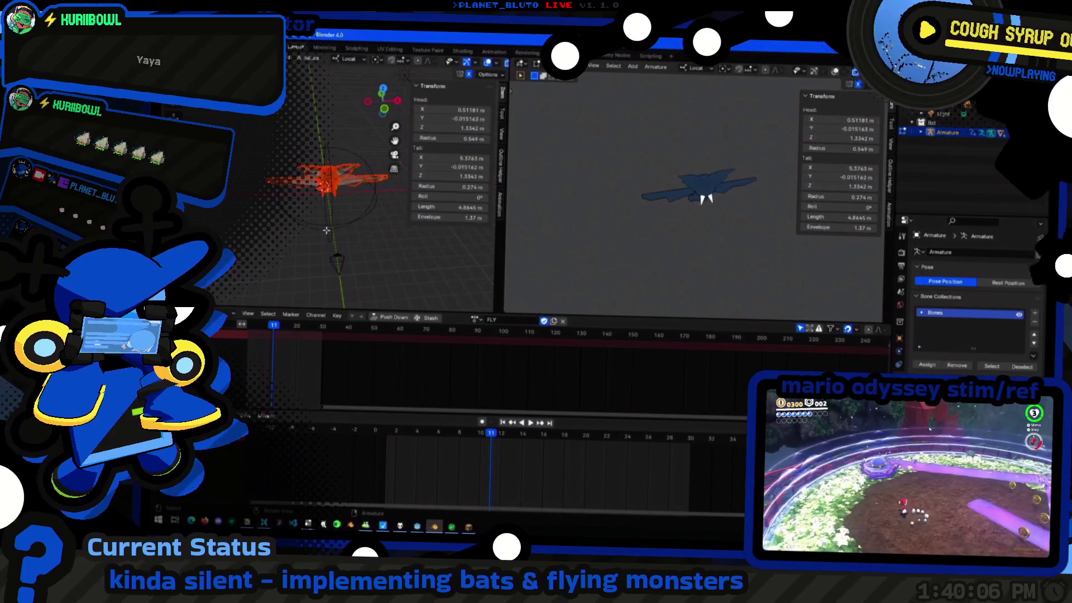
{"action": "key", "text": "ctrl+shift+z"}
{"action": "middle_click_drag", "start_coordinate": [327, 235], "coordinate": [376, 251]}
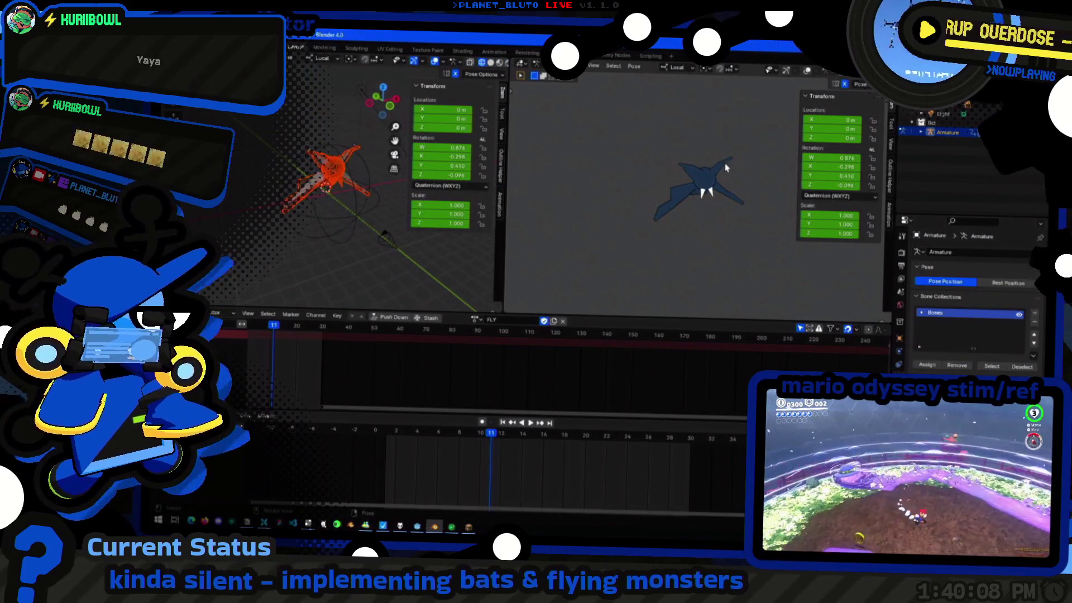
Test-shrink the whole bat rig, then restore its full size with Alt+S
{"action": "key", "text": "ctrl+Tab"}
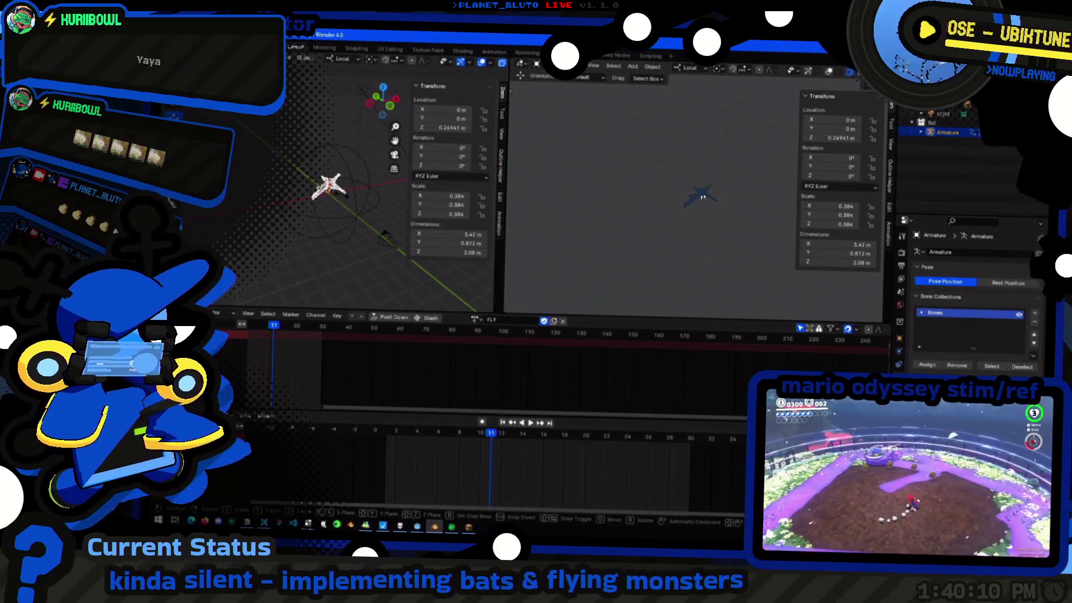
{"action": "left_click", "coordinate": [345, 209]}
{"action": "key", "text": "alt+s"}
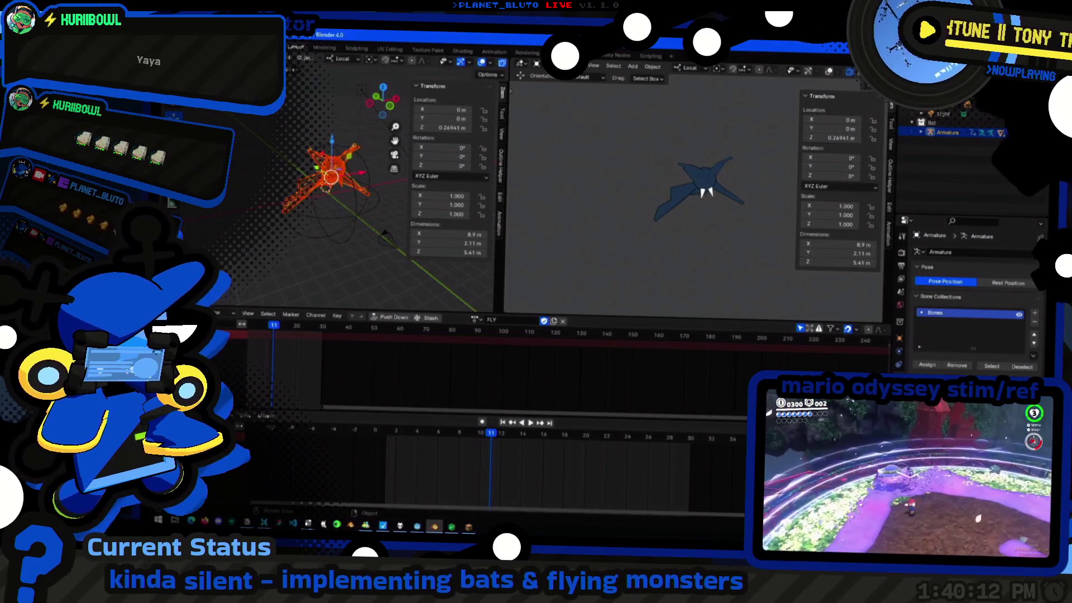
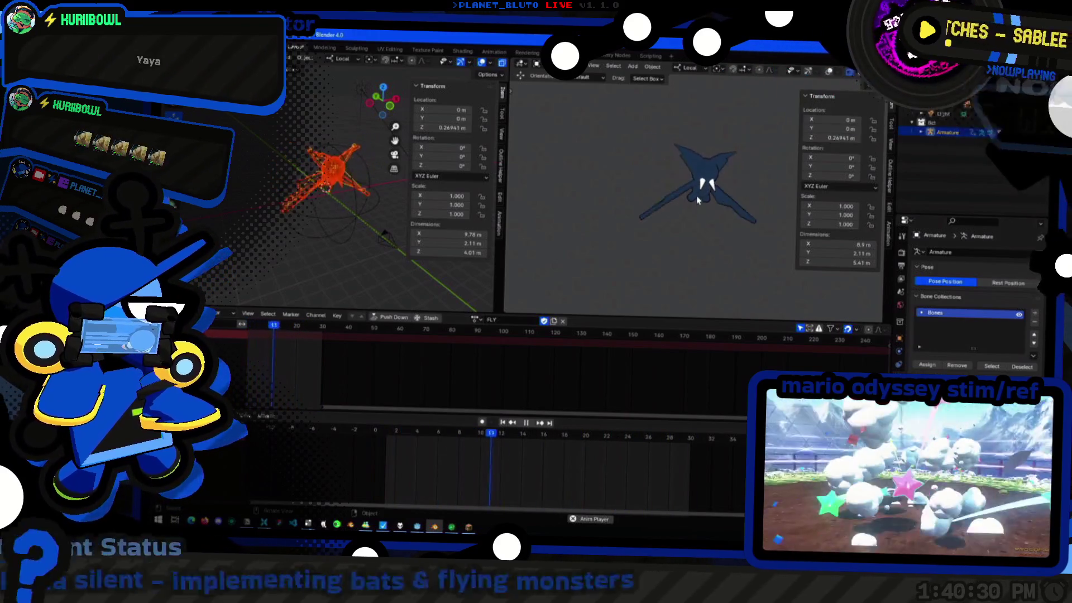
Save bat.blend and start a glTF 2.0 export from File > Export
{"action": "key", "text": "ctrl+s"}
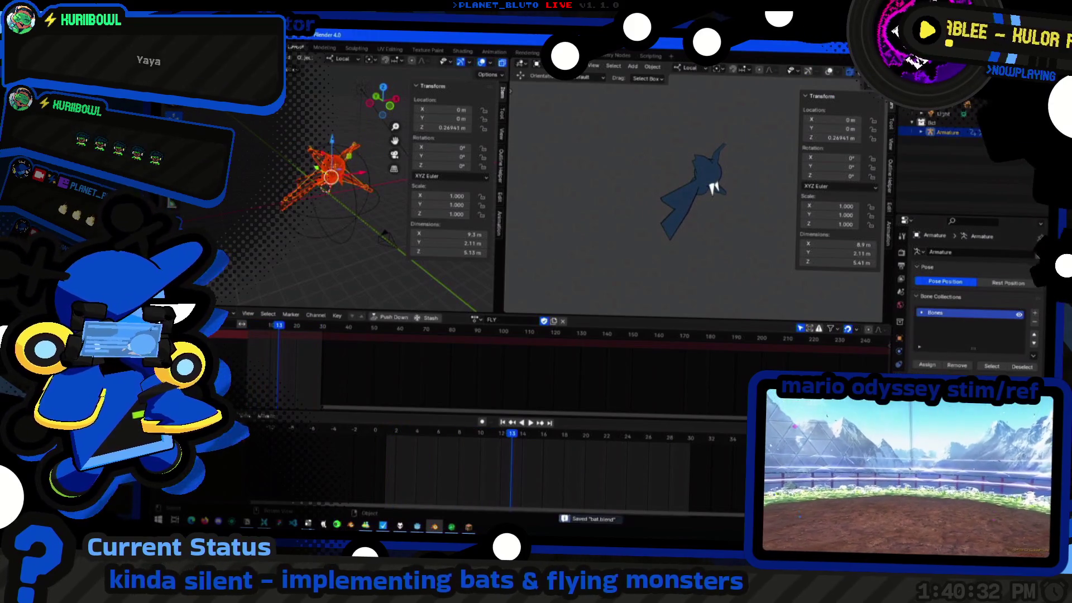
{"action": "left_click", "coordinate": [252, 52]}
{"action": "mouse_move", "coordinate": [201, 220]}
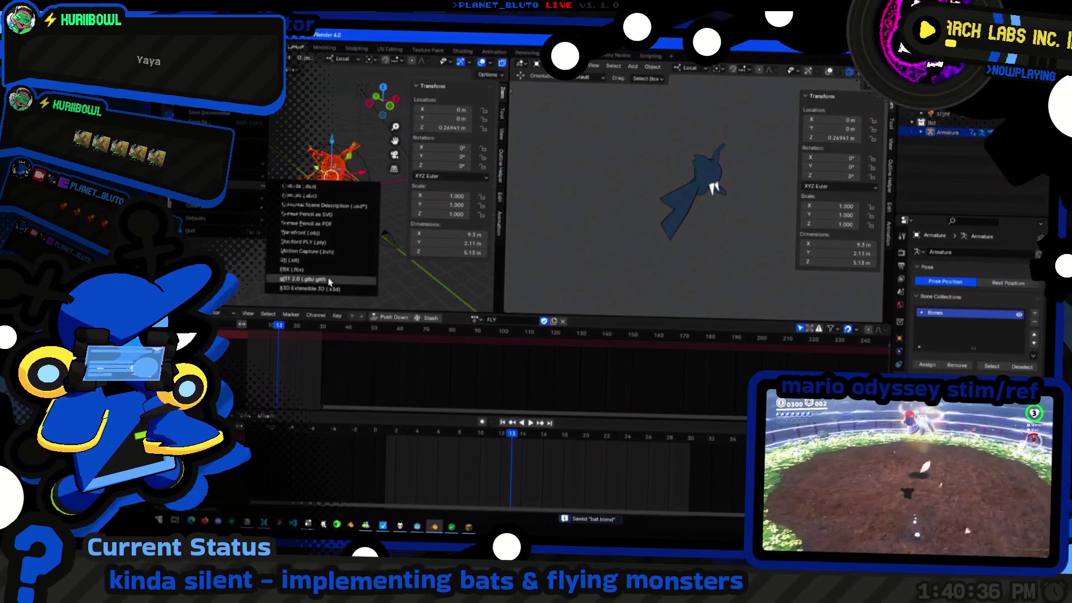
{"action": "left_click", "coordinate": [329, 282]}
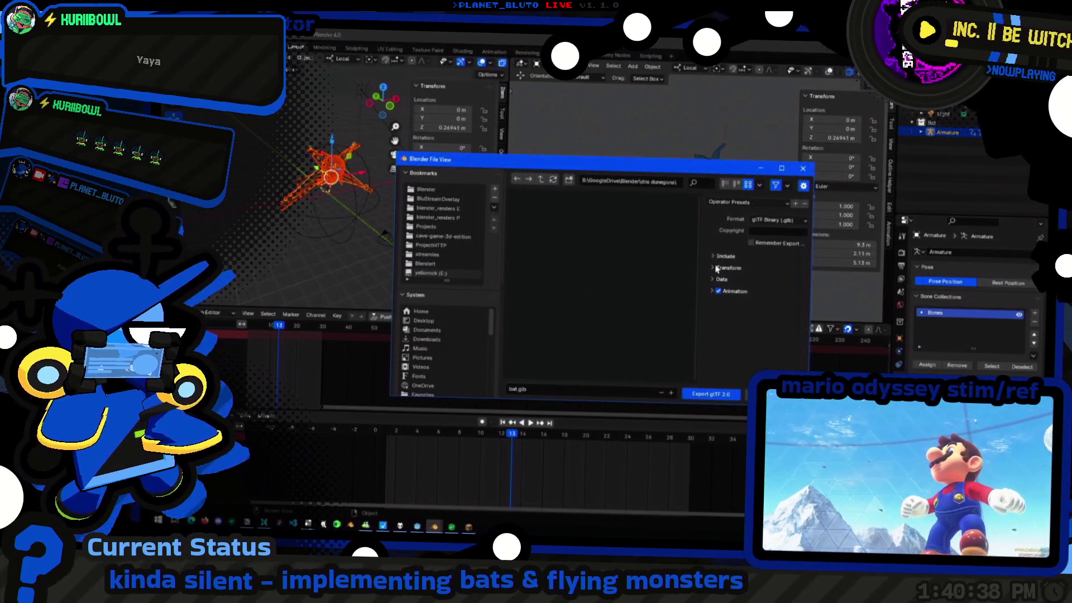
Limit the glTF export to the active collection and visible objects under Include
{"action": "left_click", "coordinate": [729, 293]}
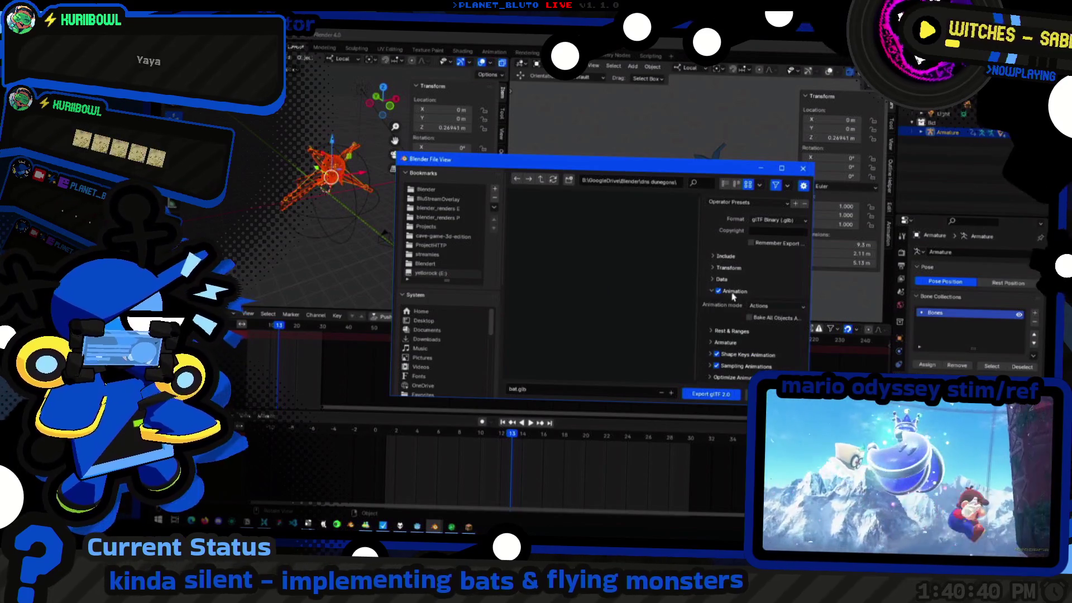
{"action": "left_click", "coordinate": [729, 257]}
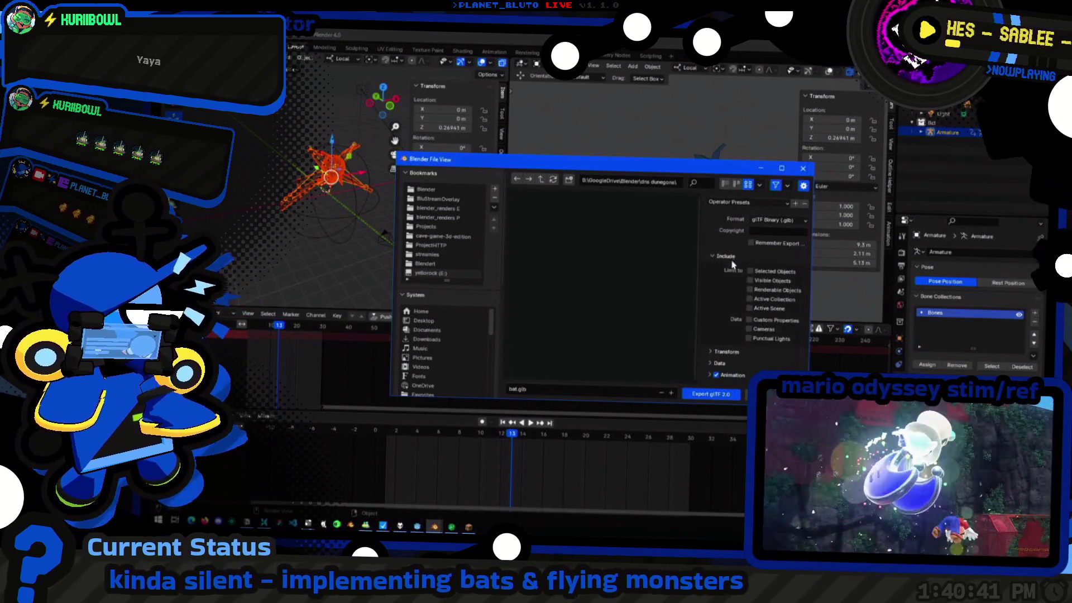
{"action": "left_click", "coordinate": [769, 299]}
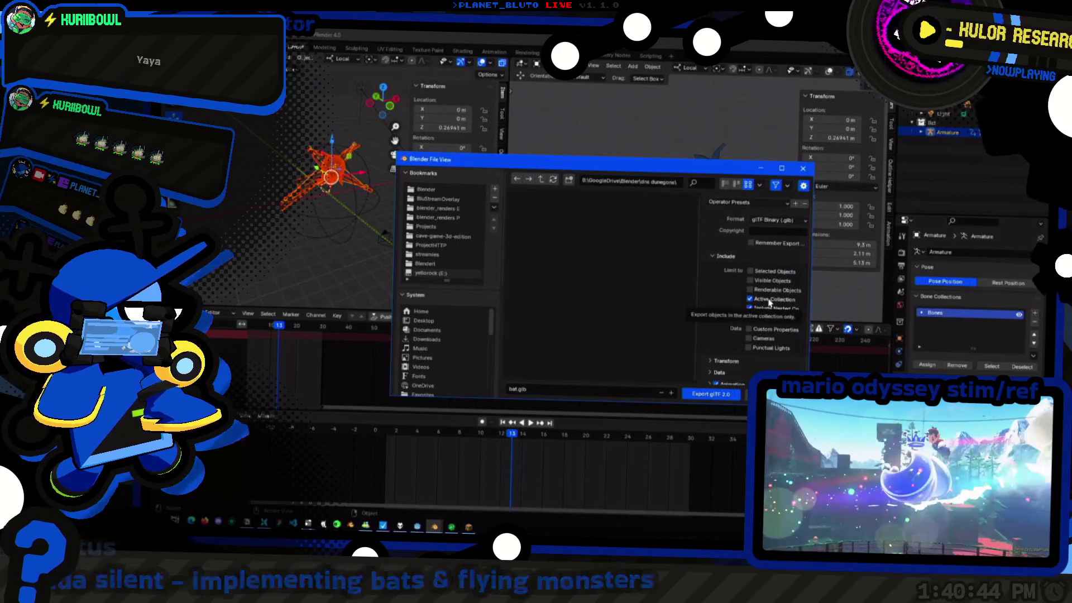
{"action": "left_click", "coordinate": [779, 310]}
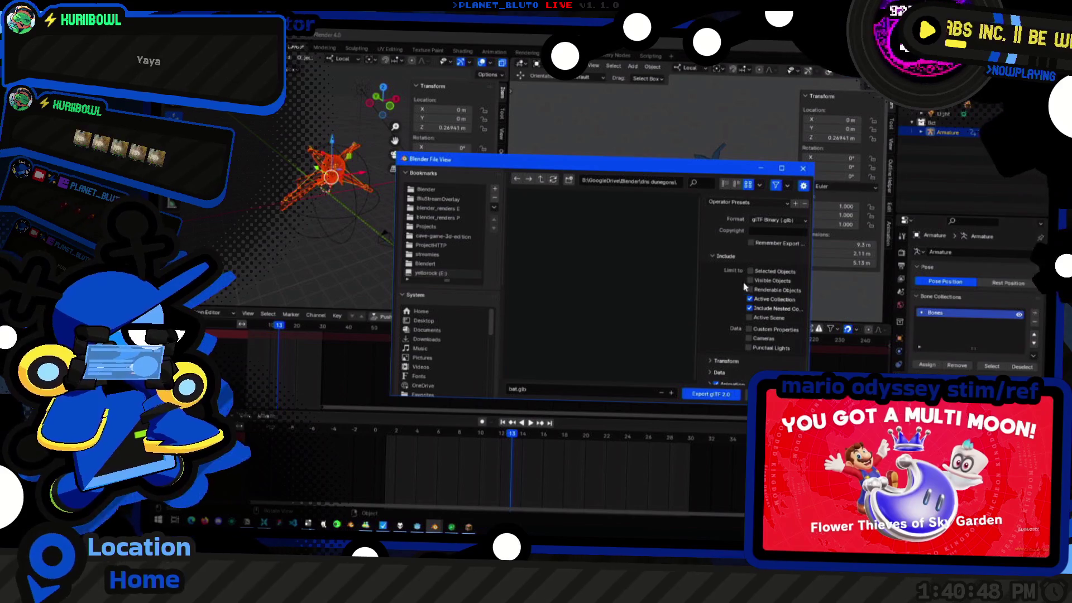
{"action": "left_click", "coordinate": [772, 282]}
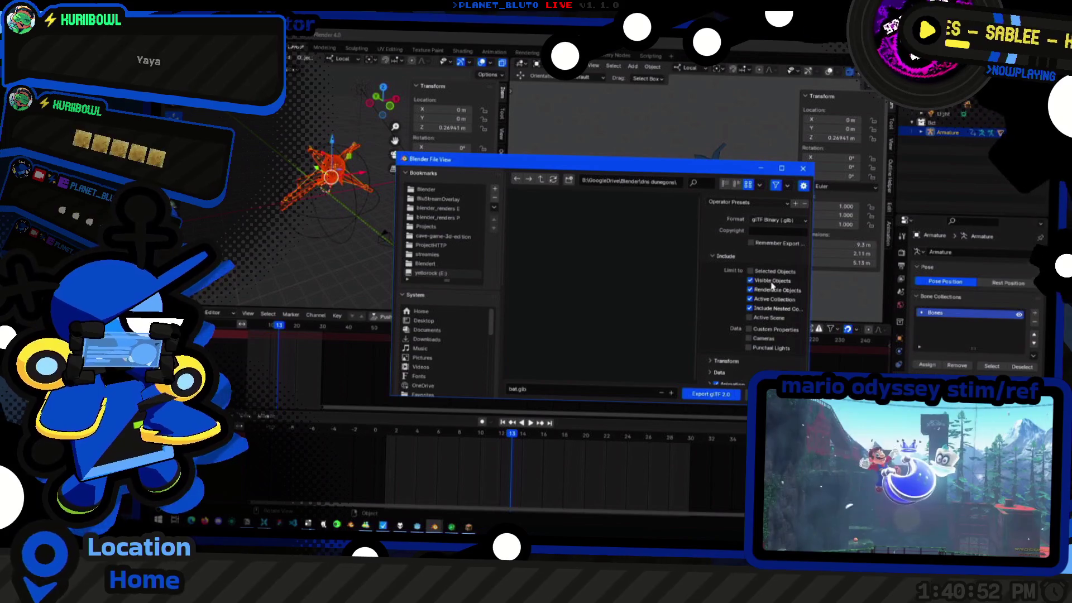
{"action": "left_click", "coordinate": [718, 258]}
Review the Data, Material and Armature export sections without changing them
{"action": "left_click", "coordinate": [722, 279]}
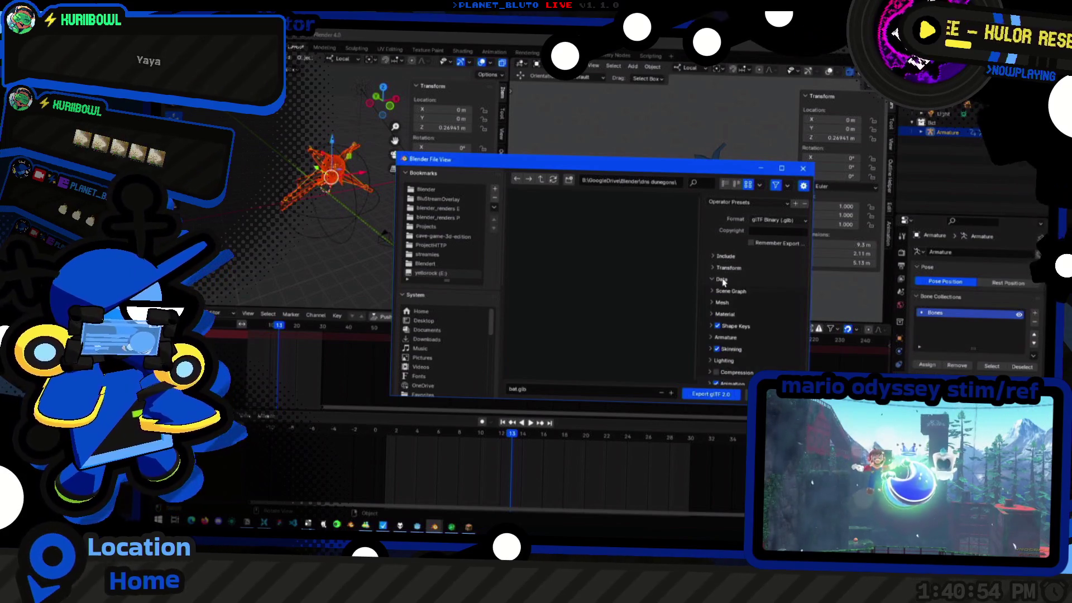
{"action": "left_click", "coordinate": [720, 314]}
{"action": "scroll", "coordinate": [720, 321], "scroll_direction": "down", "scroll_amount": 3}
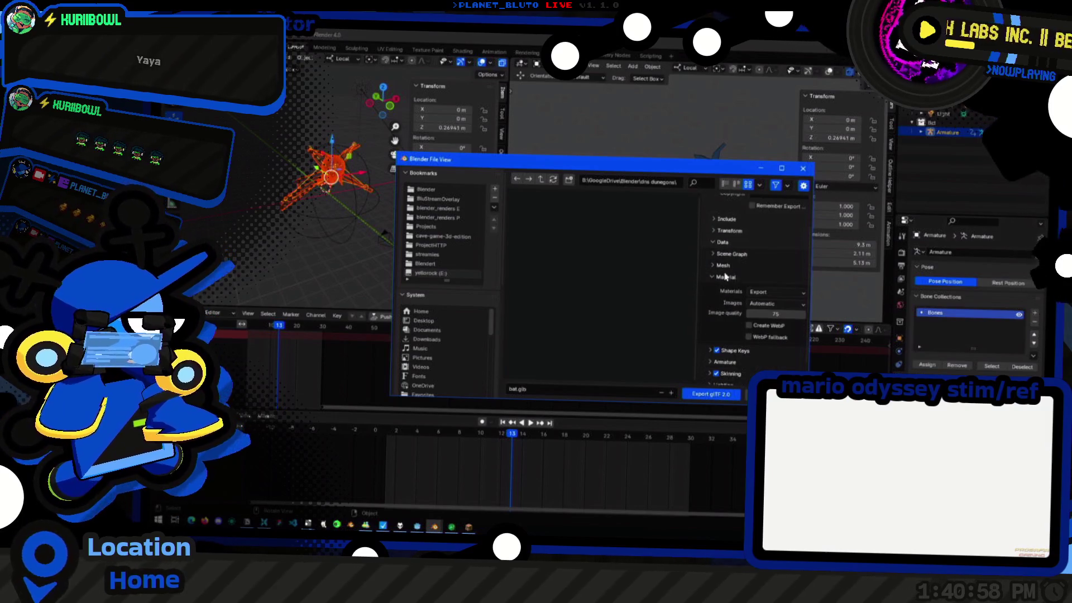
{"action": "left_click", "coordinate": [726, 278]}
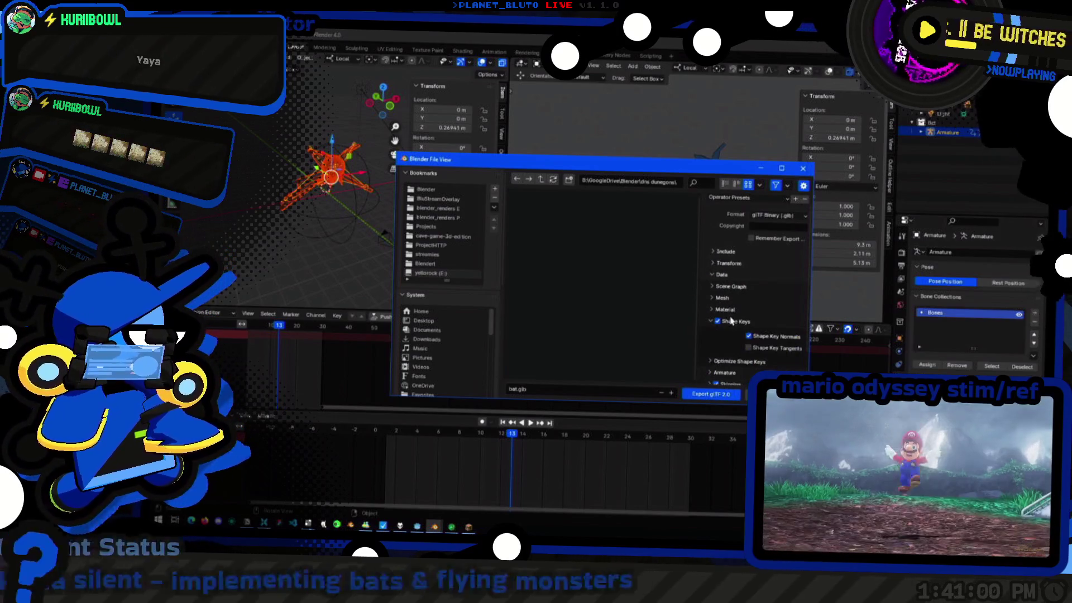
{"action": "left_click", "coordinate": [725, 332]}
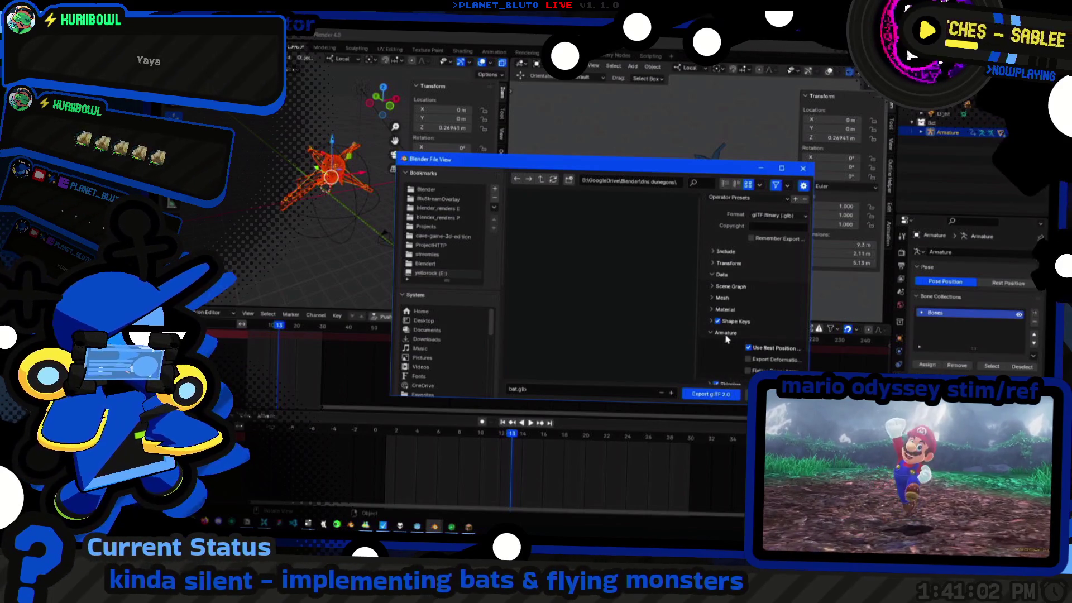
{"action": "left_click", "coordinate": [724, 333]}
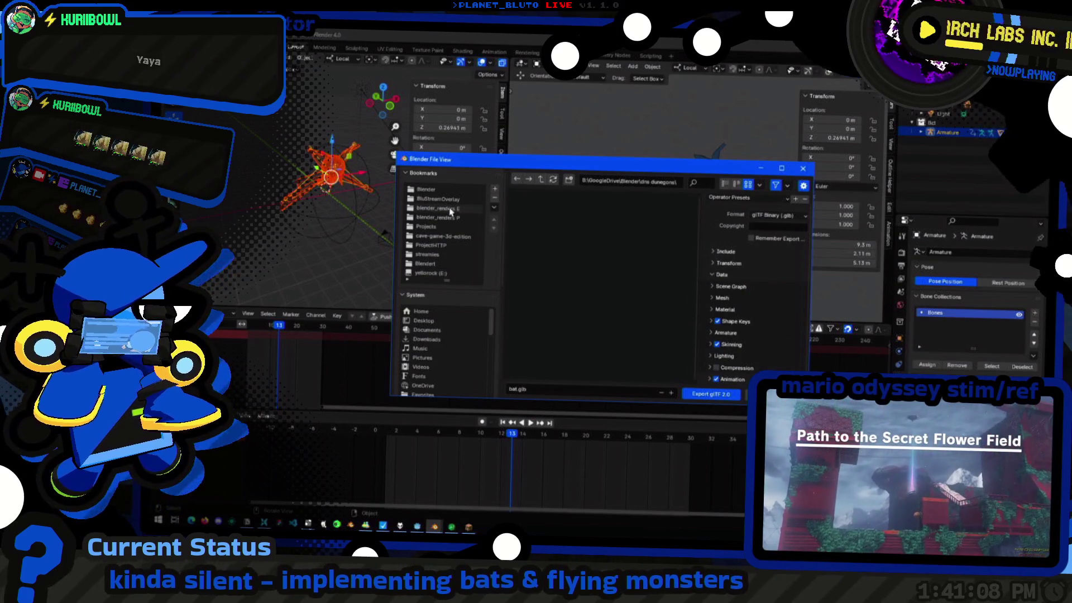
Point the bat.glb export at the cave-game-3d-edition project's rigs folder
{"action": "left_click", "coordinate": [452, 237]}
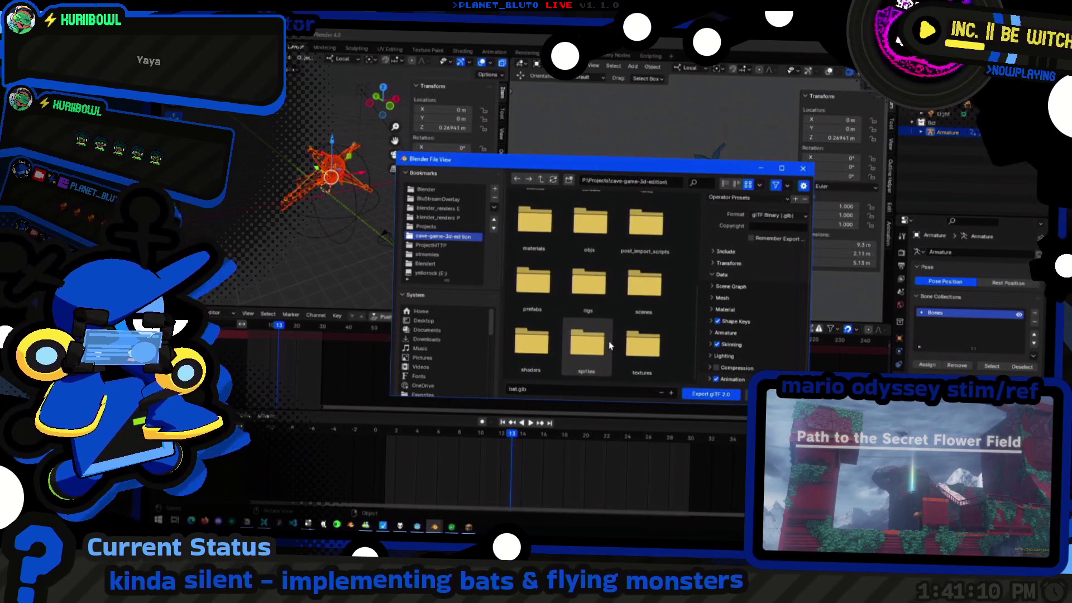
{"action": "double_click", "coordinate": [582, 238]}
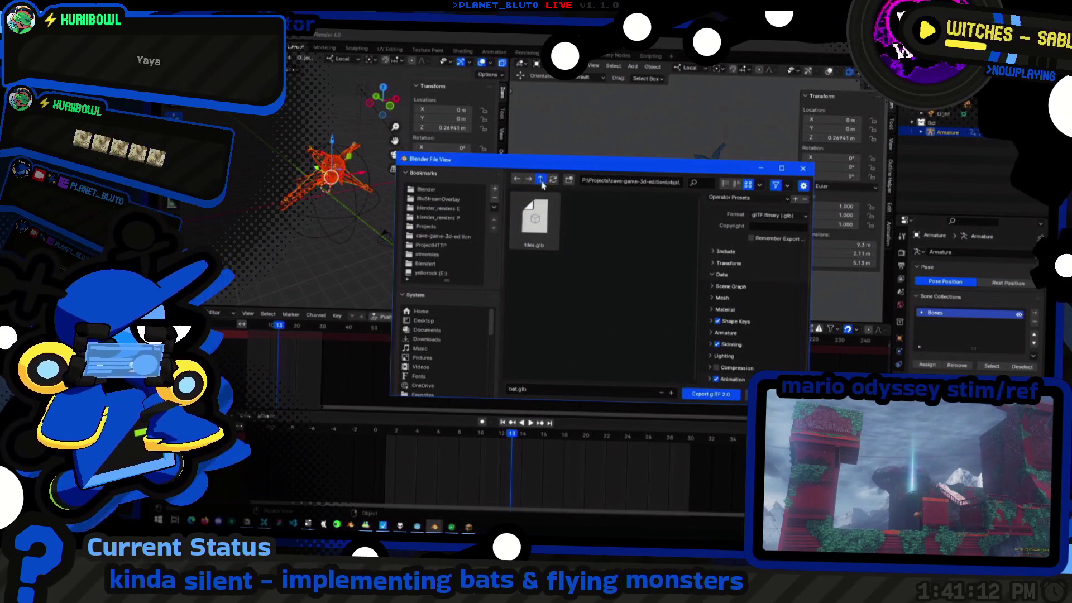
{"action": "left_click", "coordinate": [542, 185]}
{"action": "double_click", "coordinate": [591, 297]}
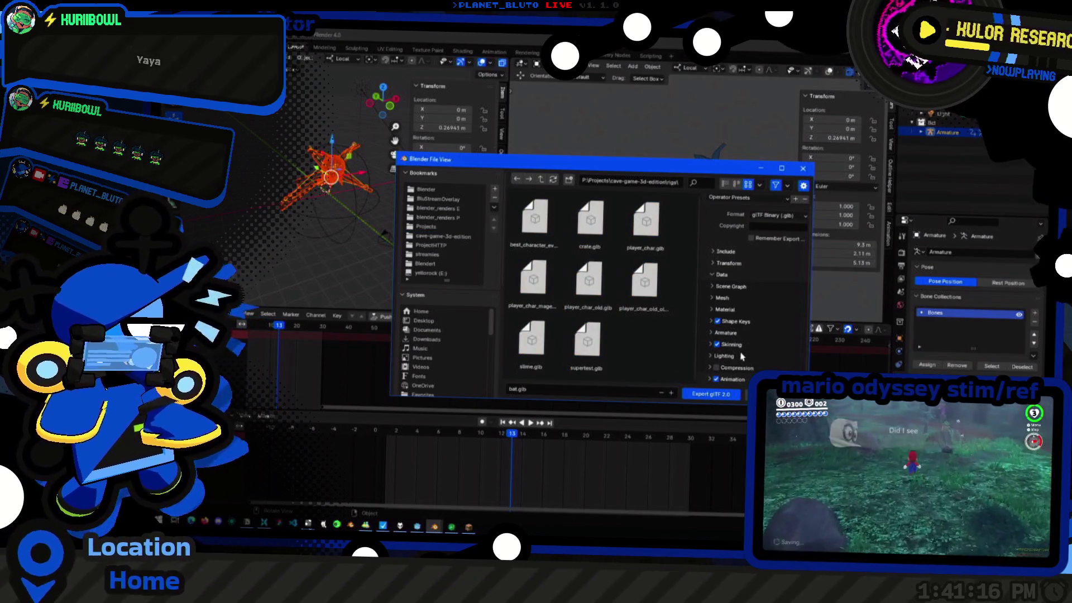
Check the Mesh options, close the export dialog and bring up the window switcher
{"action": "left_click", "coordinate": [723, 298]}
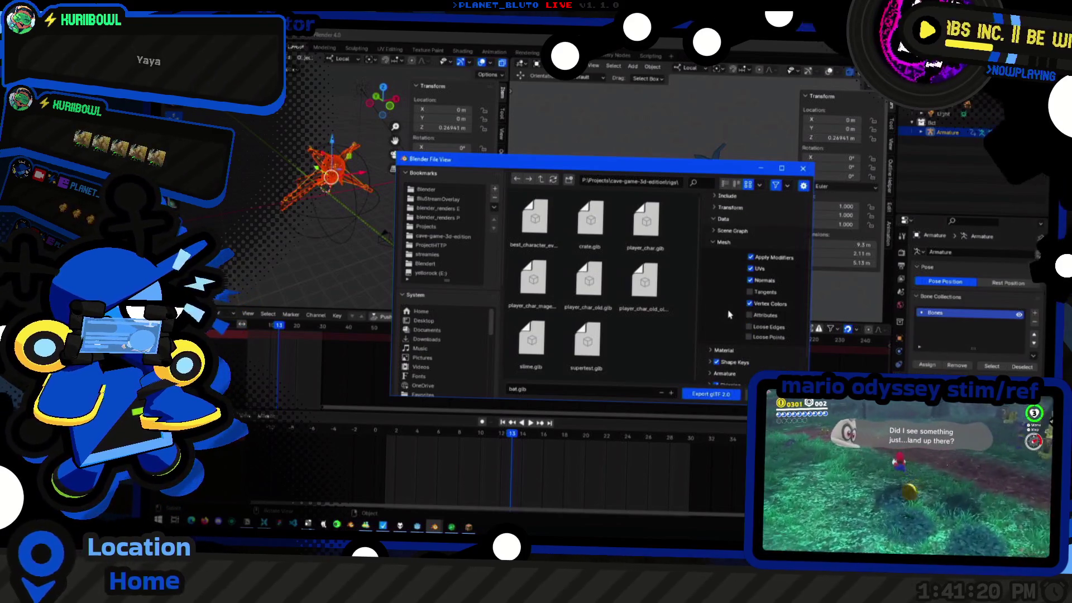
{"action": "left_click", "coordinate": [726, 298]}
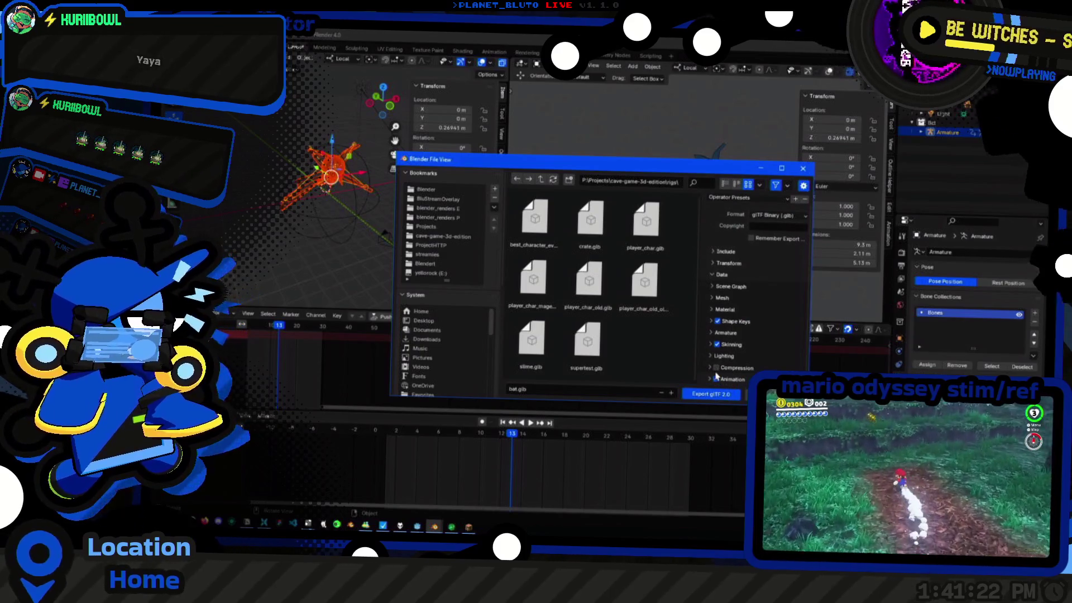
{"action": "left_click", "coordinate": [711, 397]}
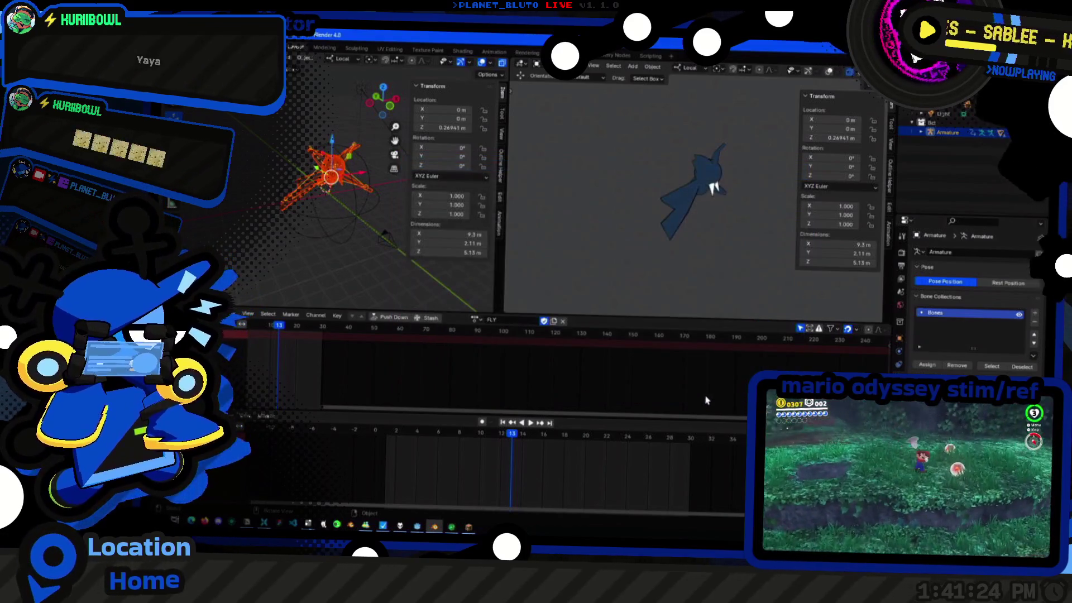
{"action": "key", "text": "alt+Tab"}
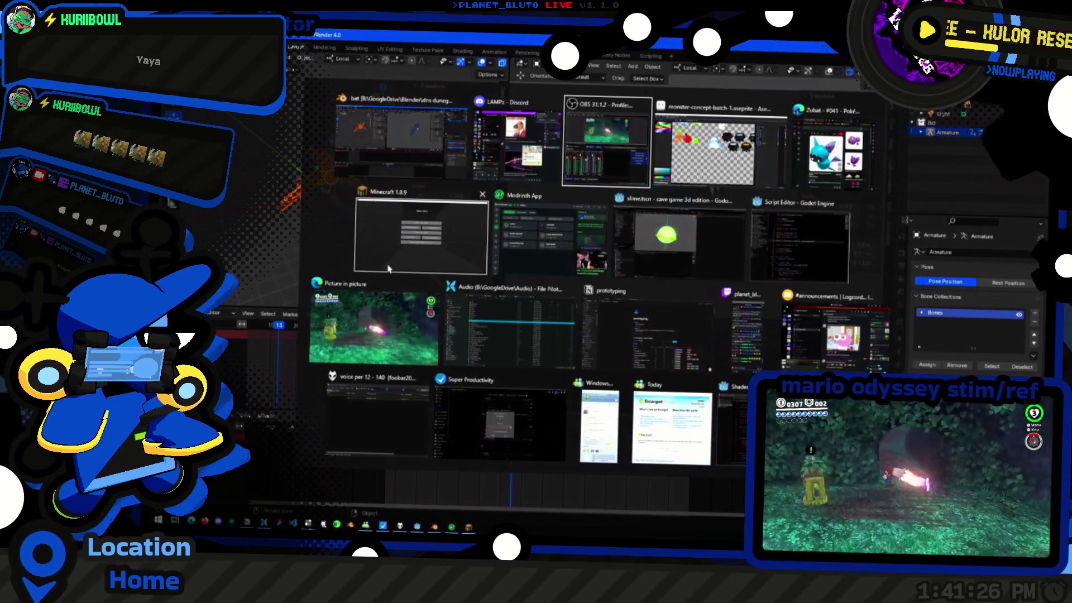
Bring the Godot editor with slime.tscn to the front from the switcher
{"action": "left_click", "coordinate": [679, 239]}
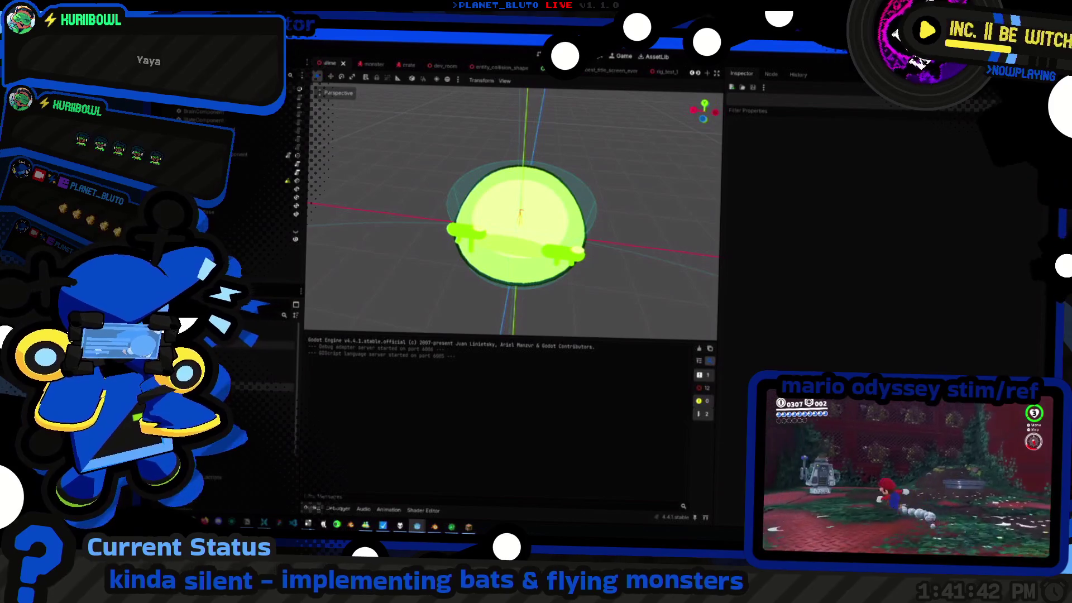
Create the monsters/bat folder and abandon a duplicate of config.ini that clashes on name
{"action": "right_click", "coordinate": [208, 375]}
{"action": "mouse_move", "coordinate": [244, 391]}
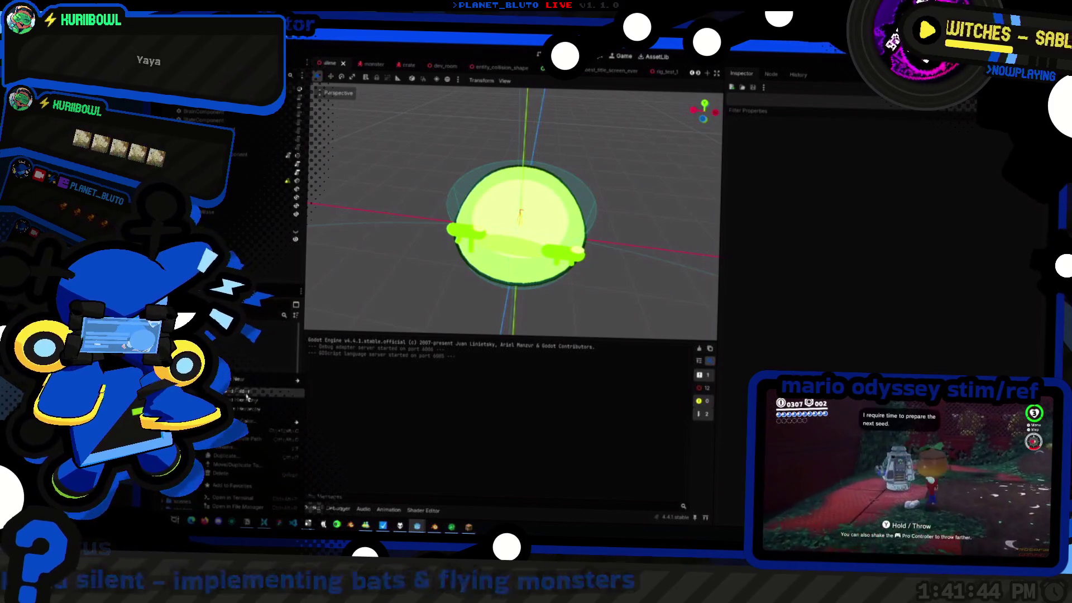
{"action": "left_click", "coordinate": [326, 383]}
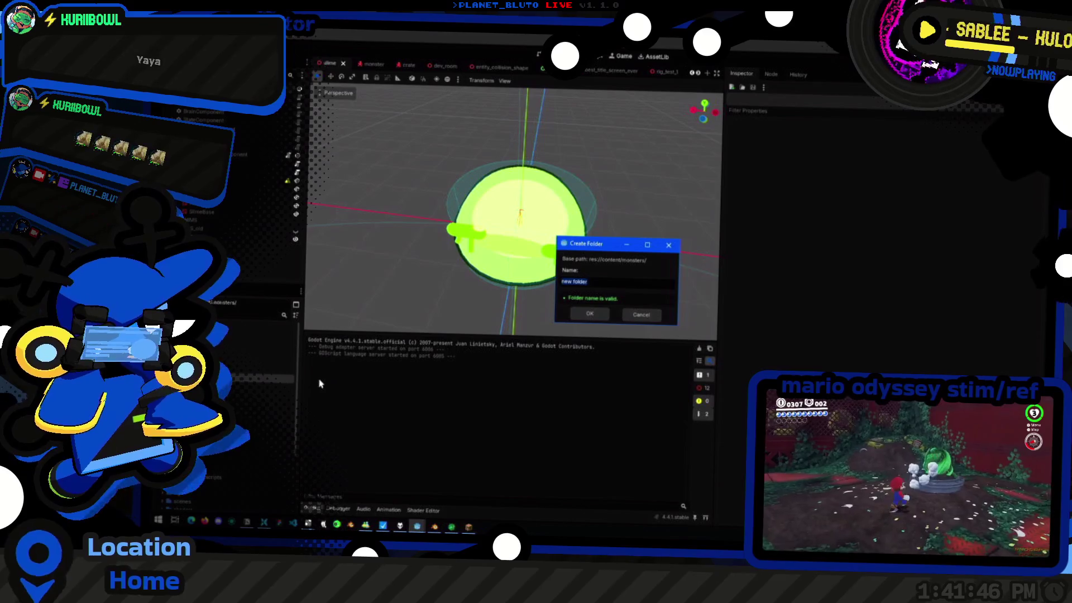
{"action": "key", "text": "Return"}
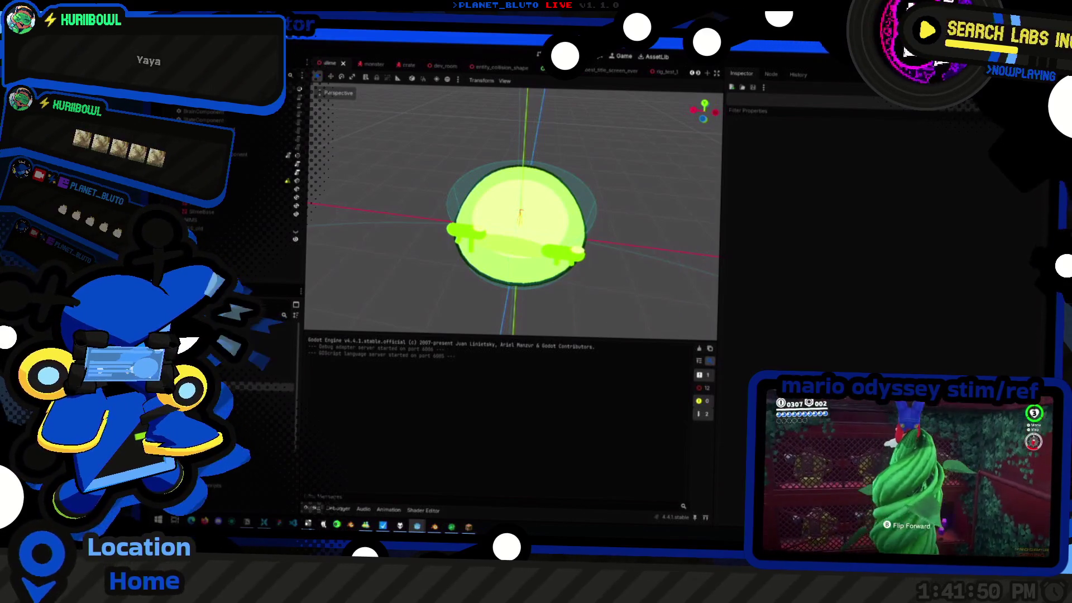
{"action": "right_click", "coordinate": [227, 375]}
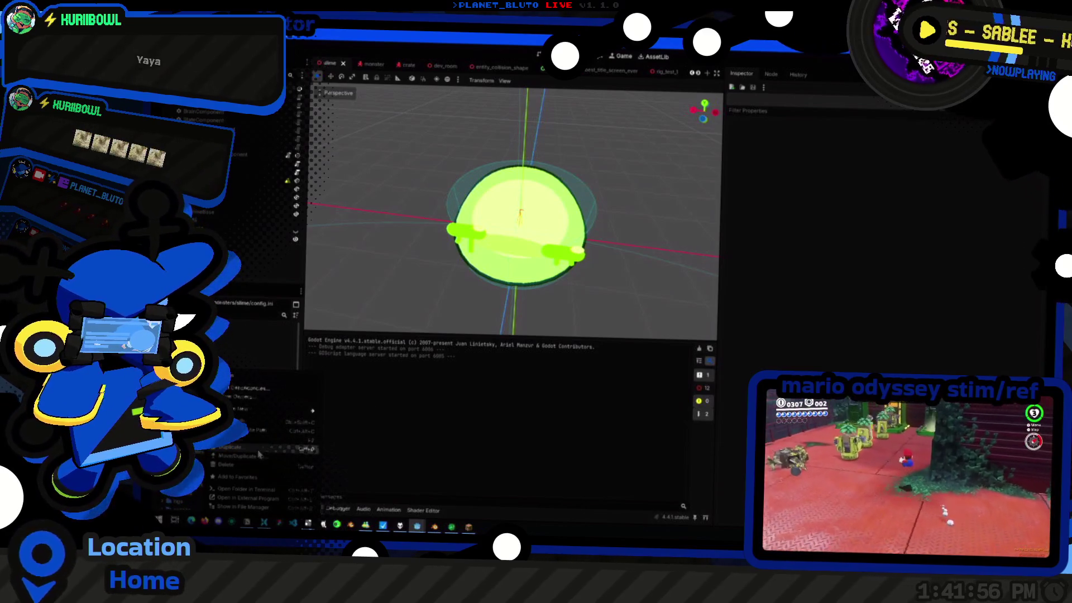
{"action": "left_click", "coordinate": [259, 453]}
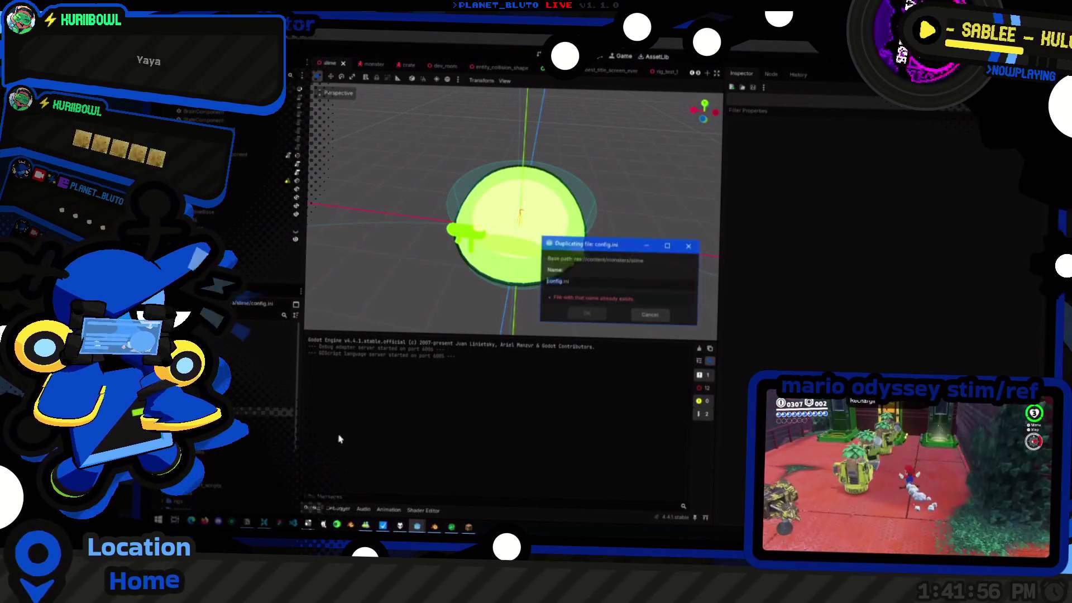
{"action": "left_click", "coordinate": [650, 315]}
Copy config.ini into the bat folder via Duplicate/Move
{"action": "right_click", "coordinate": [268, 375]}
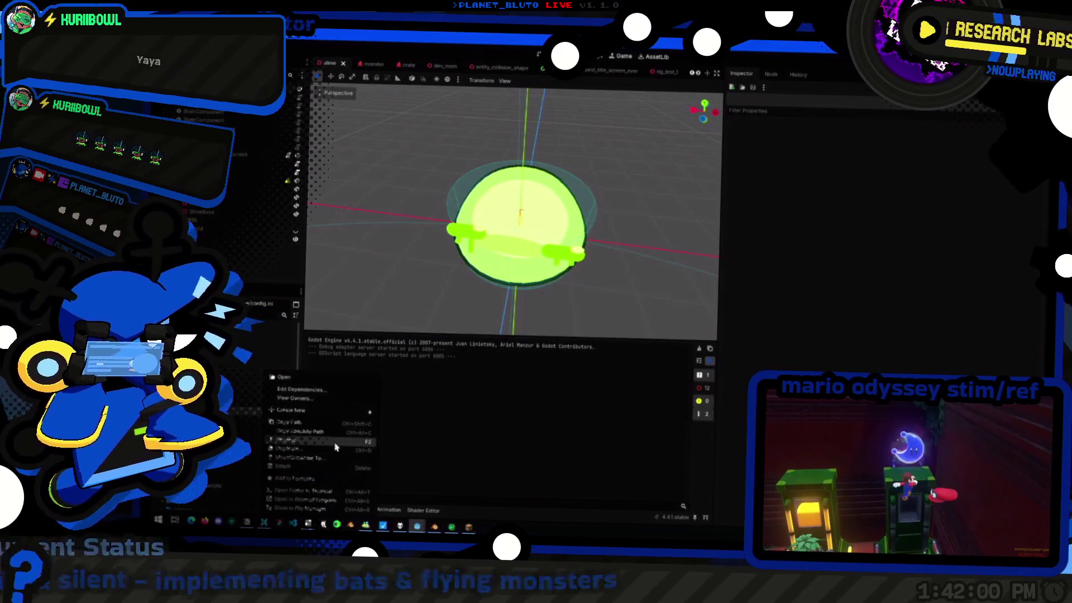
{"action": "left_click", "coordinate": [307, 459]}
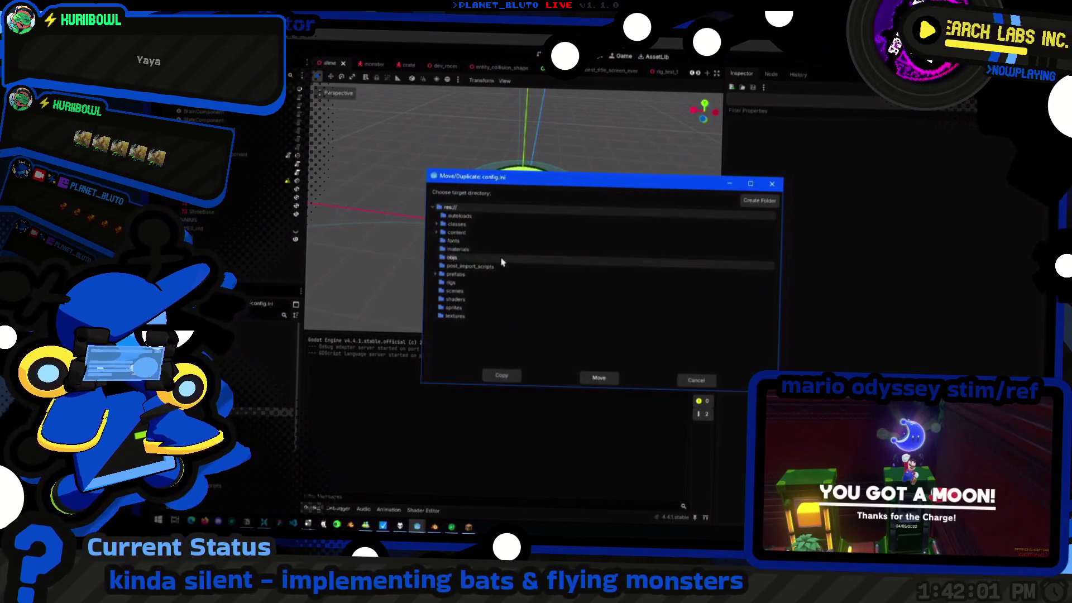
{"action": "left_click", "coordinate": [442, 248]}
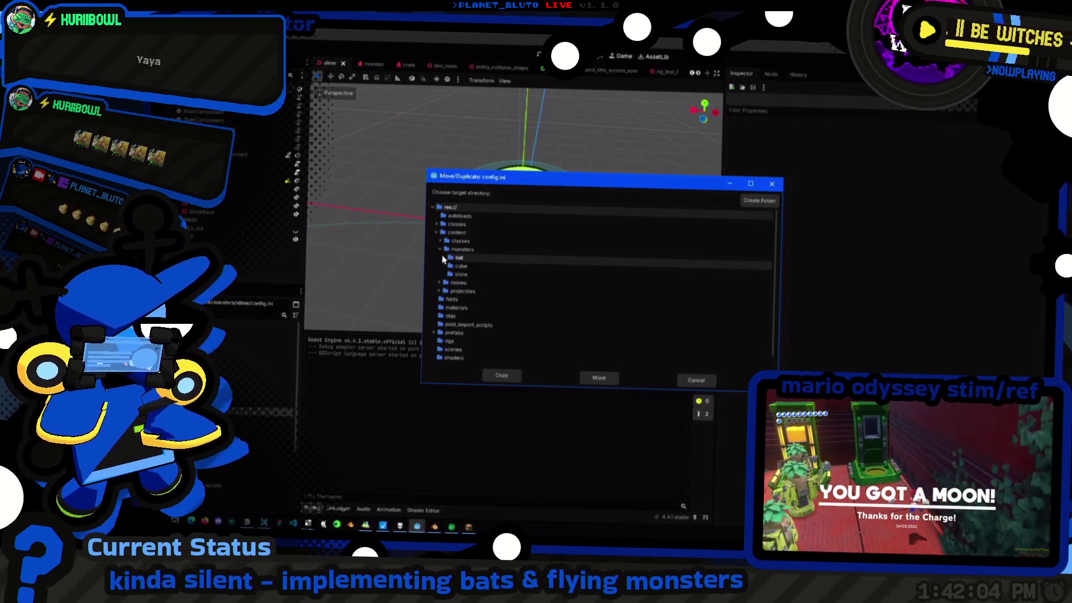
{"action": "left_click", "coordinate": [490, 277]}
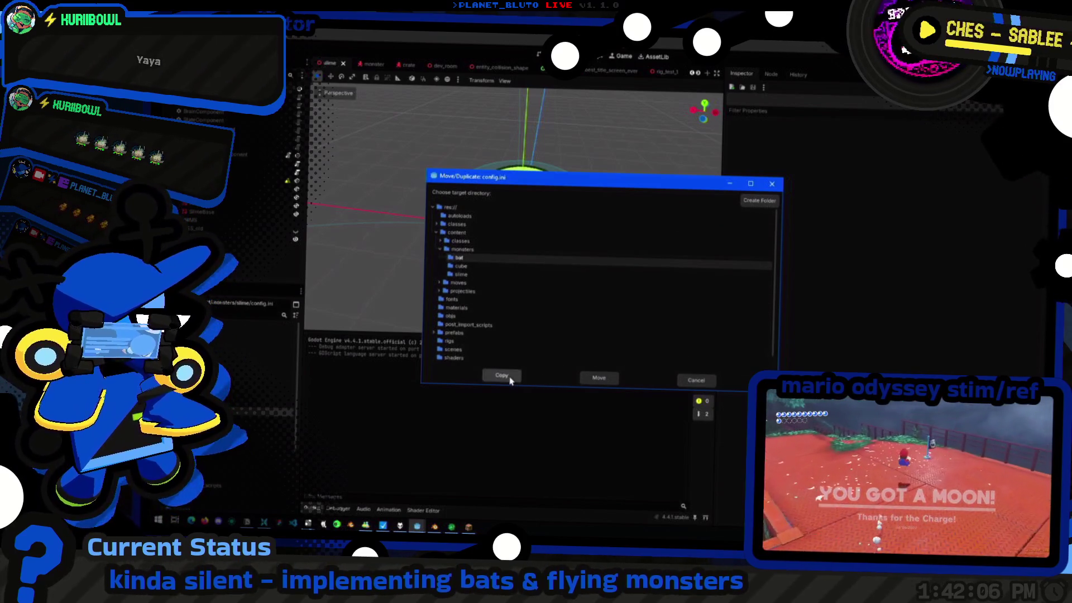
{"action": "left_click", "coordinate": [503, 376]}
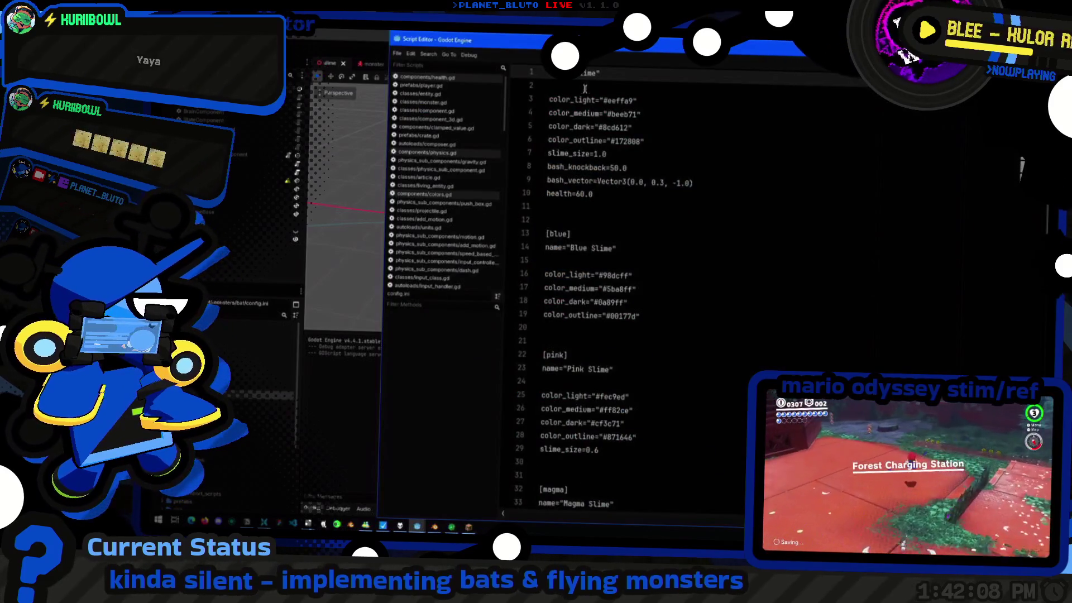
Clear the Slime name in the bat config and copy slime.tscn into the bat folder
{"action": "double_click", "coordinate": [587, 74]}
{"action": "key", "text": "BackSpace"}
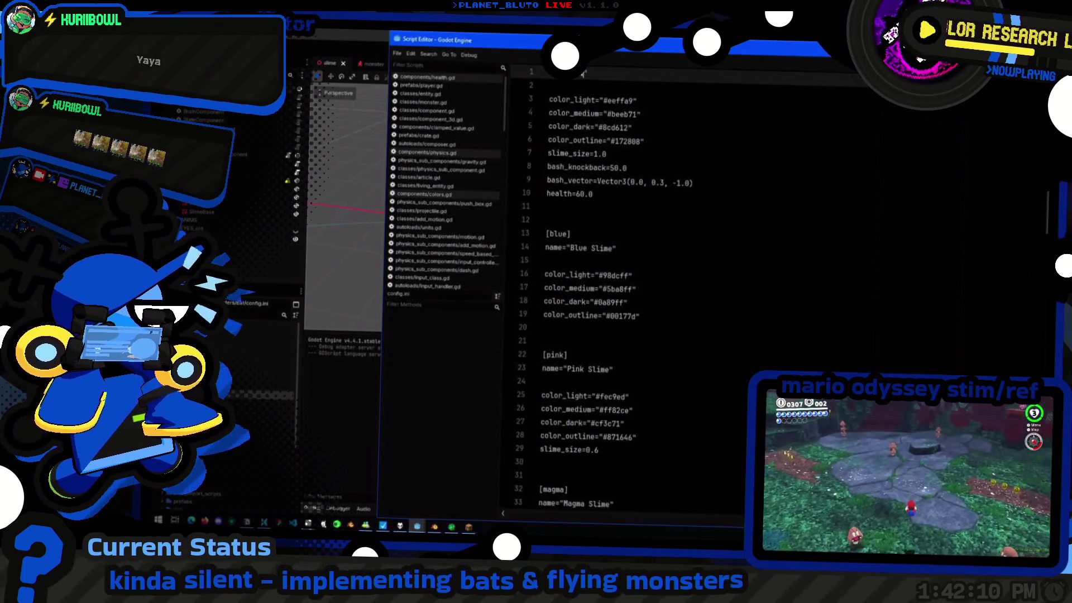
{"action": "scroll", "coordinate": [675, 266], "scroll_direction": "down", "scroll_amount": 10}
{"action": "left_click_drag", "start_coordinate": [637, 503], "coordinate": [668, 340]}
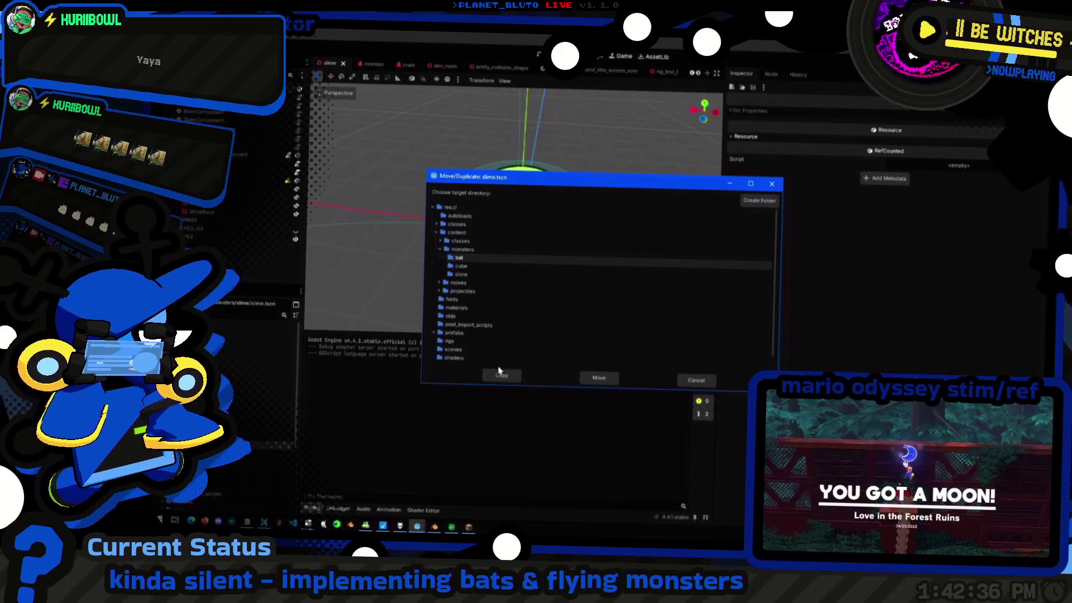
{"action": "left_click", "coordinate": [500, 377]}
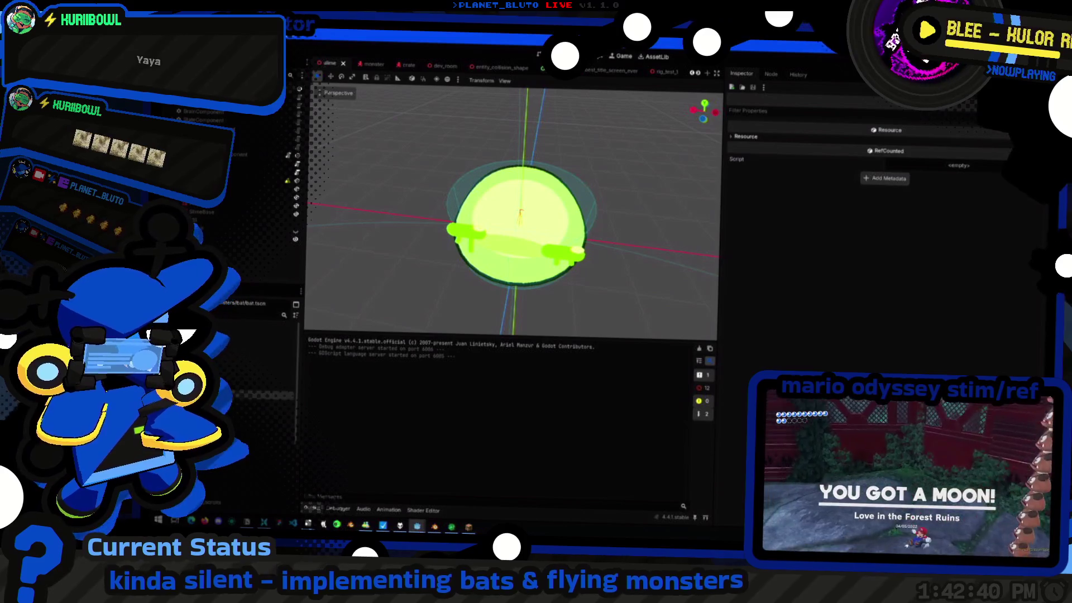
In bat.tscn, delete the slime body mesh and its AnimationPlayer
{"action": "double_click", "coordinate": [236, 400]}
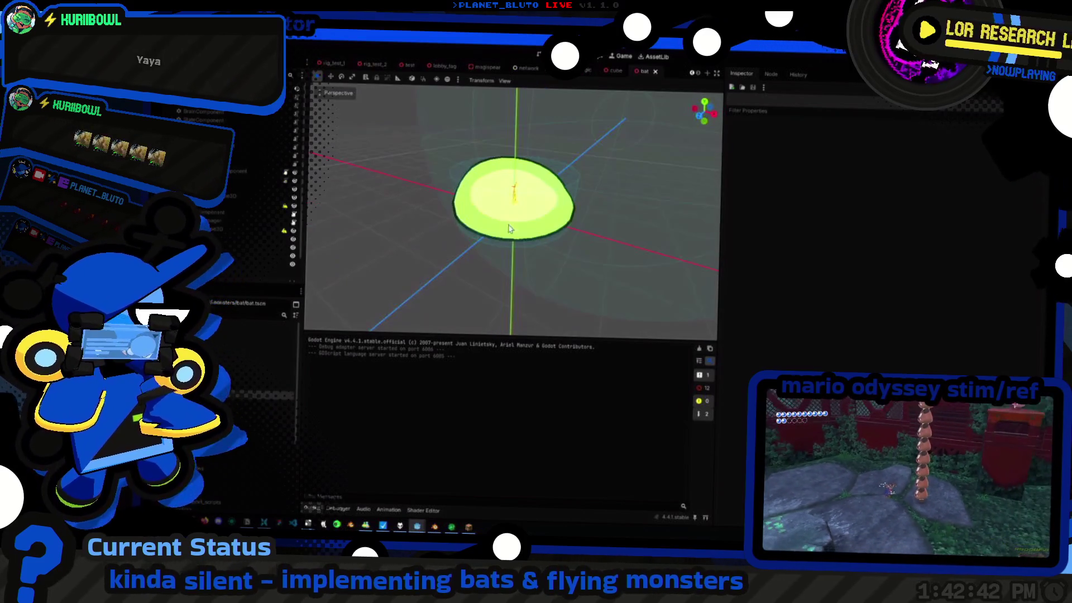
{"action": "middle_click_drag", "start_coordinate": [364, 215], "coordinate": [391, 199]}
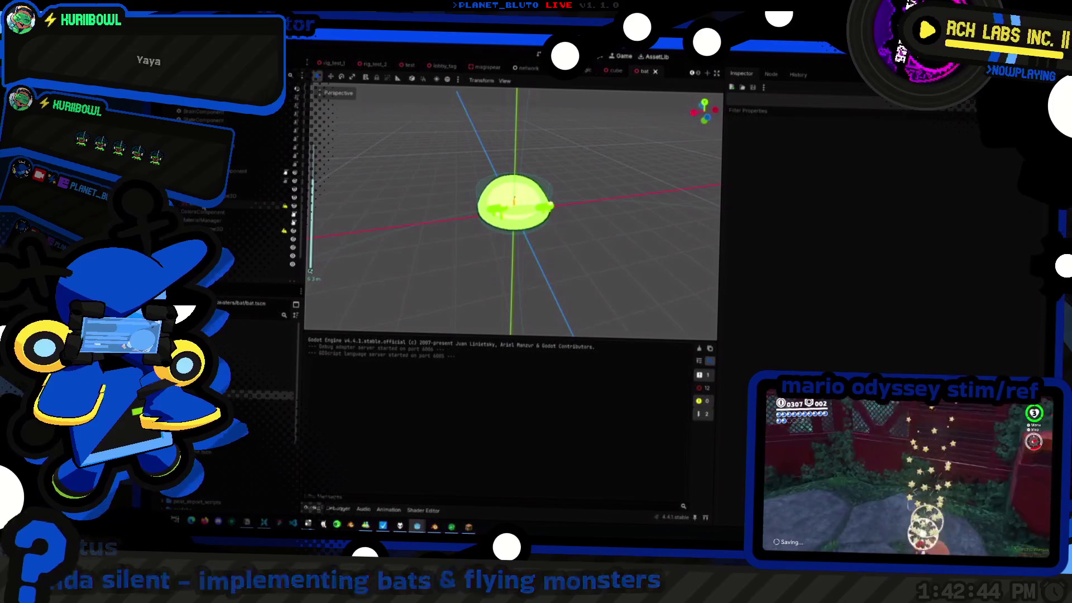
{"action": "left_click", "coordinate": [515, 201]}
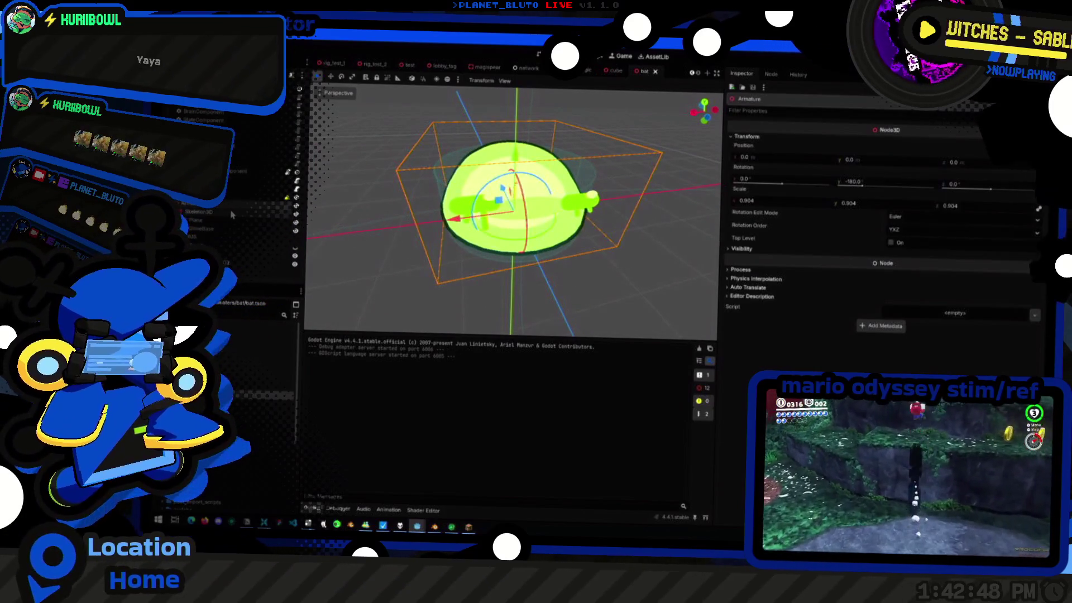
{"action": "key", "text": "Delete"}
{"action": "key", "text": "Return"}
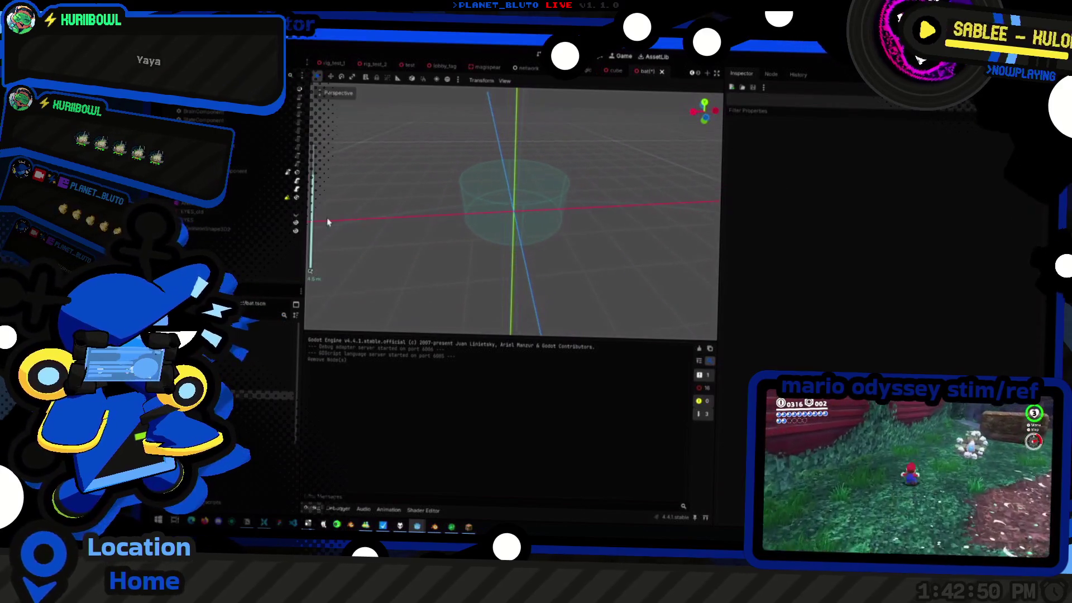
{"action": "left_click", "coordinate": [232, 209]}
{"action": "key", "text": "Delete"}
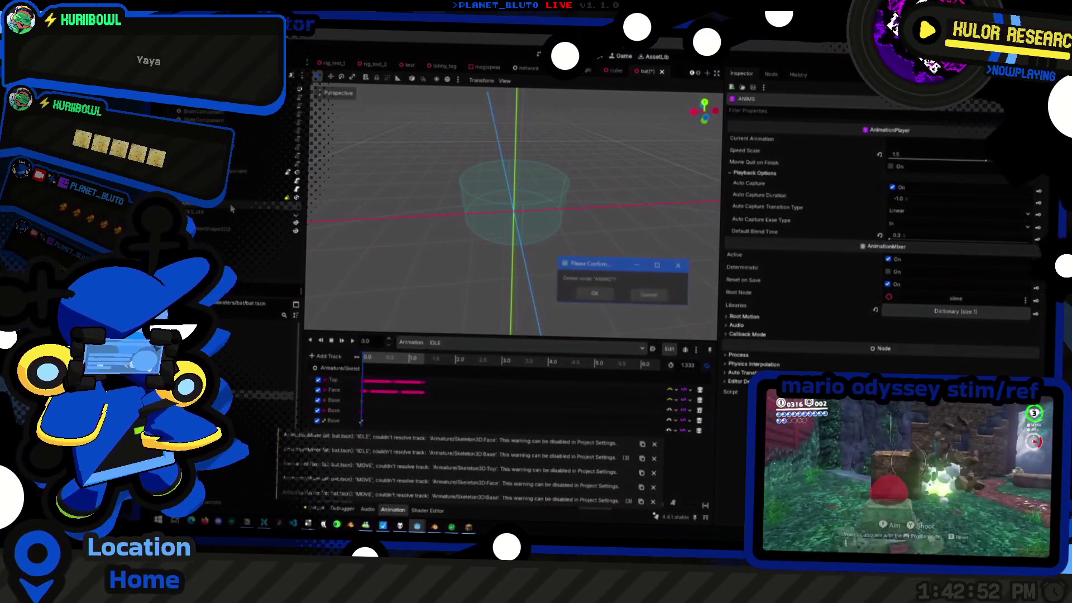
{"action": "key", "text": "Return"}
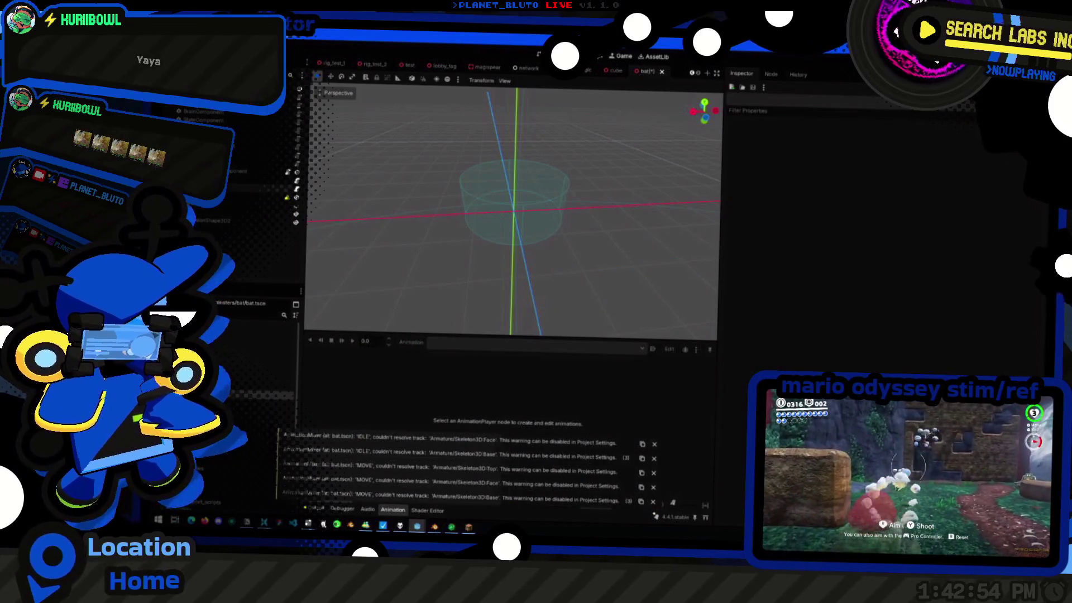
Delete the cylinder node and rename the root node to bat
{"action": "left_click", "coordinate": [211, 216]}
{"action": "left_click", "coordinate": [208, 225]}
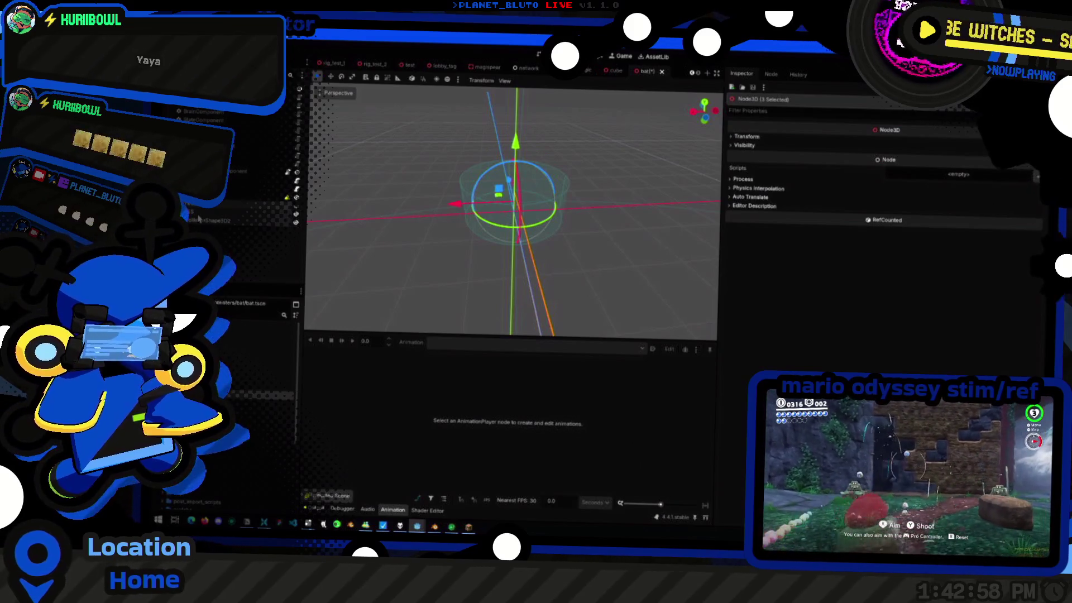
{"action": "key", "text": "Delete"}
{"action": "key", "text": "Return"}
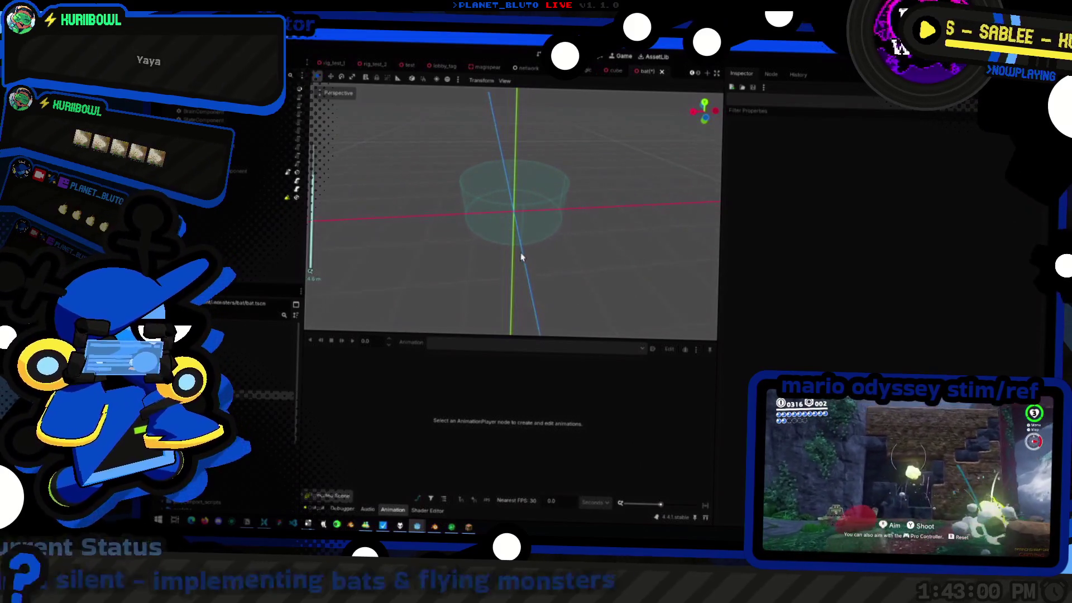
{"action": "middle_click_drag", "start_coordinate": [521, 257], "coordinate": [537, 252]}
{"action": "left_click", "coordinate": [212, 216]}
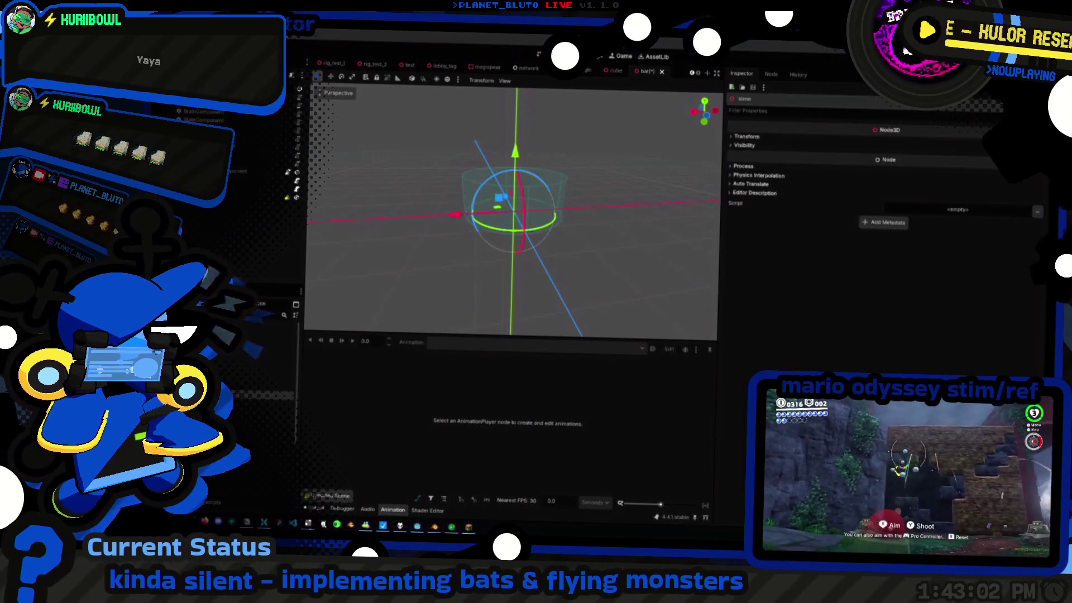
{"action": "type", "text": "bat"}
{"action": "key", "text": "Return"}
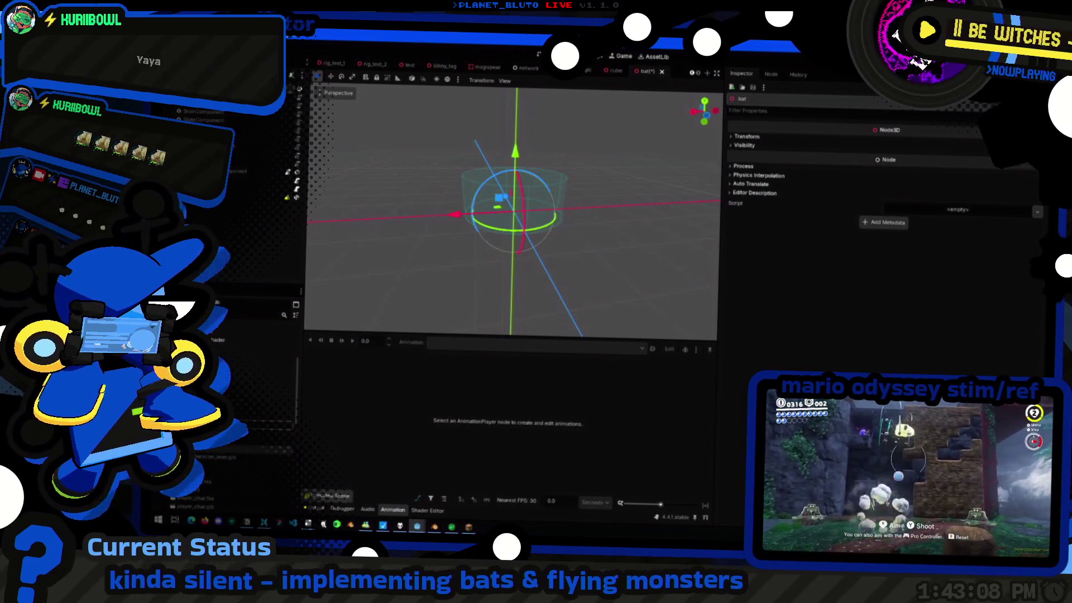
Drop bat.glb into the scene, rotate it 180° and select its animation player
{"action": "mouse_move", "coordinate": [470, 210]}
{"action": "middle_mouse_down"}
{"action": "mouse_move", "coordinate": [362, 210]}
{"action": "mouse_move", "coordinate": [563, 244]}
{"action": "middle_mouse_up"}
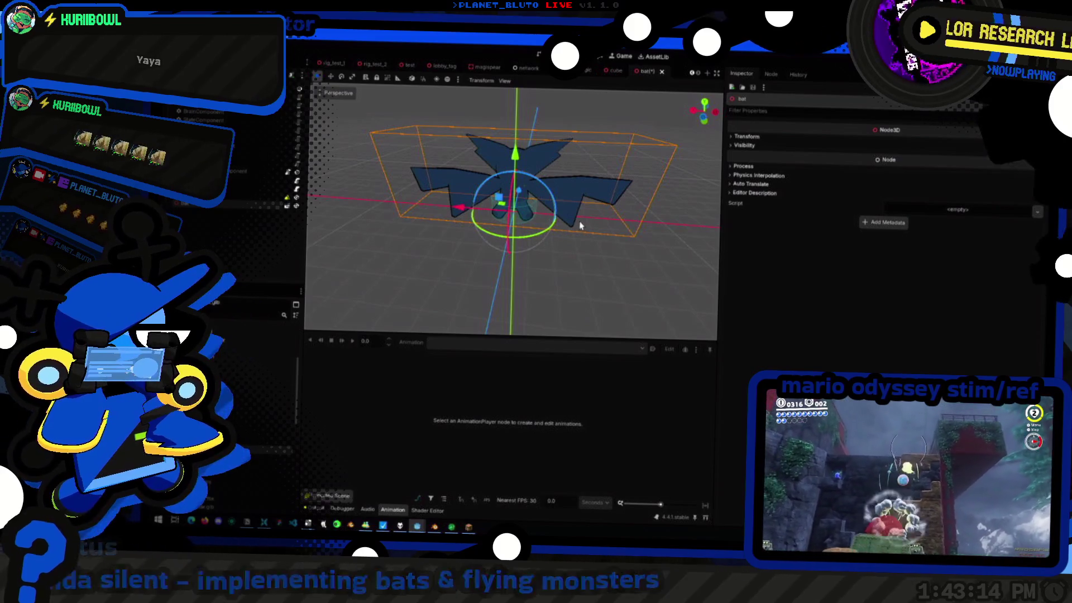
{"action": "left_click_drag", "start_coordinate": [536, 237], "coordinate": [444, 146]}
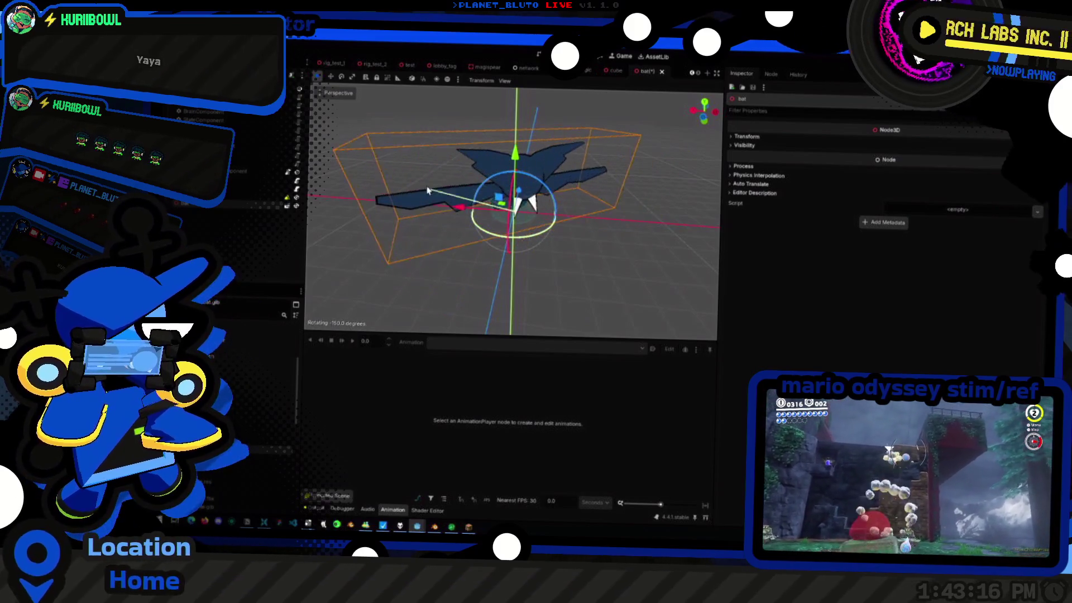
{"action": "middle_click_drag", "start_coordinate": [434, 215], "coordinate": [501, 219]}
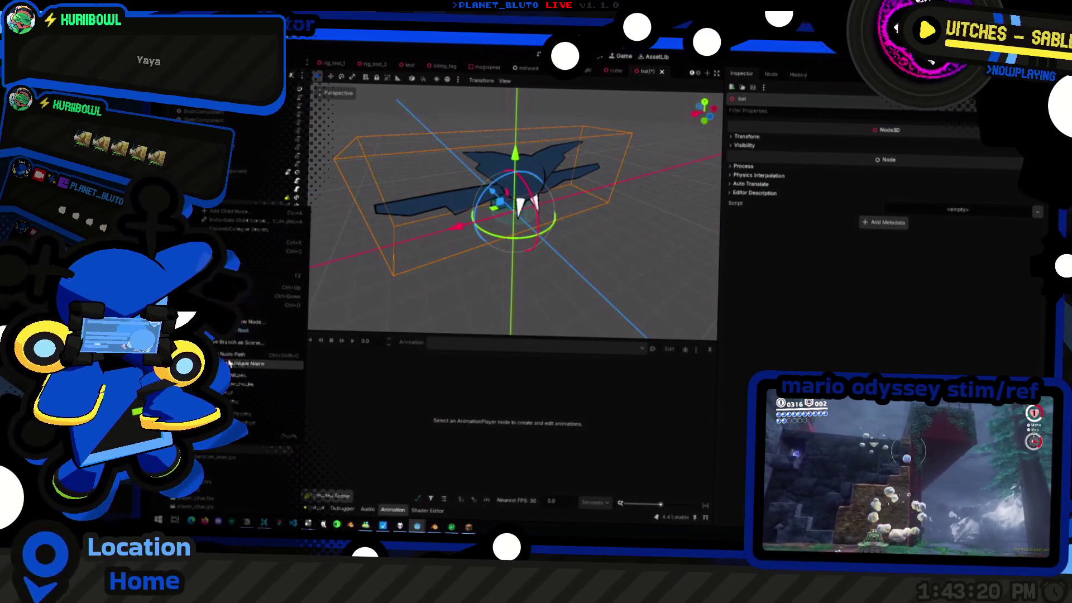
{"action": "left_click", "coordinate": [252, 265]}
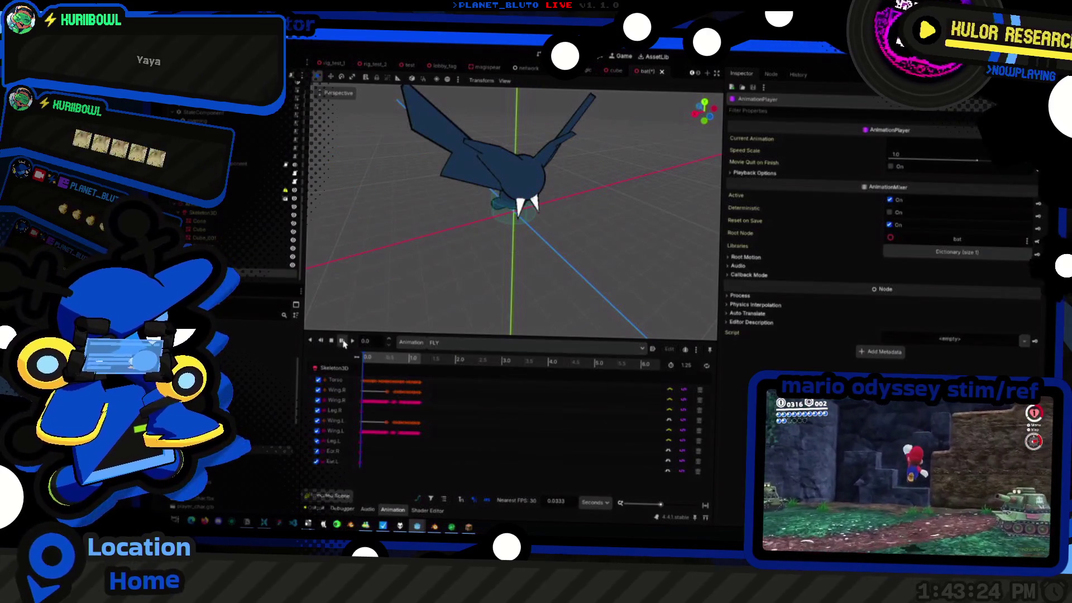
Play the FLY animation and reimport bat.glb after checking its animation import settings
{"action": "left_click", "coordinate": [342, 342]}
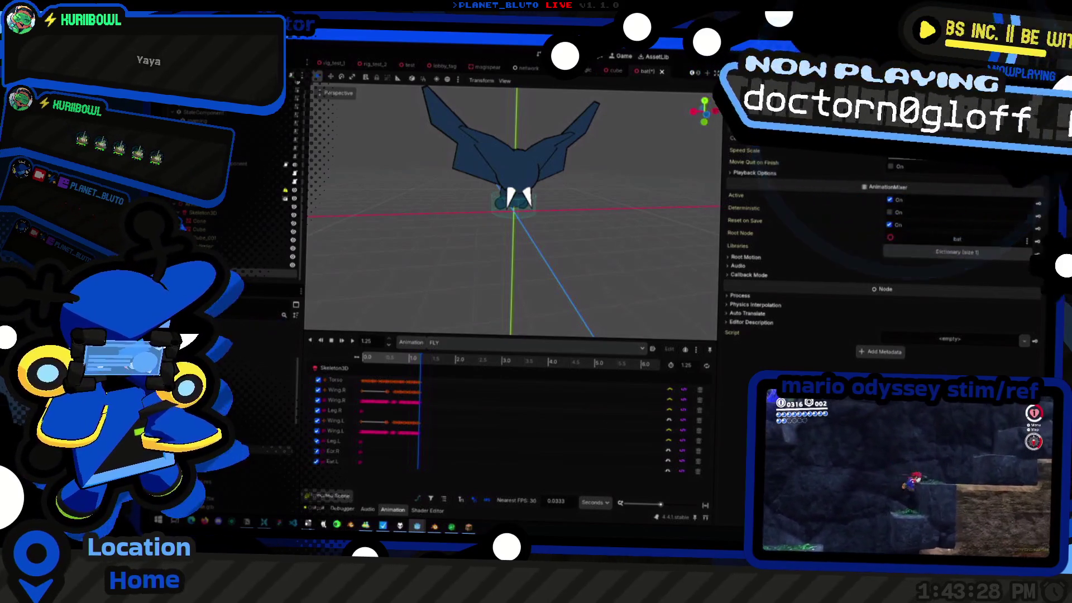
{"action": "double_click", "coordinate": [206, 238]}
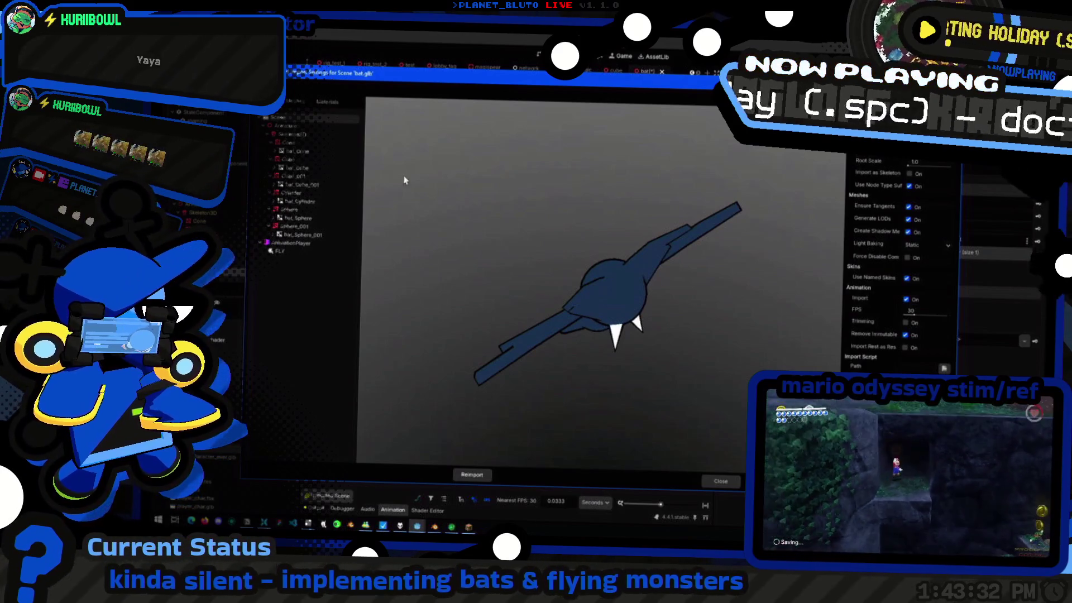
{"action": "left_click", "coordinate": [281, 251]}
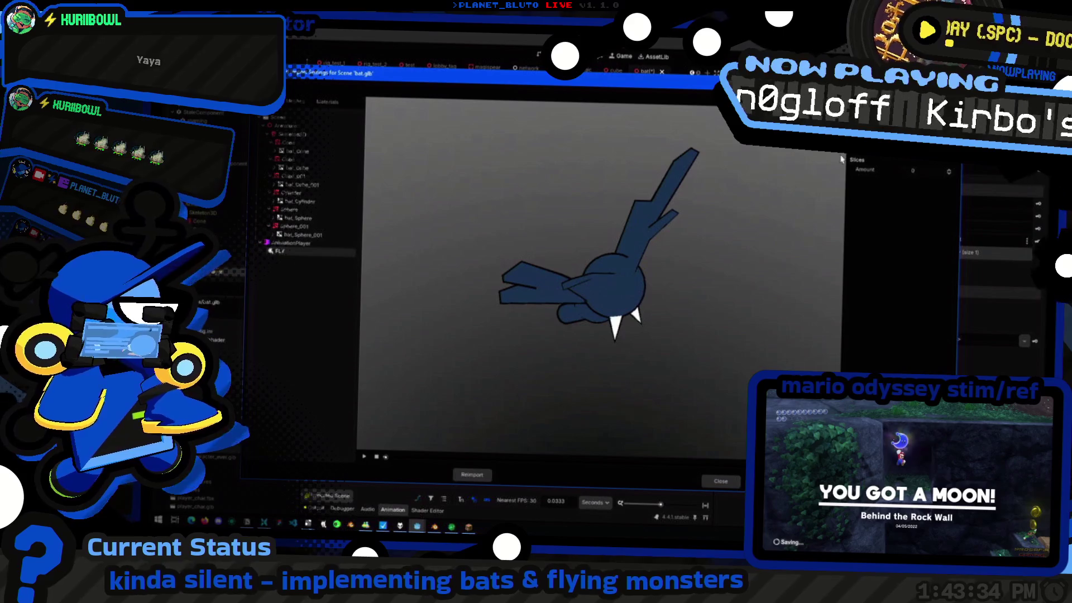
{"action": "left_click", "coordinate": [471, 475]}
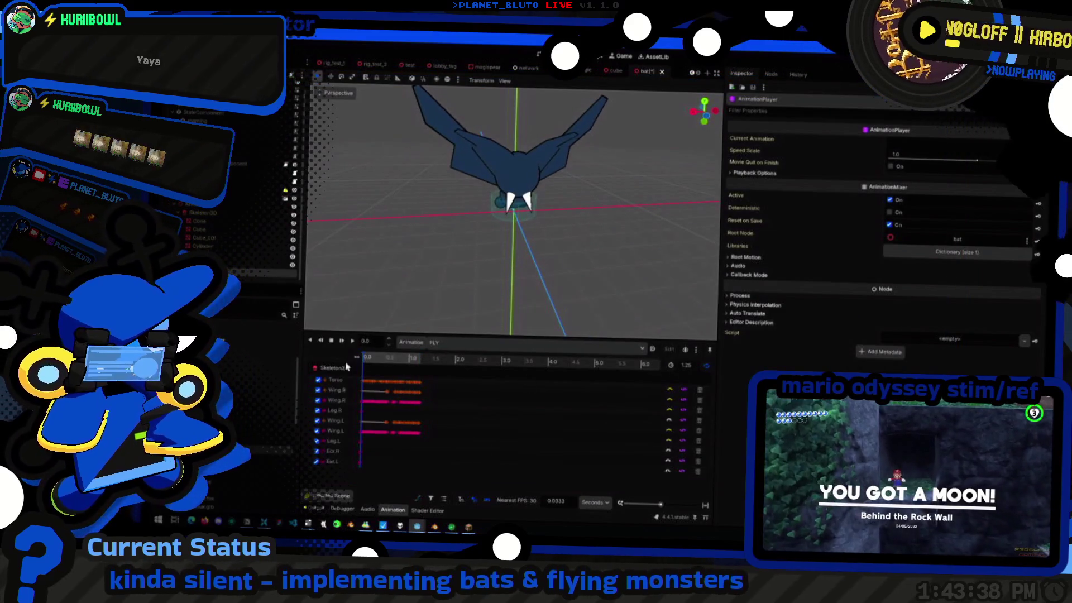
{"action": "left_click", "coordinate": [342, 344]}
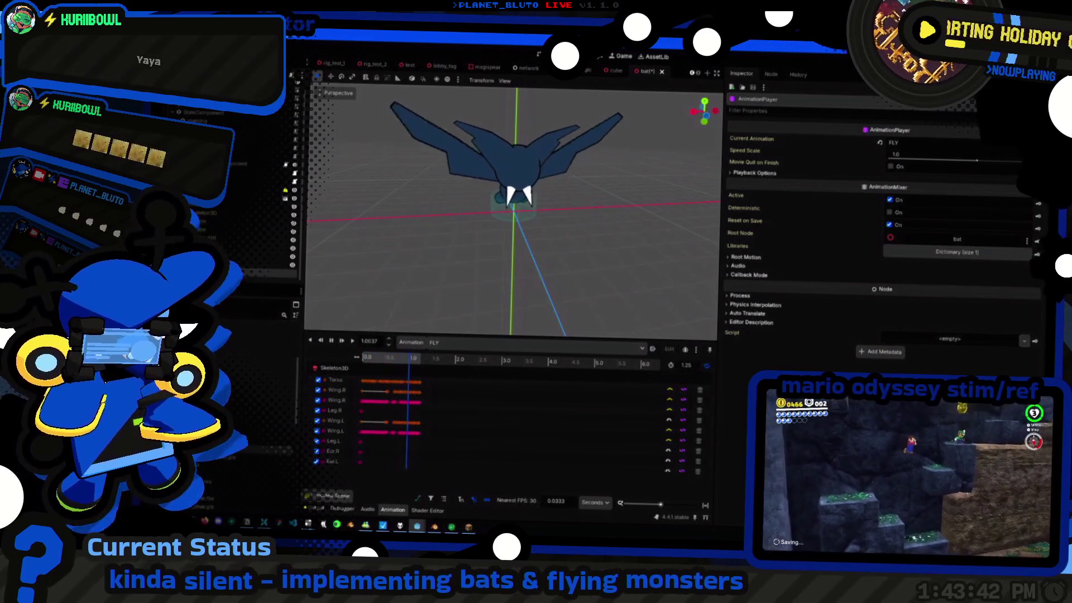
{"action": "left_click", "coordinate": [763, 309]}
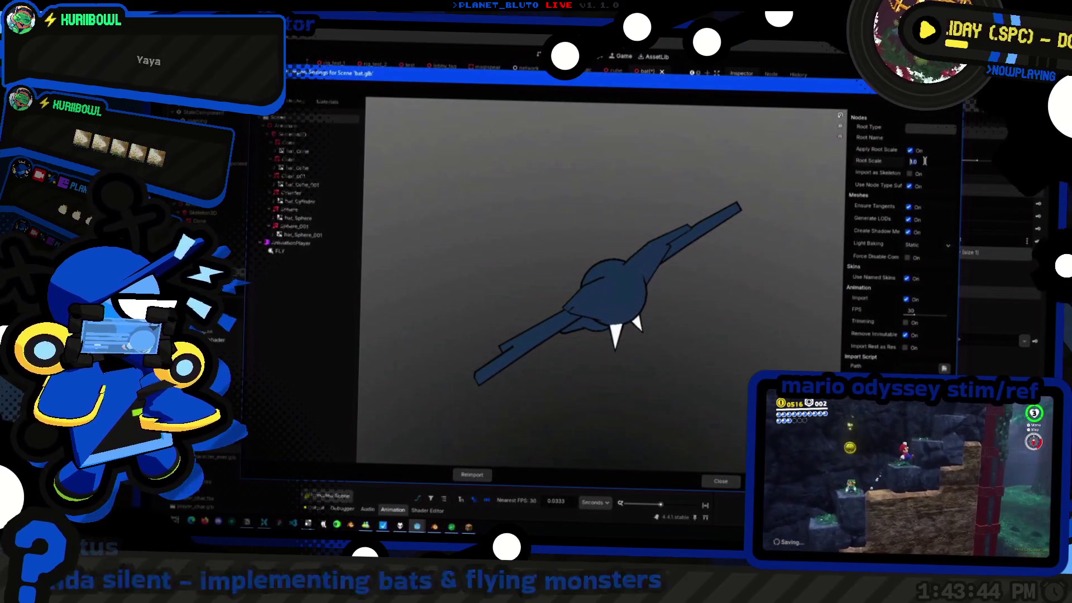
{"action": "left_click", "coordinate": [471, 475]}
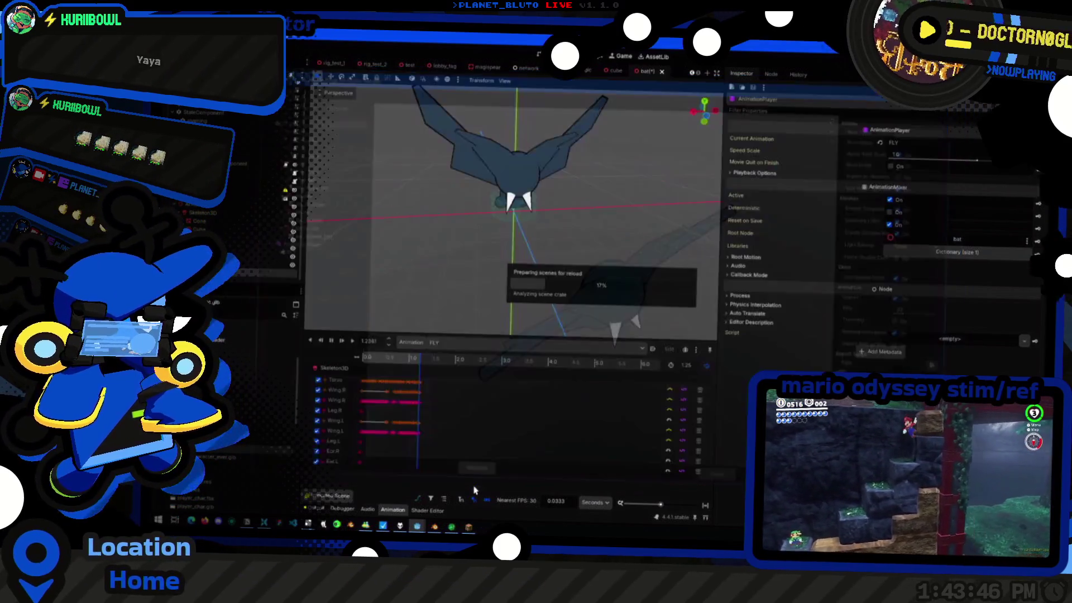
{"action": "middle_click_drag", "start_coordinate": [545, 233], "coordinate": [541, 247]}
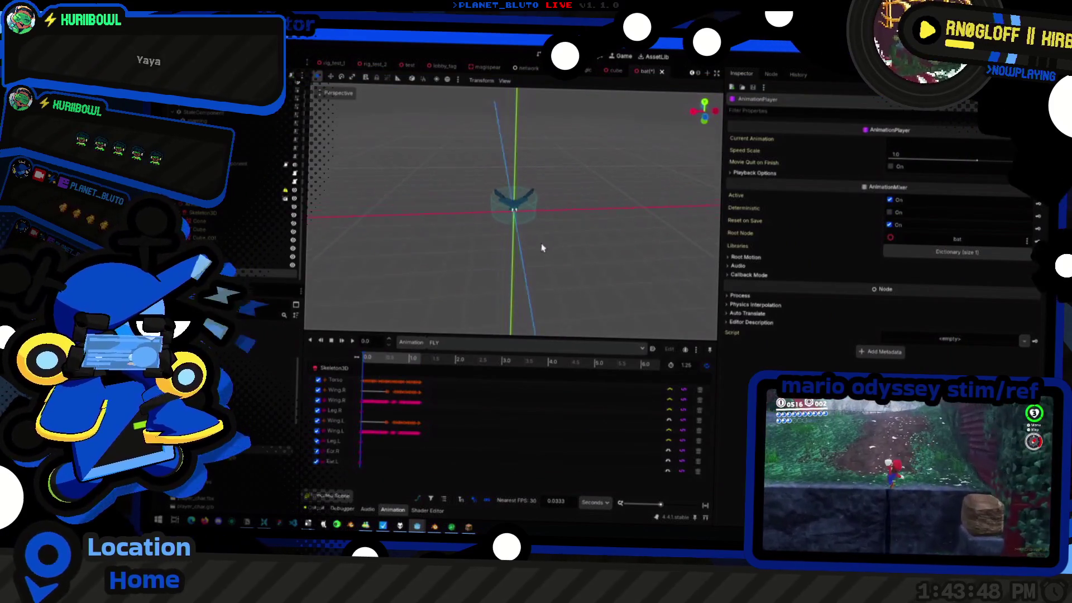
Reimport the bat with Root Scale 0.5 and watch the flying loop from the front
{"action": "double_click", "coordinate": [251, 327]}
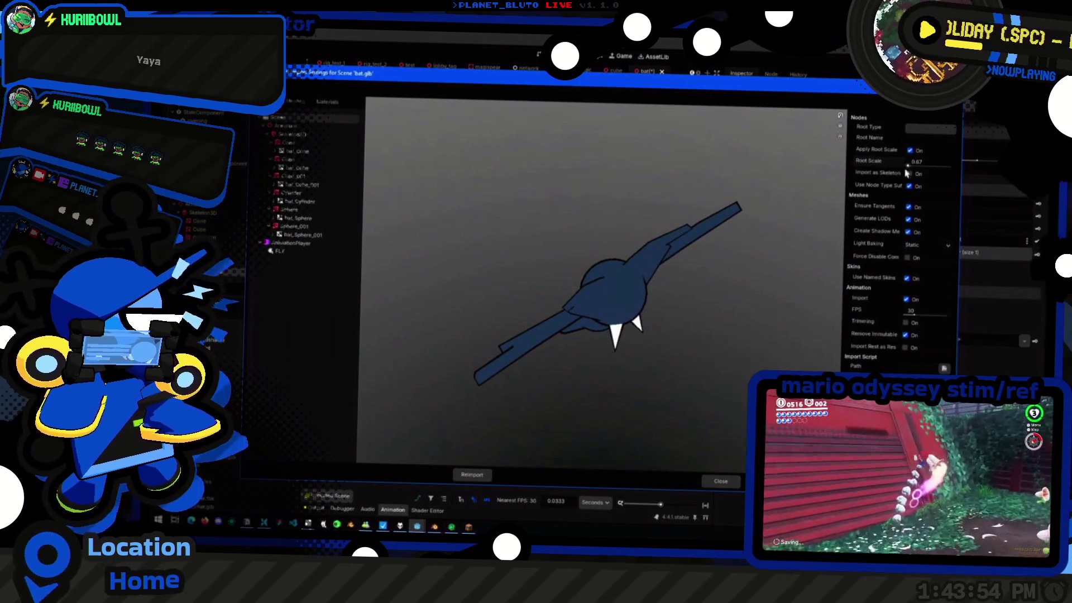
{"action": "left_click", "coordinate": [471, 475]}
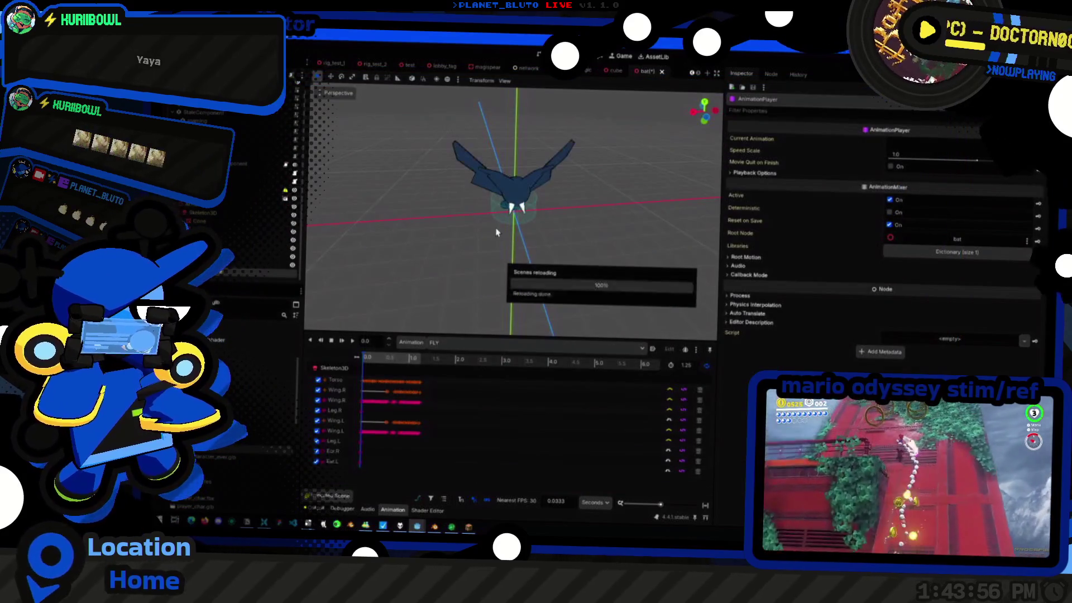
{"action": "scroll", "coordinate": [578, 264], "scroll_direction": "up", "scroll_amount": 5}
{"action": "scroll", "coordinate": [552, 251], "scroll_direction": "down", "scroll_amount": 5}
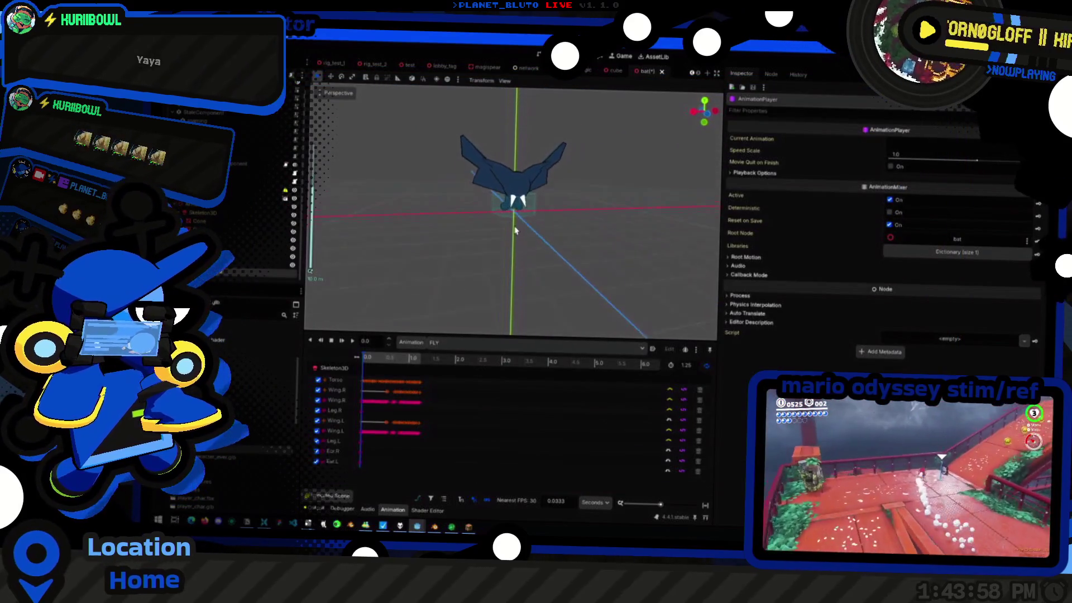
{"action": "middle_click_drag", "start_coordinate": [514, 227], "coordinate": [506, 255]}
{"action": "double_click", "coordinate": [268, 306]}
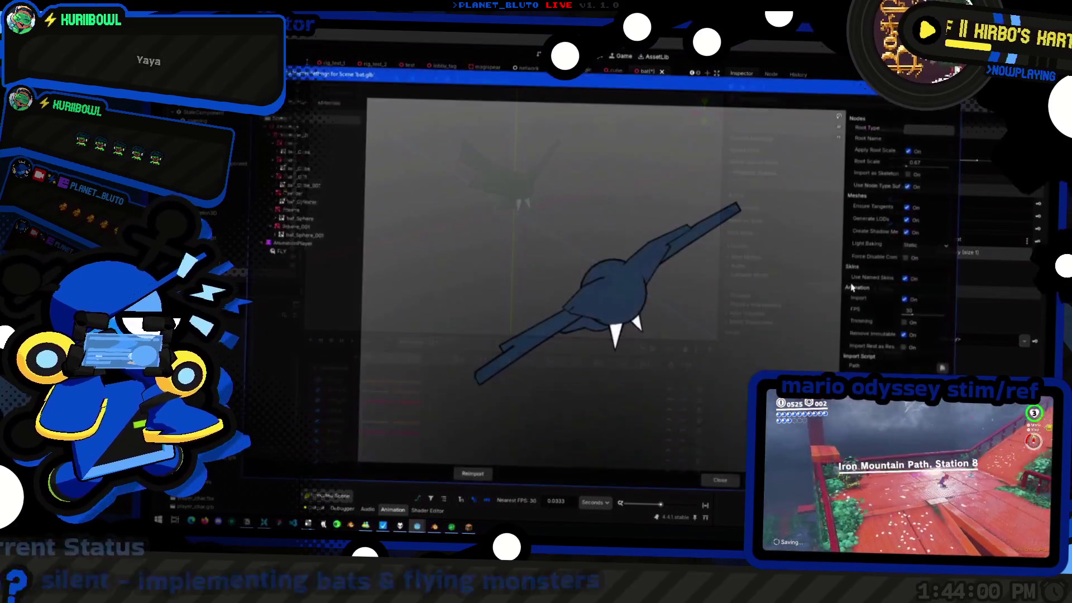
{"action": "left_click", "coordinate": [921, 161]}
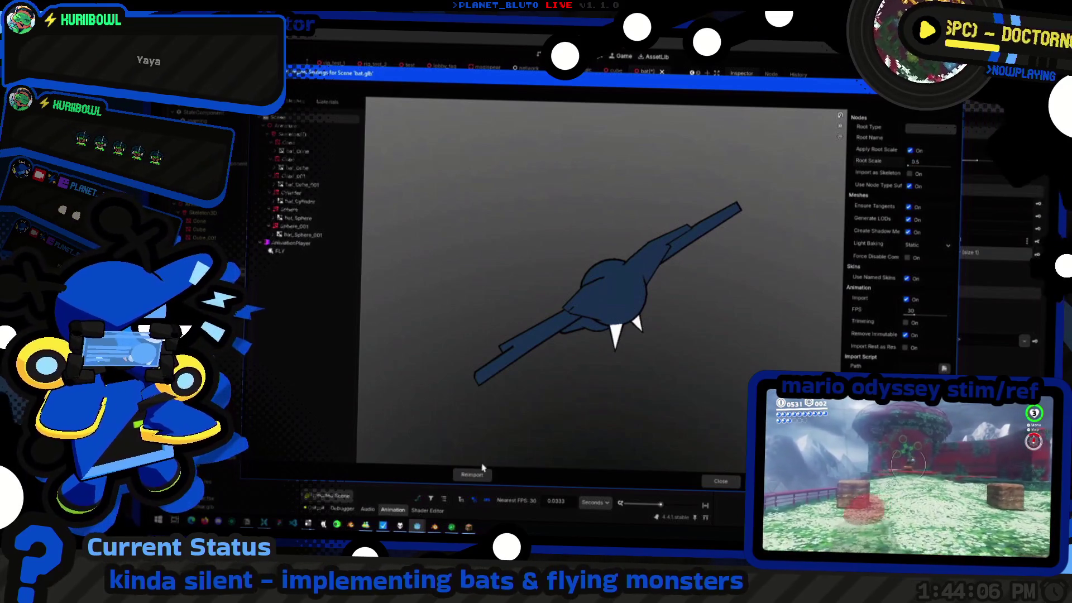
{"action": "left_click", "coordinate": [472, 474]}
{"action": "mouse_move", "coordinate": [555, 254]}
{"action": "middle_mouse_down"}
{"action": "mouse_move", "coordinate": [517, 230]}
{"action": "mouse_move", "coordinate": [577, 192]}
{"action": "mouse_move", "coordinate": [653, 233]}
{"action": "middle_mouse_up"}
{"action": "scroll", "coordinate": [509, 203], "scroll_direction": "up", "scroll_amount": 4}
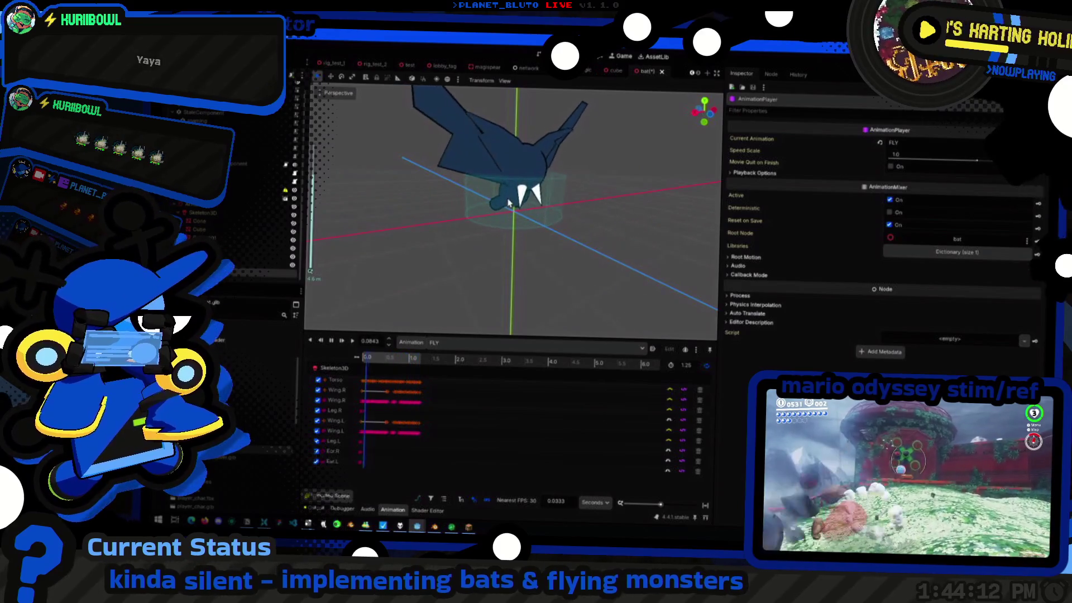
{"action": "mouse_move", "coordinate": [509, 203]}
{"action": "middle_mouse_down"}
{"action": "mouse_move", "coordinate": [646, 210]}
{"action": "mouse_move", "coordinate": [414, 209]}
{"action": "mouse_move", "coordinate": [545, 216]}
{"action": "mouse_move", "coordinate": [410, 218]}
{"action": "mouse_move", "coordinate": [501, 219]}
{"action": "mouse_move", "coordinate": [631, 249]}
{"action": "mouse_move", "coordinate": [512, 204]}
{"action": "mouse_move", "coordinate": [496, 252]}
{"action": "mouse_move", "coordinate": [546, 234]}
{"action": "mouse_move", "coordinate": [510, 192]}
{"action": "mouse_move", "coordinate": [427, 220]}
{"action": "mouse_move", "coordinate": [503, 201]}
{"action": "mouse_move", "coordinate": [516, 256]}
{"action": "mouse_move", "coordinate": [569, 227]}
{"action": "mouse_move", "coordinate": [534, 228]}
{"action": "mouse_move", "coordinate": [472, 131]}
{"action": "mouse_move", "coordinate": [608, 224]}
{"action": "mouse_move", "coordinate": [633, 157]}
{"action": "mouse_move", "coordinate": [727, 199]}
{"action": "mouse_move", "coordinate": [511, 210]}
{"action": "mouse_move", "coordinate": [503, 193]}
{"action": "mouse_move", "coordinate": [515, 219]}
{"action": "mouse_move", "coordinate": [544, 219]}
{"action": "mouse_move", "coordinate": [501, 223]}
{"action": "mouse_move", "coordinate": [637, 266]}
{"action": "mouse_move", "coordinate": [309, 220]}
{"action": "middle_mouse_up"}
{"action": "scroll", "coordinate": [414, 209], "scroll_direction": "down", "scroll_amount": 3}
{"action": "scroll", "coordinate": [534, 182], "scroll_direction": "up", "scroll_amount": 3}
{"action": "scroll", "coordinate": [607, 225], "scroll_direction": "down", "scroll_amount": 3}
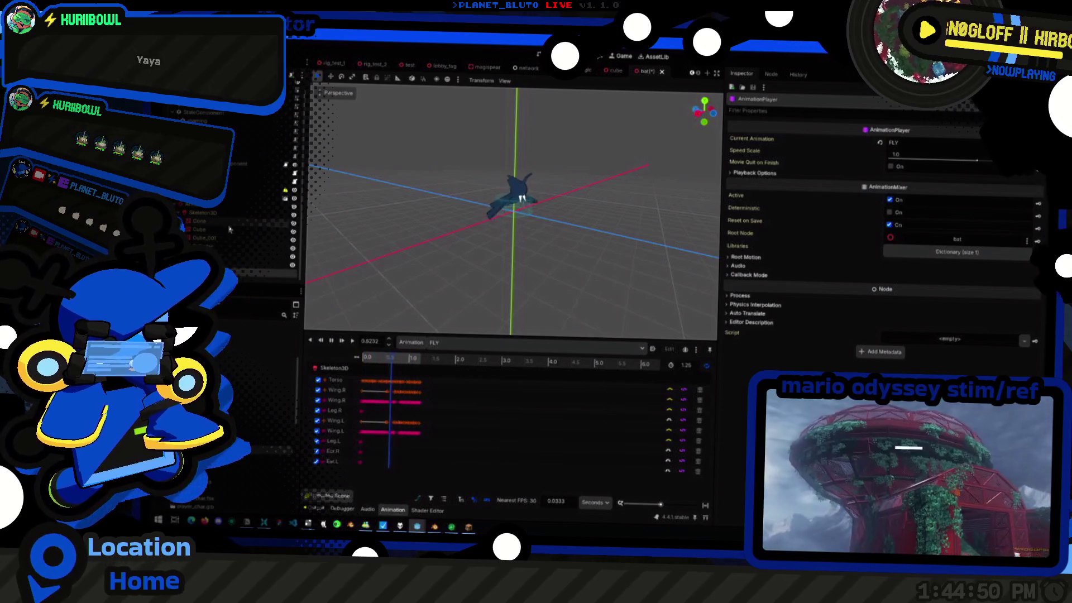
Inspect the bat model and its AnimationPlayer, then show the AnimationComponent's properties
{"action": "left_click", "coordinate": [513, 195]}
{"action": "middle_click_drag", "start_coordinate": [522, 260], "coordinate": [471, 290]}
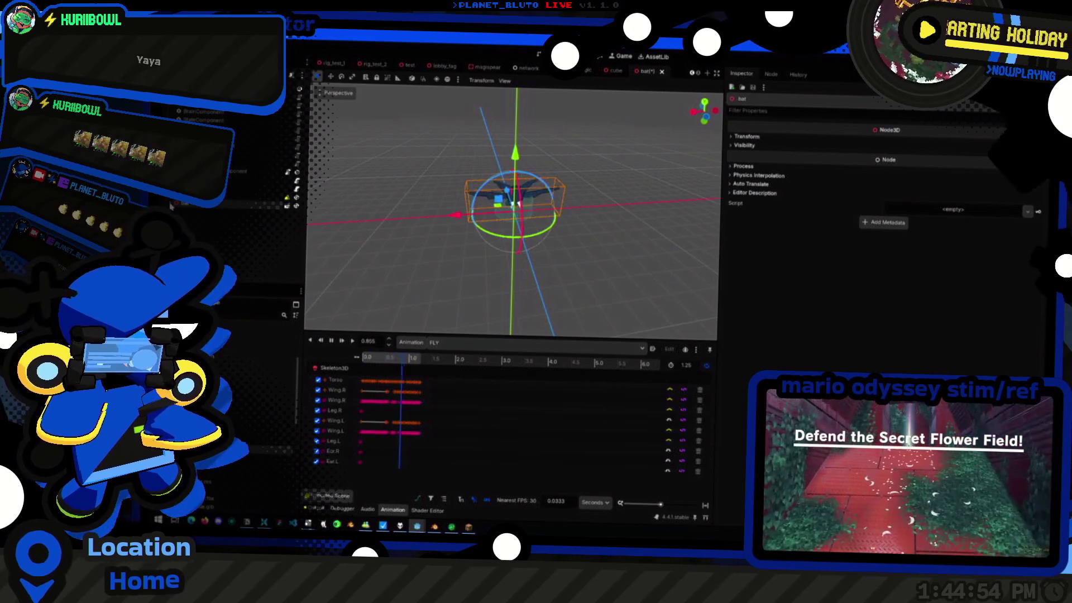
{"action": "middle_click_drag", "start_coordinate": [470, 288], "coordinate": [589, 287]}
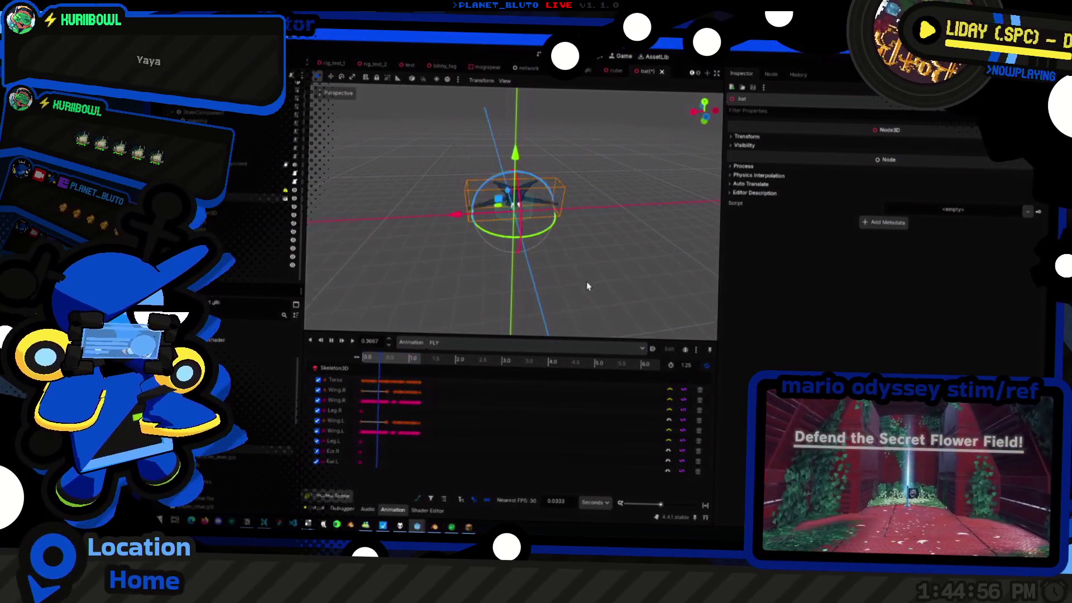
{"action": "right_click", "coordinate": [216, 205]}
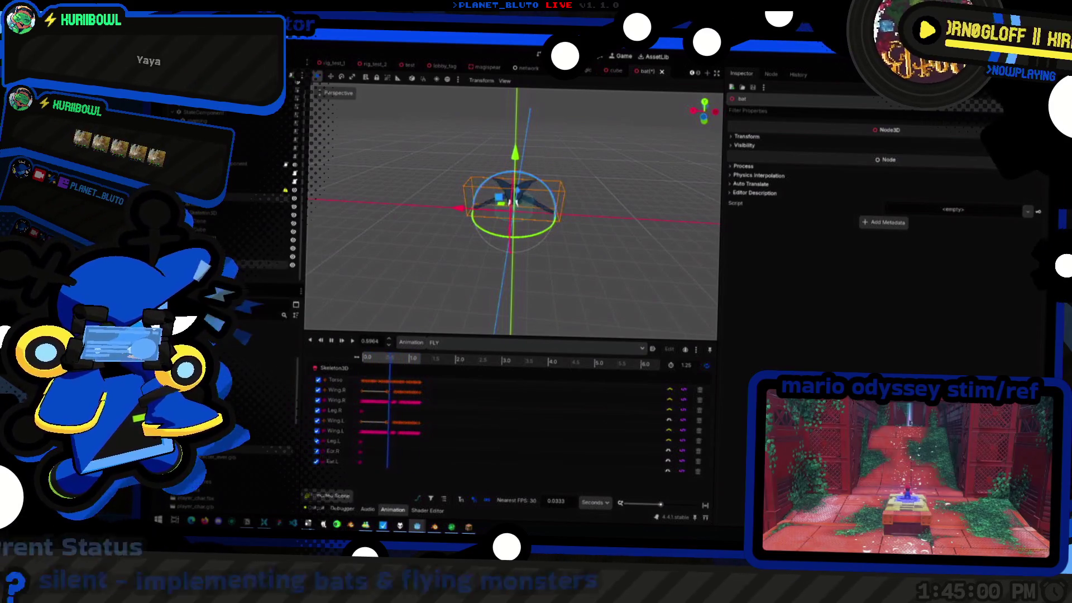
{"action": "left_click", "coordinate": [201, 251]}
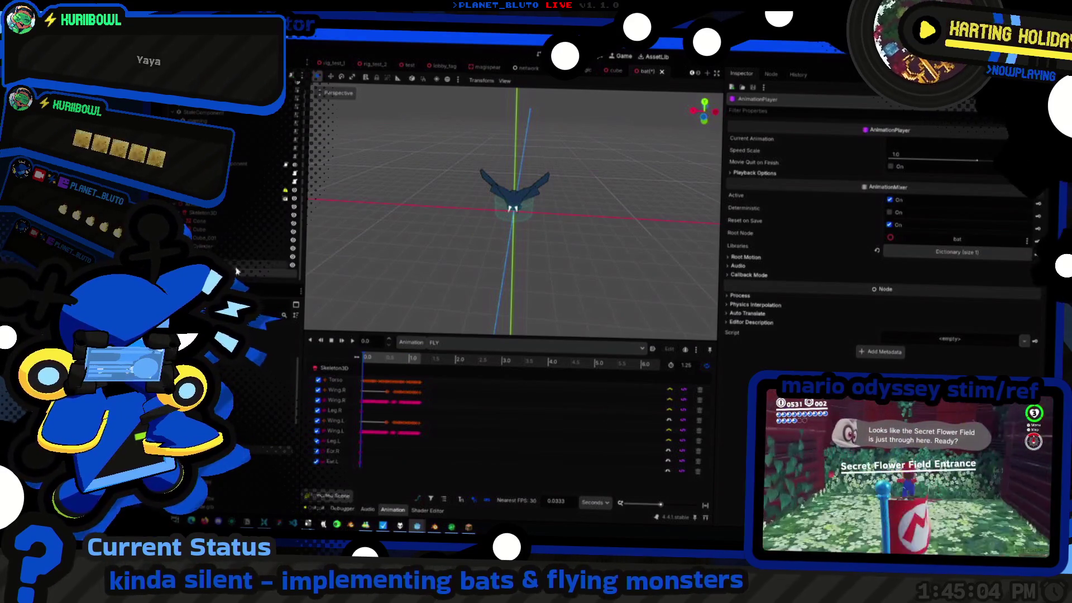
{"action": "left_click", "coordinate": [252, 275]}
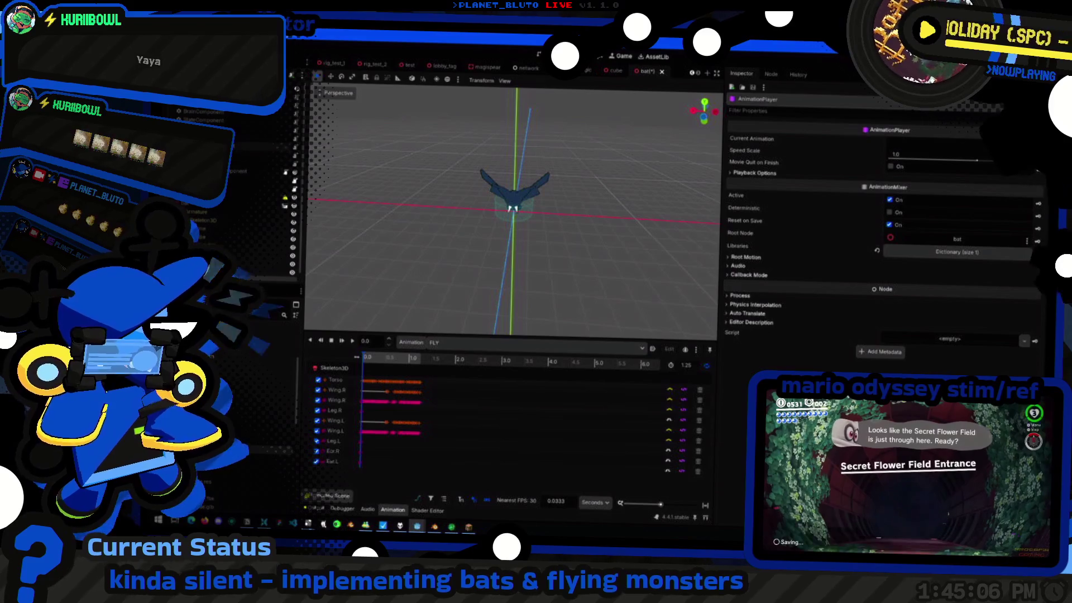
Assign AnimationPlayer as the AnimationComponent's Anim Path
{"action": "left_click", "coordinate": [934, 159]}
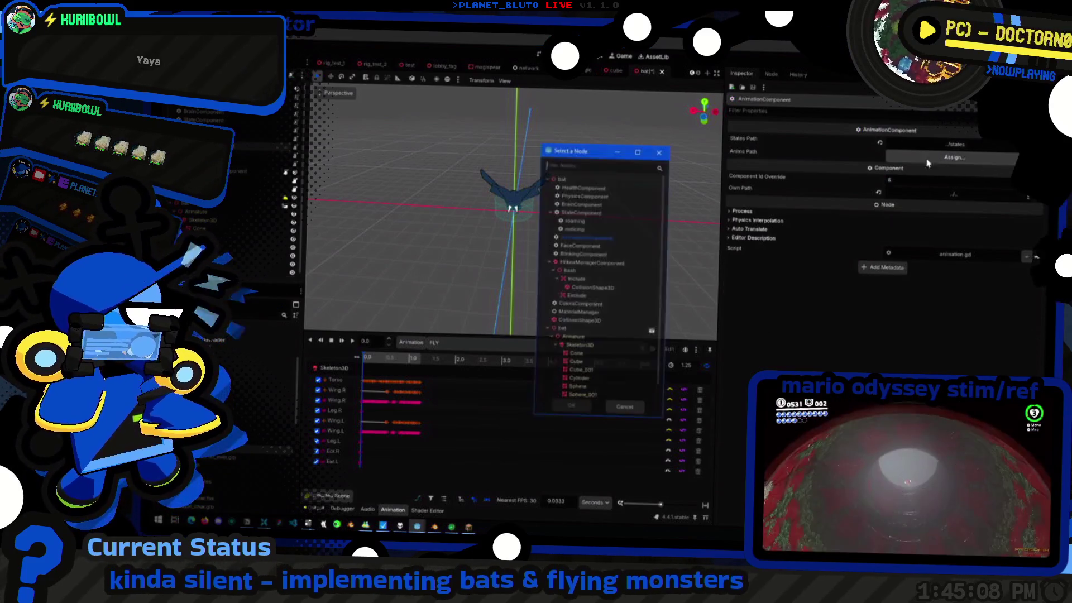
{"action": "left_click", "coordinate": [561, 390]}
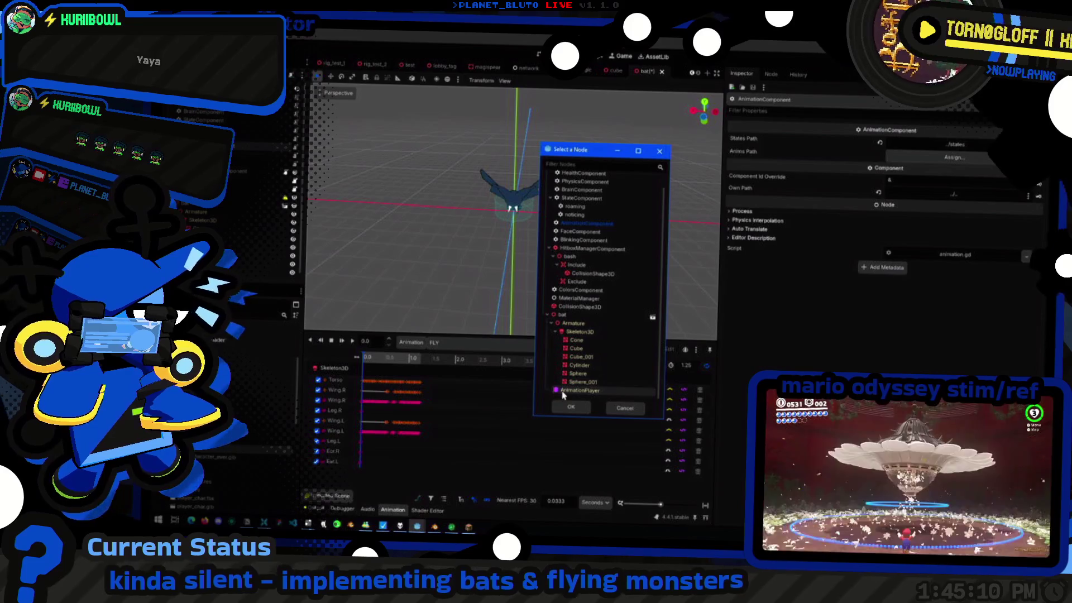
{"action": "left_click", "coordinate": [571, 407]}
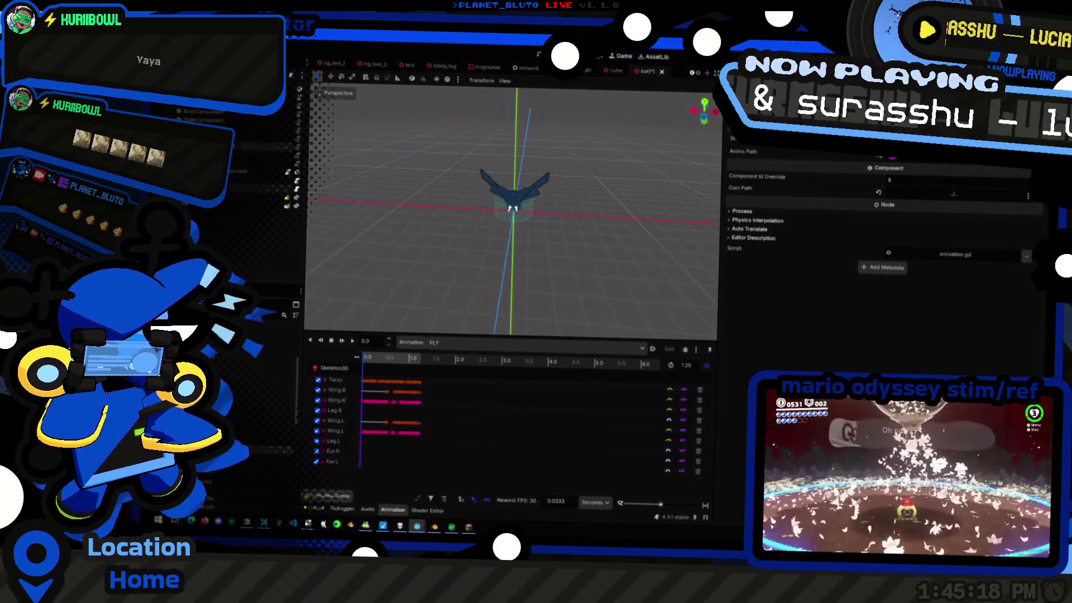
{"action": "left_click", "coordinate": [251, 199]}
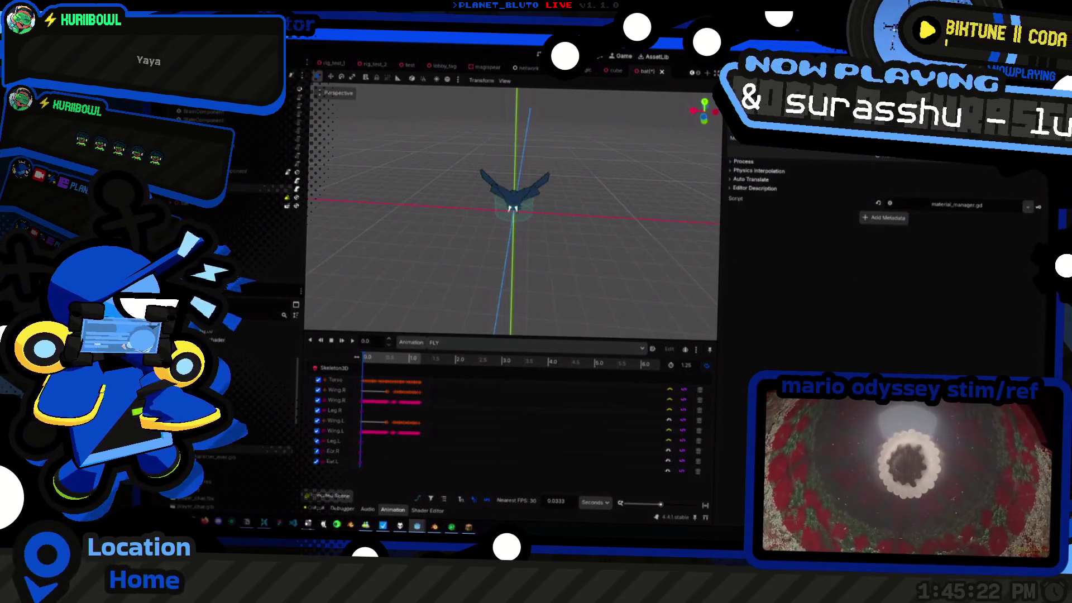
Review the ColorsComponent's Swatches dictionary and switch to the slime scene
{"action": "middle_click_drag", "start_coordinate": [372, 186], "coordinate": [411, 189]}
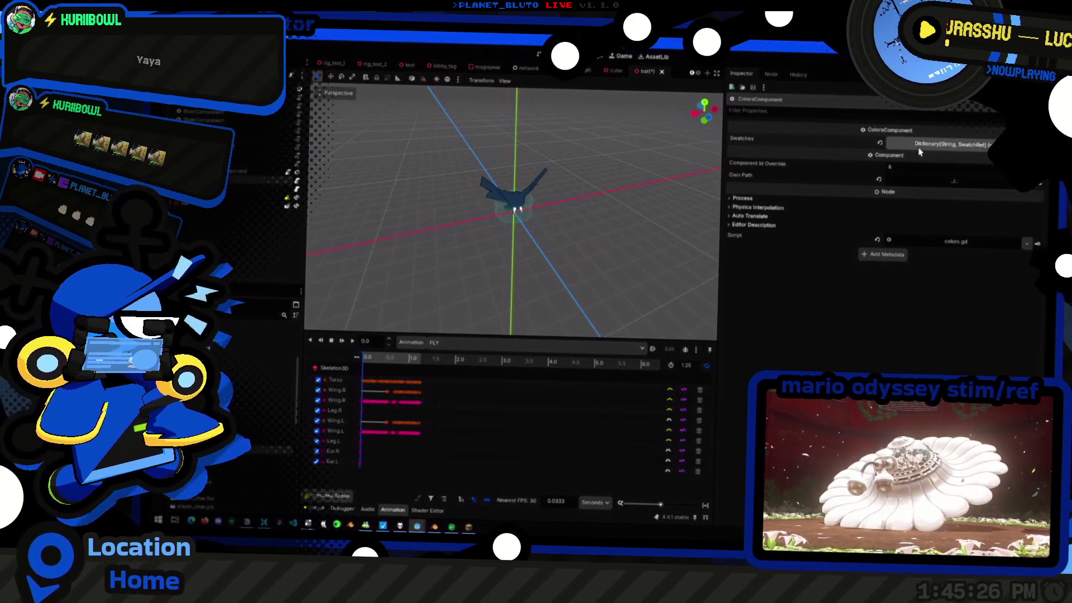
{"action": "left_click", "coordinate": [918, 151]}
{"action": "left_click", "coordinate": [904, 147]}
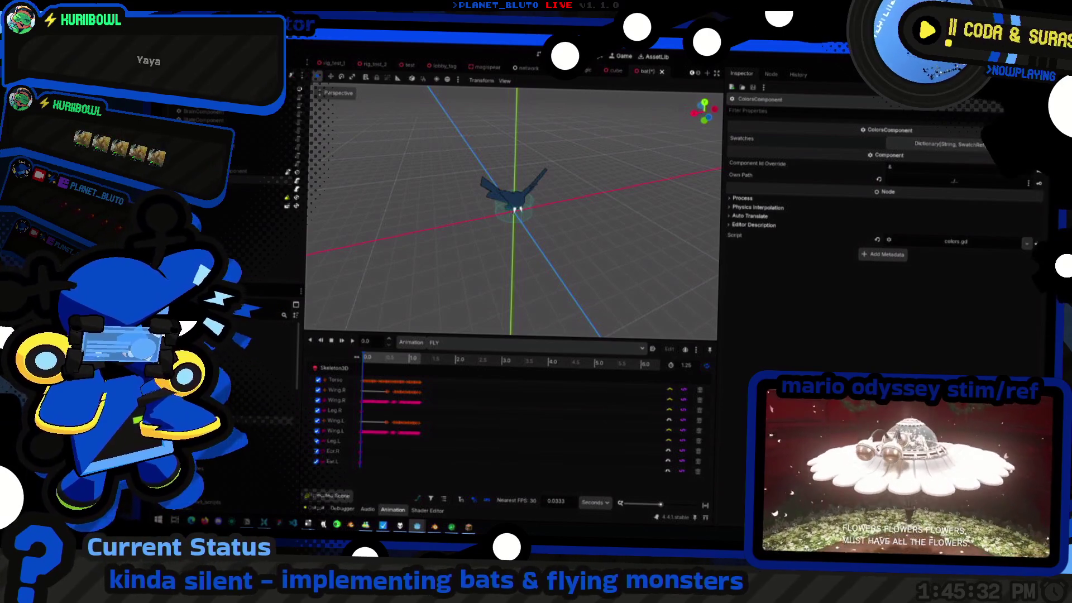
{"action": "key", "text": "ctrl+Tab"}
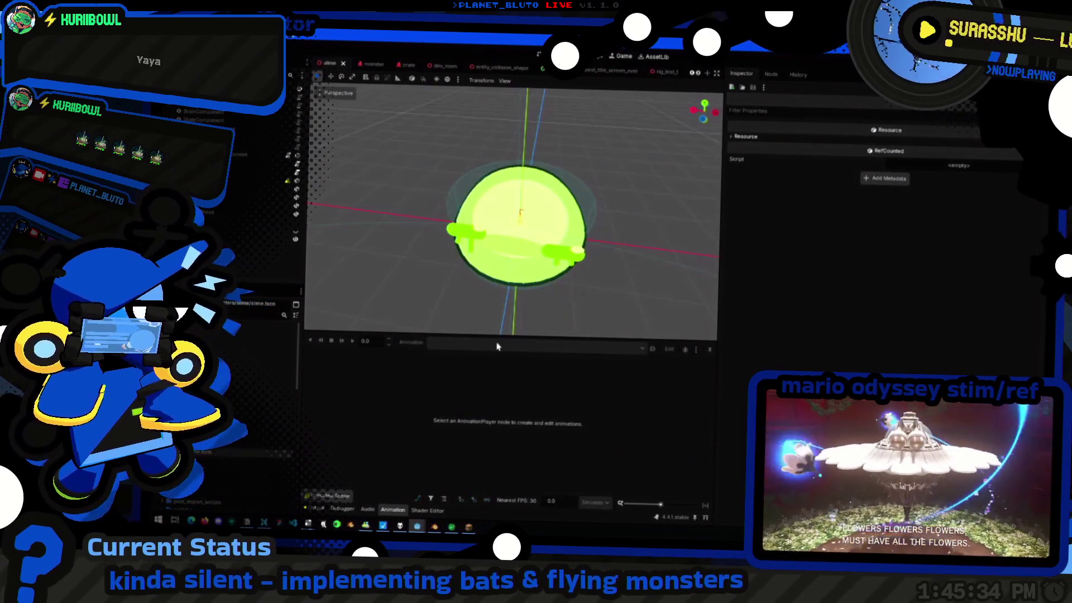
Check the slime's CollisionShape3D, return to the bat and expand the roaming state's Data entries
{"action": "left_click", "coordinate": [230, 171]}
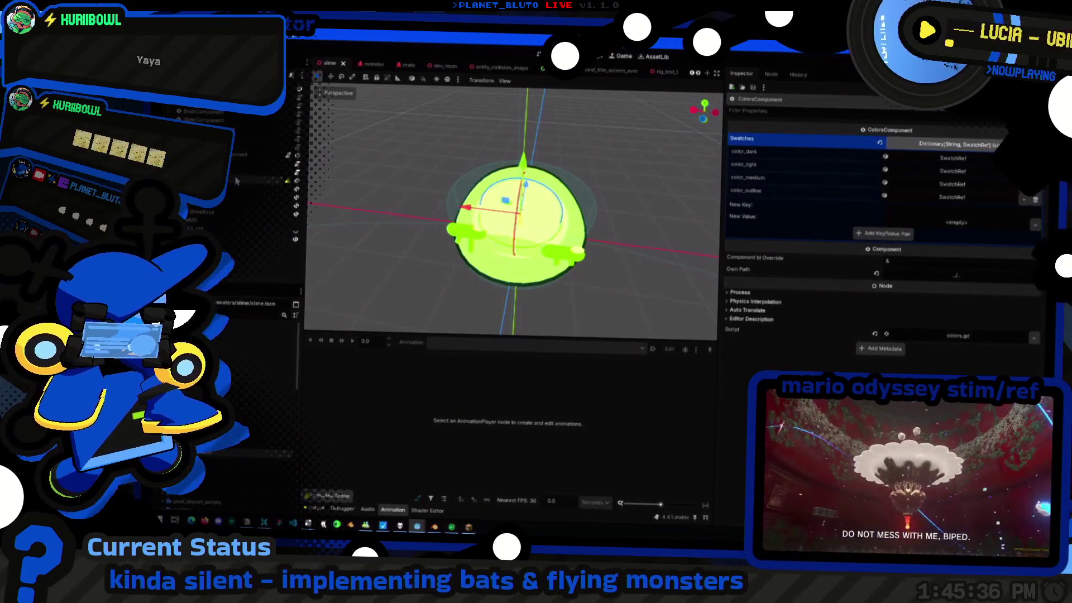
{"action": "scroll", "coordinate": [626, 78], "scroll_direction": "up", "scroll_amount": 3}
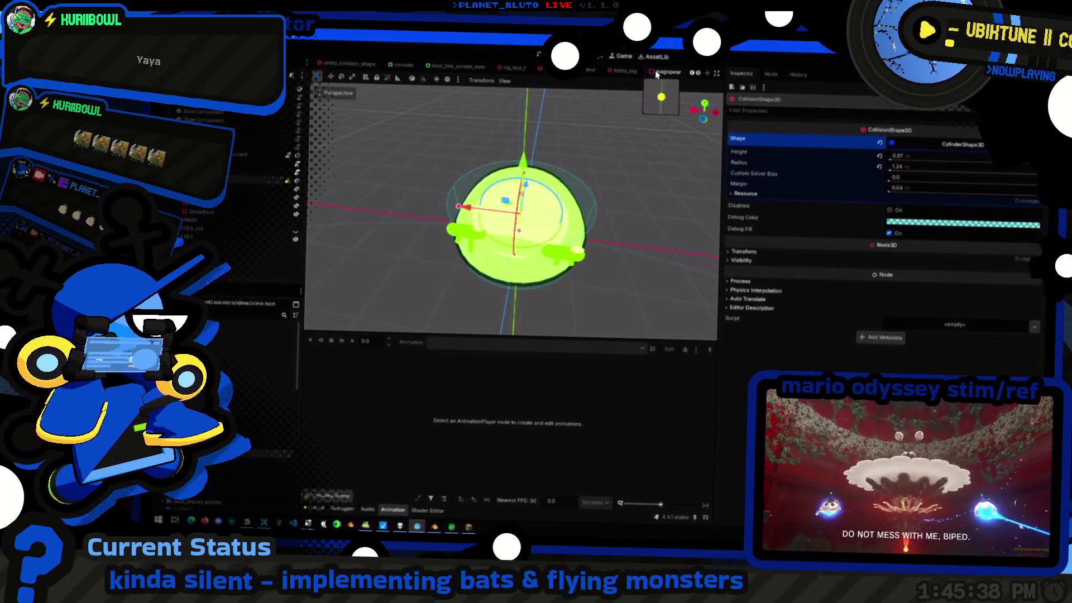
{"action": "left_click", "coordinate": [646, 77]}
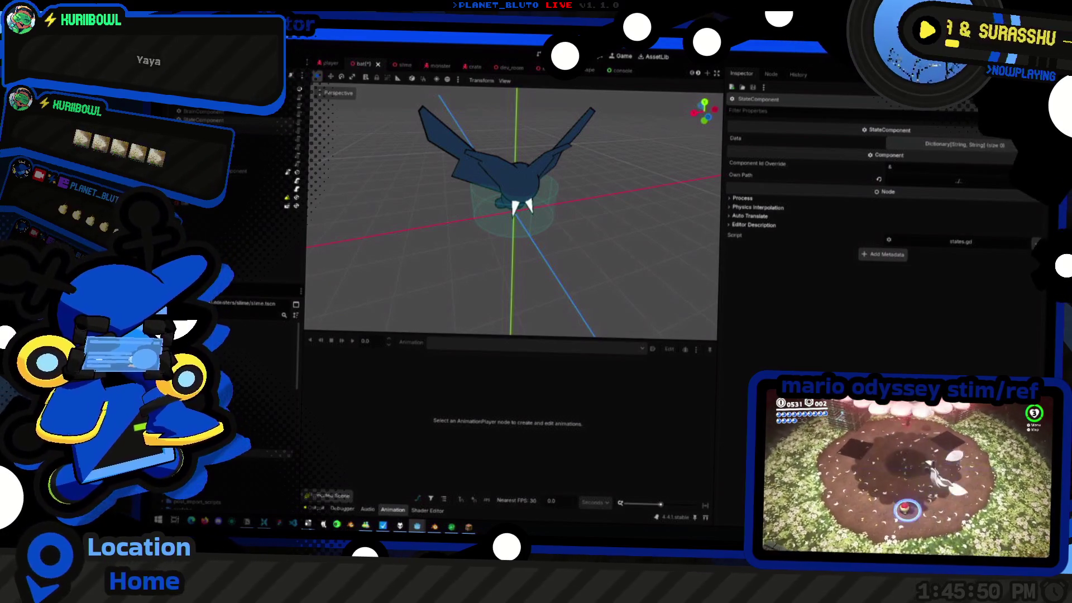
{"action": "left_click", "coordinate": [964, 185]}
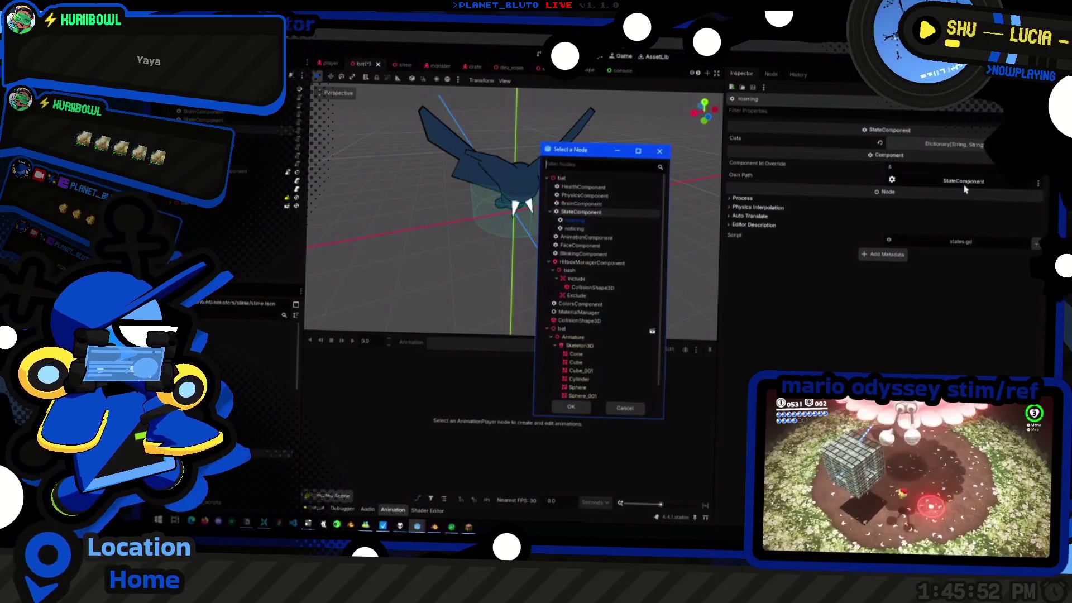
{"action": "left_click", "coordinate": [636, 408]}
{"action": "left_click", "coordinate": [982, 146]}
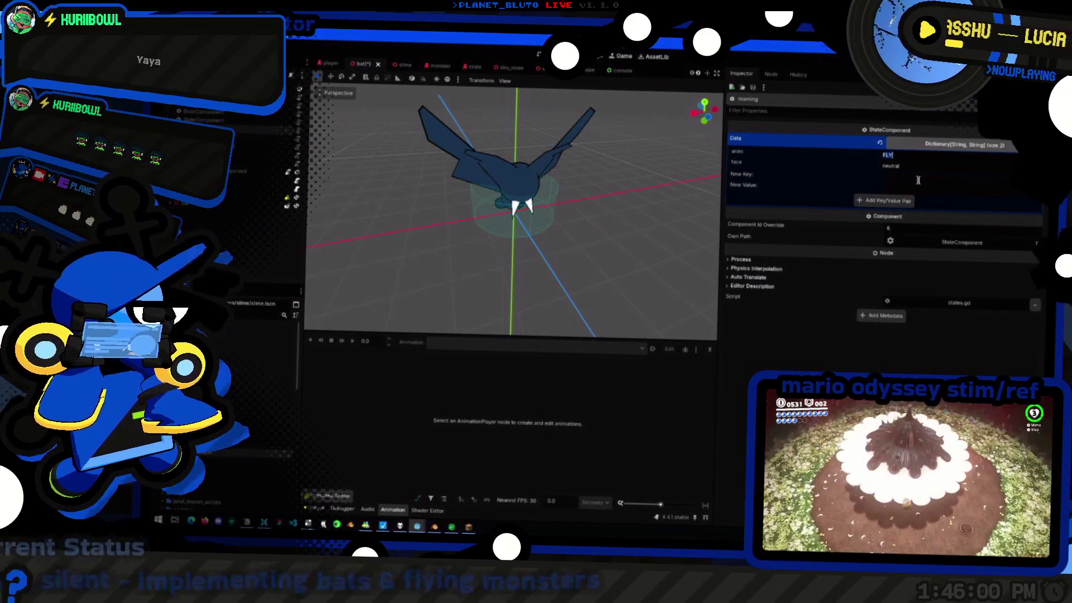
Remove the face entry from the roaming and noticing state data so both just play FLY, and save the bat scene
{"action": "left_click", "coordinate": [964, 144]}
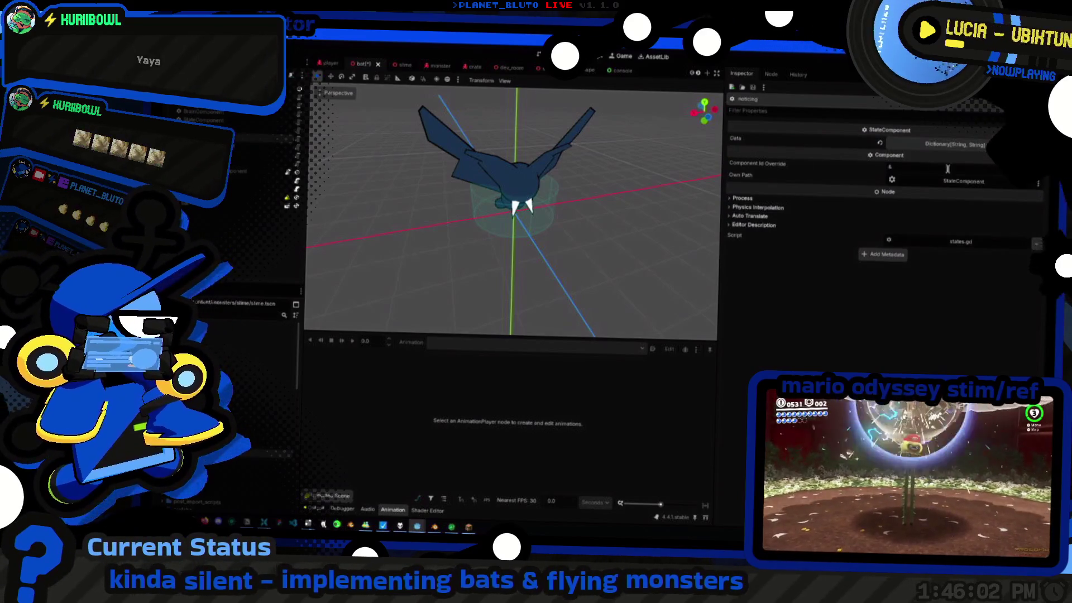
{"action": "left_click", "coordinate": [930, 145]}
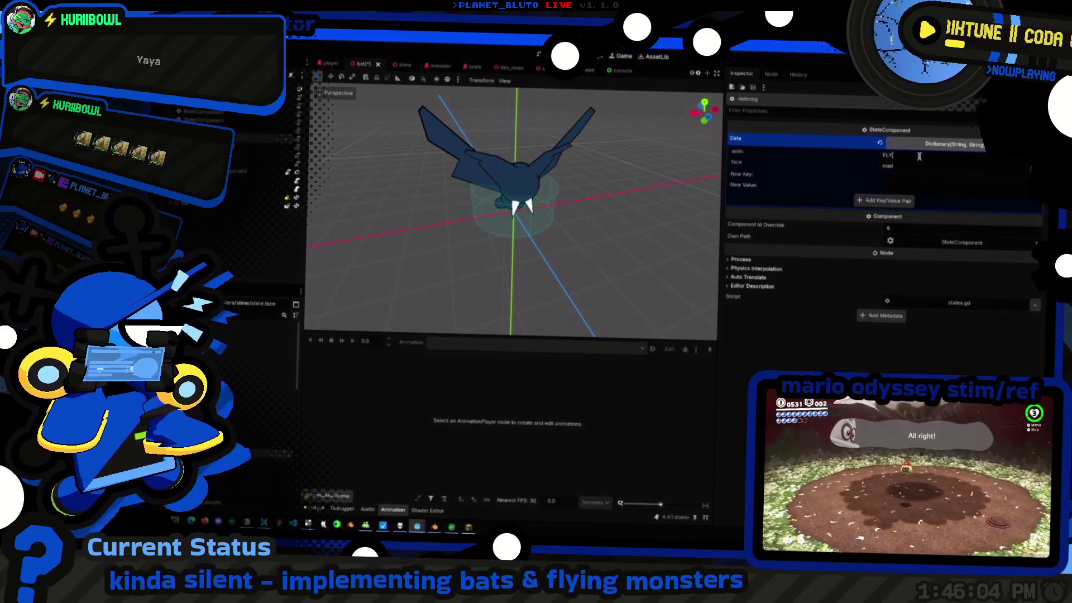
{"action": "key", "text": "Return"}
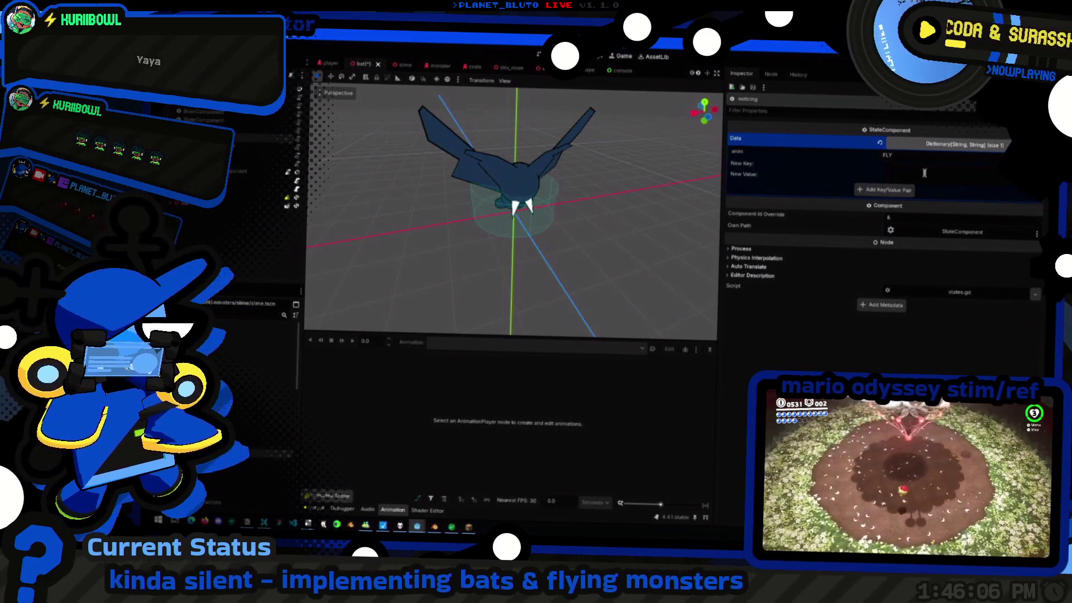
{"action": "key", "text": "Return"}
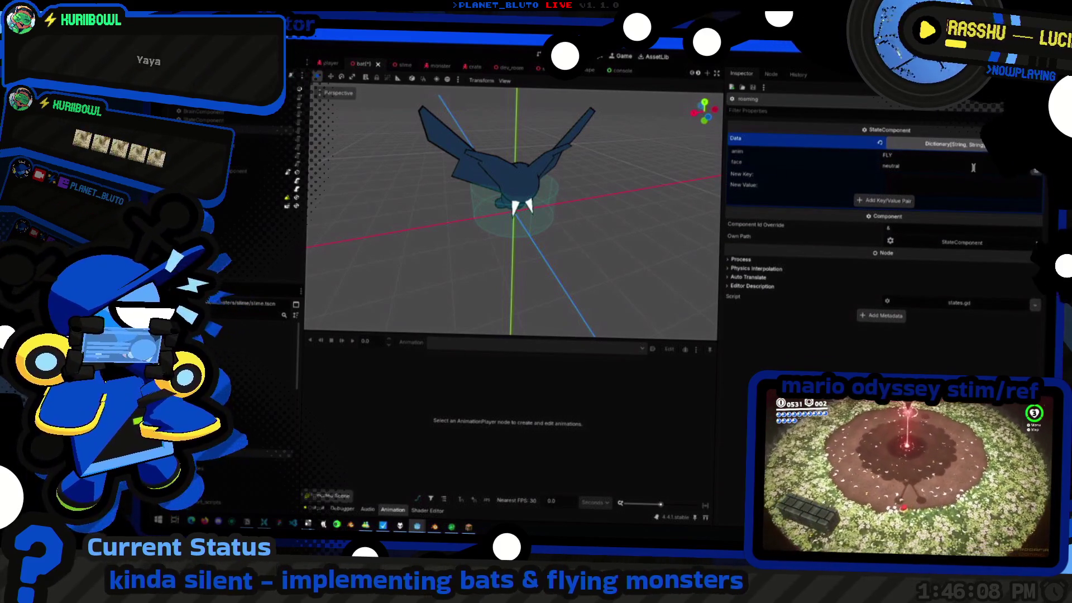
{"action": "key", "text": "ctrl+z"}
{"action": "key", "text": "ctrl+s"}
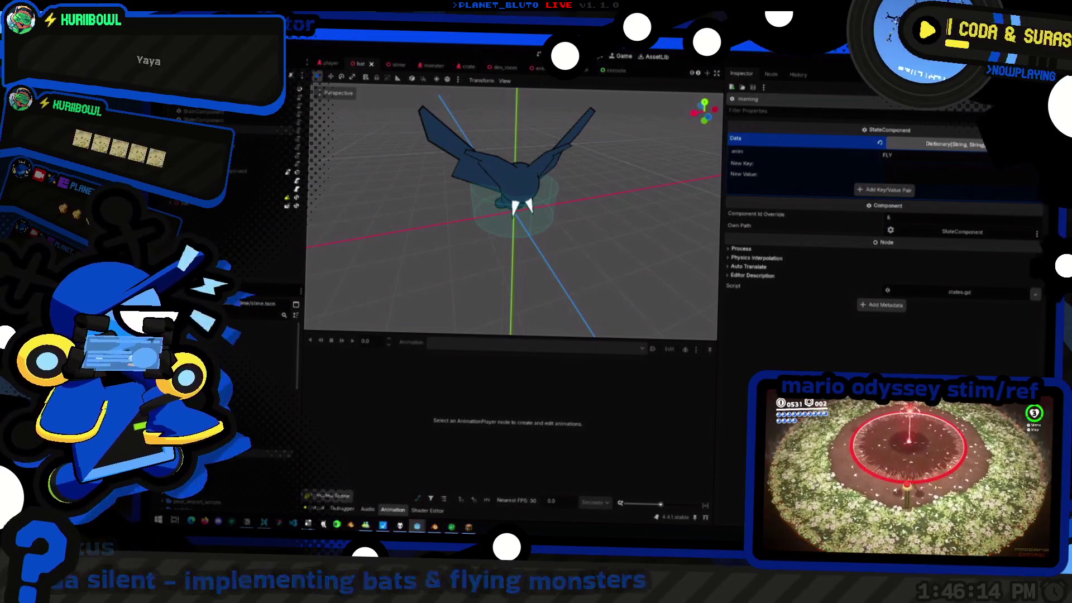
{"action": "key", "text": "ctrl+s"}
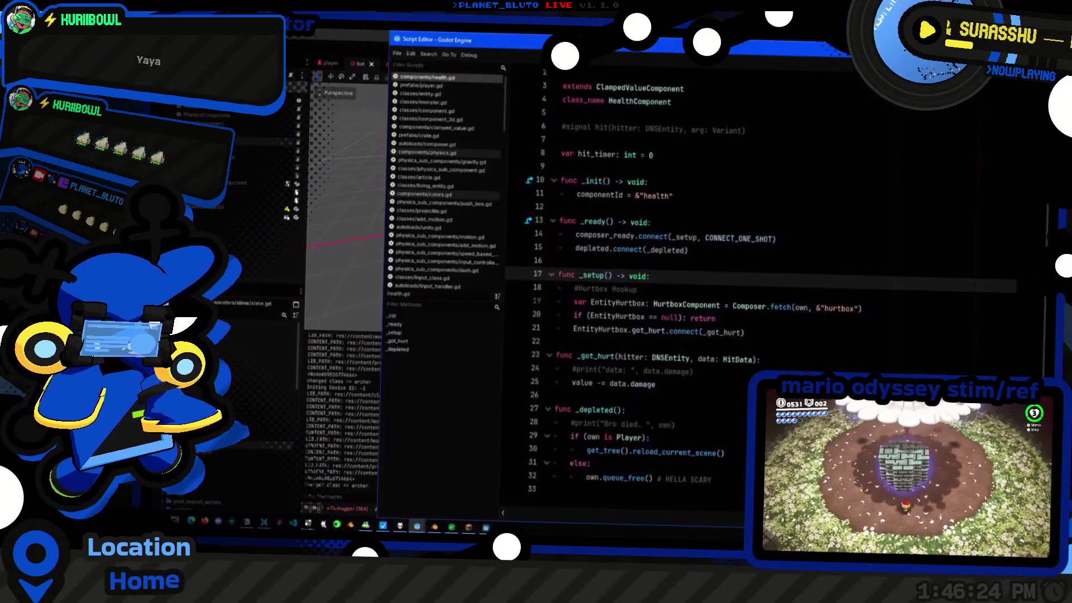
{"action": "scroll", "coordinate": [637, 293], "scroll_direction": "down", "scroll_amount": 1}
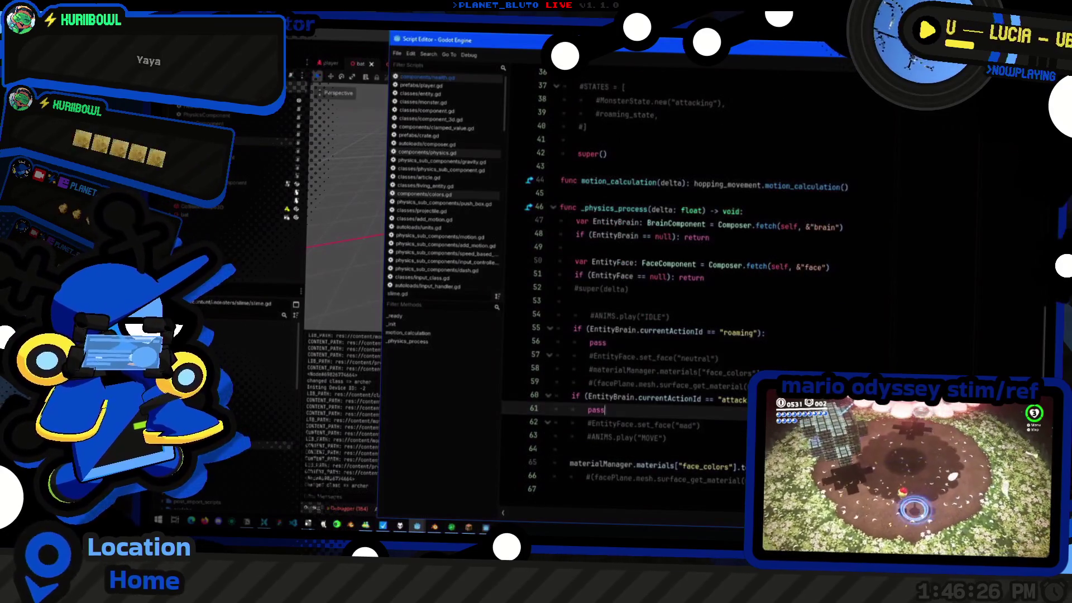
{"action": "scroll", "coordinate": [694, 359], "scroll_direction": "up", "scroll_amount": 4}
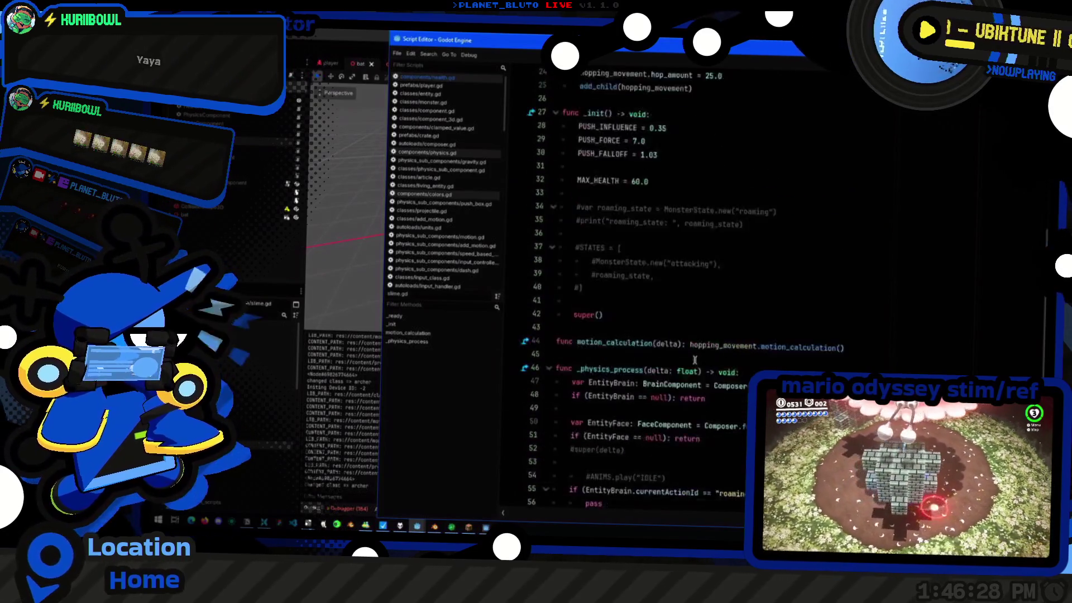
{"action": "scroll", "coordinate": [695, 358], "scroll_direction": "up", "scroll_amount": 6}
{"action": "scroll", "coordinate": [685, 355], "scroll_direction": "down", "scroll_amount": 6}
{"action": "scroll", "coordinate": [686, 355], "scroll_direction": "down", "scroll_amount": 5}
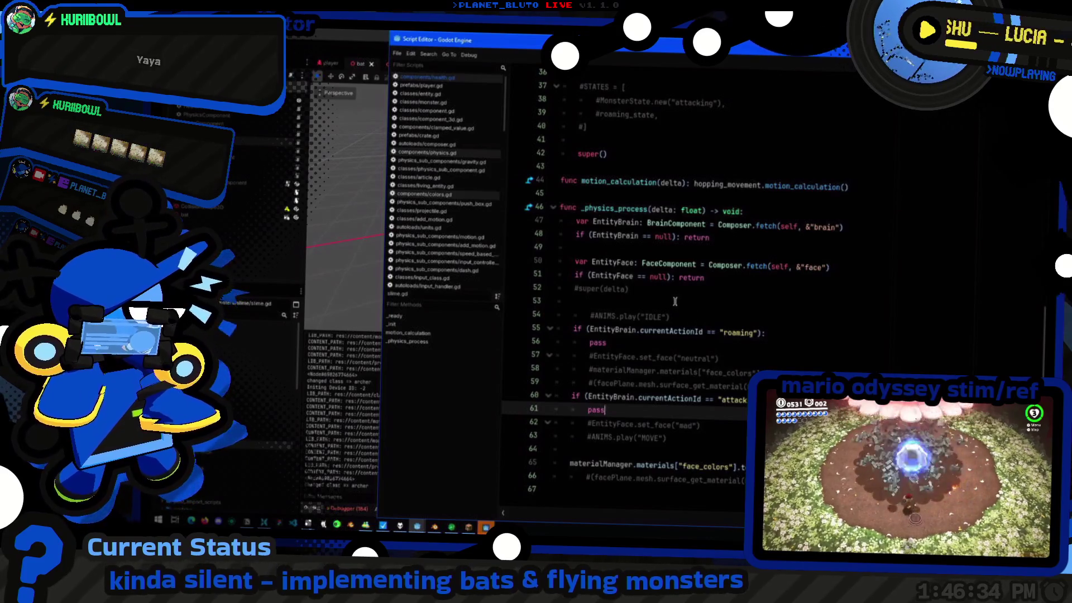
Highlight every use of EntityFace in the slime script, then return to the bat scene view
{"action": "double_click", "coordinate": [620, 274]}
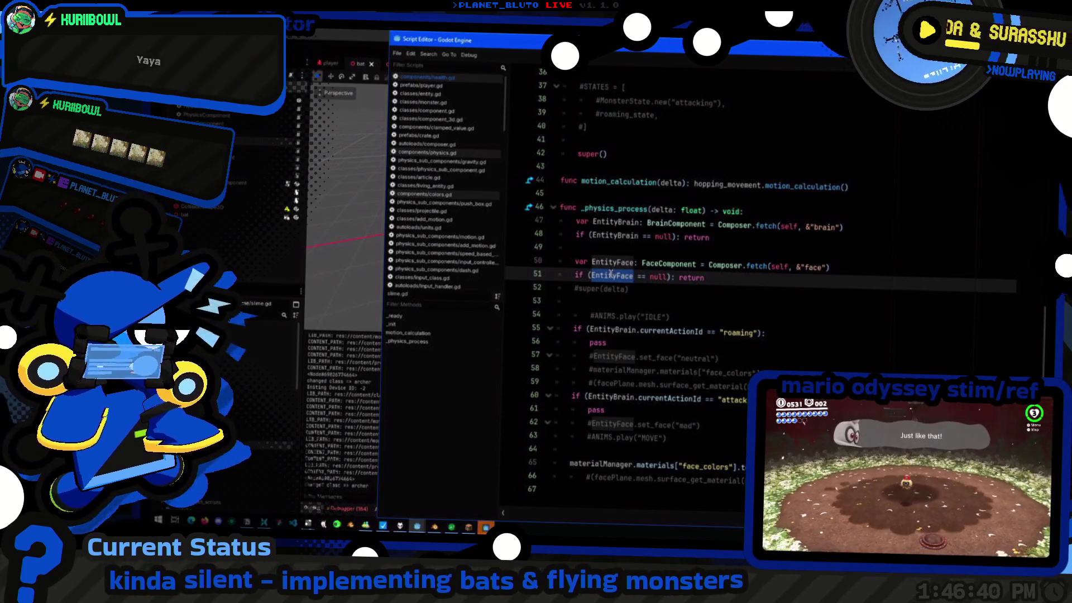
{"action": "scroll", "coordinate": [610, 277], "scroll_direction": "up", "scroll_amount": 8}
{"action": "scroll", "coordinate": [610, 276], "scroll_direction": "down", "scroll_amount": 6}
{"action": "left_click", "coordinate": [259, 254]}
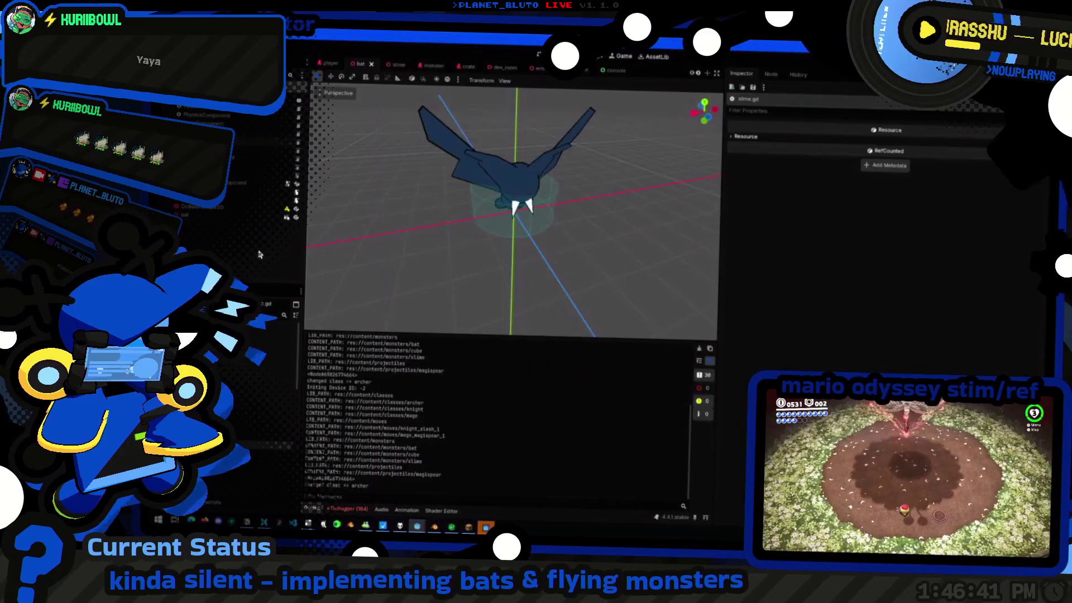
Delete the FaceComponent and BlinkingComponent nodes from the bat scene
{"action": "left_click", "coordinate": [236, 174]}
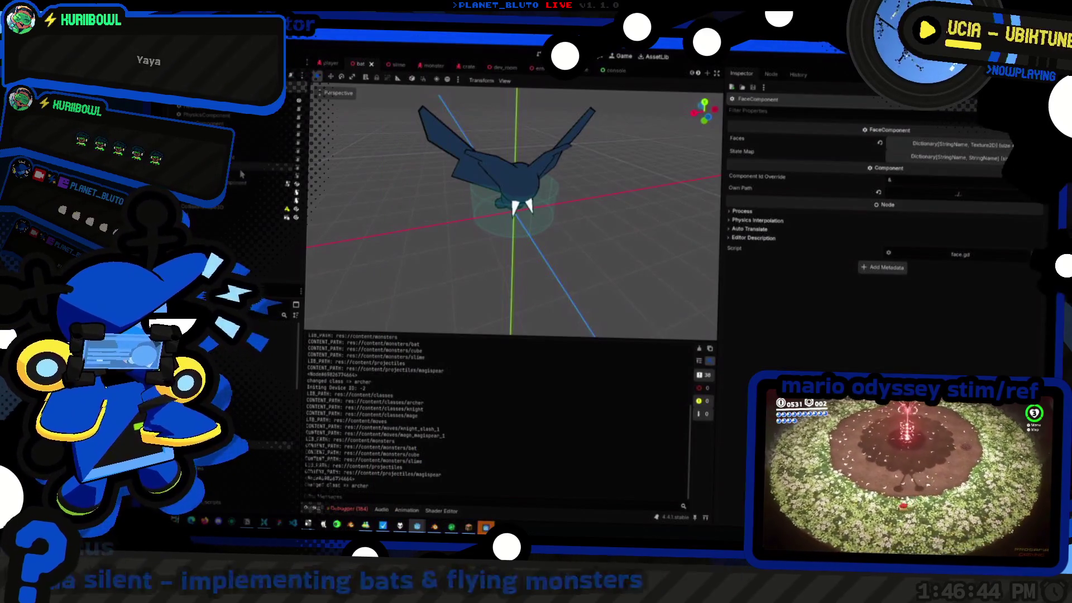
{"action": "key", "text": "Delete"}
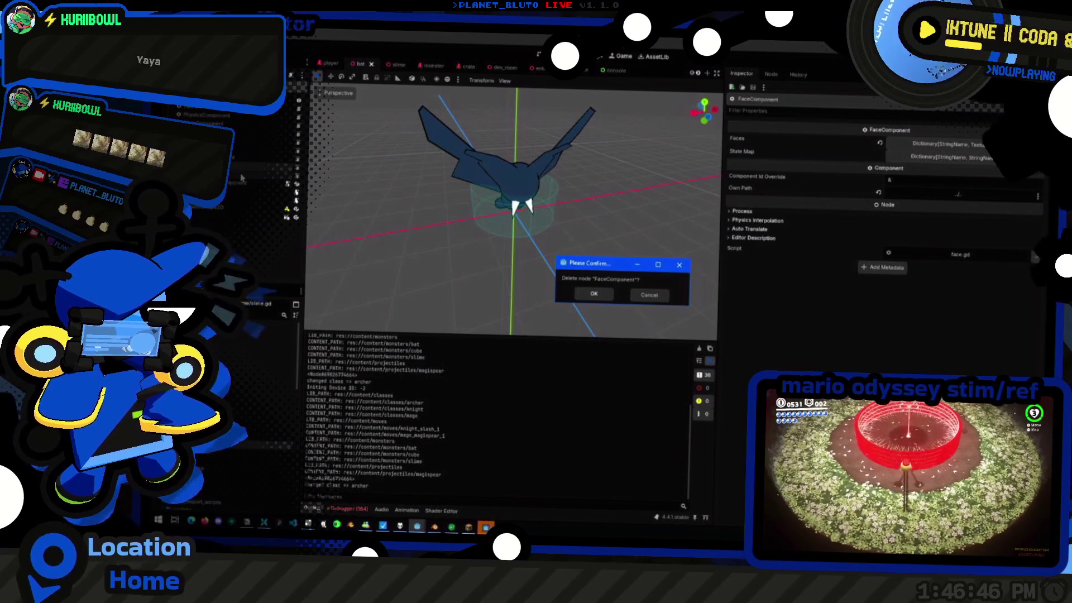
{"action": "key", "text": "Return"}
{"action": "left_click", "coordinate": [237, 173]}
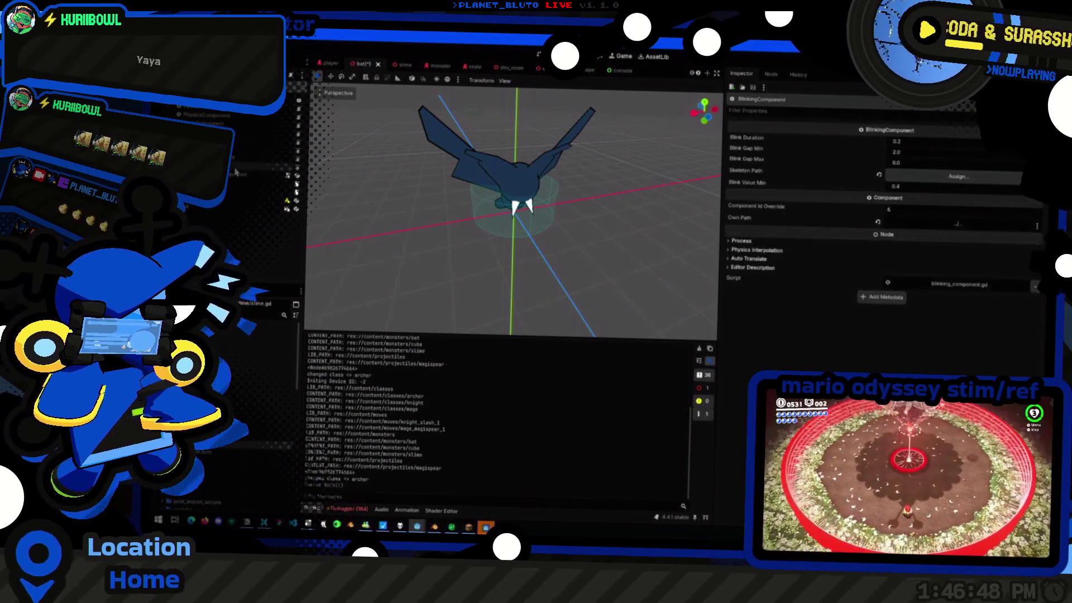
{"action": "key", "text": "Delete"}
{"action": "key", "text": "Return"}
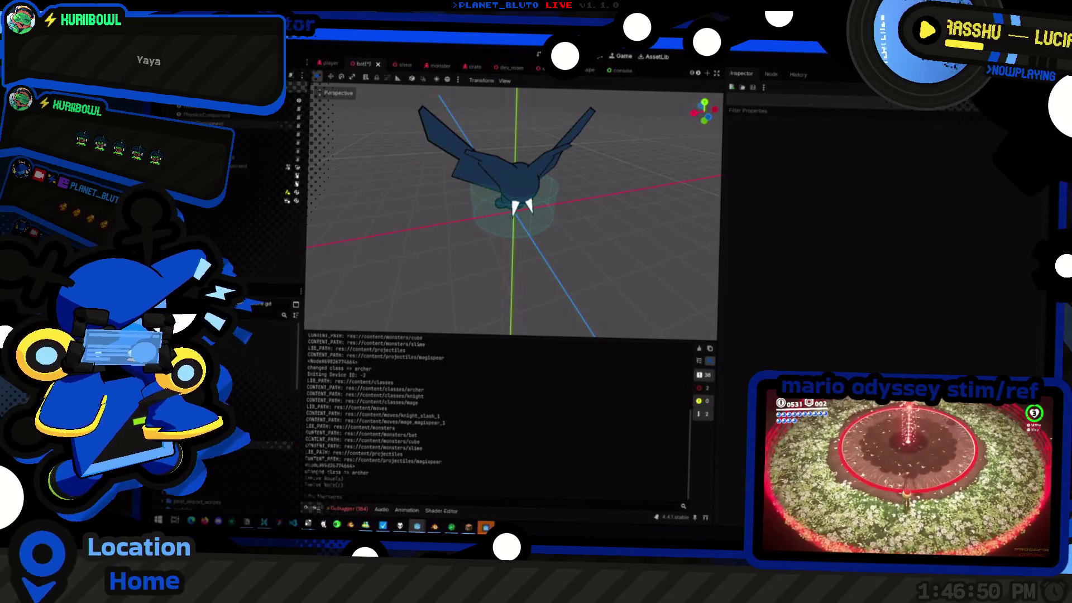
Reselect the bat root node, save the scene and launch the game to test the bat
{"action": "left_click", "coordinate": [207, 118]}
{"action": "left_click", "coordinate": [210, 103]}
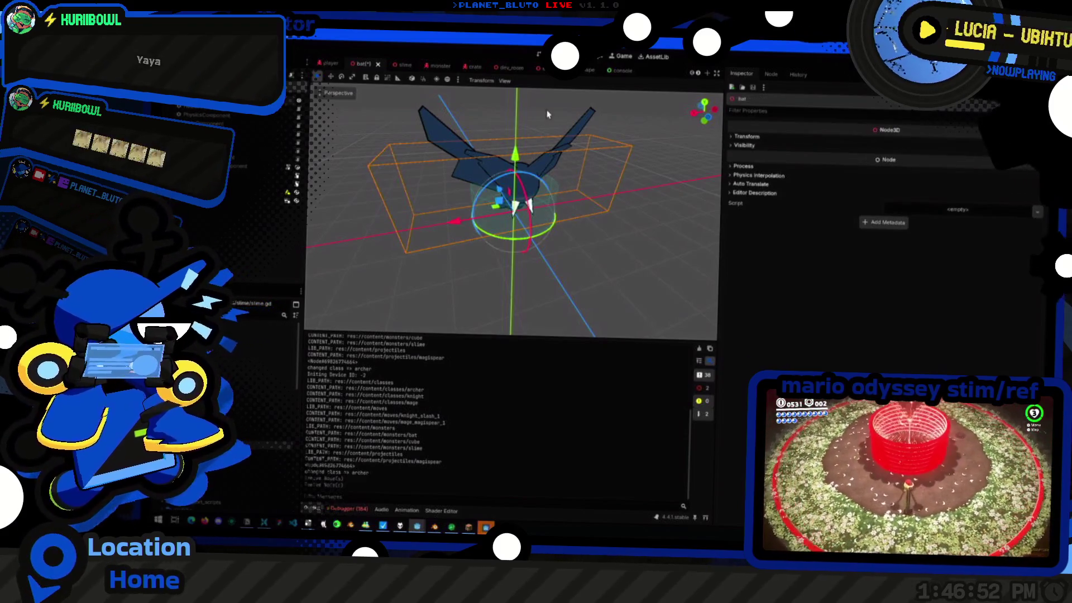
{"action": "key", "text": "ctrl+s"}
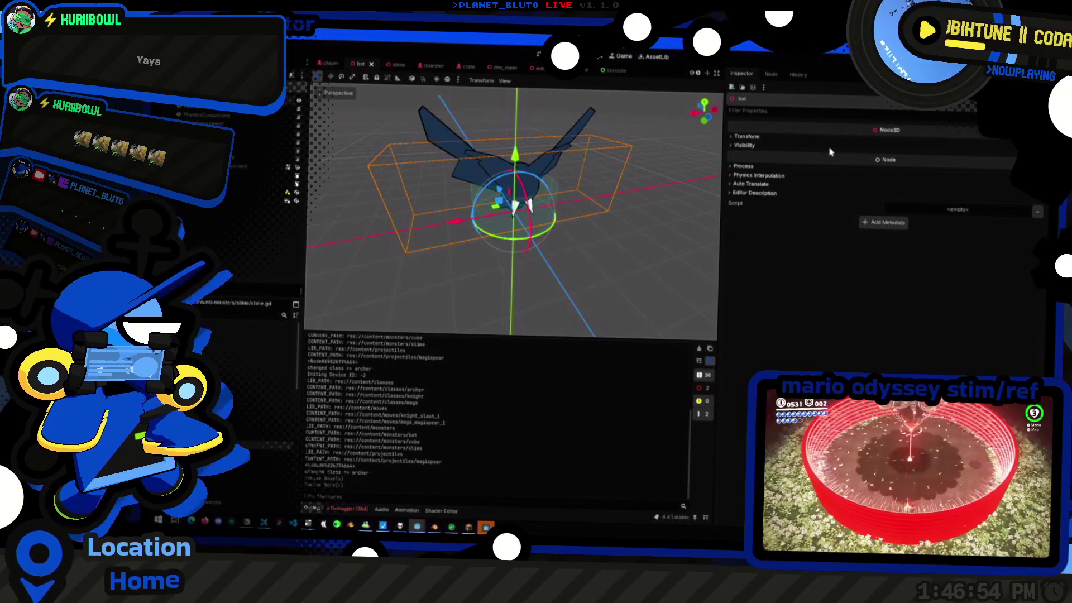
{"action": "key", "text": "F5"}
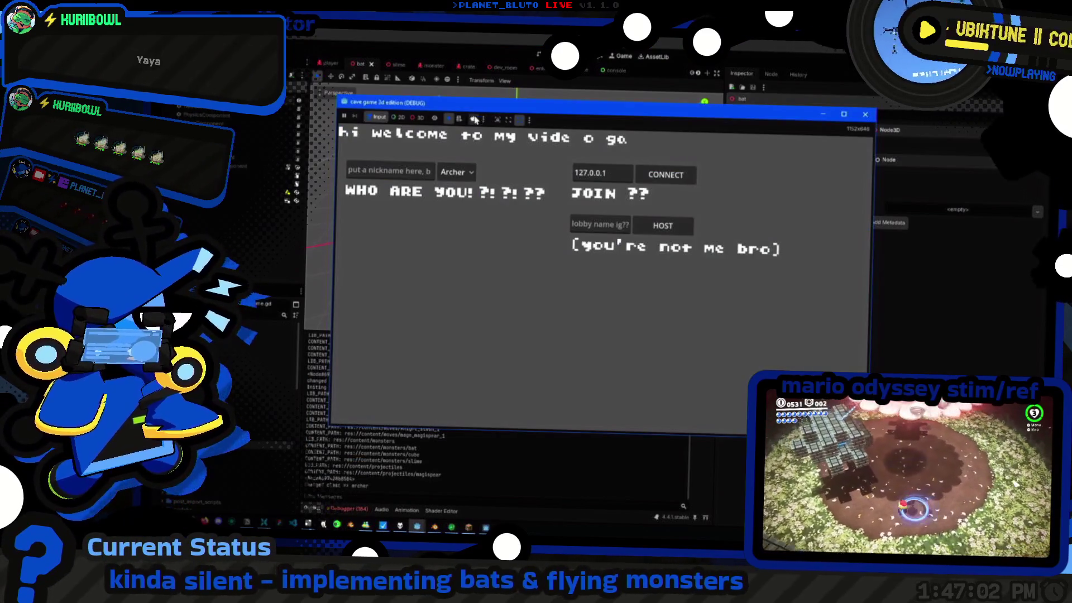
Host a game as a Knight and run the 'mon bat' console command, which errors on monsterId assignment
{"action": "left_click", "coordinate": [457, 172]}
{"action": "left_click", "coordinate": [463, 201]}
{"action": "left_click", "coordinate": [683, 227]}
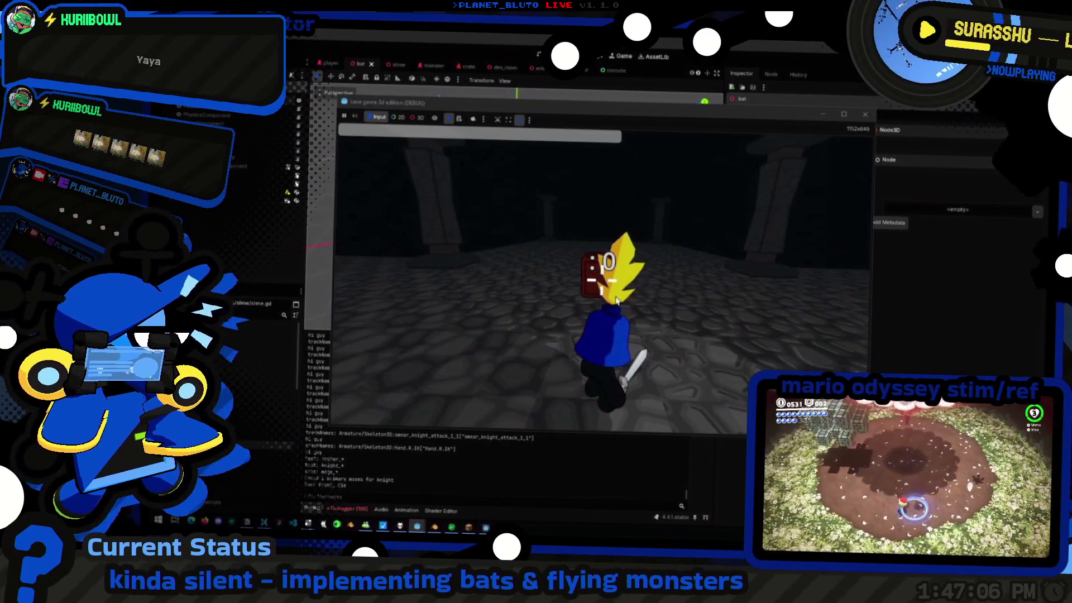
{"action": "key", "text": "grave"}
{"action": "type", "text": "mon slime "}
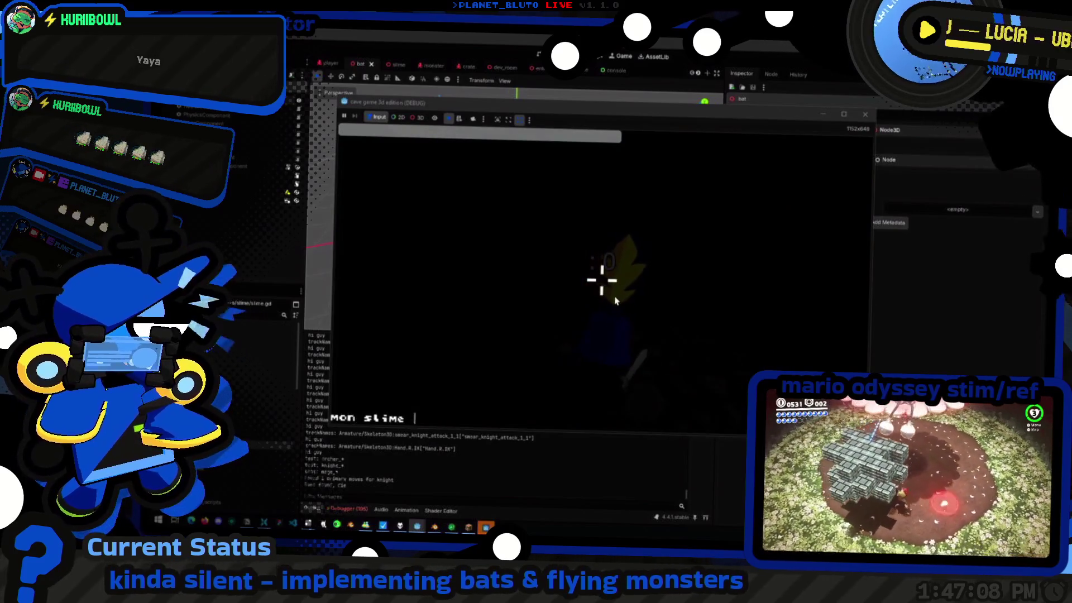
{"action": "key", "text": "BackSpace"}
{"action": "key", "text": "BackSpace"}
{"action": "key", "text": "BackSpace"}
{"action": "key", "text": "BackSpace"}
{"action": "key", "text": "BackSpace"}
{"action": "key", "text": "BackSpace"}
{"action": "type", "text": "bat"}
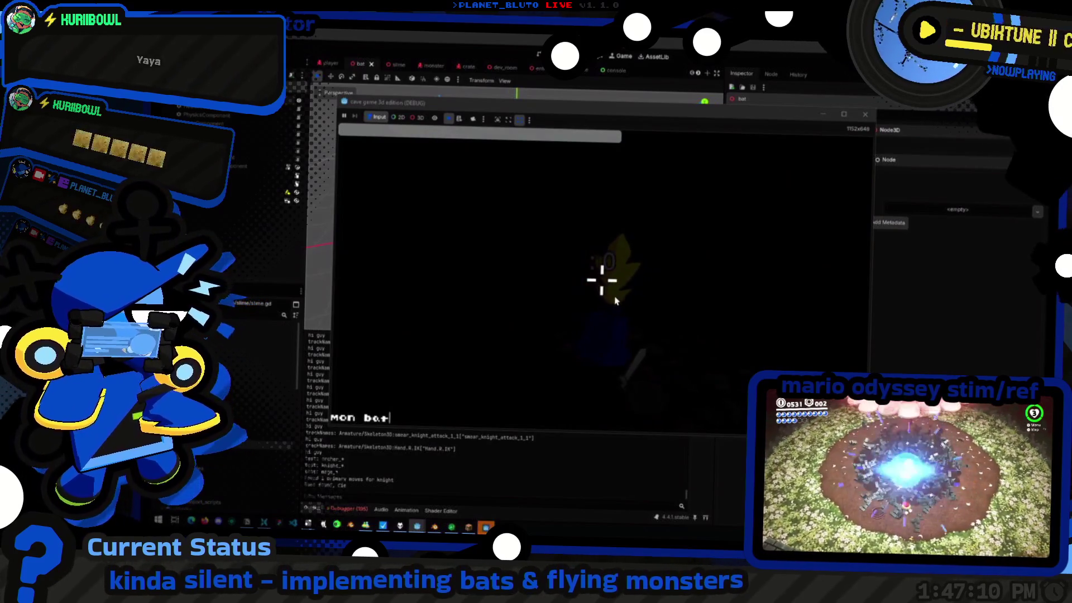
{"action": "key", "text": "Return"}
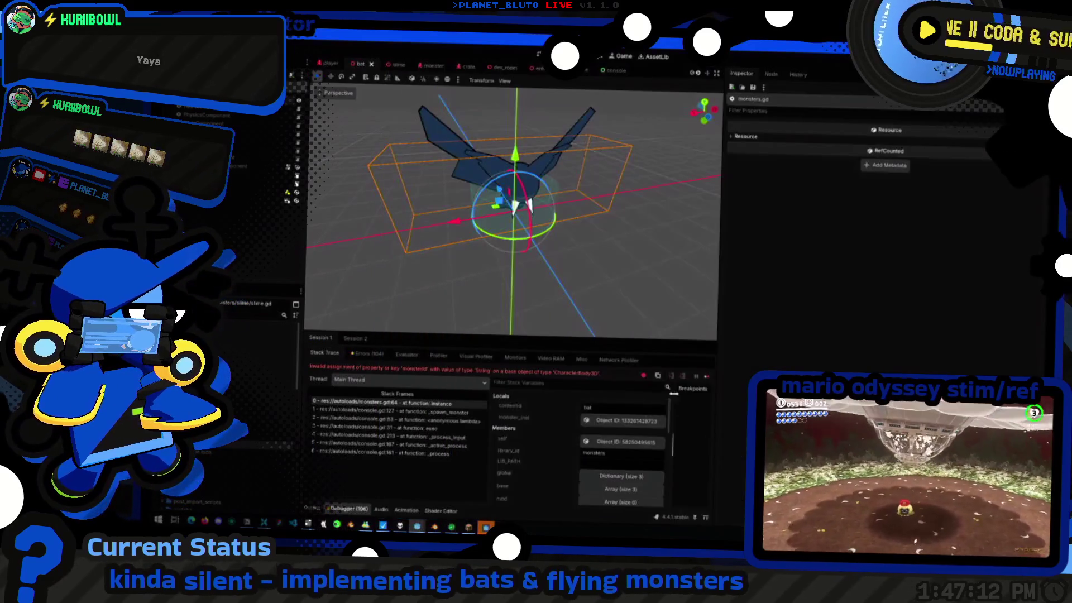
{"action": "key", "text": "alt+Tab"}
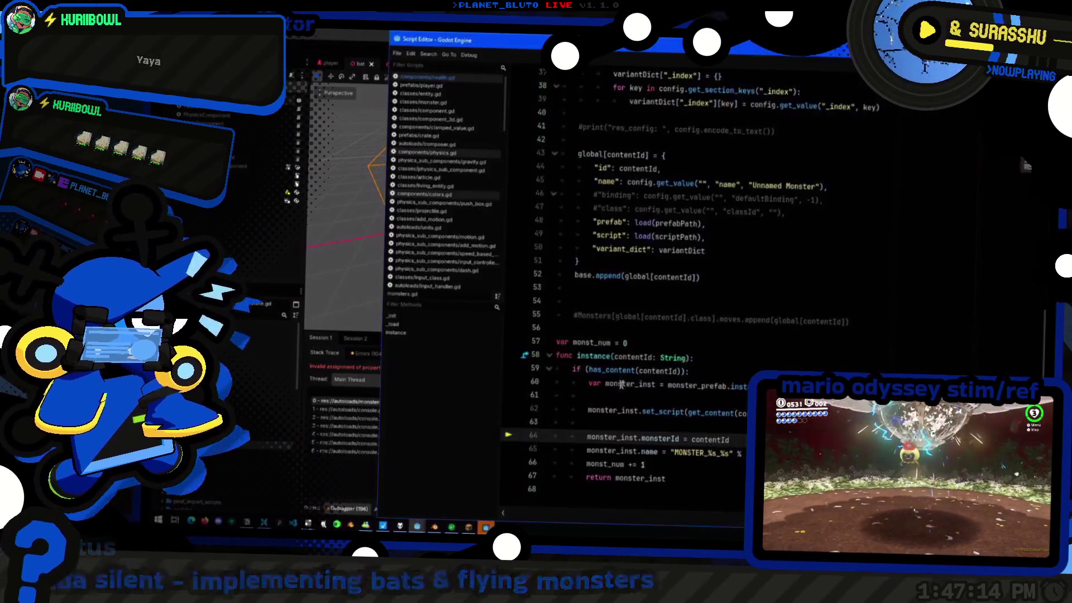
{"action": "key", "text": "alt+Tab"}
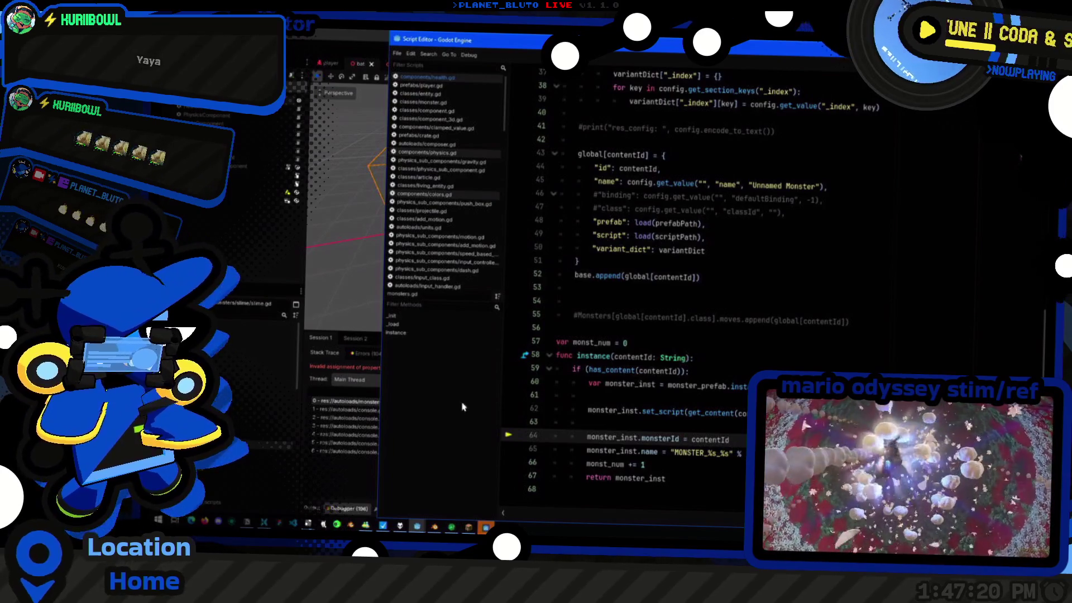
{"action": "key", "text": "alt+Tab"}
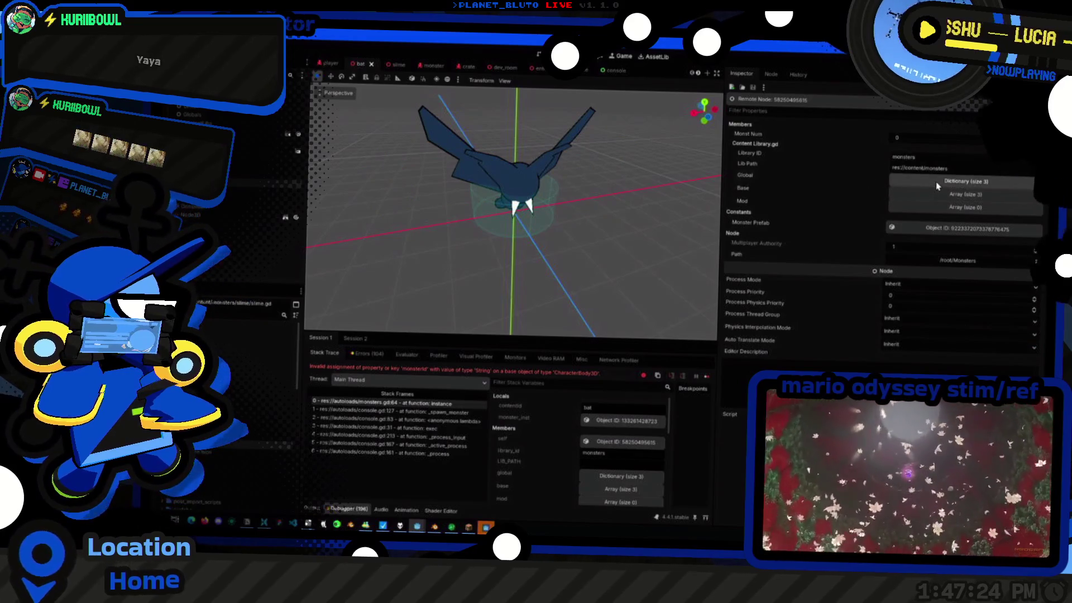
{"action": "left_click", "coordinate": [936, 182]}
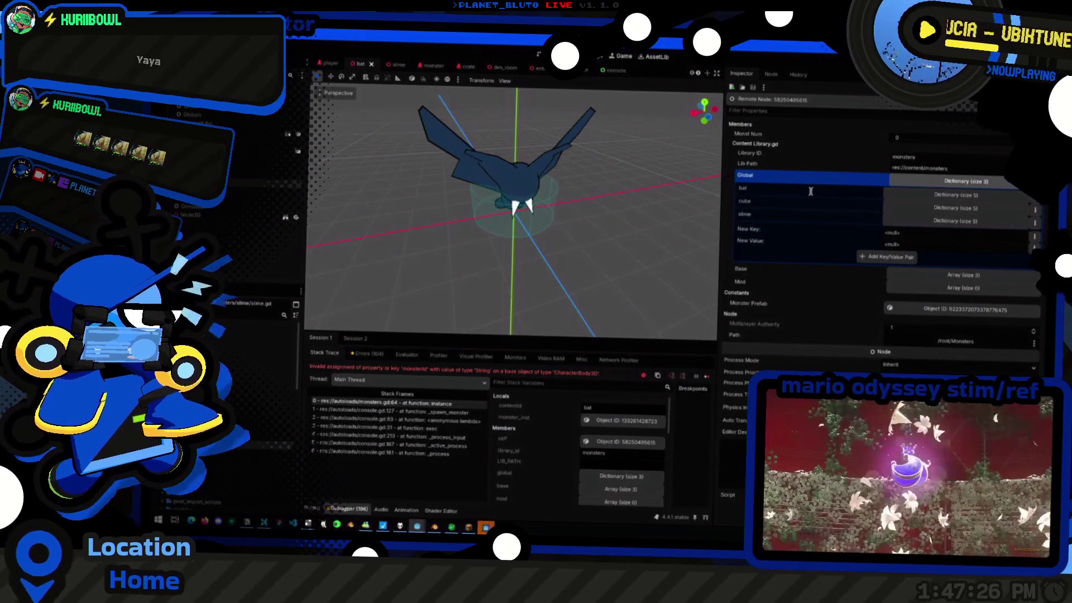
{"action": "key", "text": "alt+Tab"}
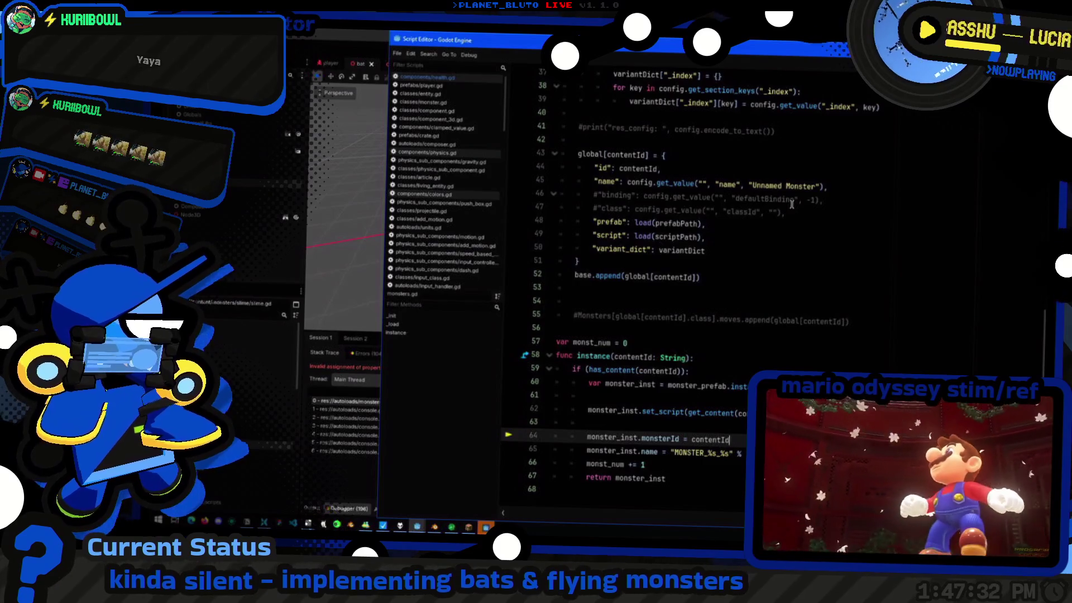
{"action": "left_click", "coordinate": [388, 320]}
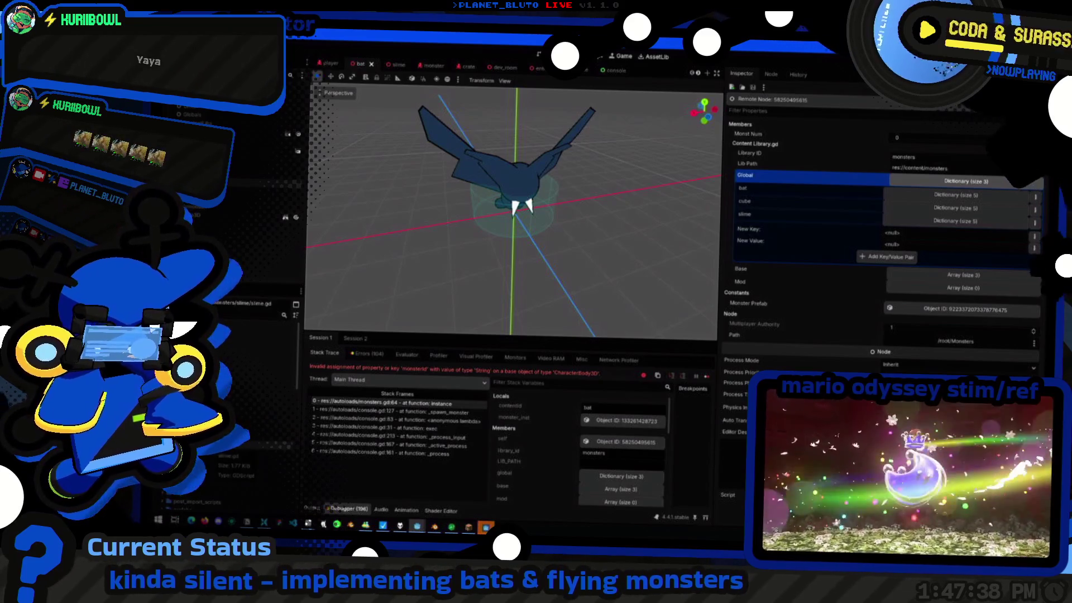
{"action": "key", "text": "alt+Tab"}
{"action": "scroll", "coordinate": [751, 340], "scroll_direction": "up", "scroll_amount": 5}
{"action": "left_click_drag", "start_coordinate": [662, 329], "coordinate": [751, 340]}
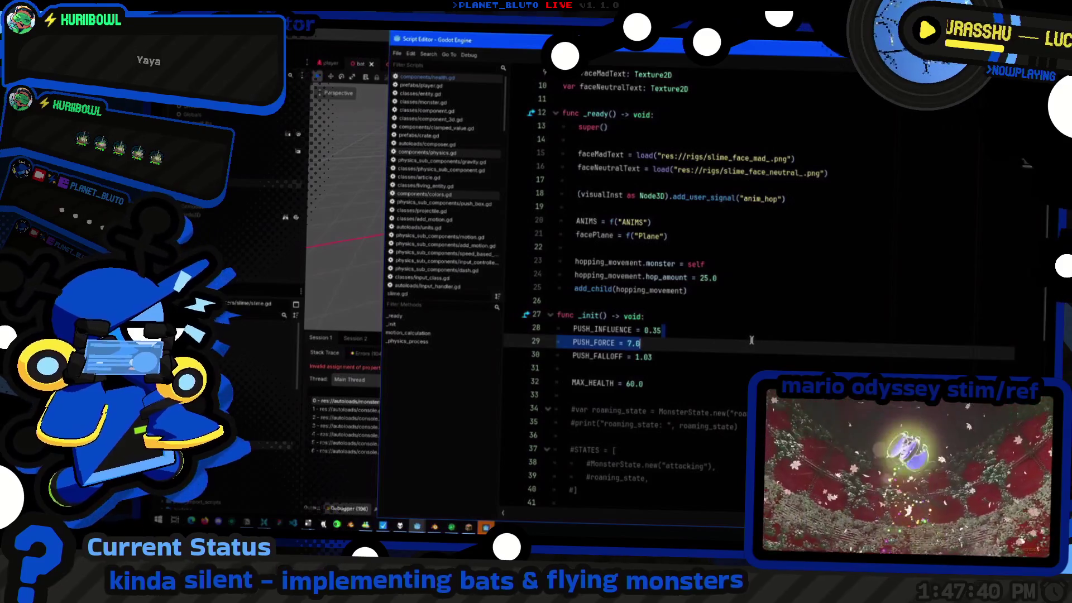
{"action": "left_click", "coordinate": [738, 356]}
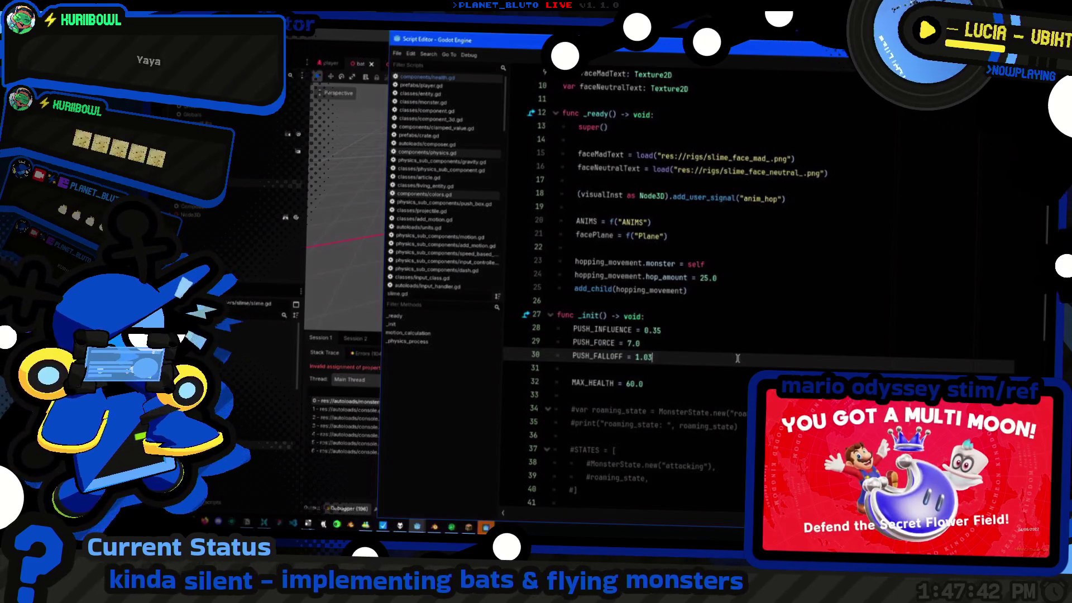
{"action": "key", "text": "ctrl+a"}
{"action": "scroll", "coordinate": [730, 366], "scroll_direction": "up", "scroll_amount": 3}
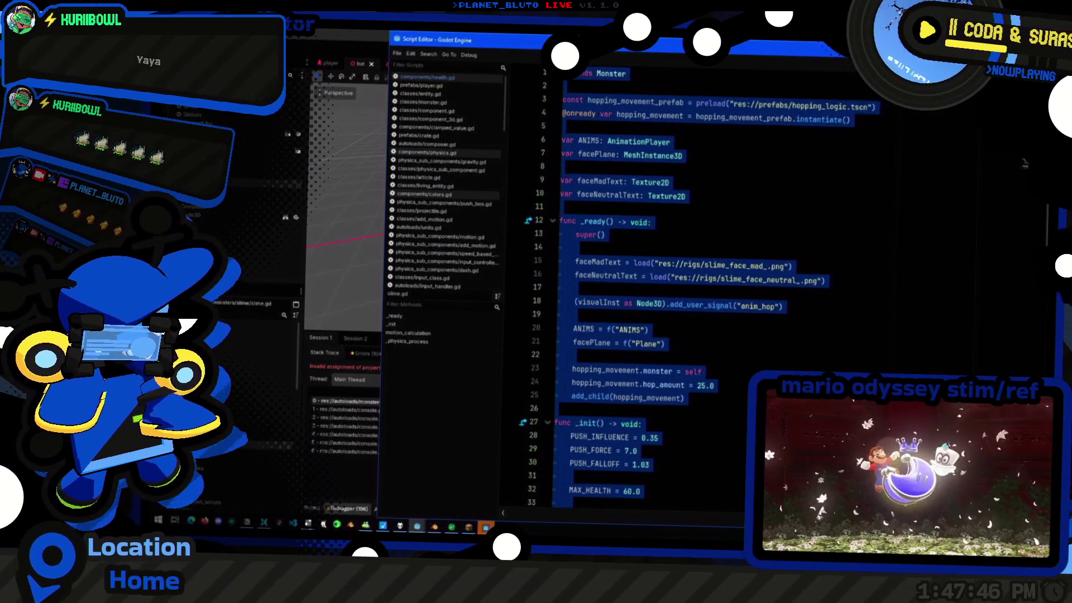
{"action": "key", "text": "alt+Tab"}
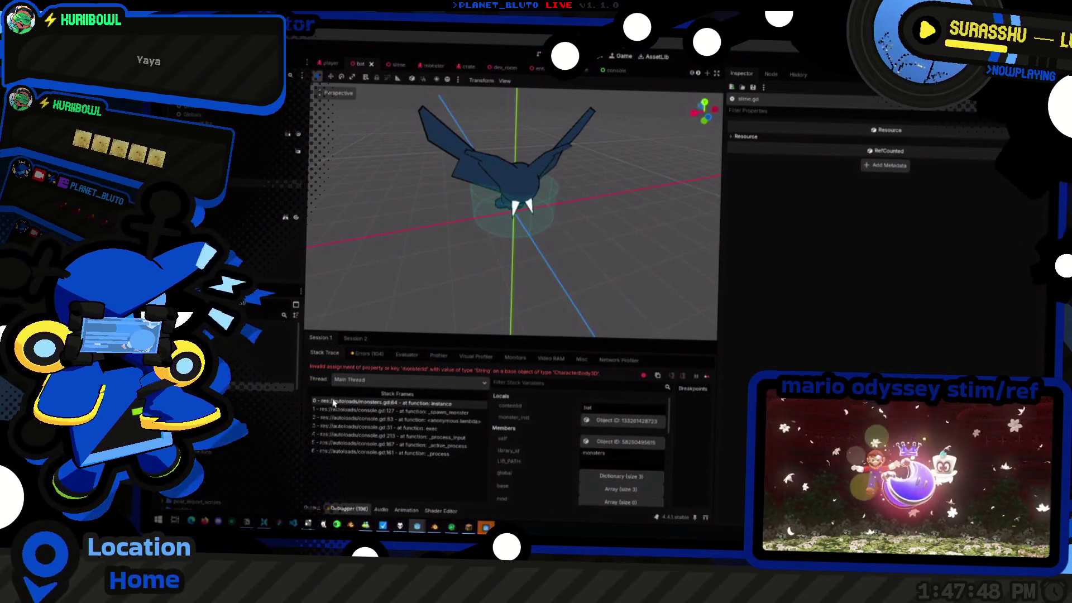
Delete the _ready hopping setup code from bat.gd
{"action": "left_click", "coordinate": [563, 344]}
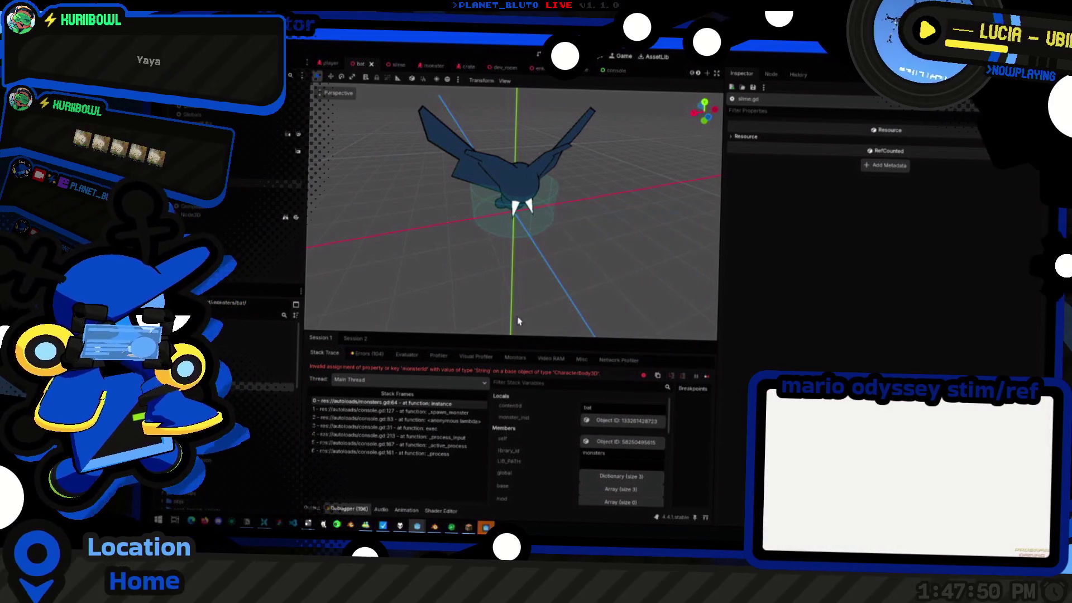
{"action": "key", "text": "alt+Tab"}
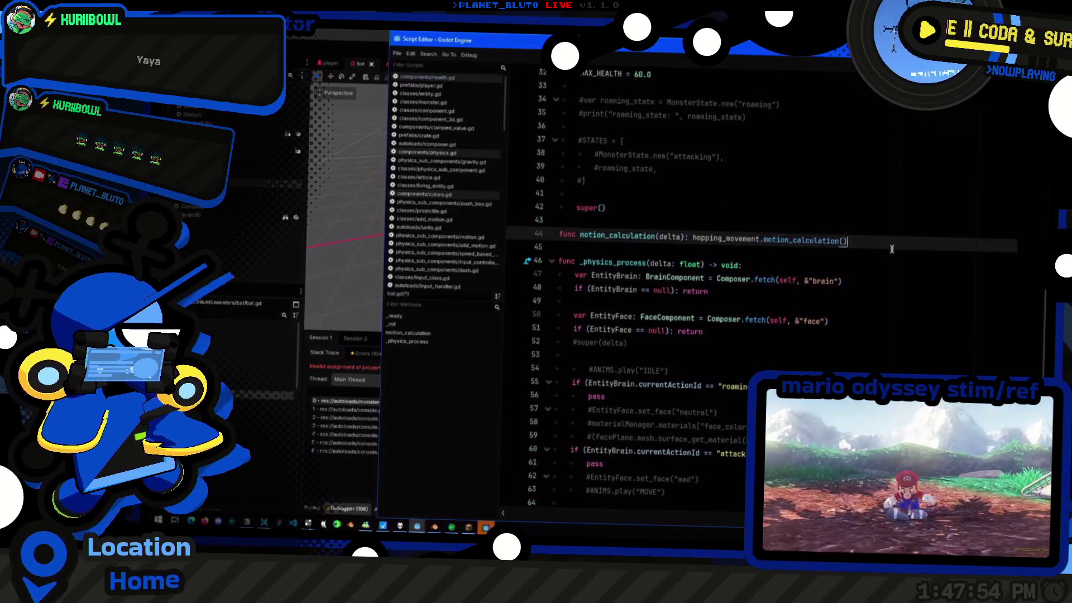
{"action": "left_click_drag", "start_coordinate": [658, 289], "coordinate": [886, 289]}
{"action": "scroll", "coordinate": [887, 289], "scroll_direction": "down", "scroll_amount": 3}
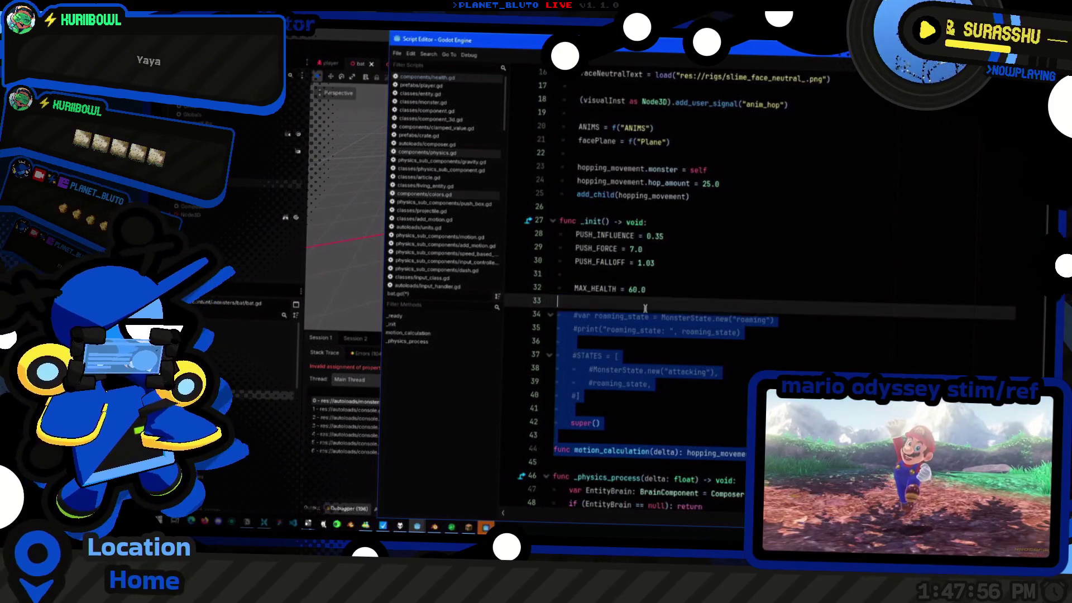
{"action": "left_click", "coordinate": [680, 284]}
{"action": "scroll", "coordinate": [680, 286], "scroll_direction": "up", "scroll_amount": 3}
{"action": "left_click", "coordinate": [708, 320]}
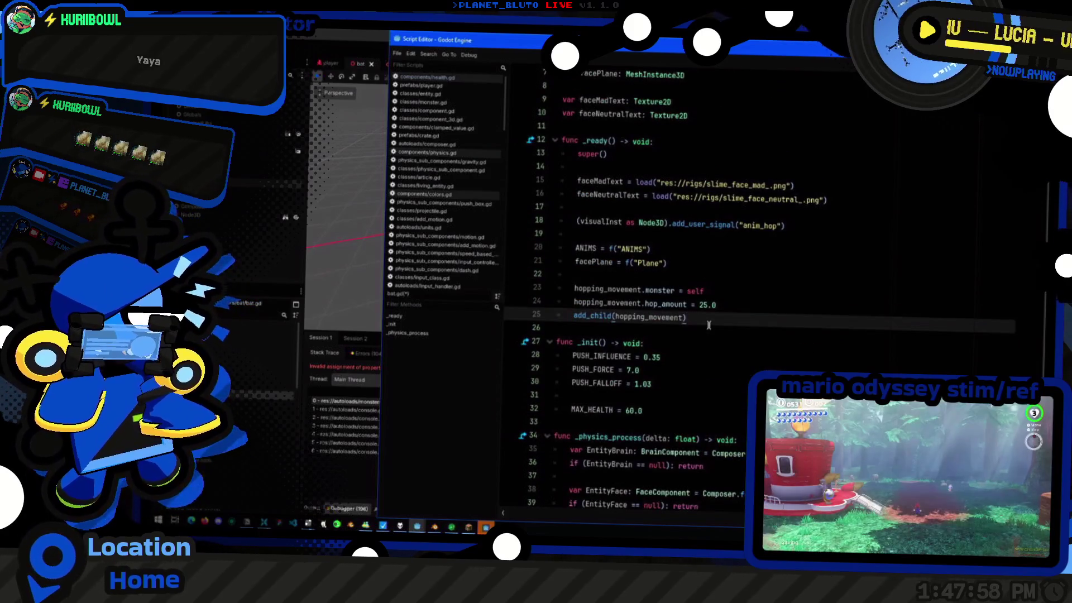
{"action": "left_click_drag", "start_coordinate": [708, 320], "coordinate": [655, 297]}
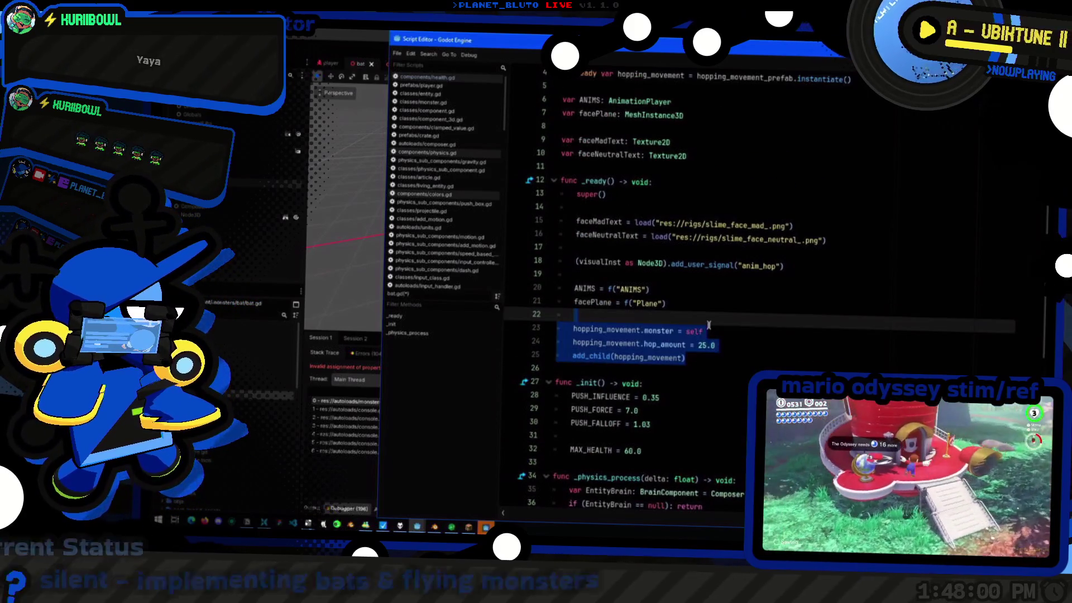
{"action": "mouse_move", "coordinate": [656, 298]}
{"action": "left_mouse_down"}
{"action": "mouse_move", "coordinate": [514, 94]}
{"action": "mouse_move", "coordinate": [627, 73]}
{"action": "left_mouse_up"}
{"action": "key", "text": "BackSpace"}
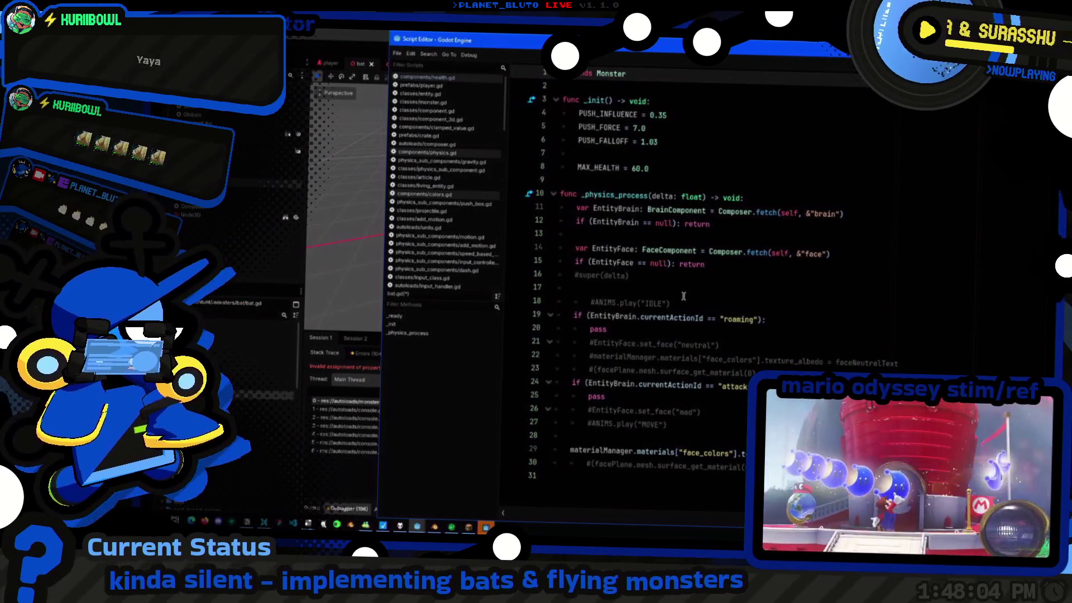
Delete the _physics_process code, leaving only the _init push and health settings, and return to the main editor
{"action": "left_click_drag", "start_coordinate": [587, 476], "coordinate": [646, 168]}
{"action": "key", "text": "BackSpace"}
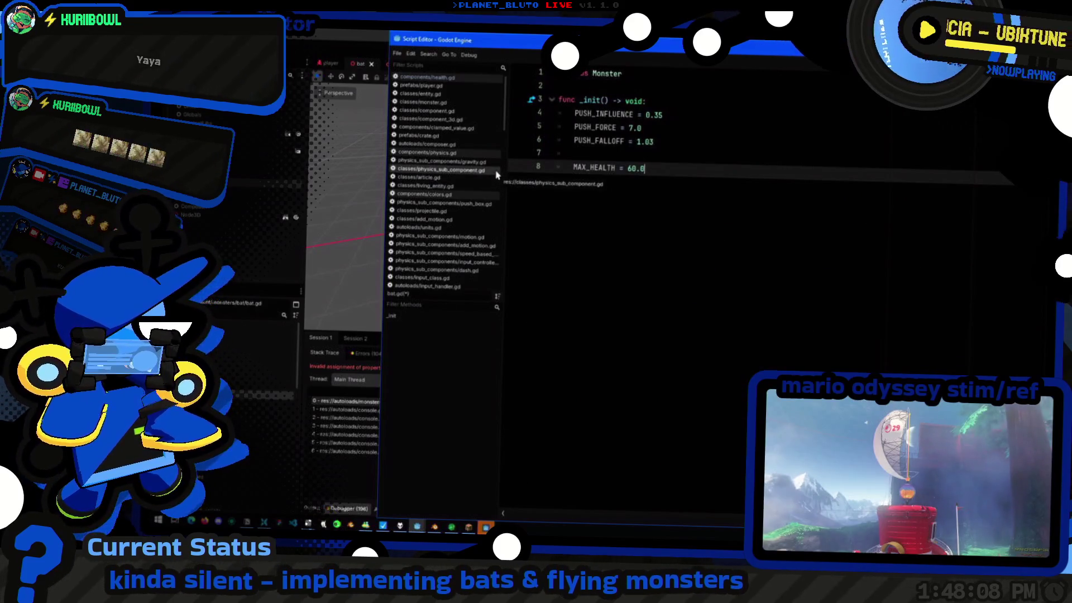
{"action": "left_click", "coordinate": [285, 244]}
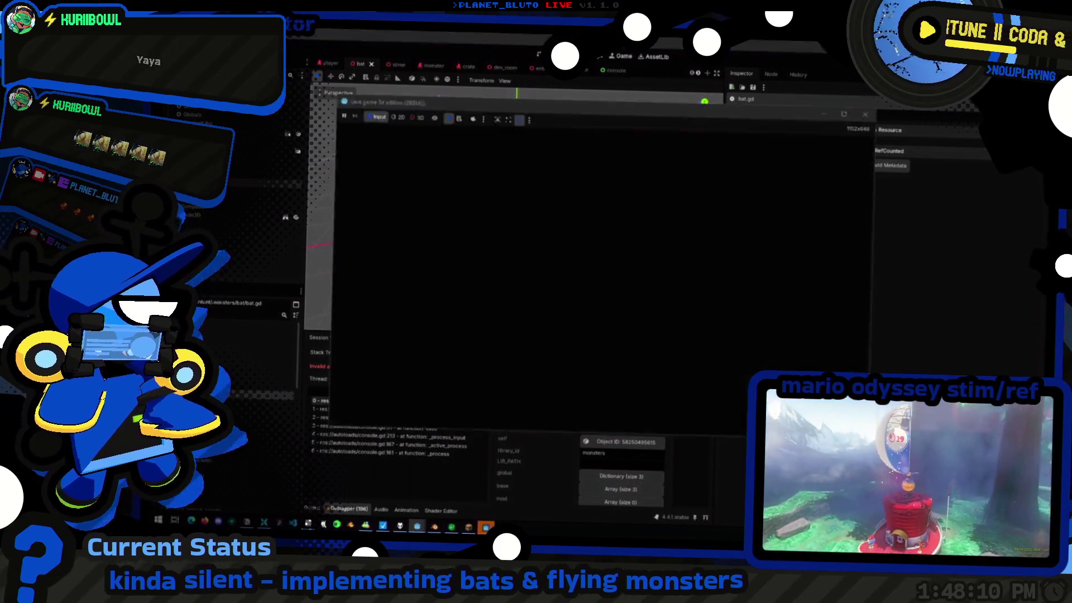
Save and run the project, then host a Knight session that halts in brain_action_monster_attack.gd
{"action": "key", "text": "ctrl+s"}
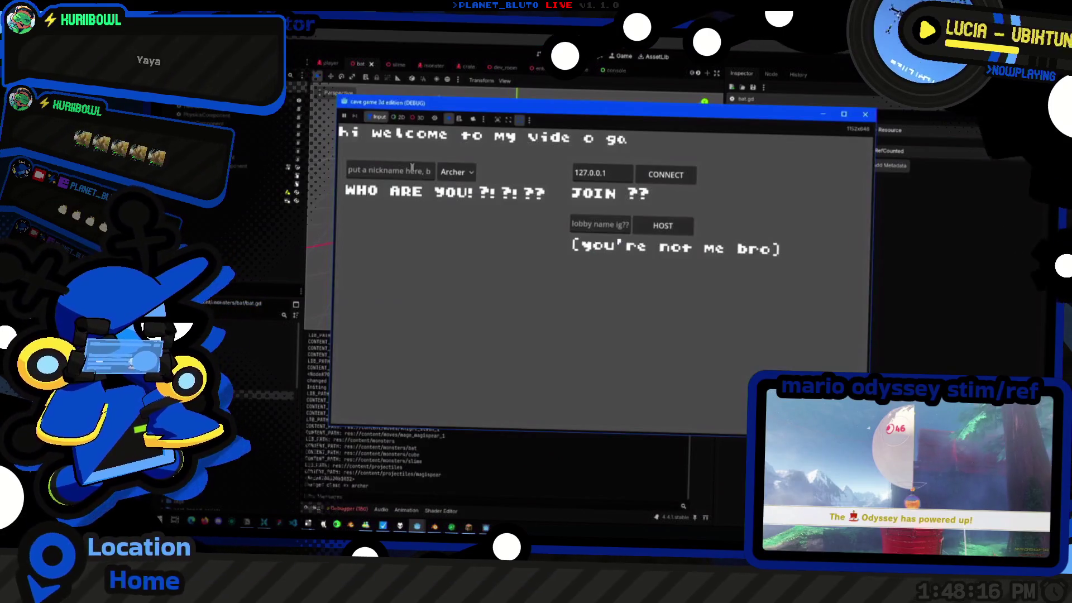
{"action": "left_click", "coordinate": [456, 172]}
{"action": "left_click", "coordinate": [457, 207]}
{"action": "left_click", "coordinate": [644, 226]}
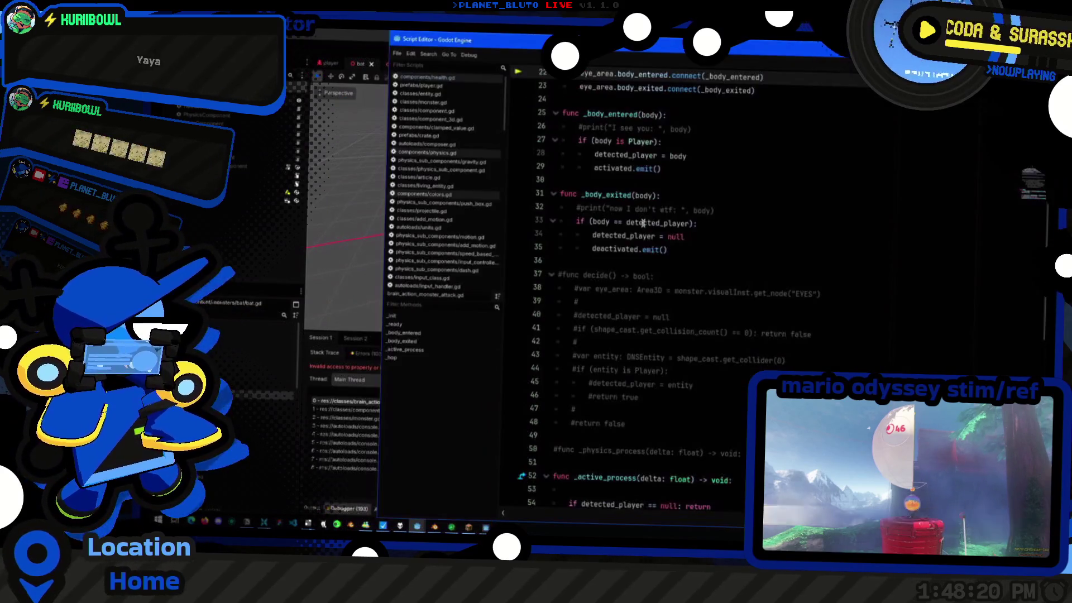
Trace the attack-script error to the slime's EYES Area3D detection node in the slime scene
{"action": "key", "text": "alt+Tab"}
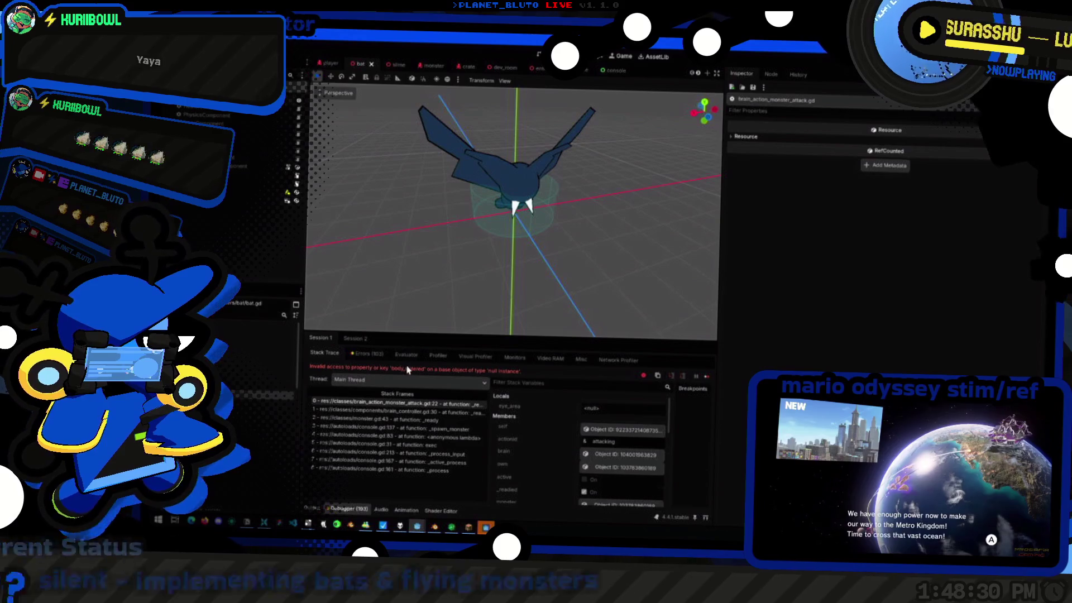
{"action": "left_click", "coordinate": [422, 402]}
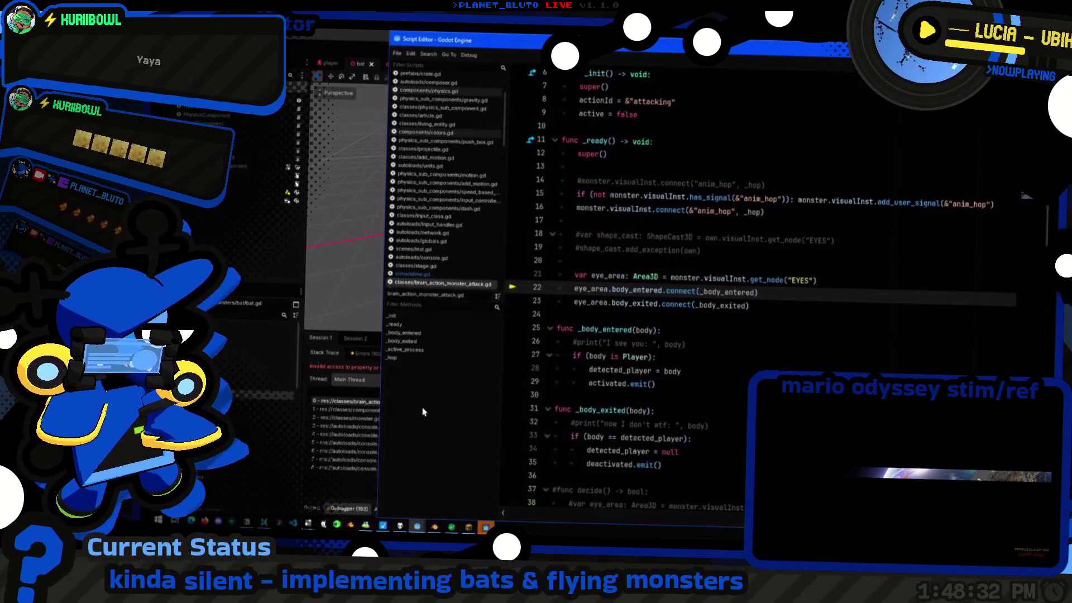
{"action": "left_click", "coordinate": [260, 255]}
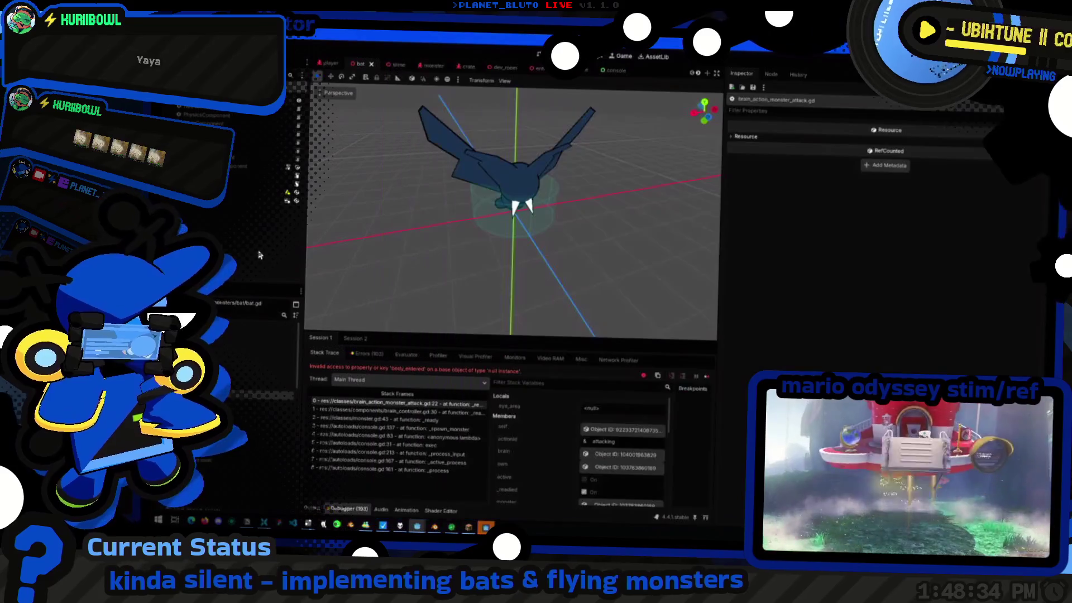
{"action": "left_click", "coordinate": [389, 64]}
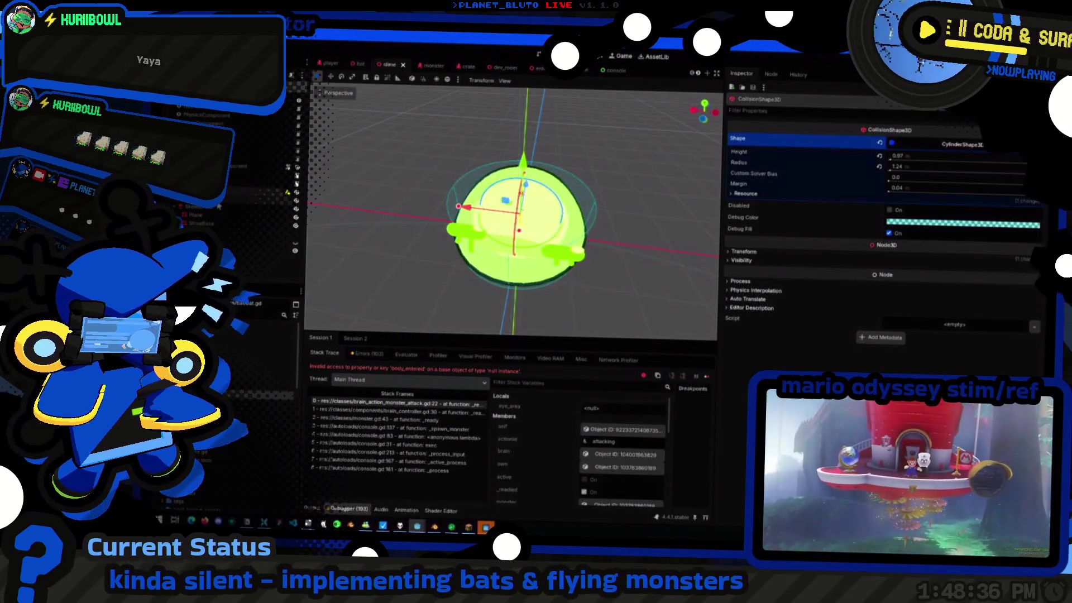
{"action": "left_click", "coordinate": [260, 249]}
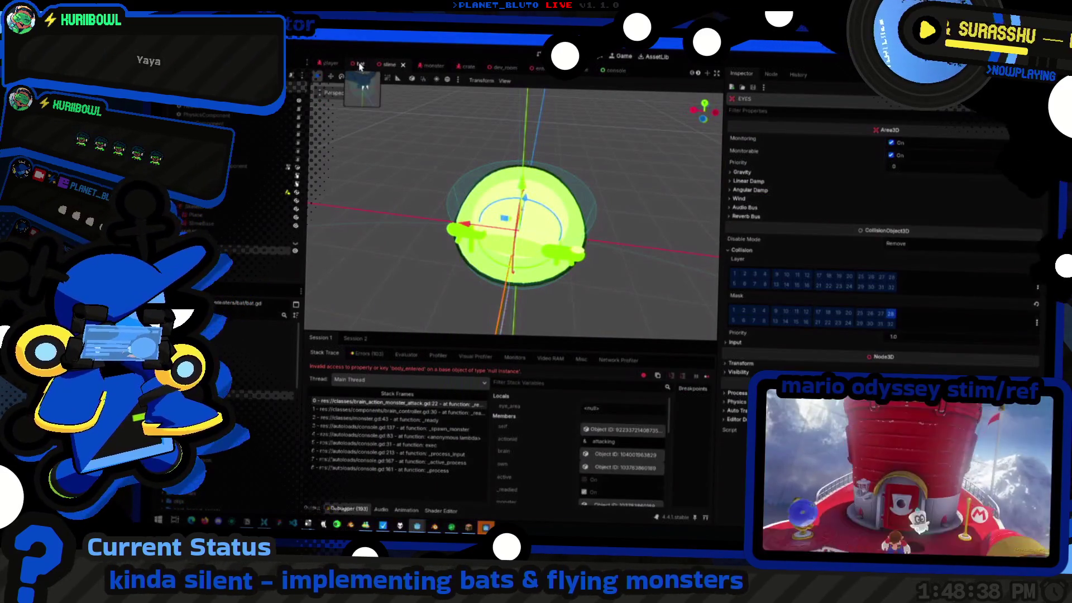
Switch back to the bat scene and relaunch the game with F5
{"action": "left_click", "coordinate": [360, 66]}
{"action": "left_click", "coordinate": [541, 236]}
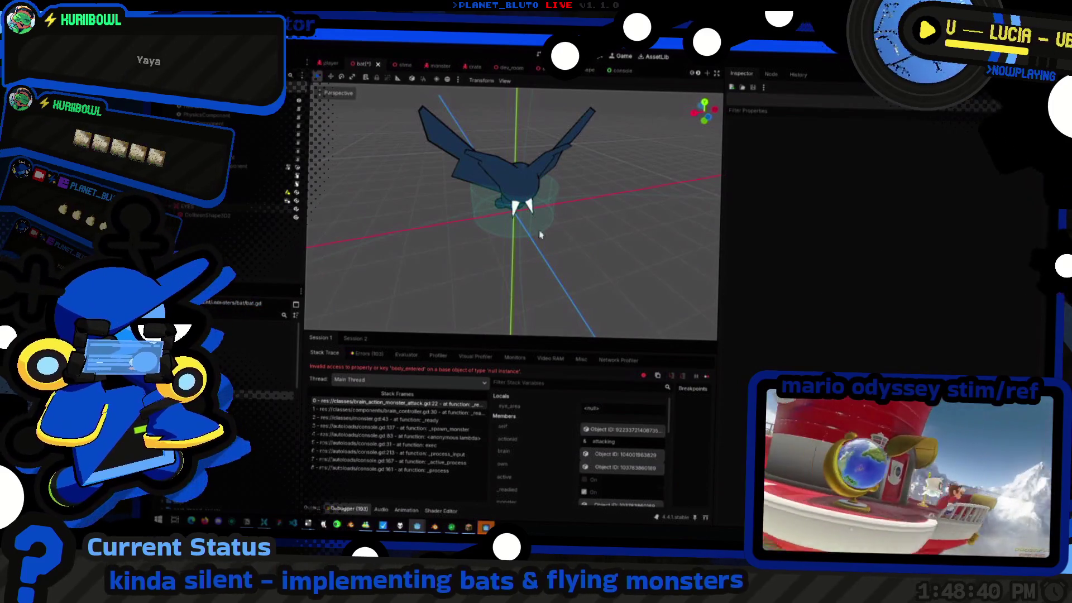
{"action": "scroll", "coordinate": [540, 235], "scroll_direction": "down", "scroll_amount": 5}
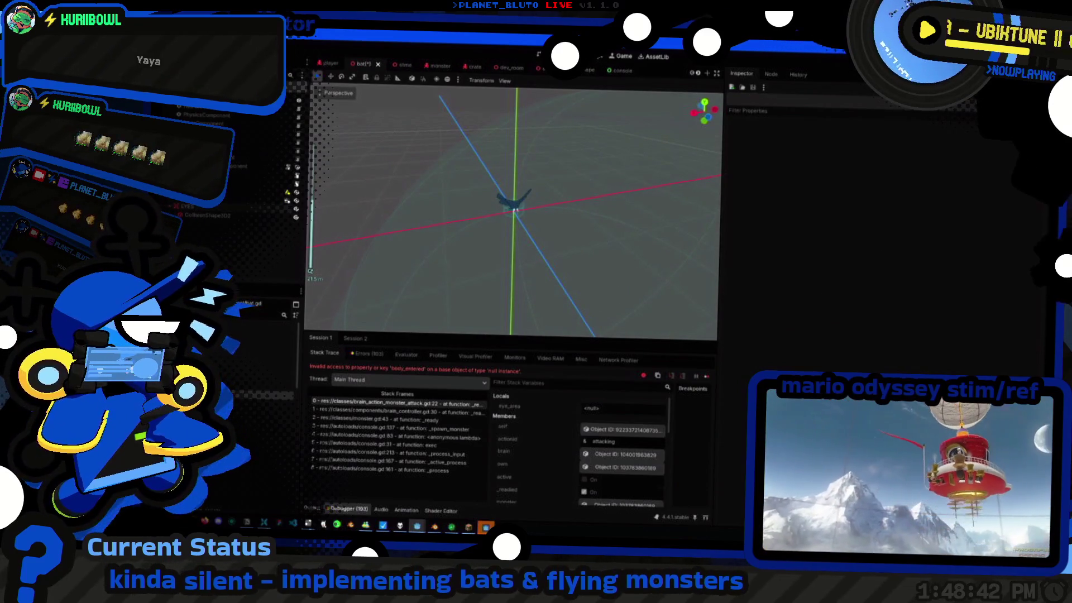
{"action": "key", "text": "F5"}
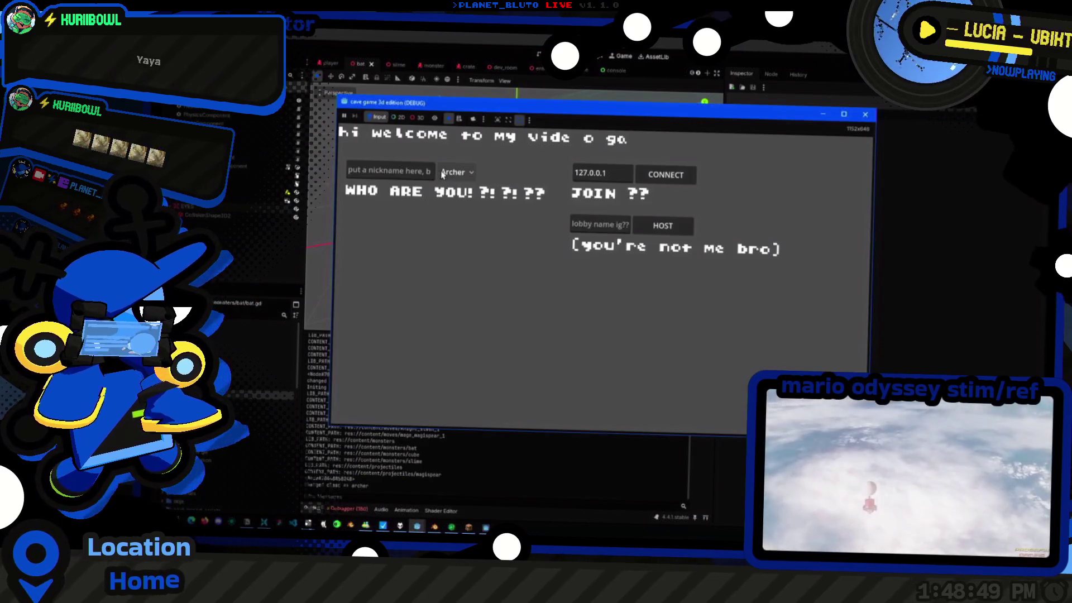
Host a Knight session and spawn a bat from the console, breaking into brain_action_monster_roaming.gd
{"action": "left_click", "coordinate": [452, 172]}
{"action": "left_click", "coordinate": [456, 204]}
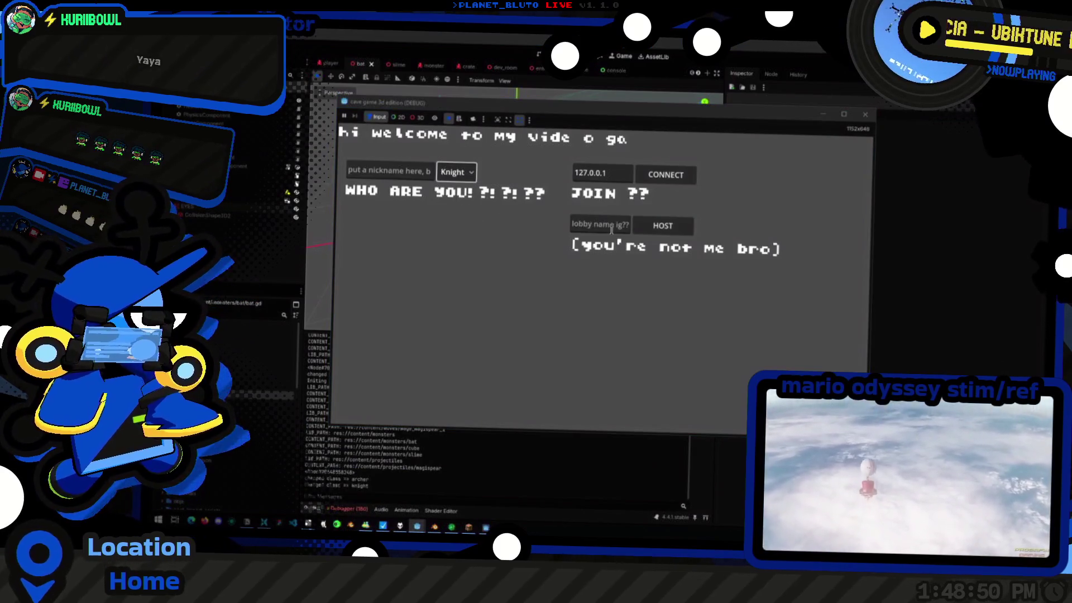
{"action": "left_click", "coordinate": [663, 225]}
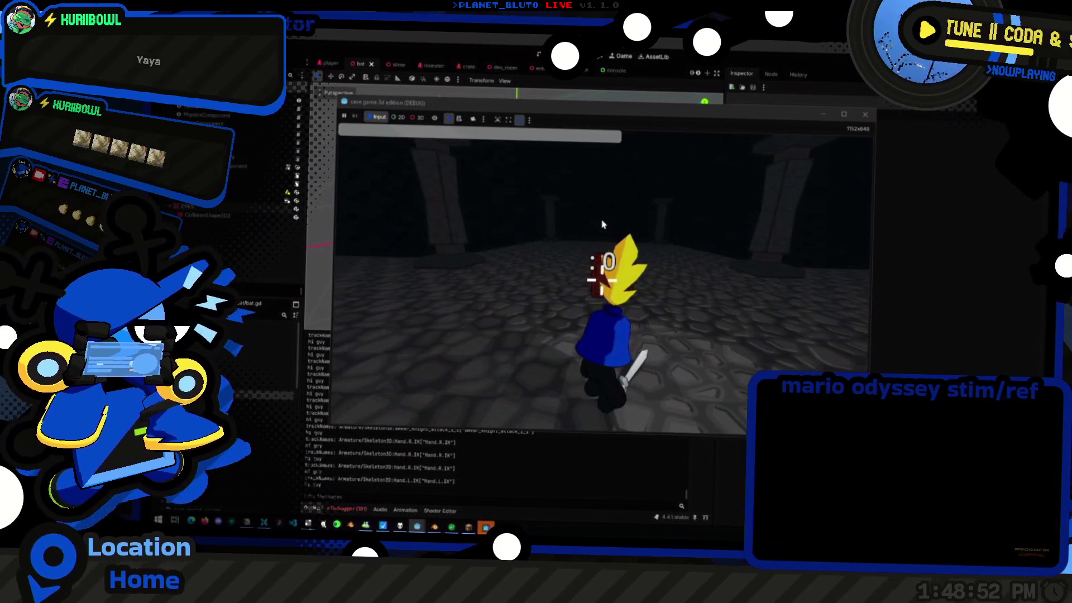
{"action": "type", "text": "monbat"}
{"action": "key", "text": "Return"}
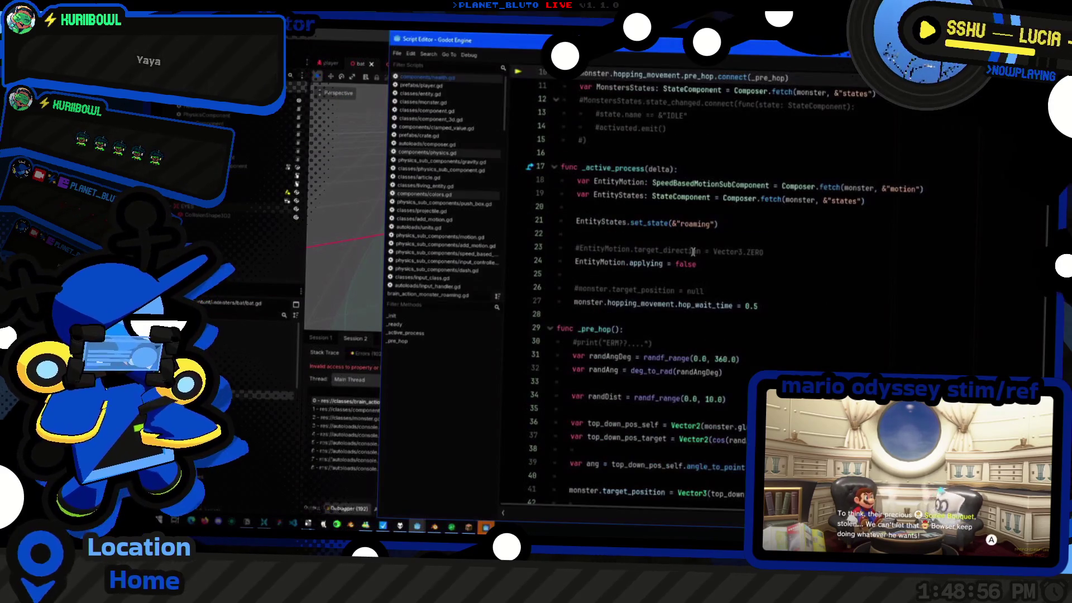
{"action": "scroll", "coordinate": [659, 231], "scroll_direction": "up", "scroll_amount": 1}
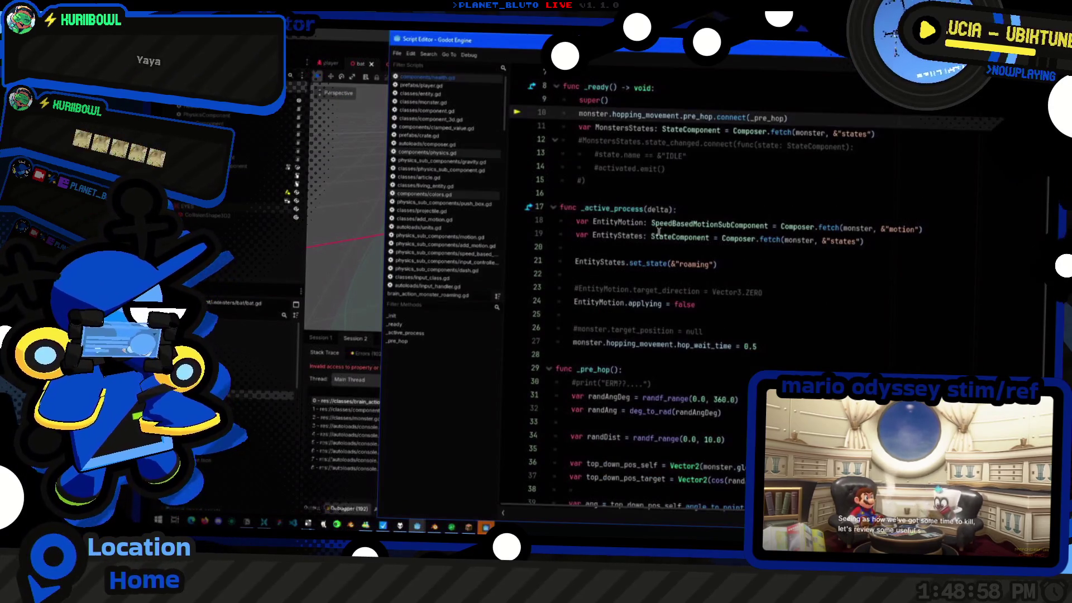
{"action": "scroll", "coordinate": [659, 230], "scroll_direction": "up", "scroll_amount": 2}
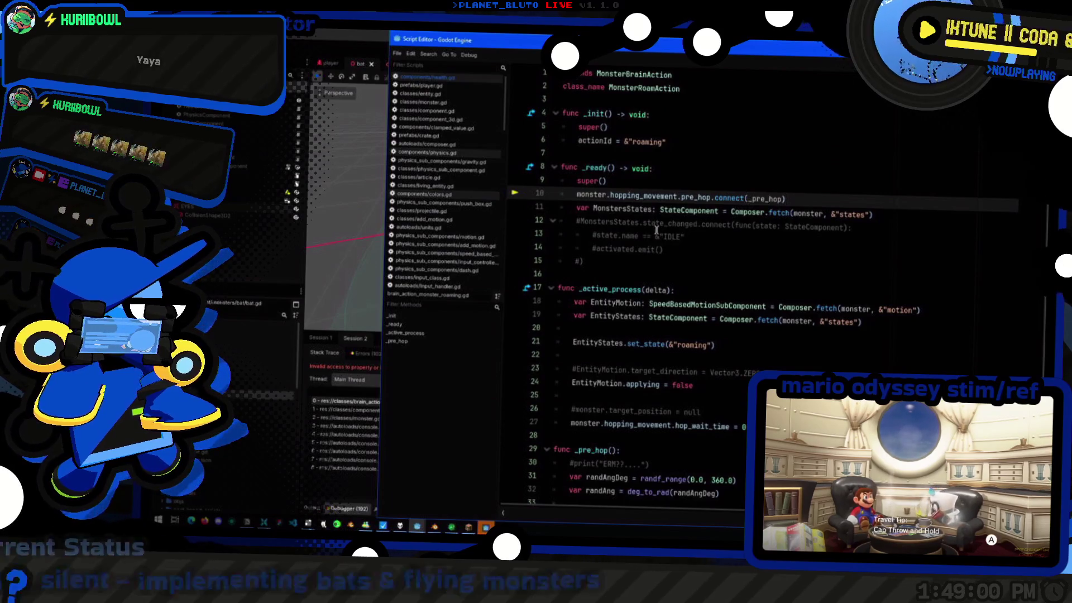
Comment out the pre_hop signal connection on line 10 of the monster roaming script
{"action": "key", "text": "alt+Tab"}
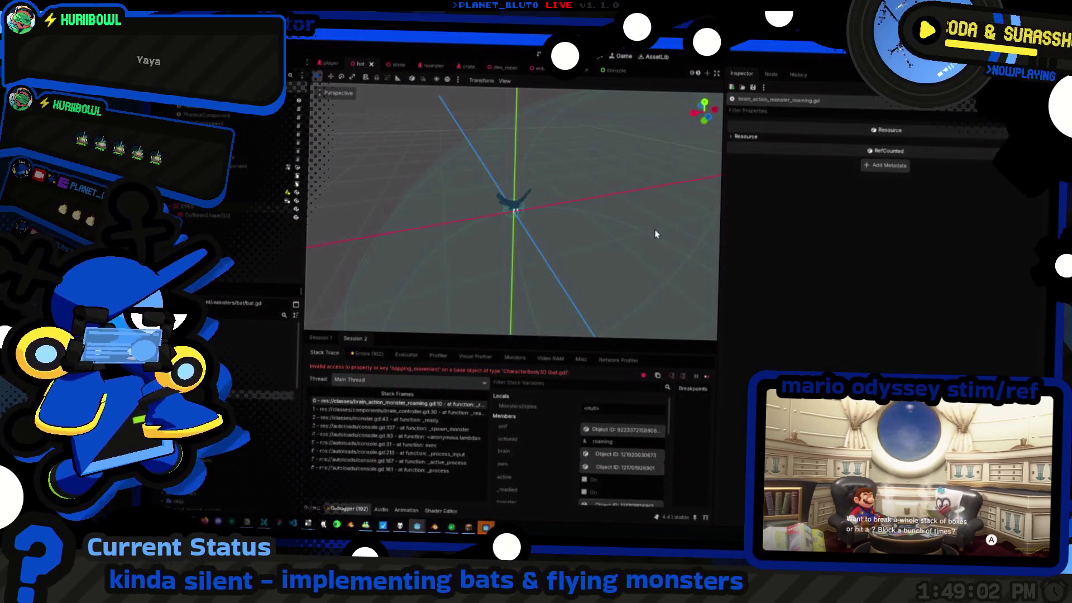
{"action": "key", "text": "alt+Tab"}
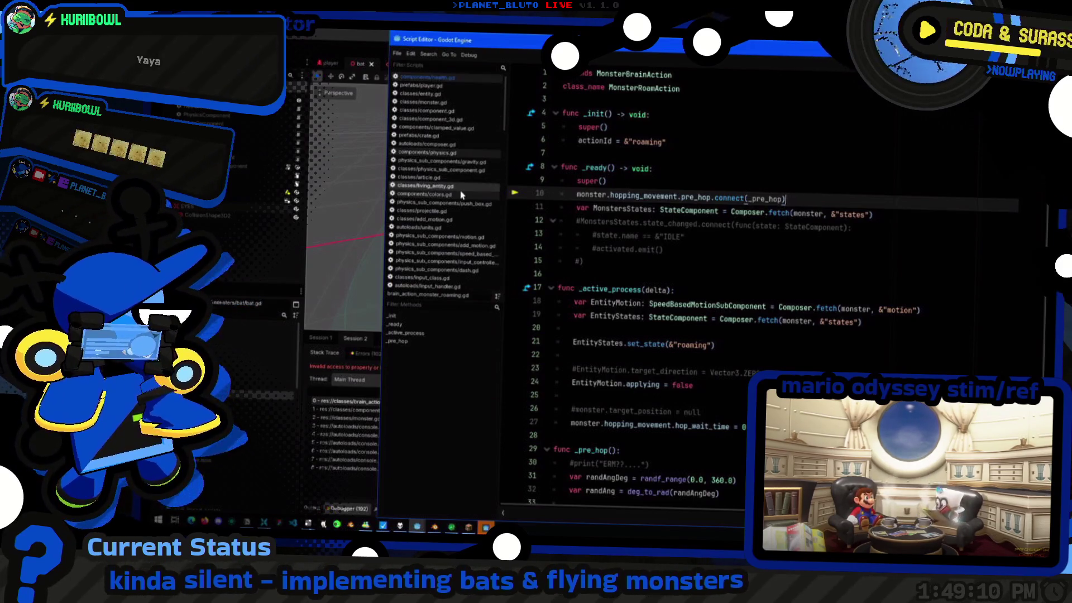
{"action": "key", "text": "alt+Tab"}
{"action": "key", "text": "alt+Tab"}
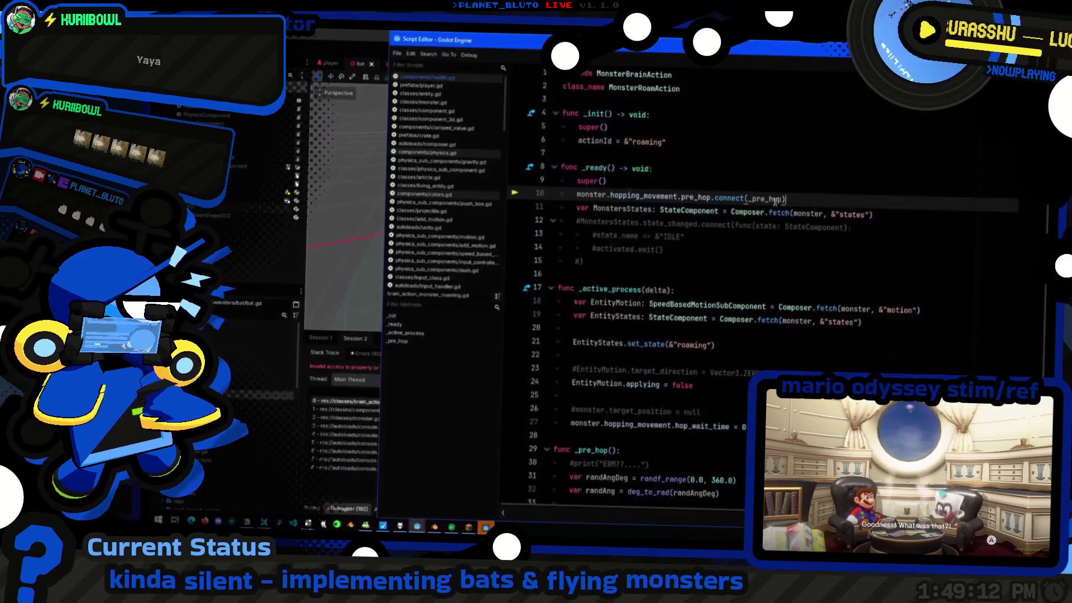
{"action": "key", "text": "ctrl+k"}
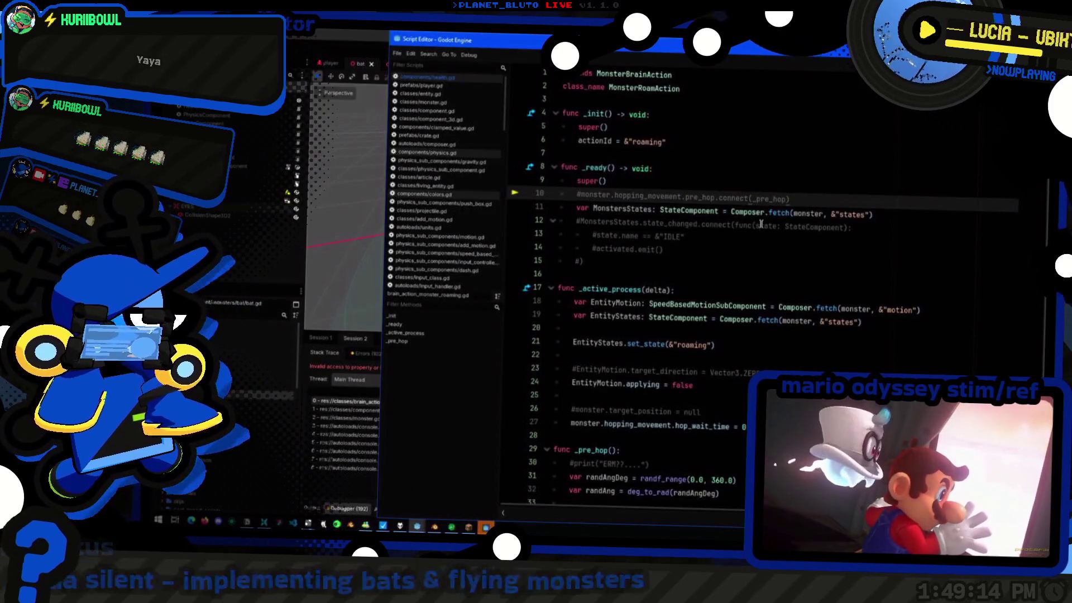
{"action": "left_click", "coordinate": [411, 333]}
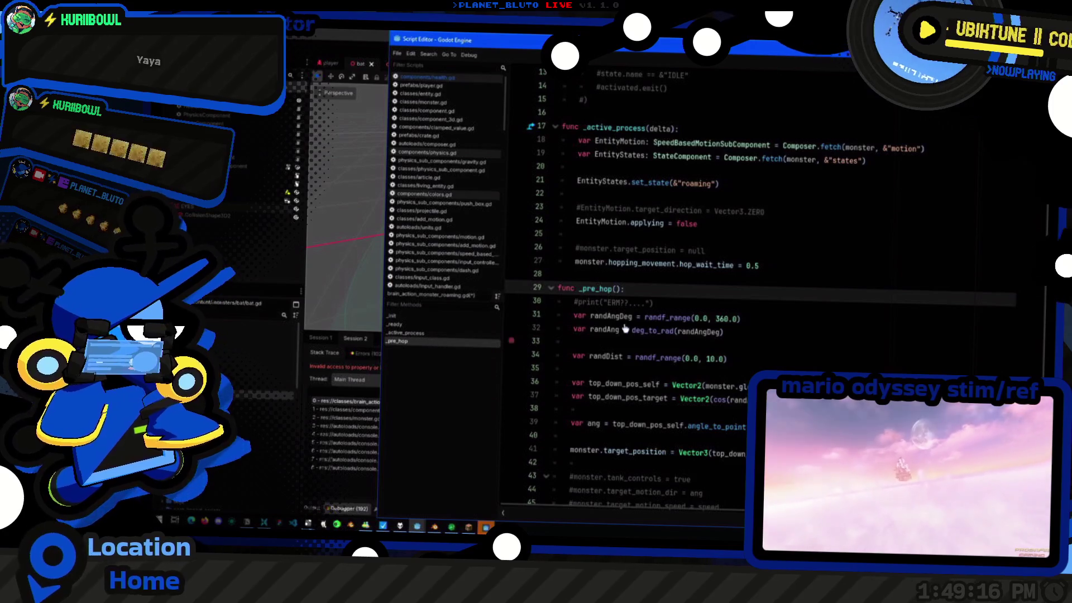
{"action": "scroll", "coordinate": [759, 287], "scroll_direction": "down", "scroll_amount": 1}
Comment out the whole _pre_hop function and the hop_wait_time line, save the script and stop the game
{"action": "left_click", "coordinate": [555, 424]}
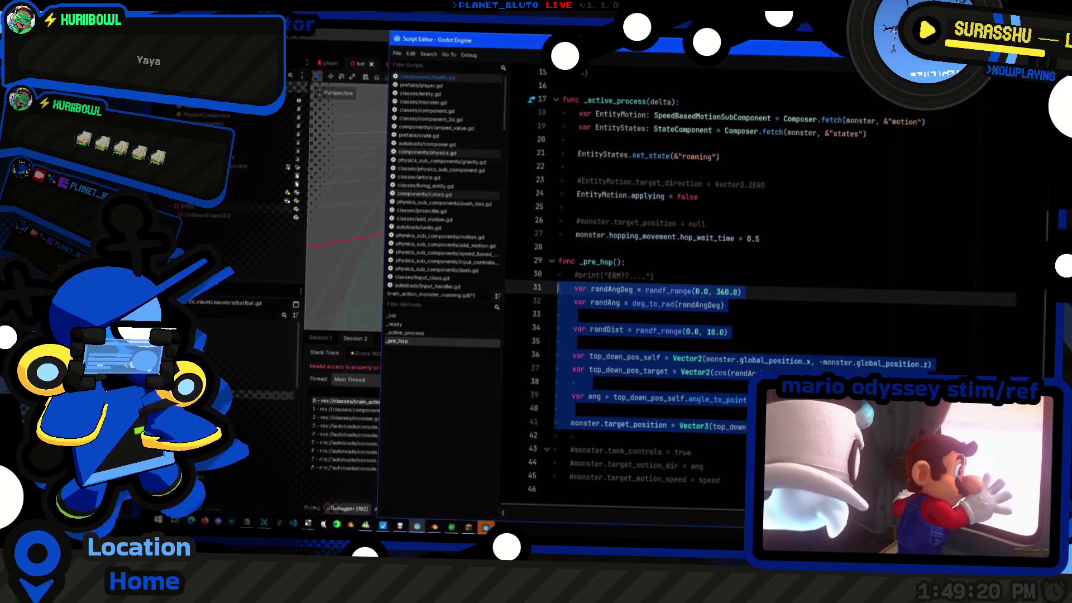
{"action": "left_click_drag", "start_coordinate": [555, 424], "coordinate": [561, 262]}
{"action": "key", "text": "ctrl+k"}
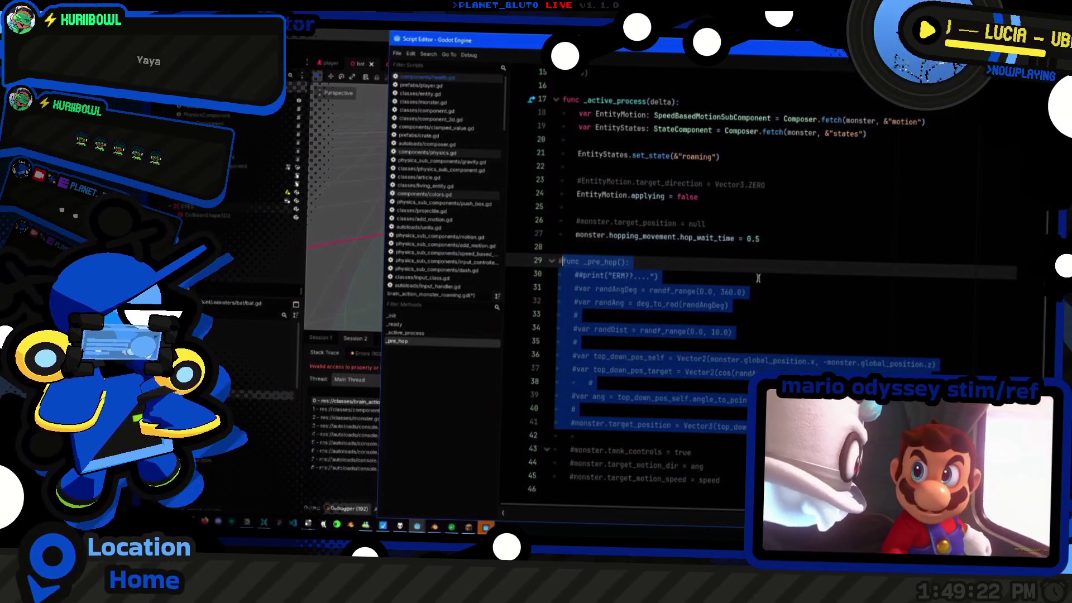
{"action": "left_click", "coordinate": [820, 238]}
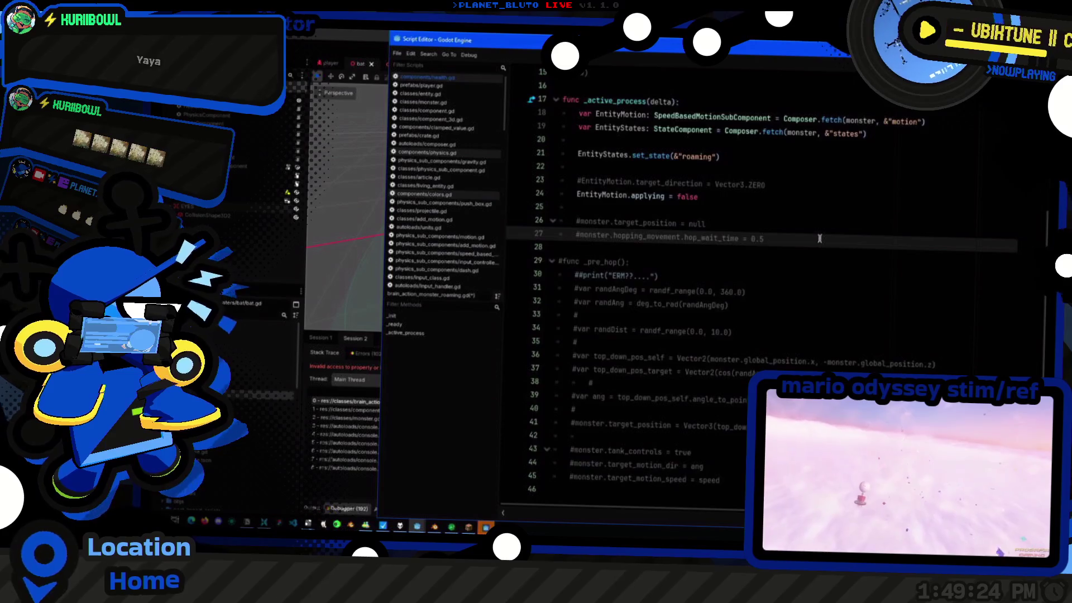
{"action": "scroll", "coordinate": [819, 239], "scroll_direction": "up", "scroll_amount": 5}
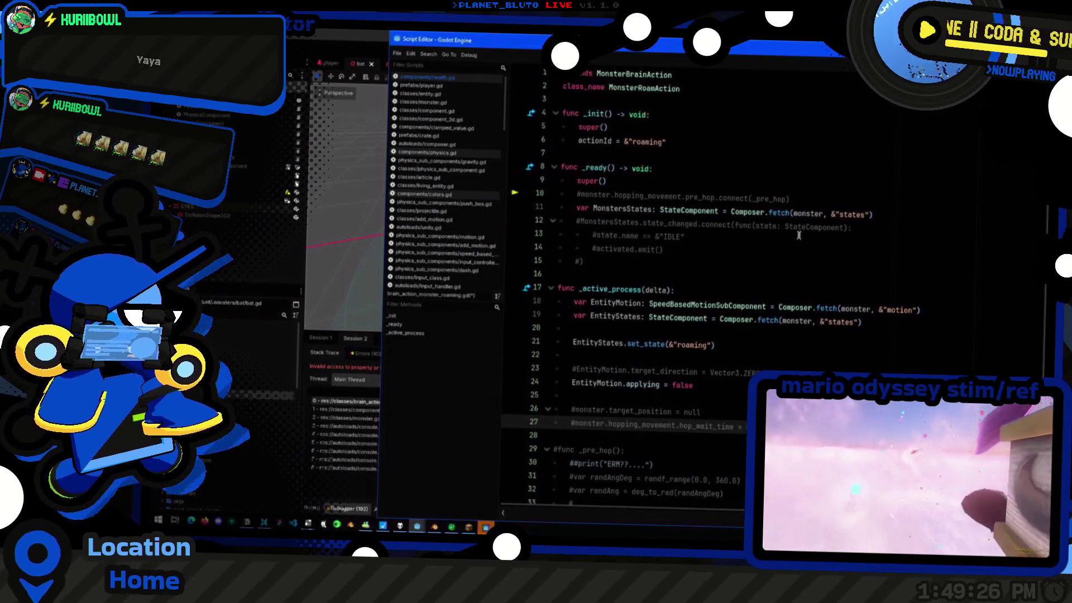
{"action": "key", "text": "alt+Tab"}
{"action": "key", "text": "ctrl+s"}
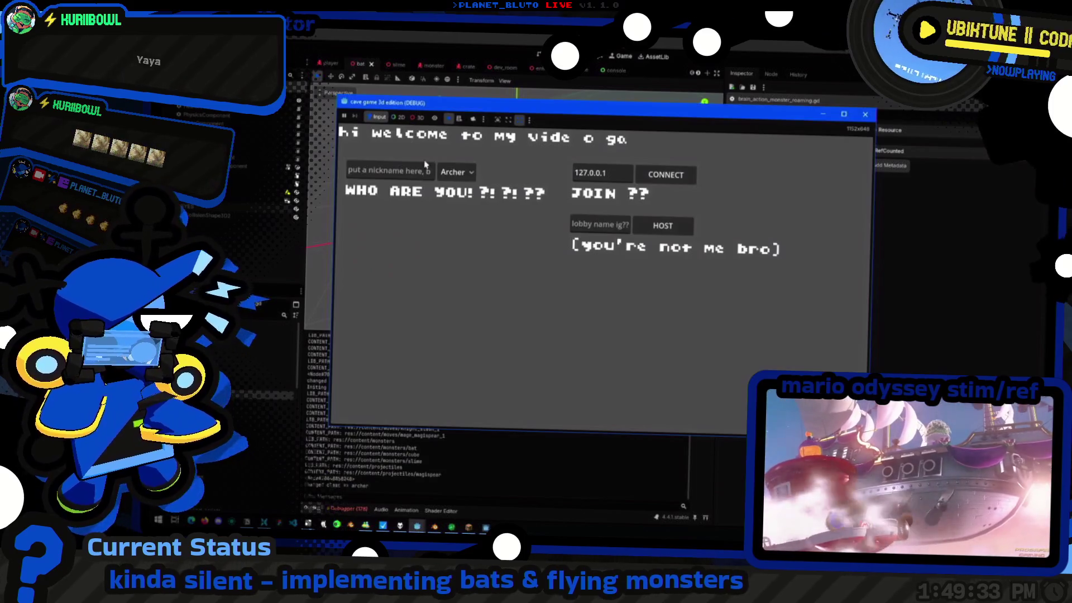
Host a Knight session where a 60 HP bat spawns without errors, then close the game window
{"action": "left_click", "coordinate": [455, 172]}
{"action": "left_click", "coordinate": [458, 202]}
{"action": "left_click", "coordinate": [471, 173]}
{"action": "left_click", "coordinate": [613, 205]}
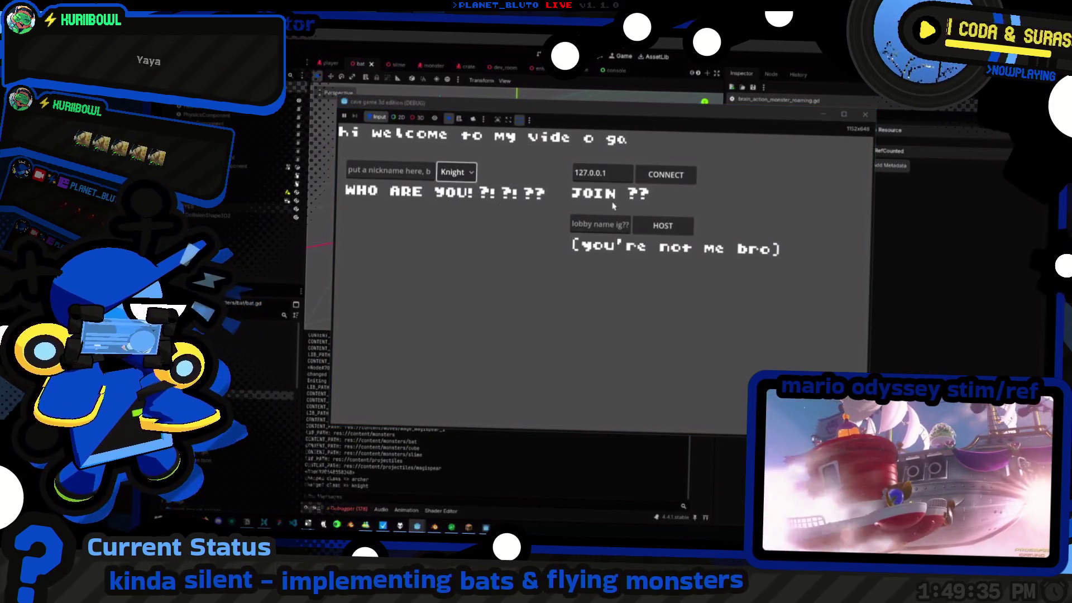
{"action": "left_click", "coordinate": [662, 225]}
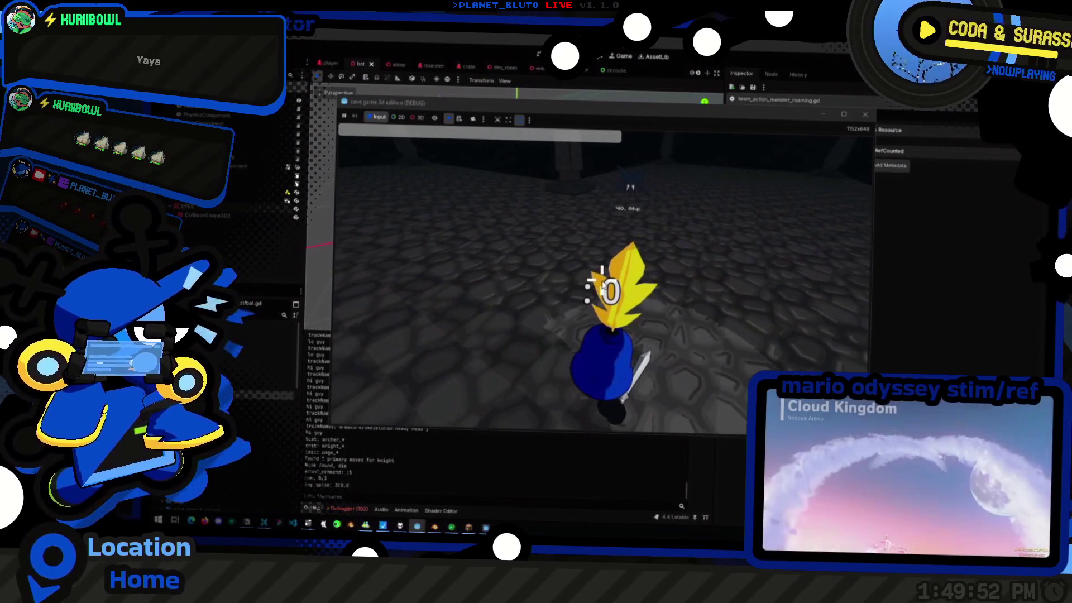
{"action": "key", "text": "F5"}
{"action": "key", "text": "F8"}
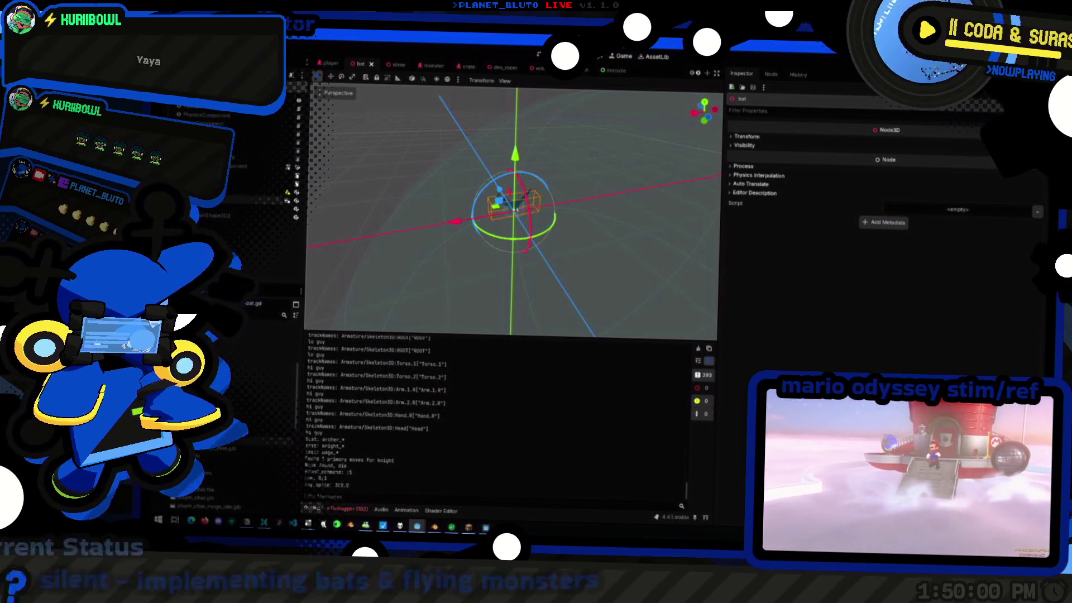
Reimport bat.glb so the bat shows at its new scale, save the scene, and rerun the game
{"action": "double_click", "coordinate": [251, 304]}
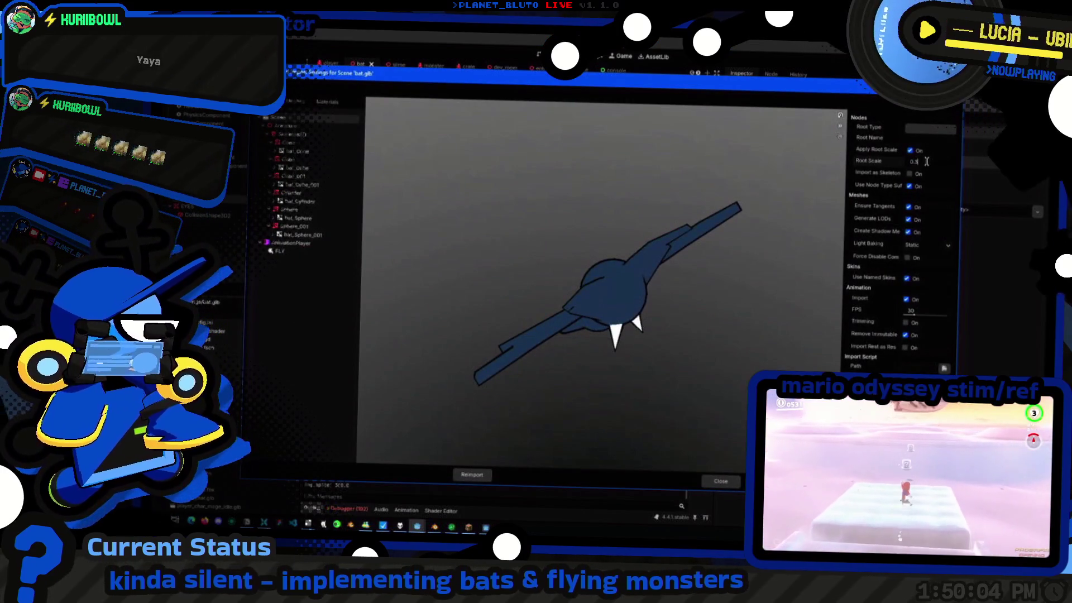
{"action": "left_click", "coordinate": [471, 474]}
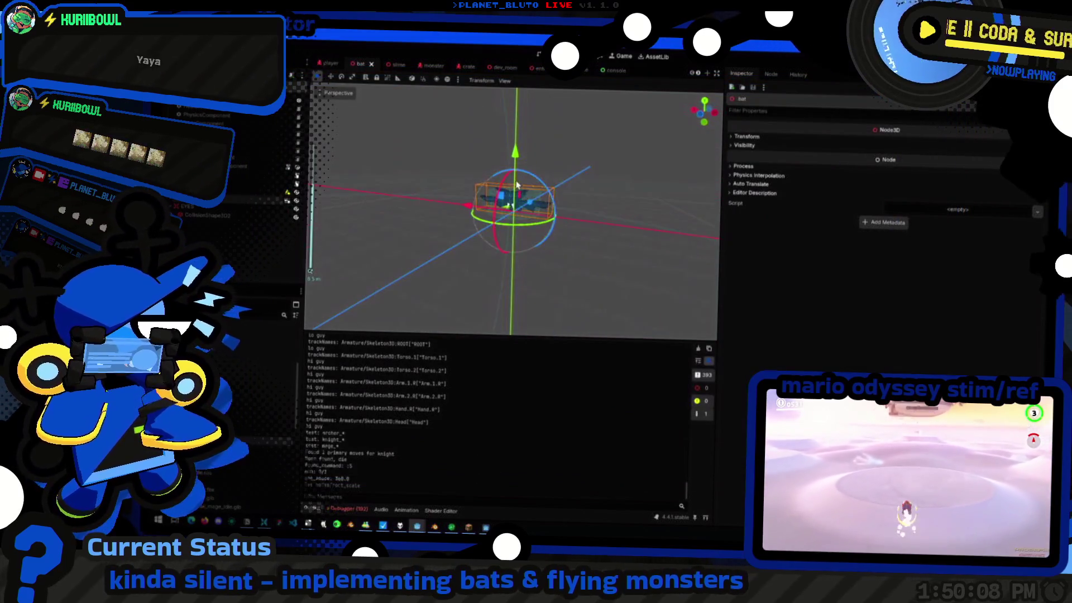
{"action": "key", "text": "ctrl+s"}
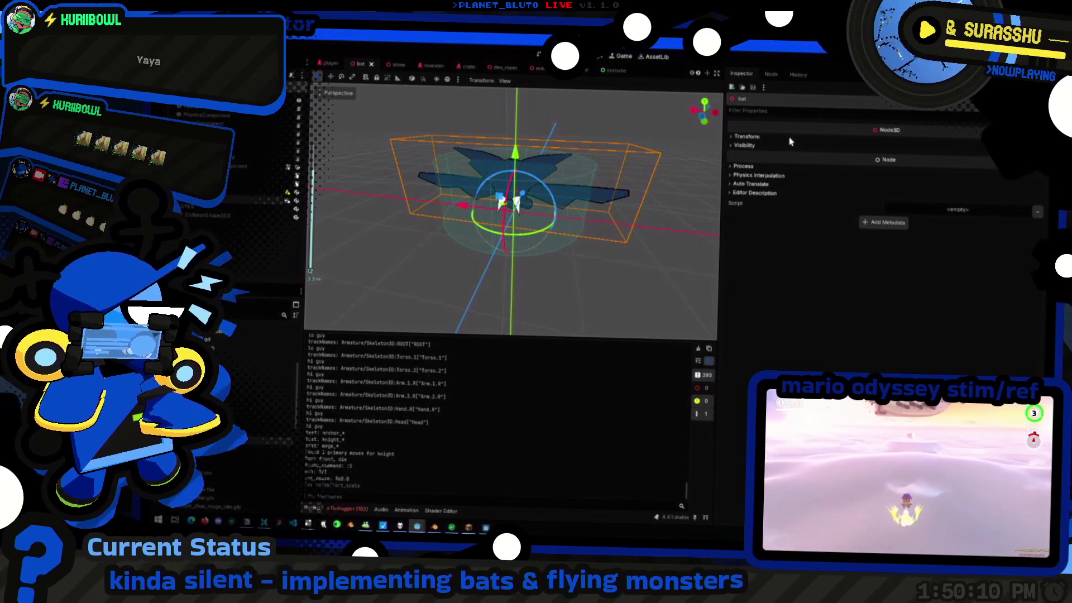
{"action": "key", "text": "F8"}
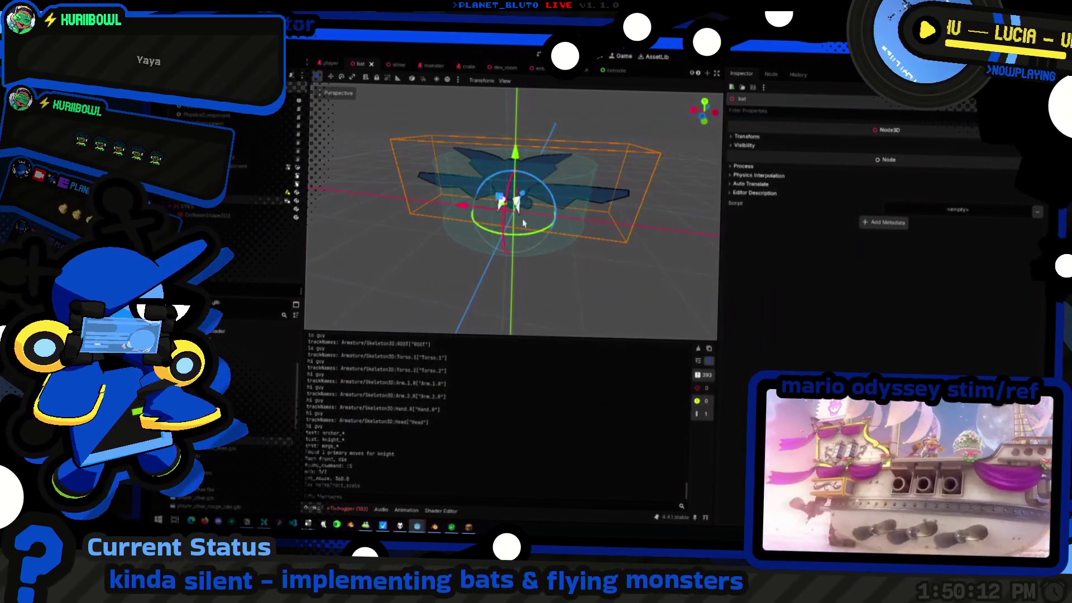
{"action": "key", "text": "F6"}
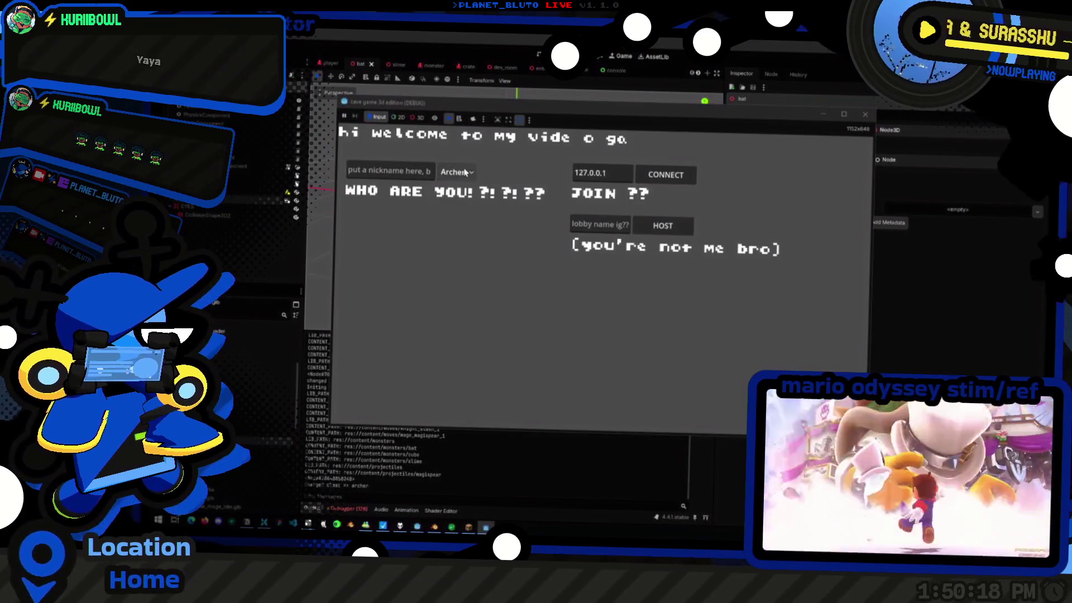
Choose the Knight class and host a new game lobby
{"action": "left_click", "coordinate": [456, 171]}
{"action": "left_click", "coordinate": [474, 206]}
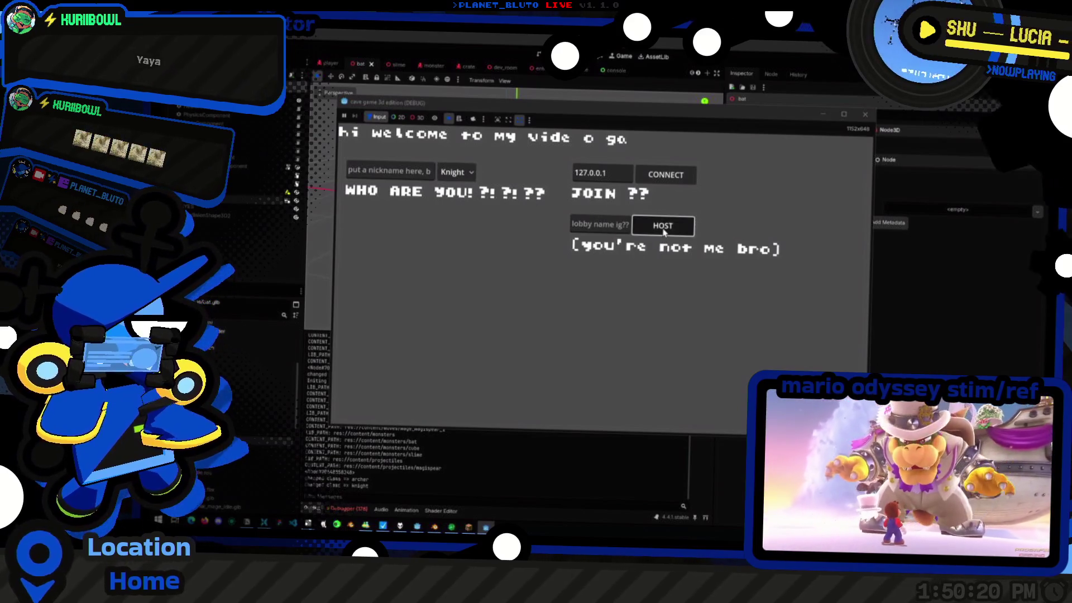
{"action": "left_click", "coordinate": [663, 225]}
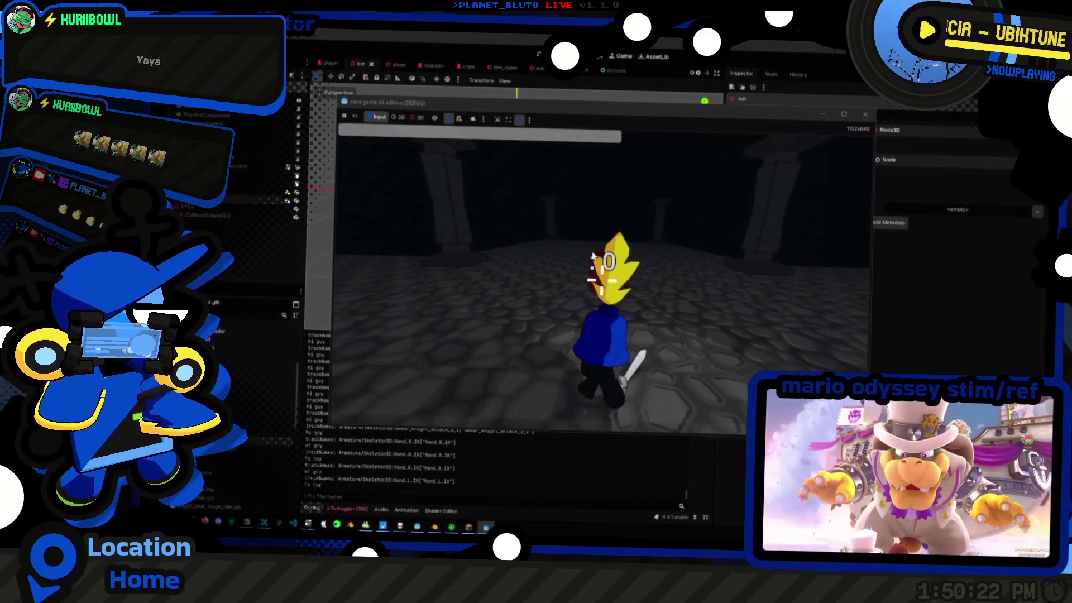
Spawn a bat from the in-game console, watch it reach 40 HP, then close the game
{"action": "key", "text": "grave"}
{"action": "type", "text": "ster"}
{"action": "key", "text": "Return"}
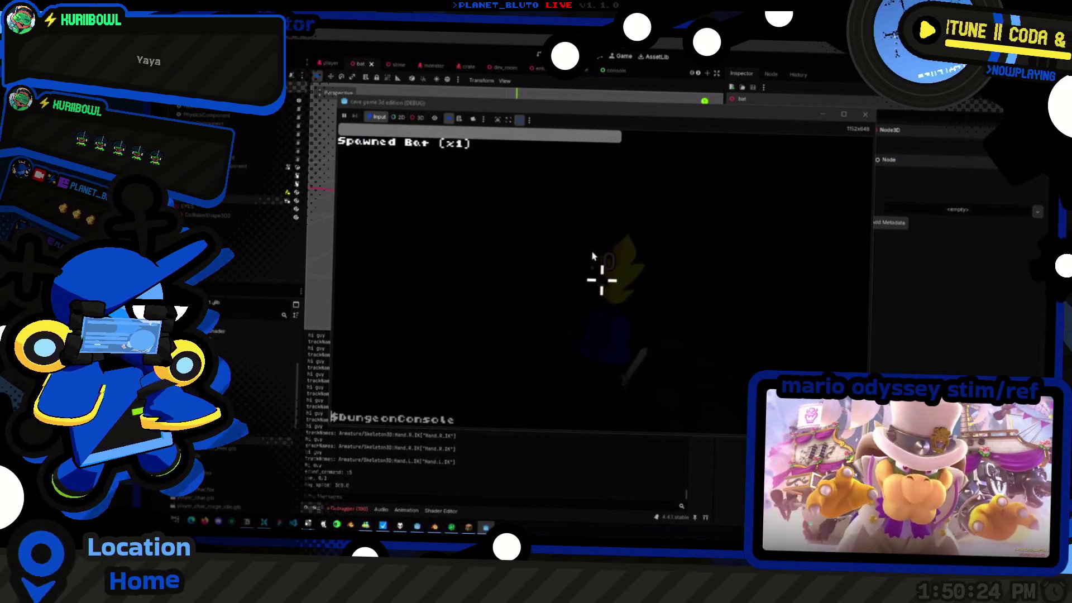
{"action": "key", "text": "grave"}
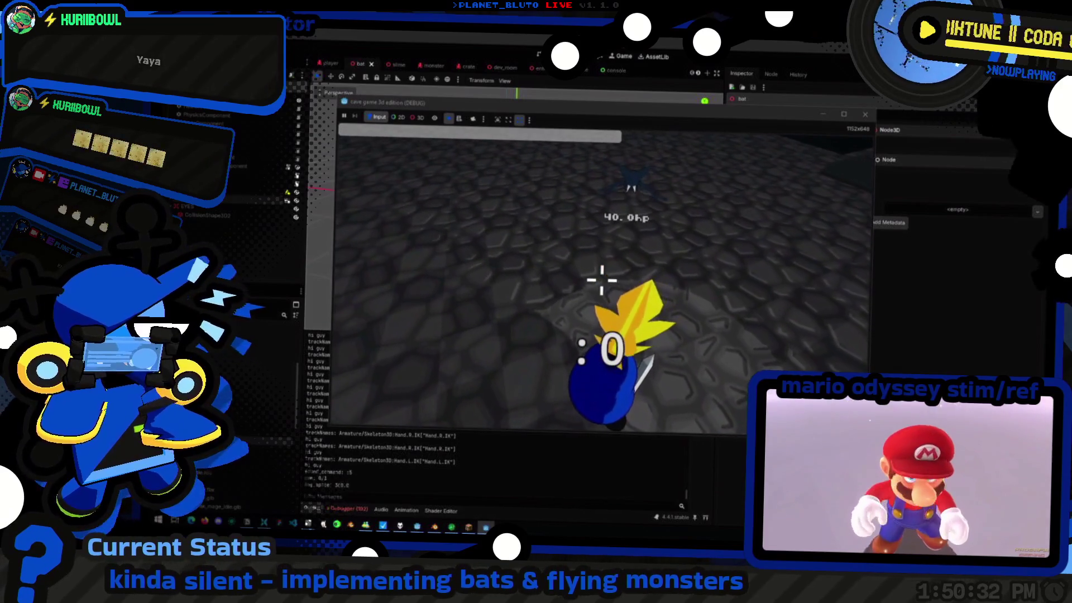
{"action": "key", "text": "F8"}
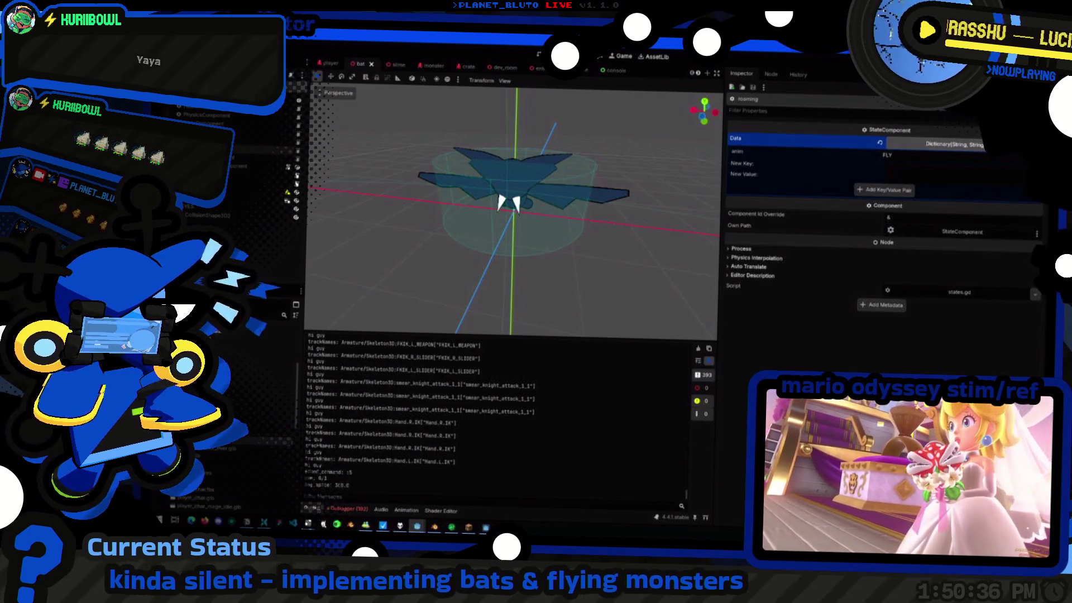
Glance at the Script Editor window and return to the bat scene
{"action": "key", "text": "alt+Tab"}
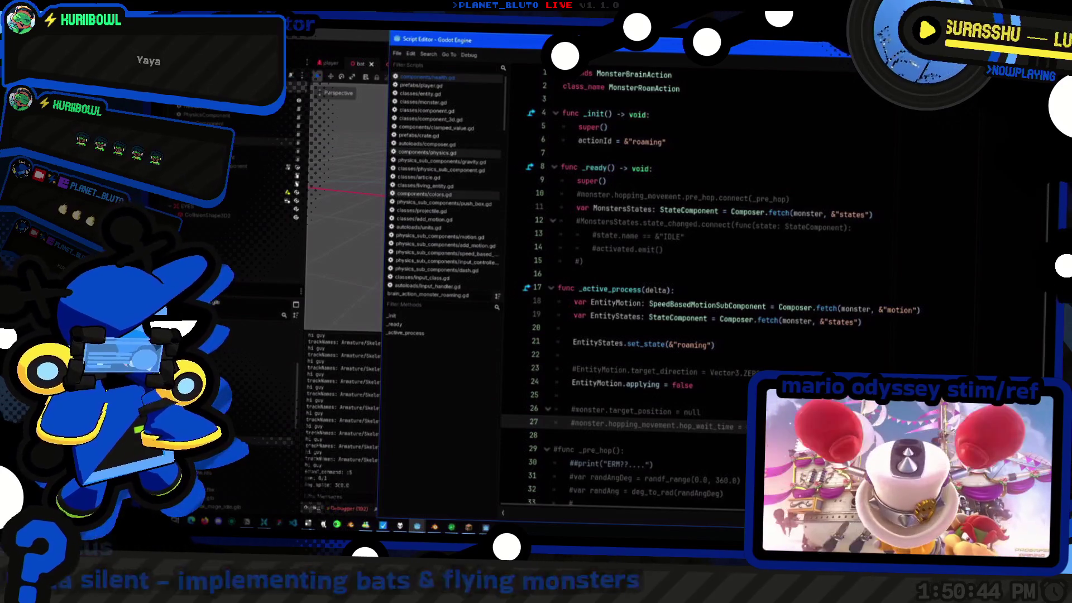
{"action": "key", "text": "alt+Tab"}
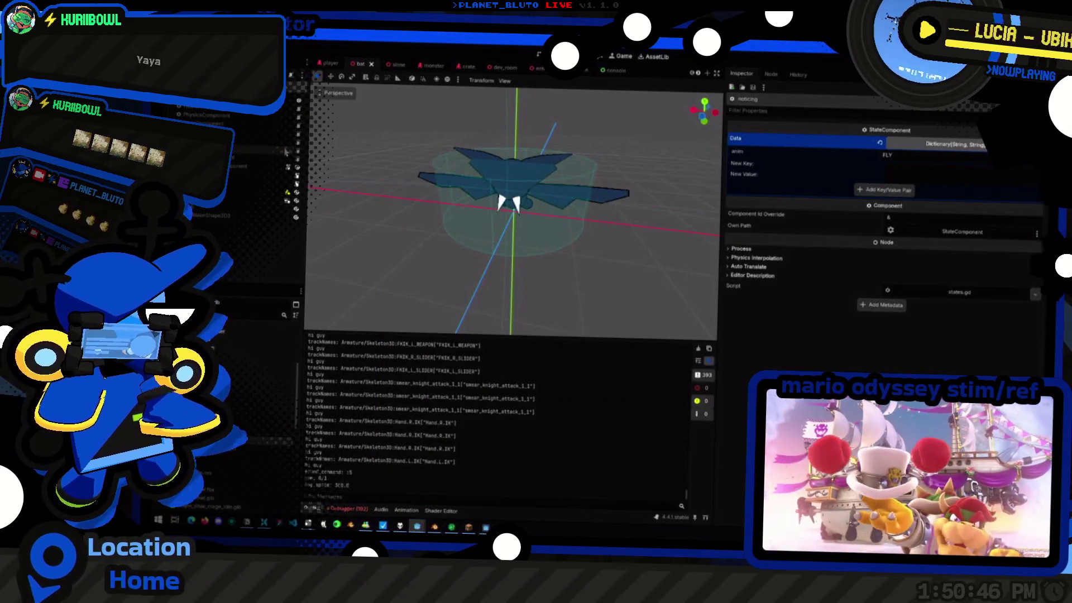
{"action": "key", "text": "alt+Tab"}
{"action": "key", "text": "alt+Tab"}
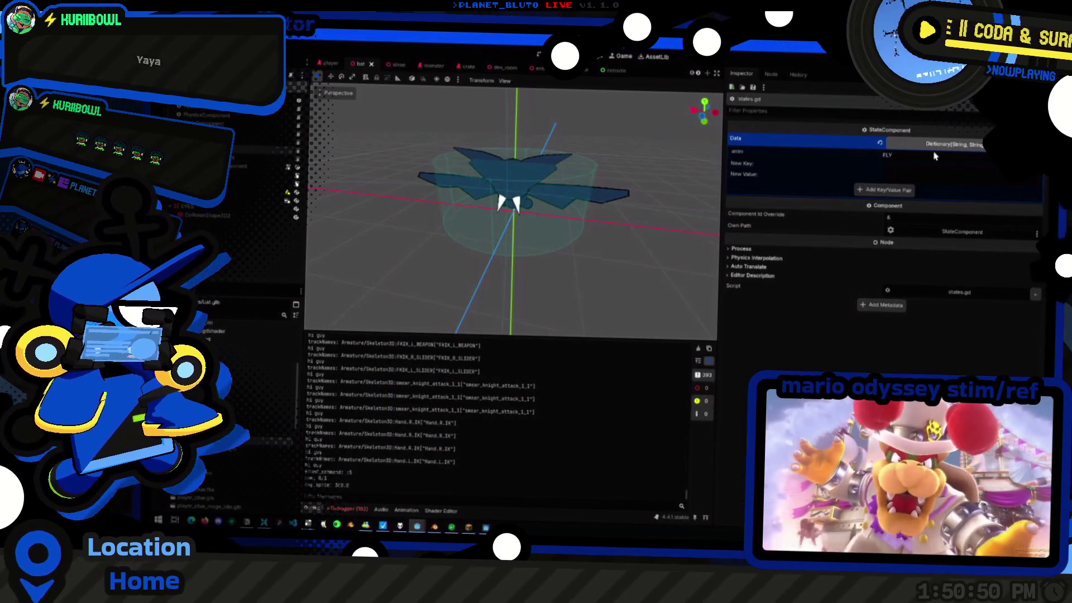
Expand the BrainComponent's Actions array to reveal MonsterAttackAction and MonsterRoamAction
{"action": "key", "text": "Up"}
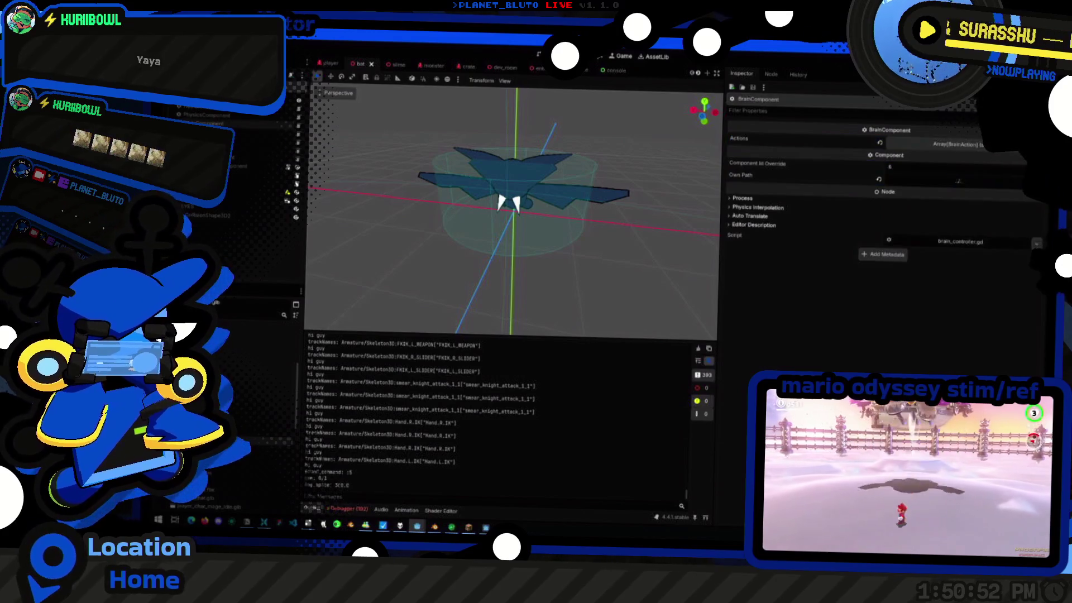
{"action": "left_click", "coordinate": [958, 143]}
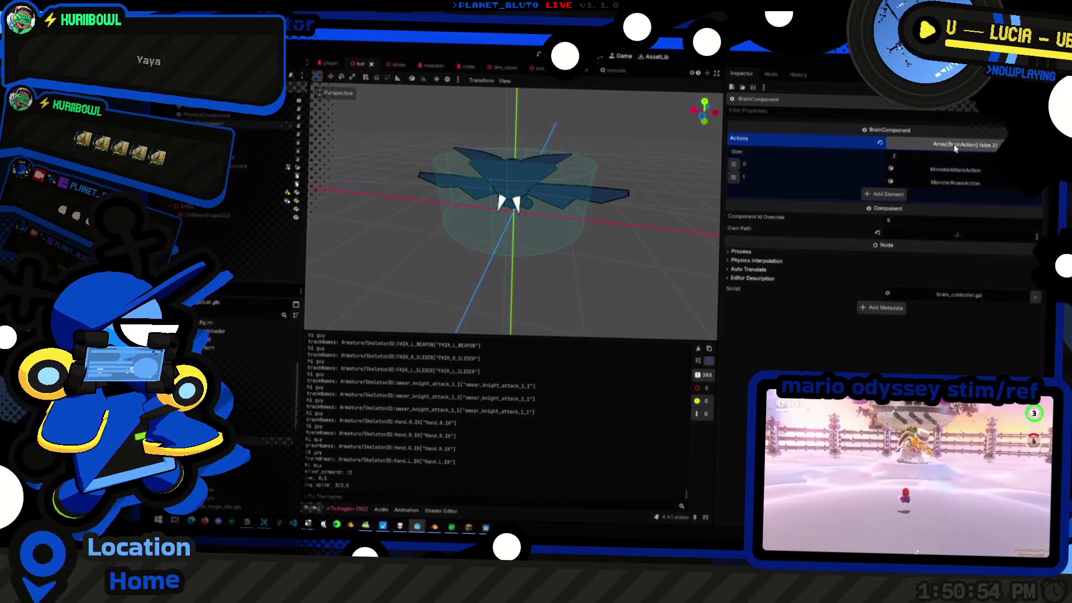
{"action": "left_click", "coordinate": [932, 185]}
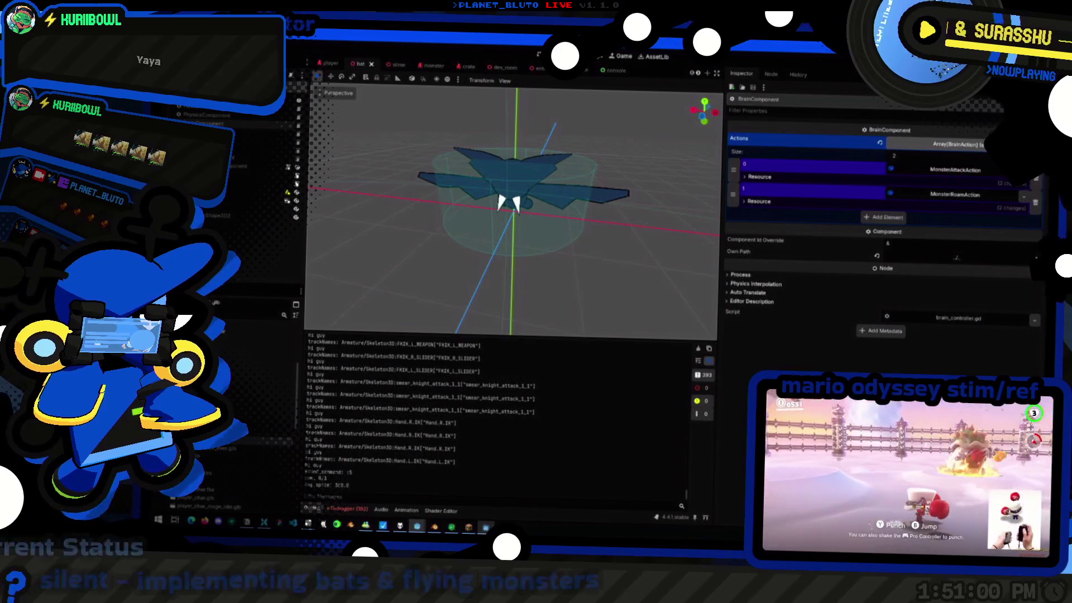
Review the forward-motion line in brain_action_monster_attack.gd's _active_process, then return to the bat scene
{"action": "mouse_move", "coordinate": [416, 526]}
{"action": "left_click", "coordinate": [509, 485]}
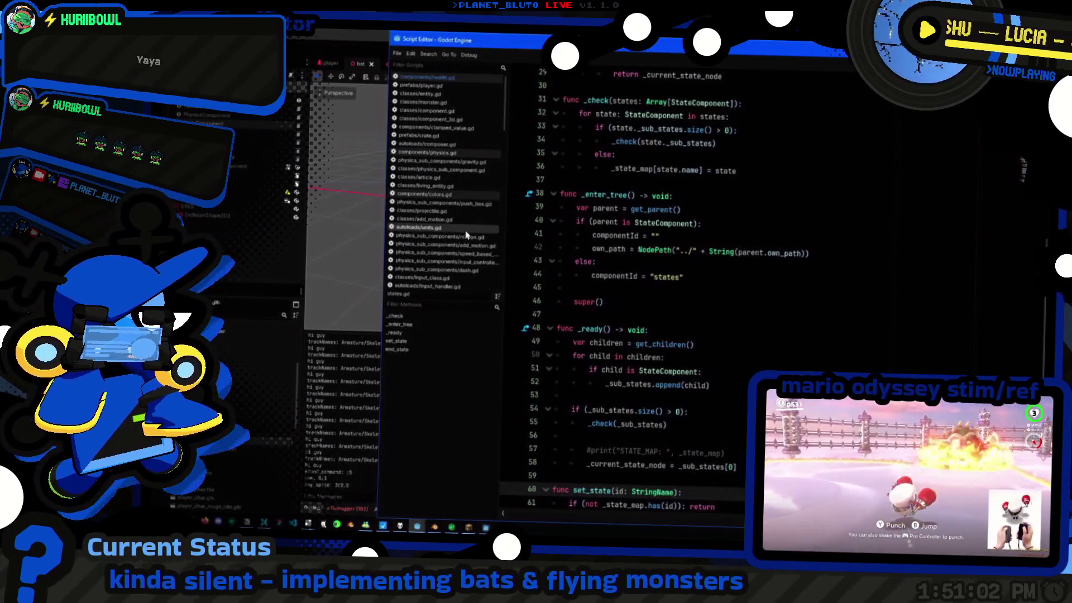
{"action": "scroll", "coordinate": [473, 172], "scroll_direction": "down", "scroll_amount": 3}
{"action": "scroll", "coordinate": [475, 176], "scroll_direction": "down", "scroll_amount": 3}
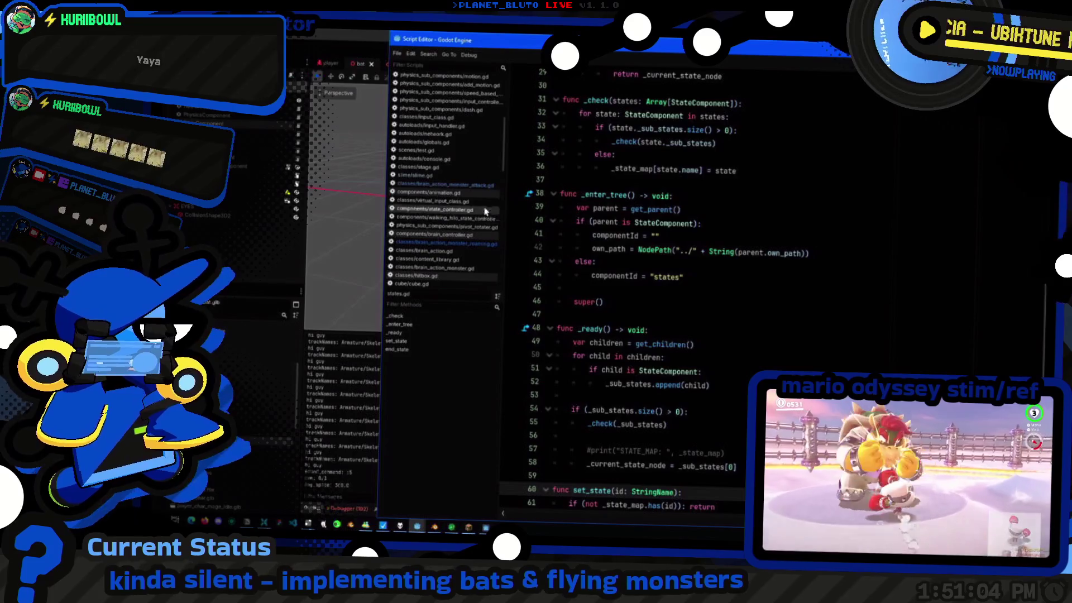
{"action": "left_click", "coordinate": [480, 186]}
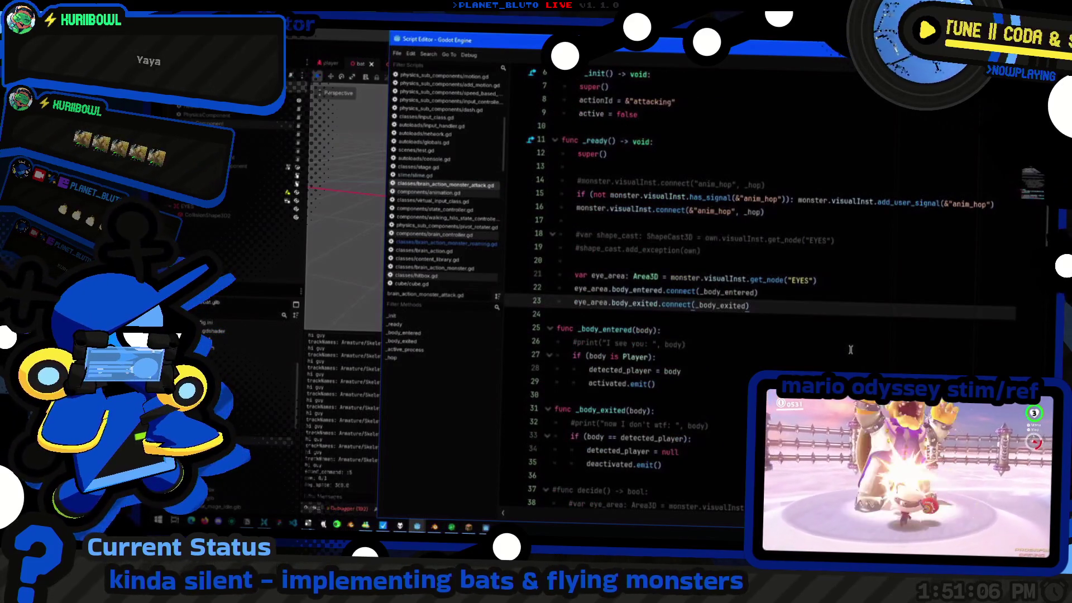
{"action": "scroll", "coordinate": [850, 348], "scroll_direction": "down", "scroll_amount": 4}
{"action": "scroll", "coordinate": [849, 351], "scroll_direction": "down", "scroll_amount": 6}
{"action": "scroll", "coordinate": [847, 355], "scroll_direction": "down", "scroll_amount": 5}
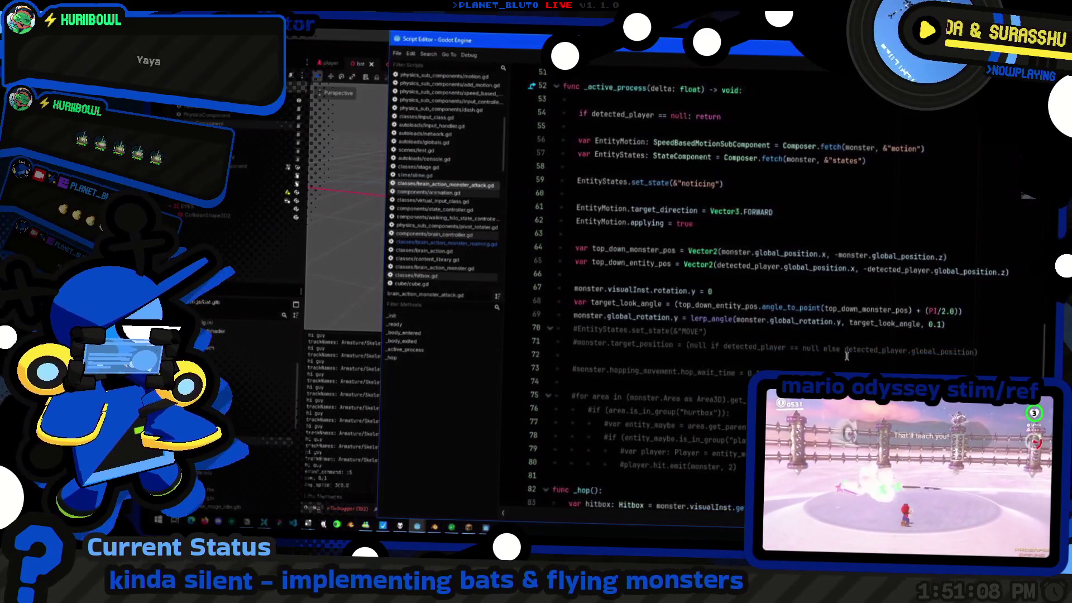
{"action": "left_click", "coordinate": [851, 214]}
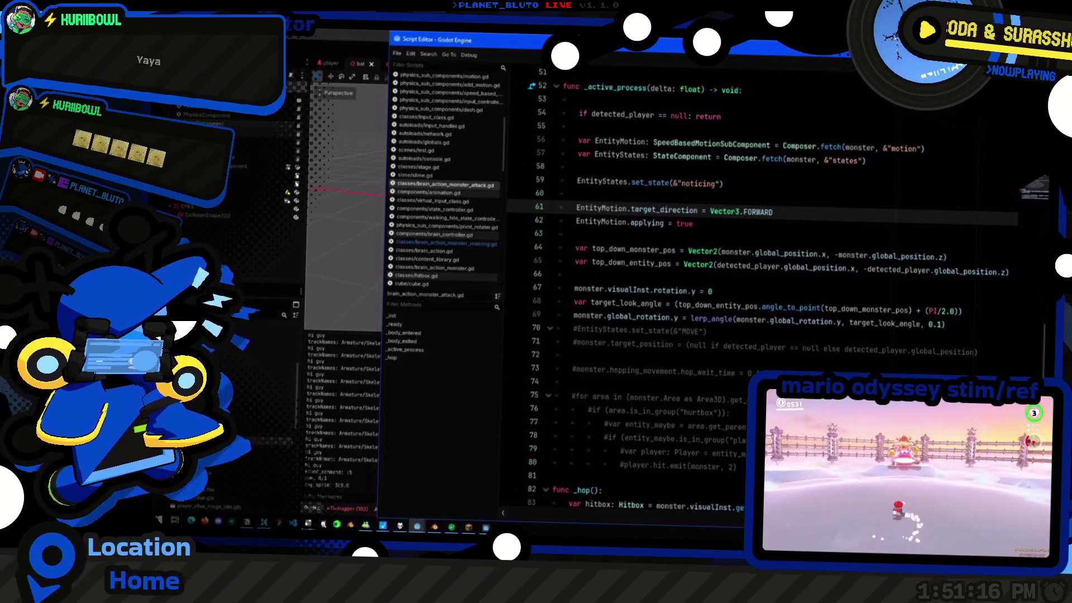
{"action": "key", "text": "alt+Tab"}
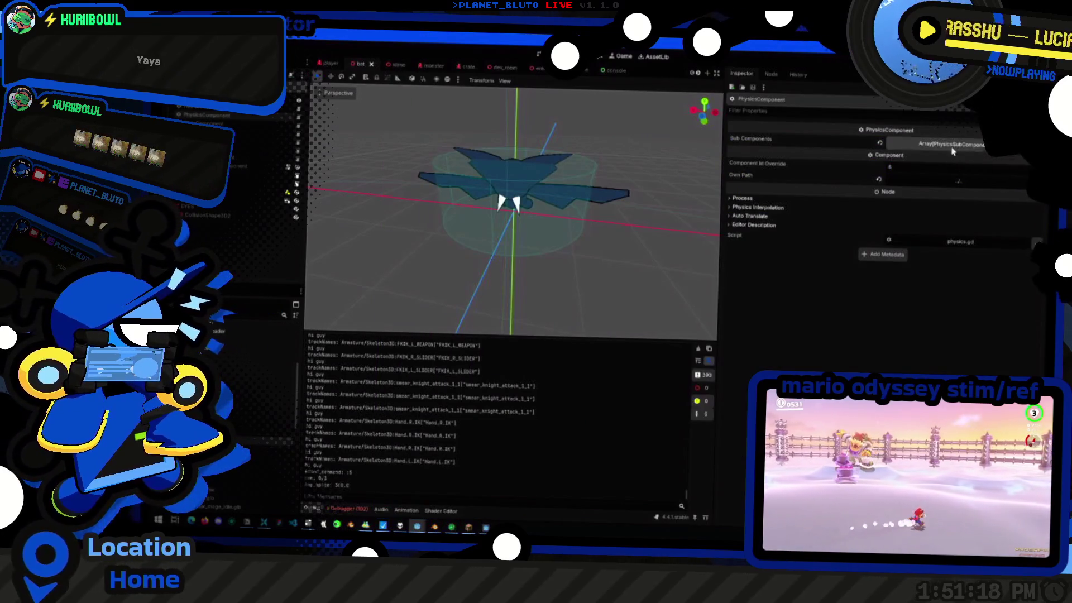
Review the five physics Sub Components and the HoppingMotionSubComponent settings, then bring the game back
{"action": "left_click", "coordinate": [942, 146]}
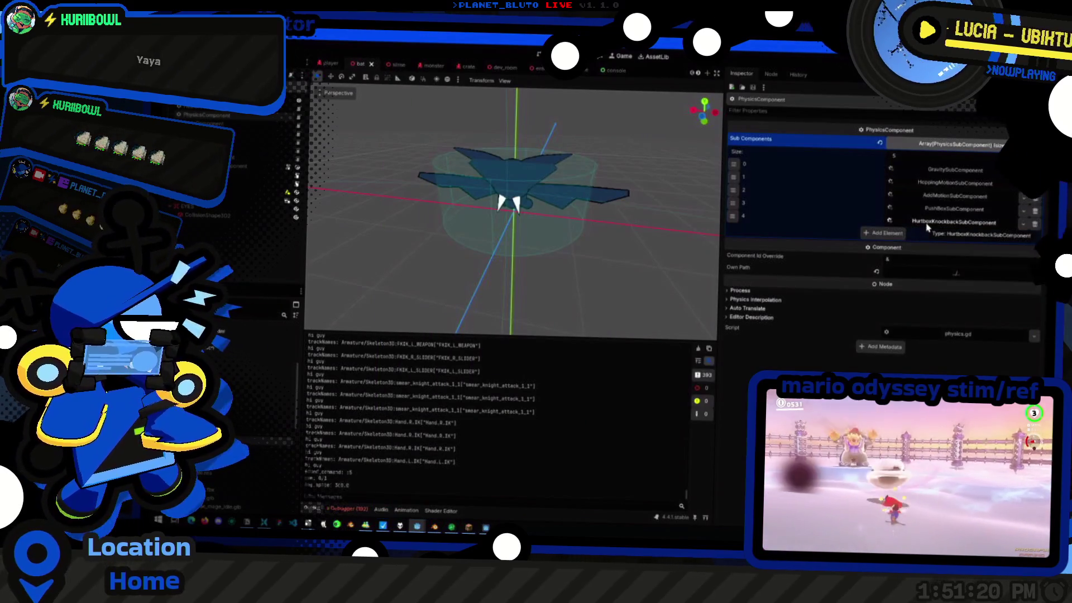
{"action": "left_click", "coordinate": [930, 183]}
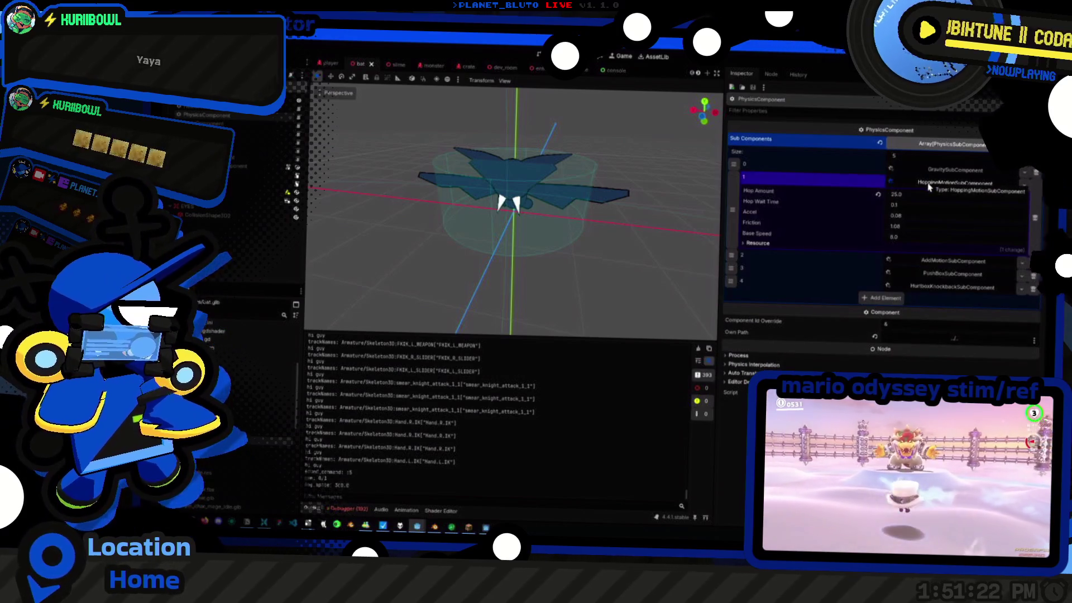
{"action": "left_click", "coordinate": [928, 186]}
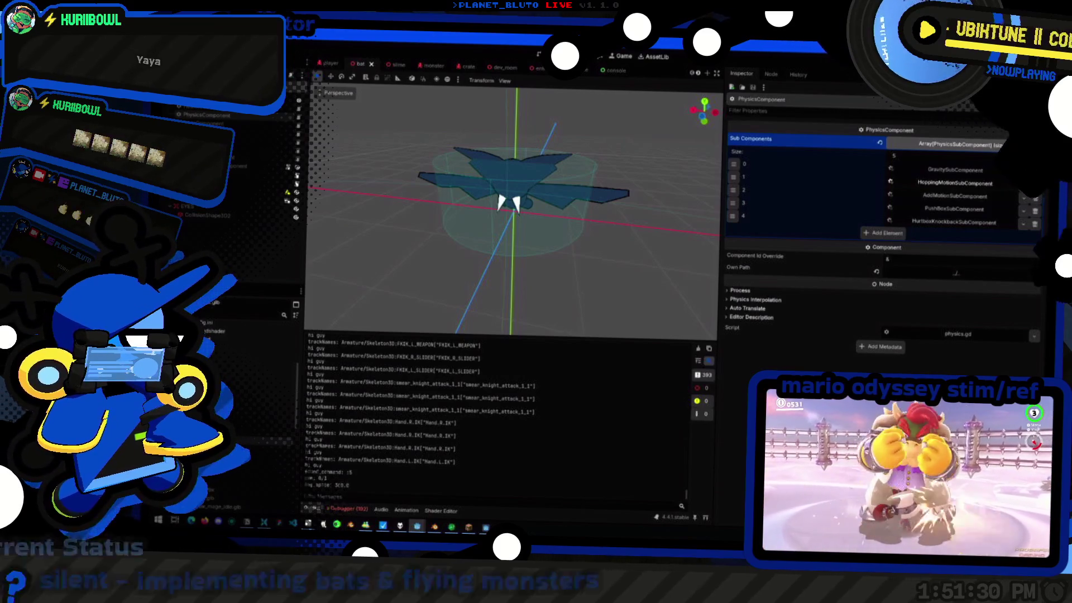
{"action": "key", "text": "alt+Tab"}
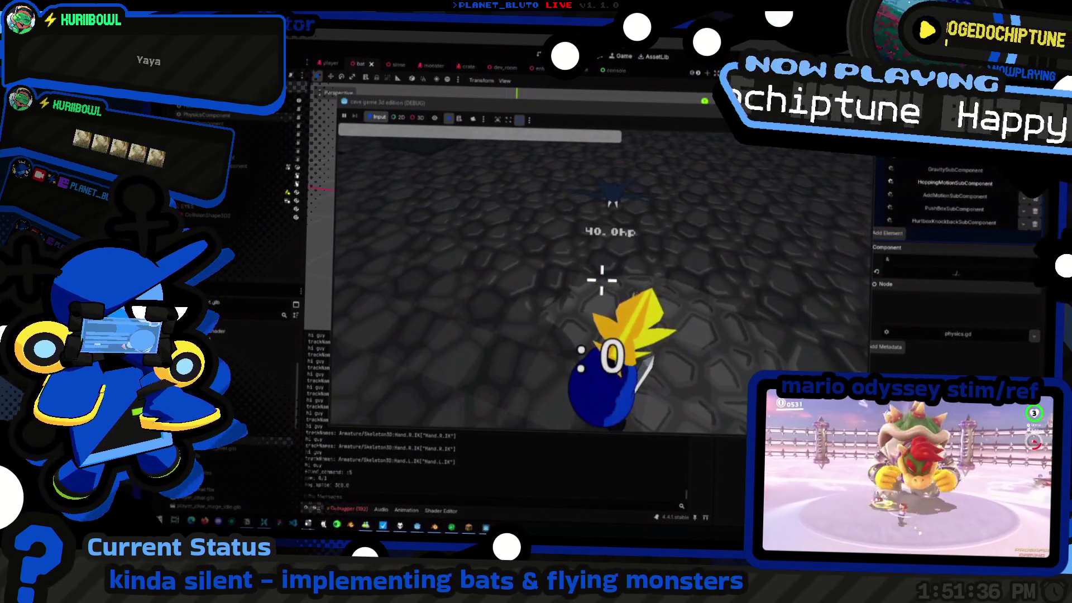
Check the bat's Node3D and AnimationPlayer FLY animation, then bring up the Script Editor window
{"action": "key", "text": "alt+Tab"}
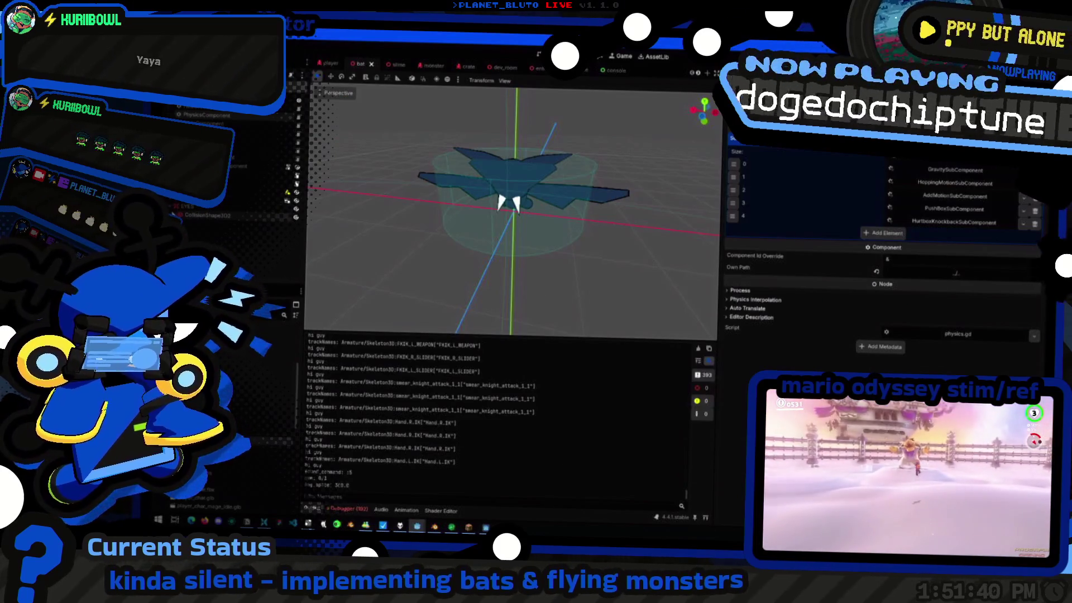
{"action": "key", "text": "Up"}
{"action": "key", "text": "Up"}
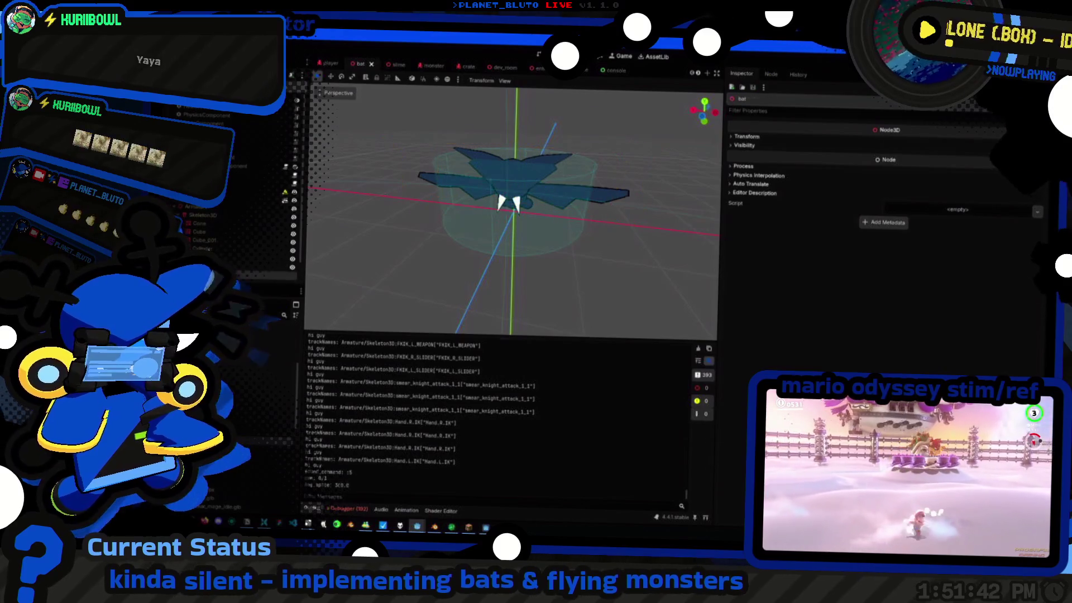
{"action": "key", "text": "Down"}
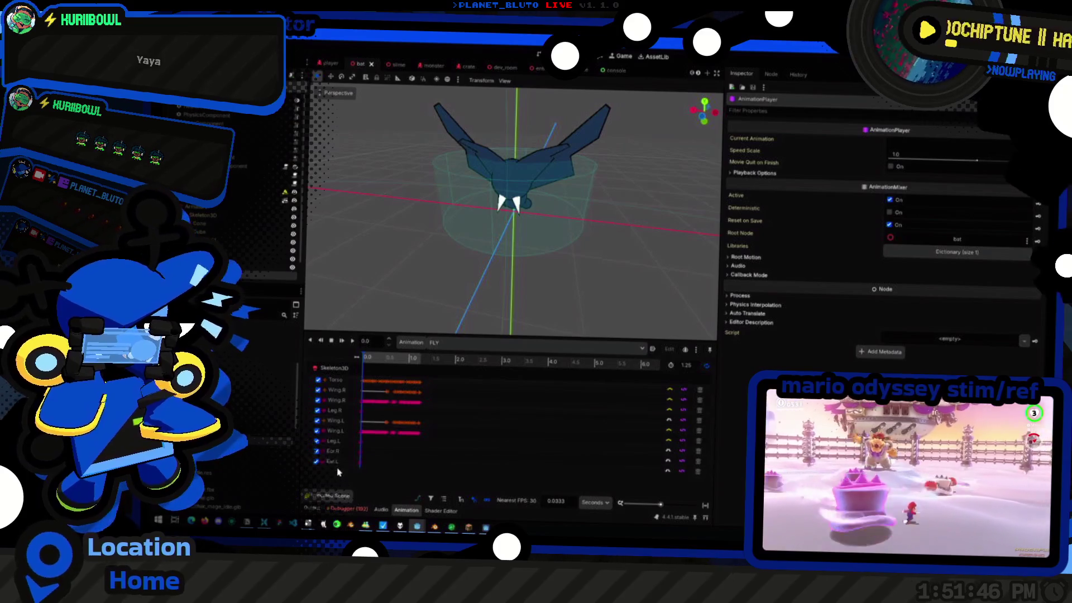
{"action": "key", "text": "alt+Tab"}
{"action": "key", "text": "alt+Tab"}
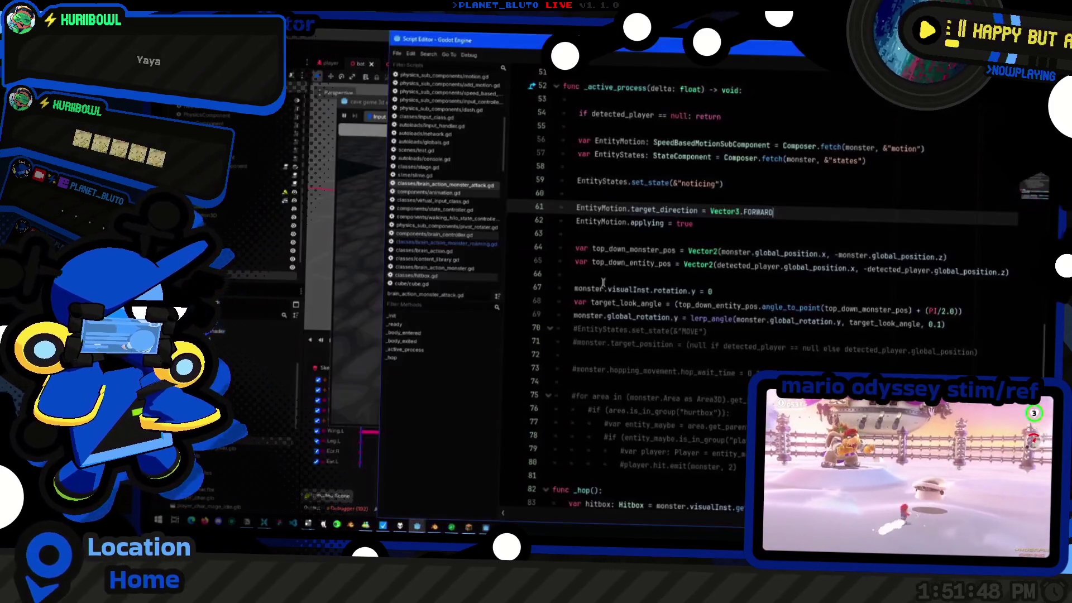
{"action": "scroll", "coordinate": [834, 224], "scroll_direction": "up", "scroll_amount": 5}
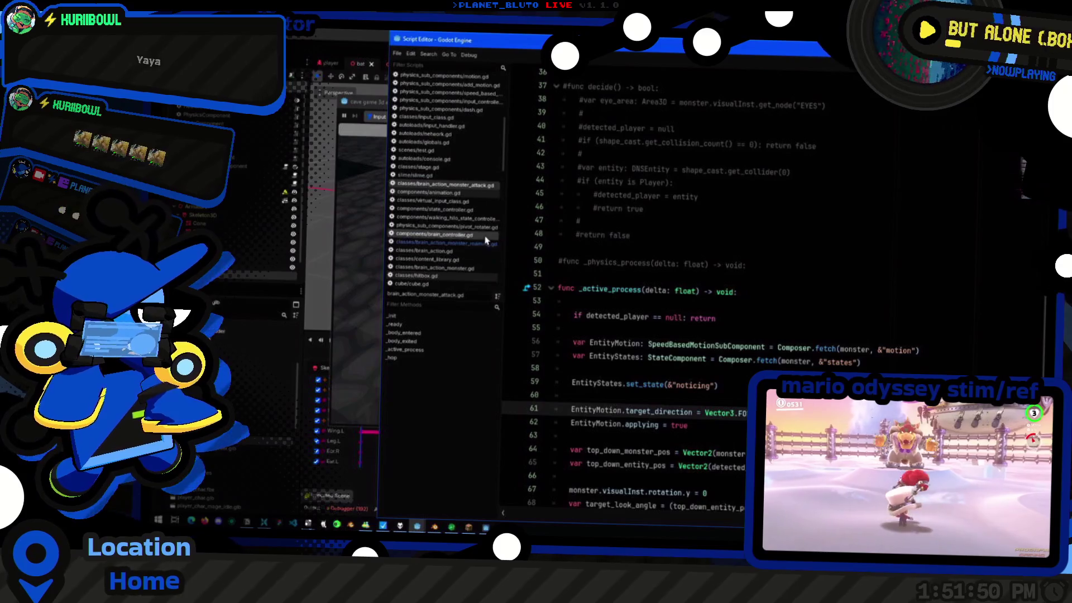
Review hopping_motion.gd's anim_hop signal hookup on line 17, then return to the running game
{"action": "key", "text": "alt+Tab"}
{"action": "key", "text": "alt+Tab"}
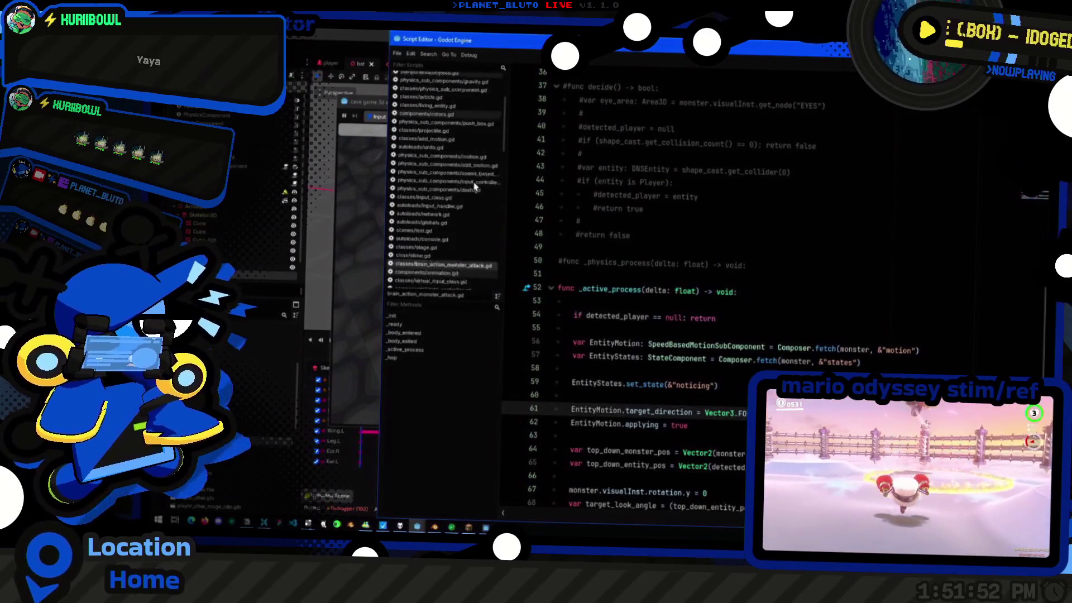
{"action": "scroll", "coordinate": [490, 165], "scroll_direction": "up", "scroll_amount": 5}
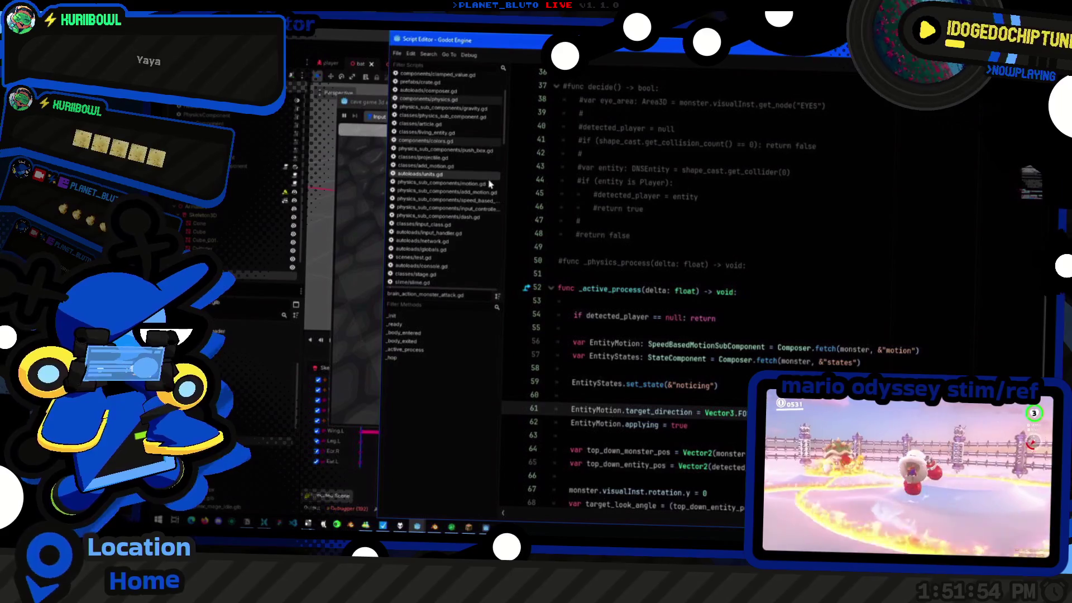
{"action": "scroll", "coordinate": [490, 186], "scroll_direction": "up", "scroll_amount": 2}
{"action": "scroll", "coordinate": [487, 253], "scroll_direction": "down", "scroll_amount": 3}
{"action": "scroll", "coordinate": [487, 254], "scroll_direction": "down", "scroll_amount": 3}
{"action": "scroll", "coordinate": [487, 251], "scroll_direction": "down", "scroll_amount": 3}
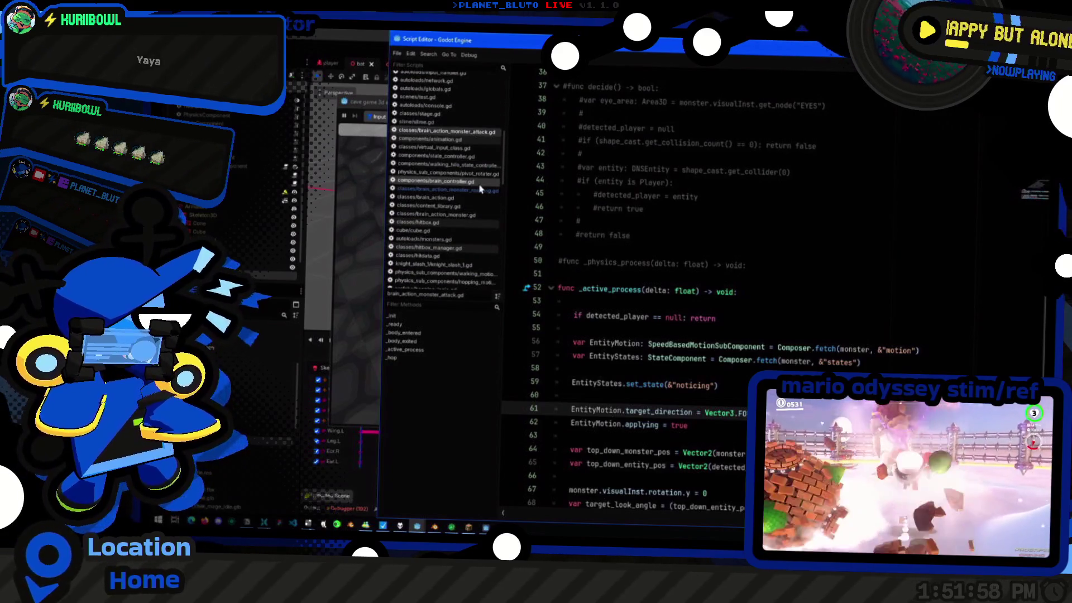
{"action": "scroll", "coordinate": [488, 221], "scroll_direction": "down", "scroll_amount": 3}
{"action": "left_click", "coordinate": [452, 202]}
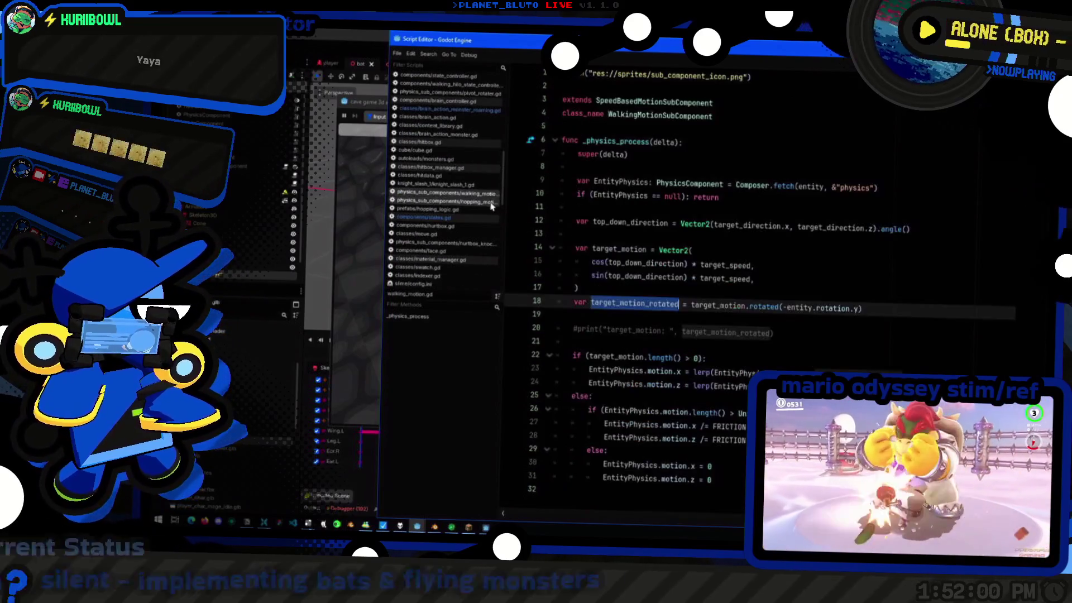
{"action": "key", "text": "ctrl+v"}
{"action": "left_click", "coordinate": [818, 293]}
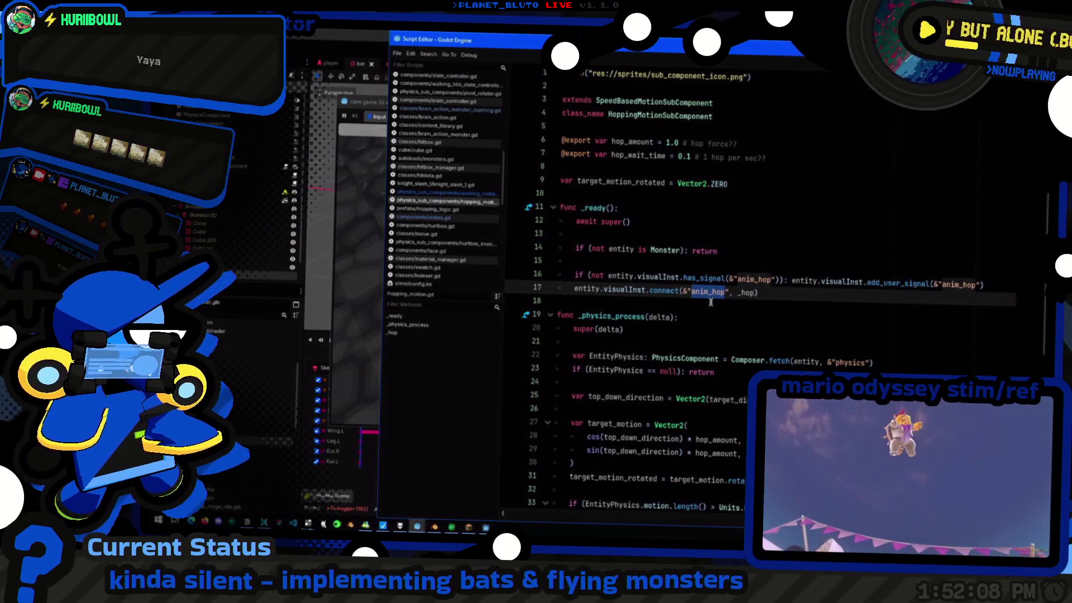
{"action": "key", "text": "alt+Tab"}
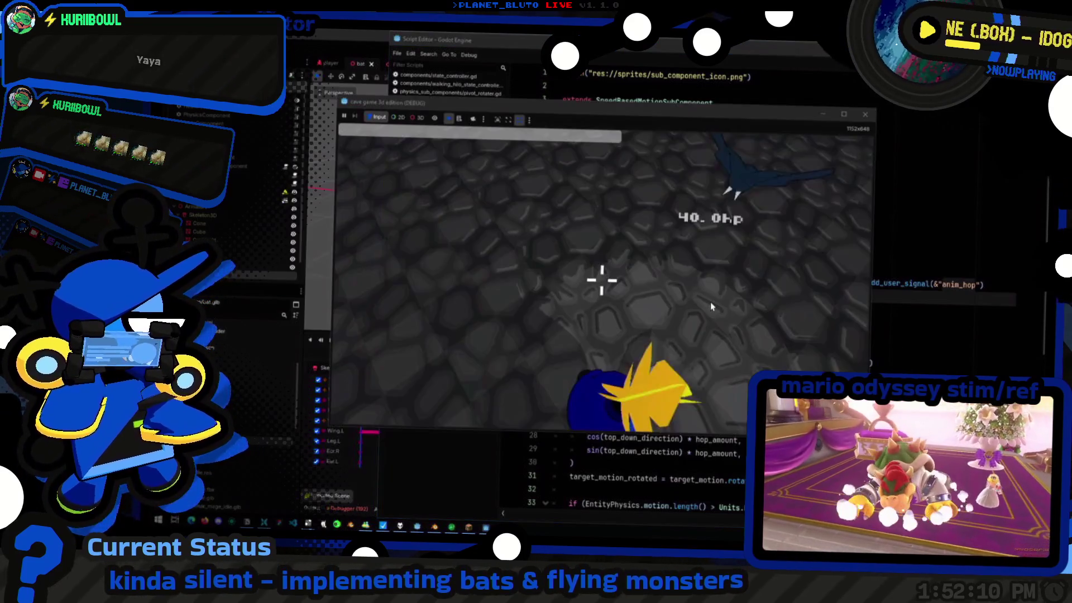
Select the PhysicsComponent to see its five sub-components, then return to the game and approach the bat
{"action": "key", "text": "alt+Tab"}
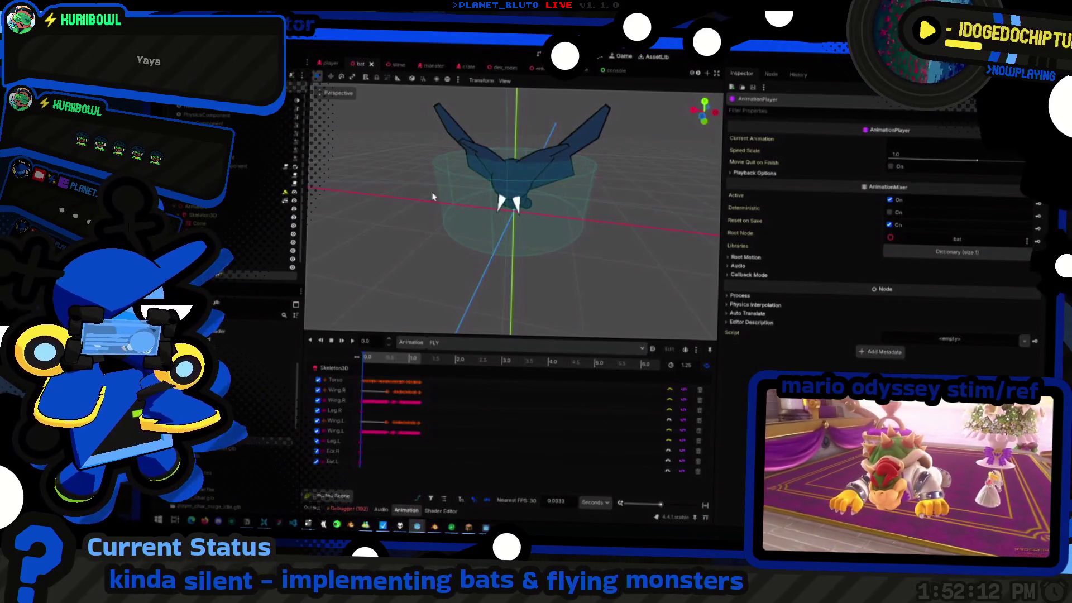
{"action": "left_click", "coordinate": [219, 118]}
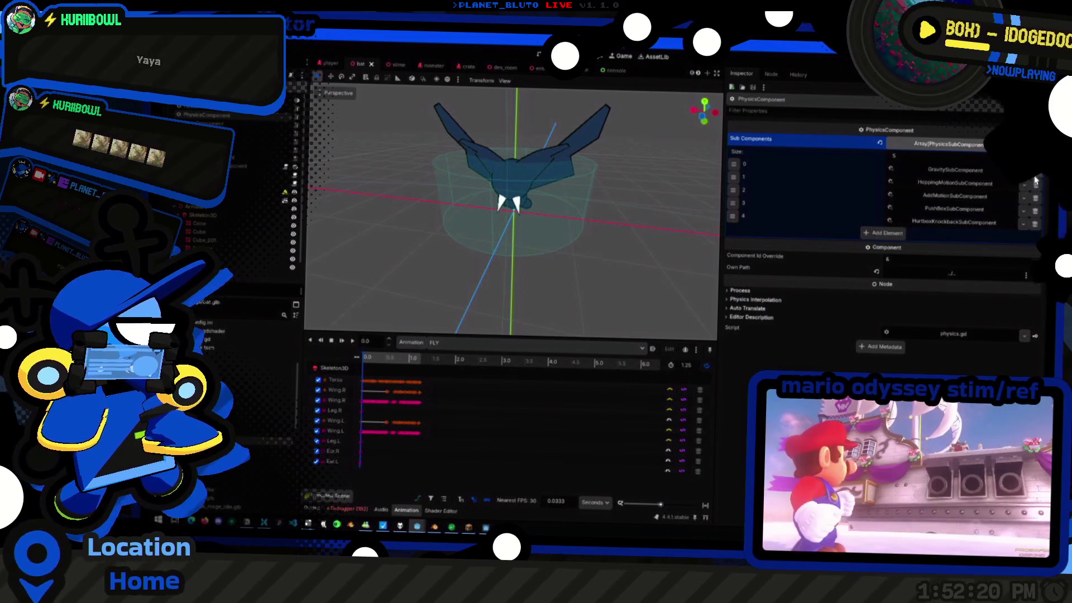
{"action": "key", "text": "alt+Tab"}
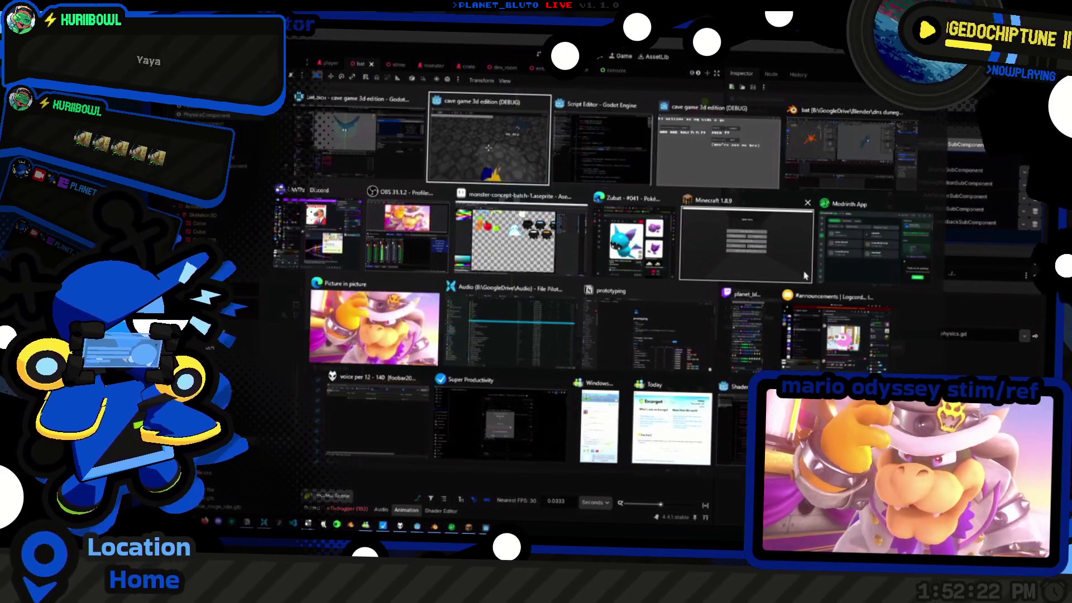
{"action": "key", "text": "w"}
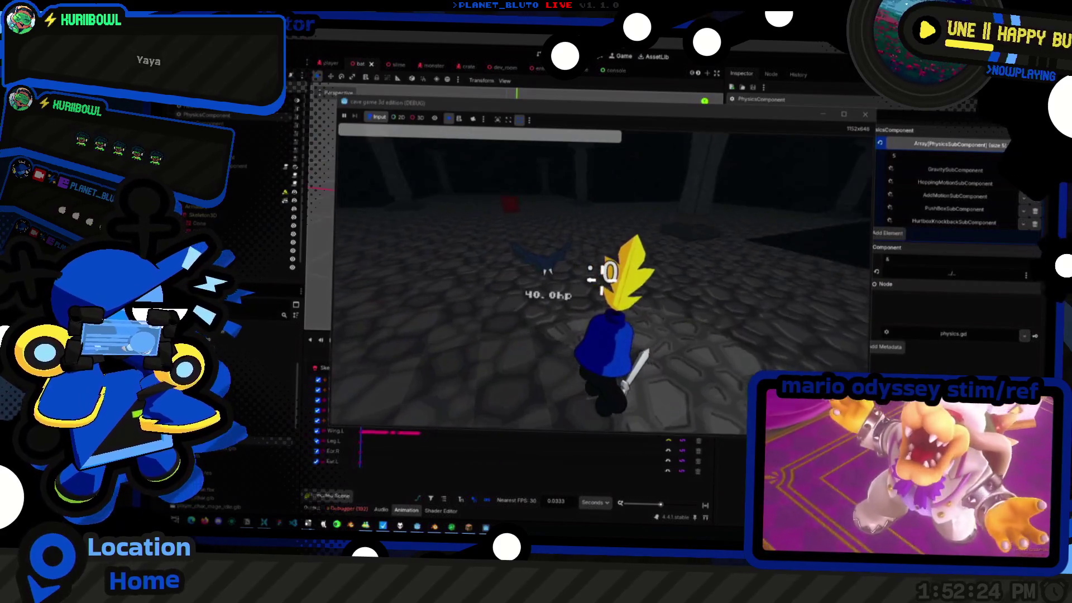
Swing the sword at the bat and run the Knight around the cave past the pillars and red box
{"action": "left_click", "coordinate": [602, 280]}
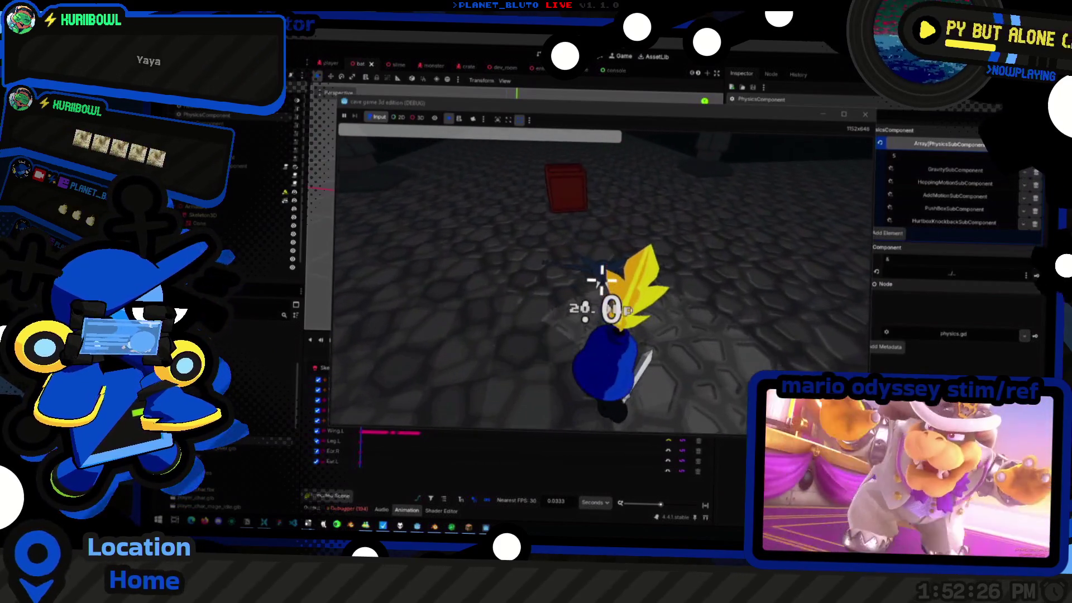
{"action": "key", "text": "w"}
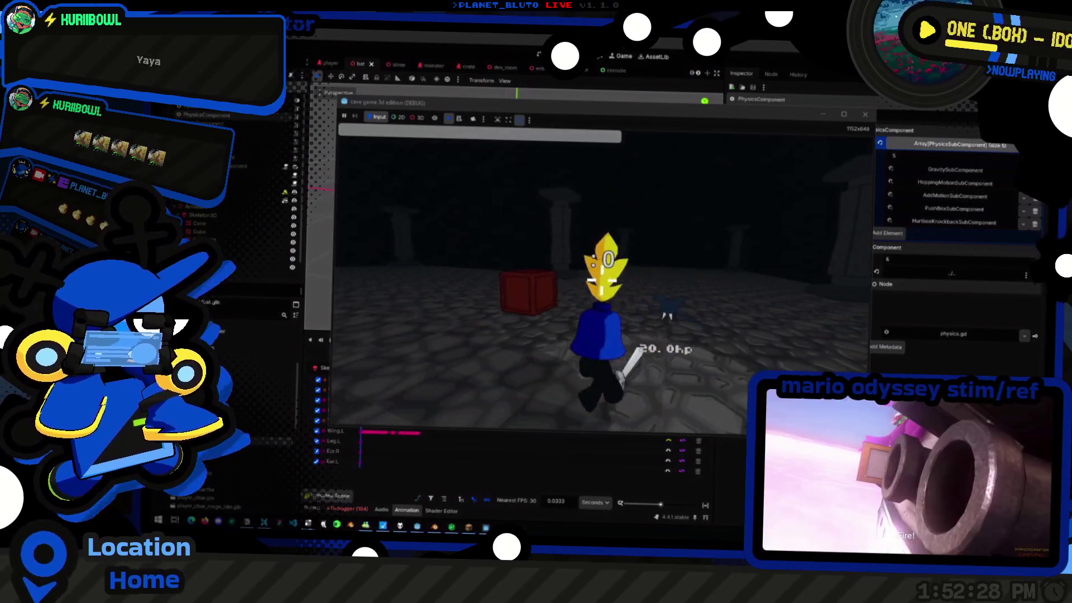
{"action": "key", "text": "w"}
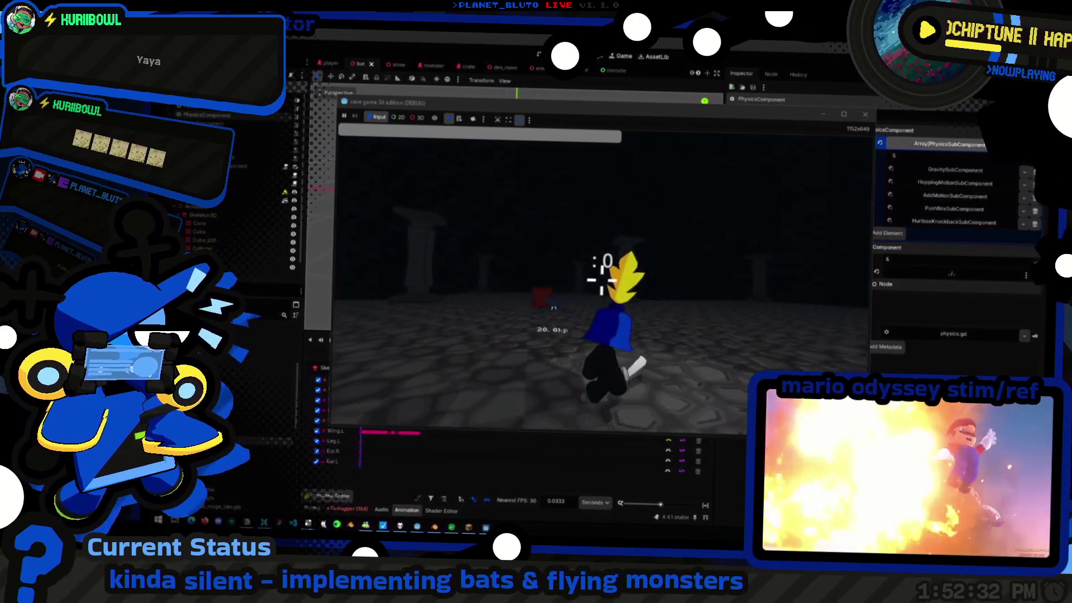
{"action": "key", "text": "w"}
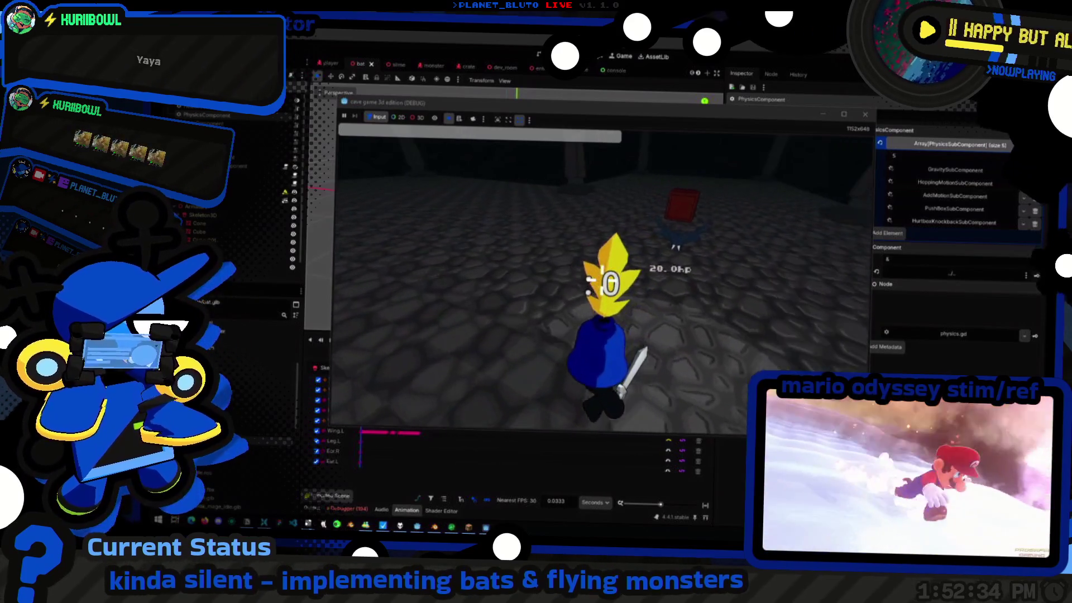
{"action": "key", "text": "w"}
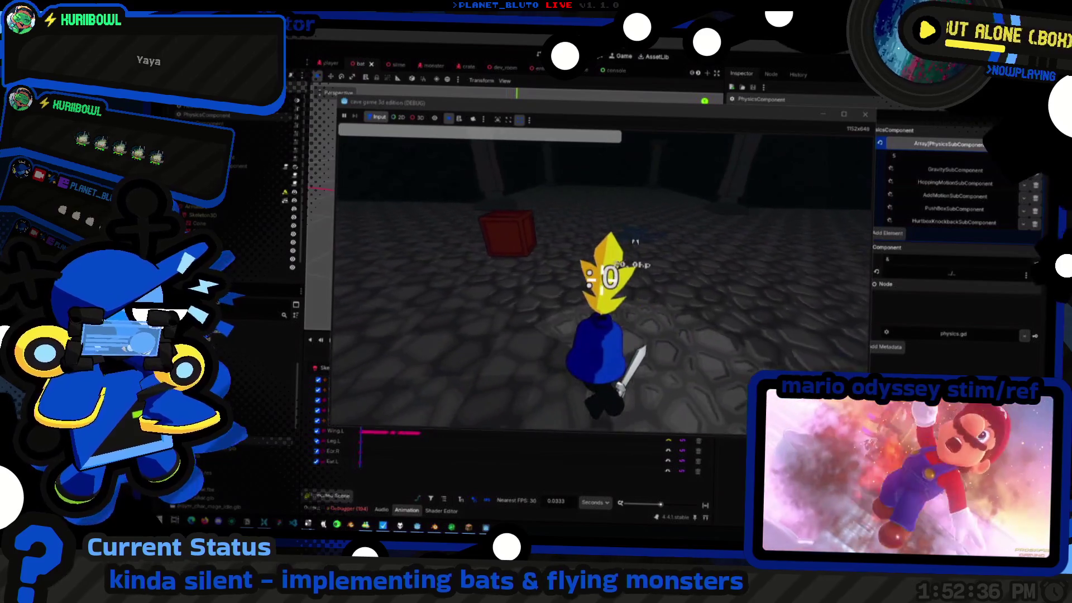
{"action": "key", "text": "w"}
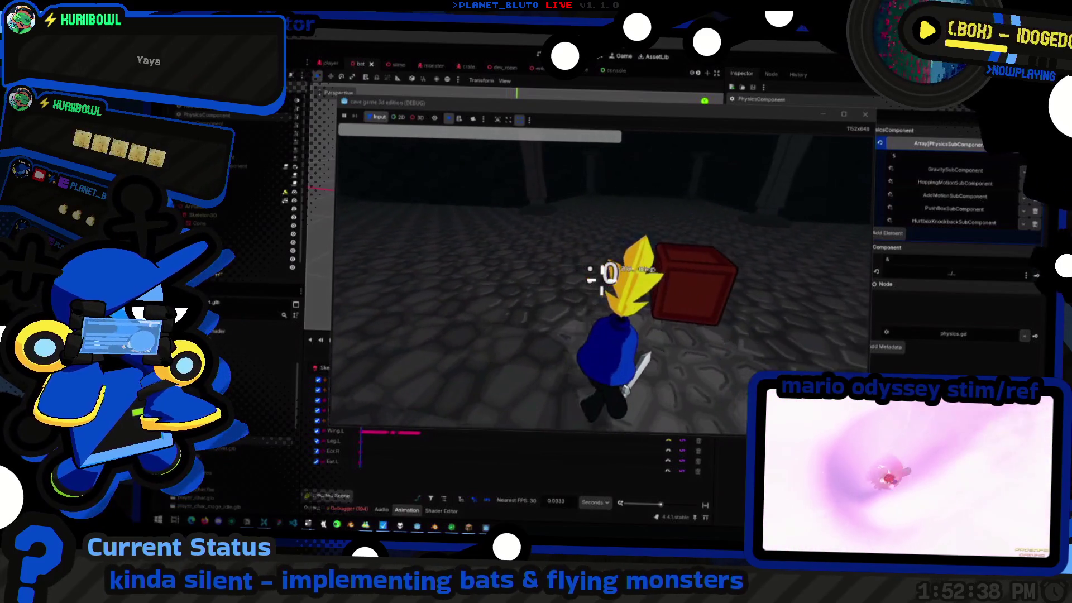
{"action": "key", "text": "w"}
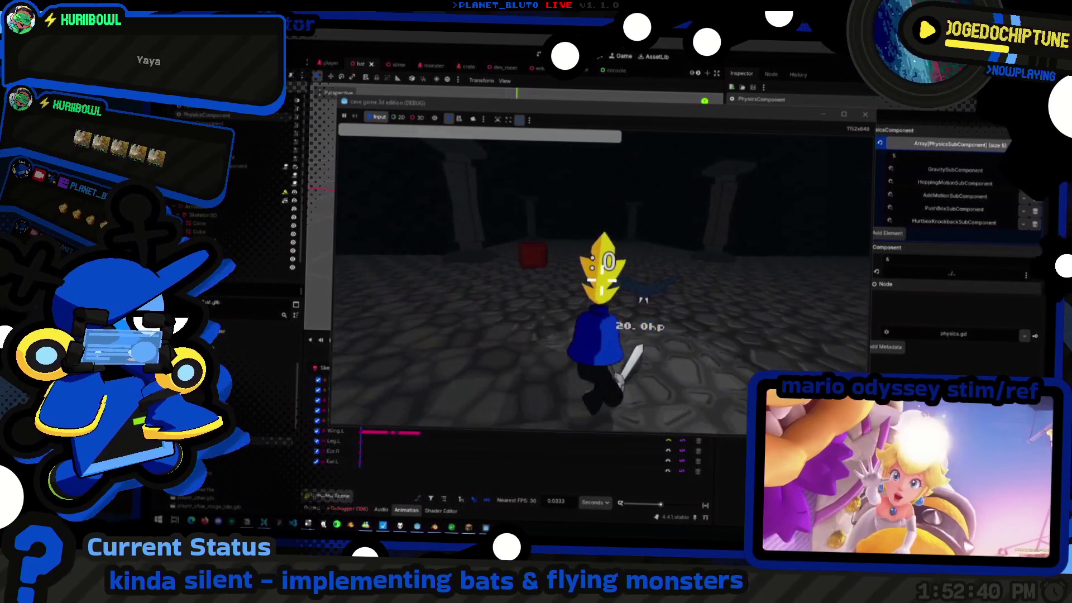
{"action": "key", "text": "w"}
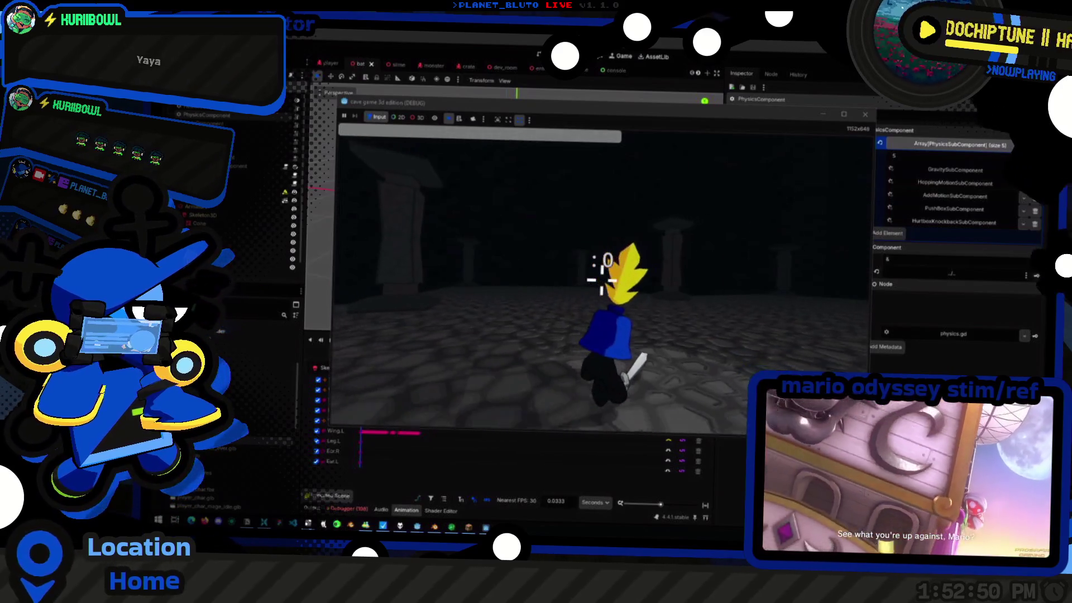
Spawn another bat to fight, leaving a 60 HP bat hovering beside the Knight
{"action": "key", "text": "b"}
{"action": "key", "text": "b"}
{"action": "key", "text": "b"}
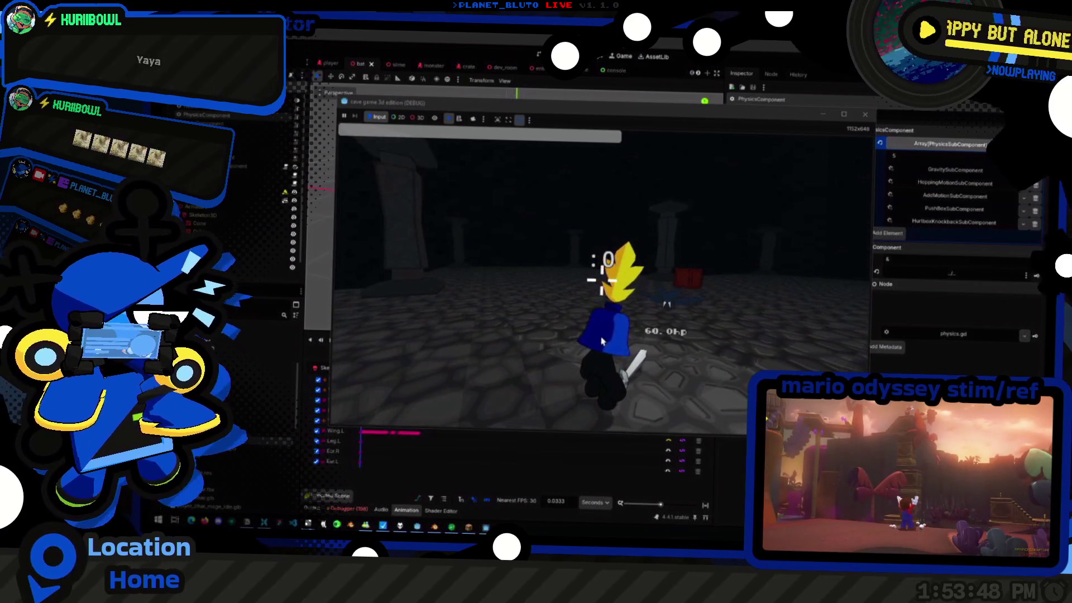
{"action": "key", "text": "Tab"}
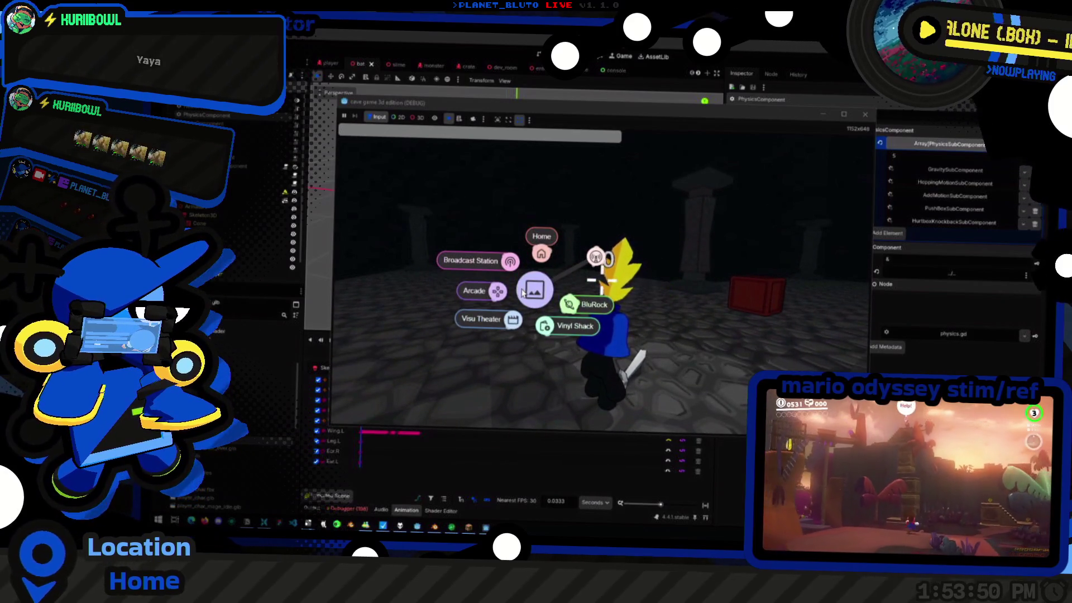
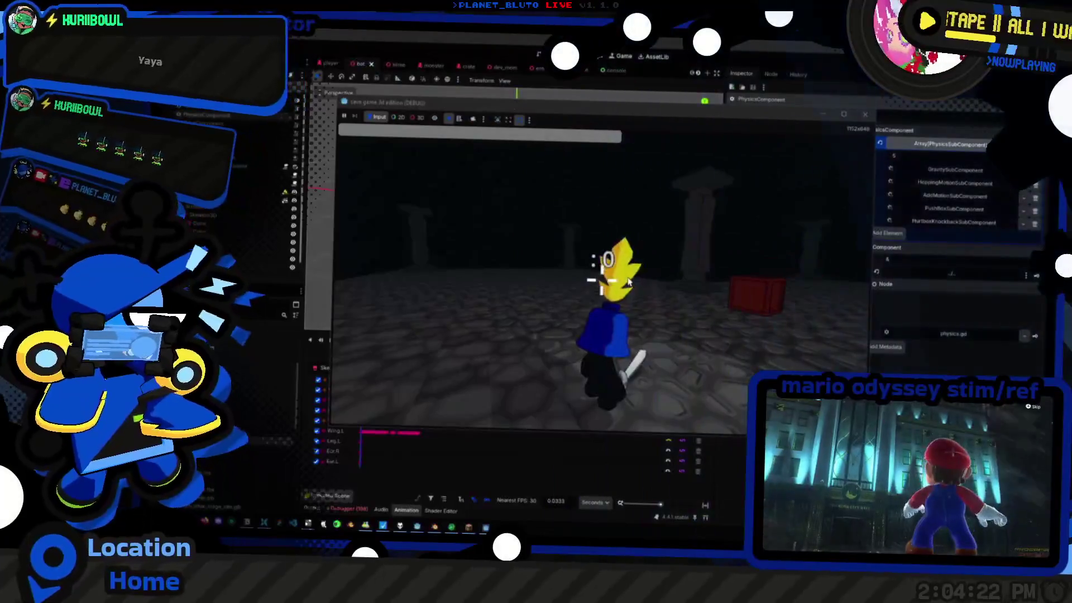
Turn the game camera around the character, then switch back to the editor's bat scene
{"action": "left_click", "coordinate": [684, 273]}
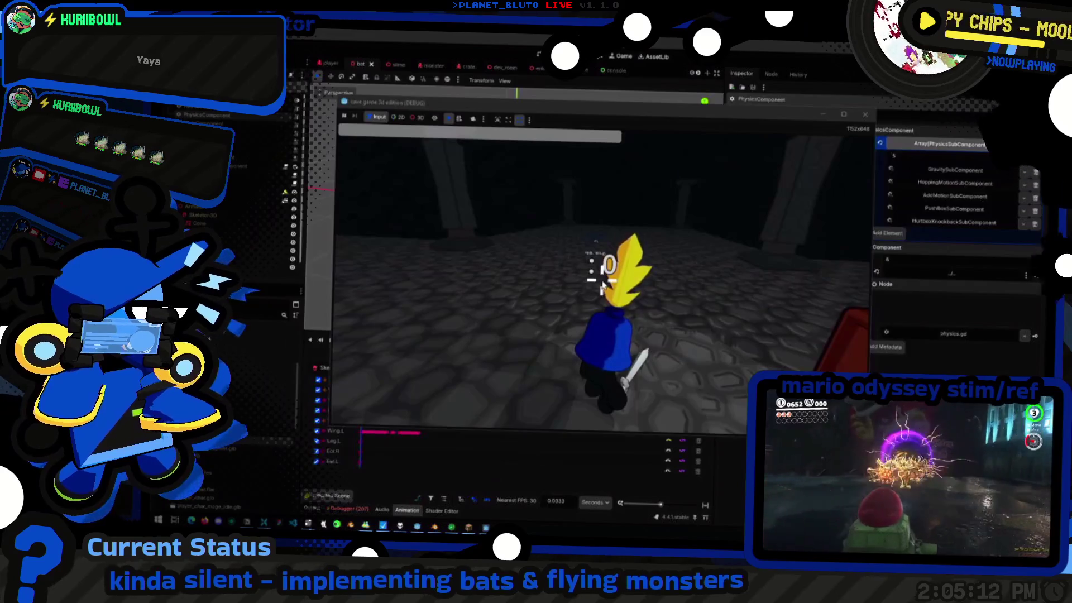
{"action": "key", "text": "alt+Tab"}
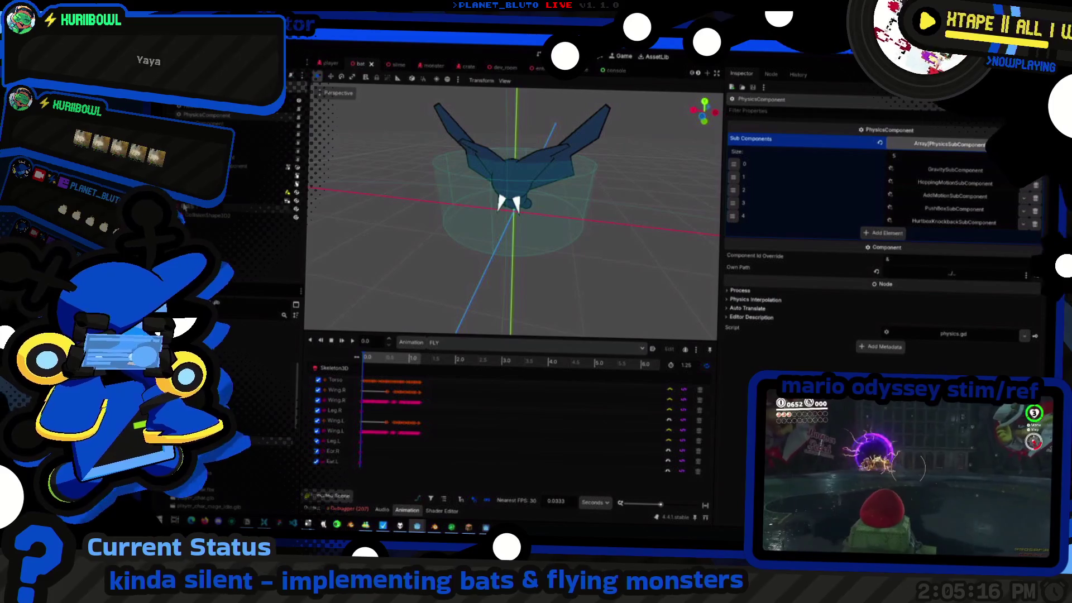
Create a RayCast3D child under the bat root node via the Create New Node dialog
{"action": "left_click", "coordinate": [191, 116]}
{"action": "left_click", "coordinate": [226, 118]}
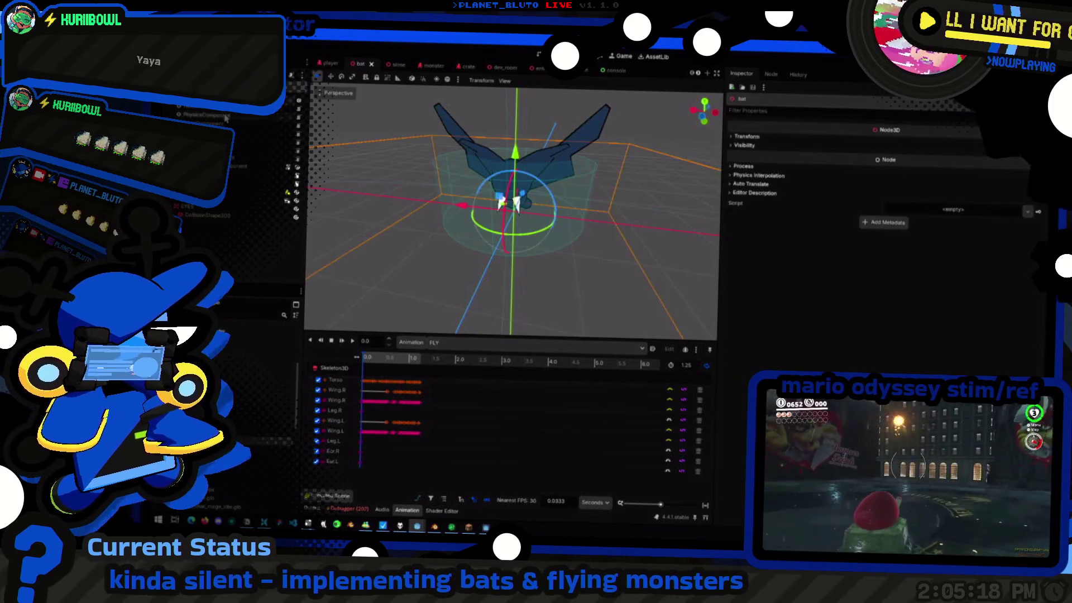
{"action": "key", "text": "ctrl+a"}
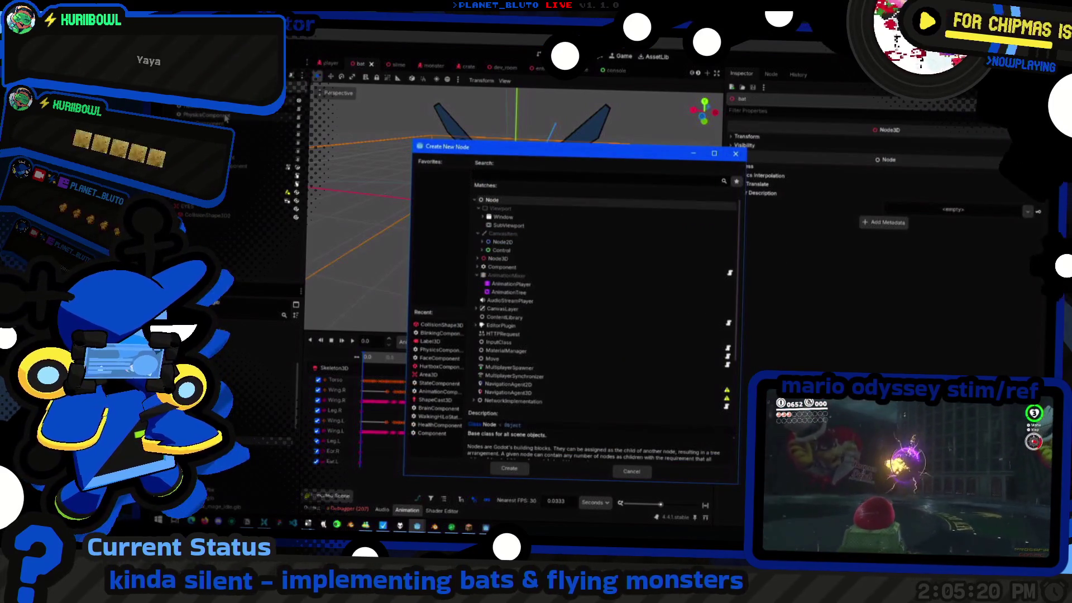
{"action": "key", "text": "Escape"}
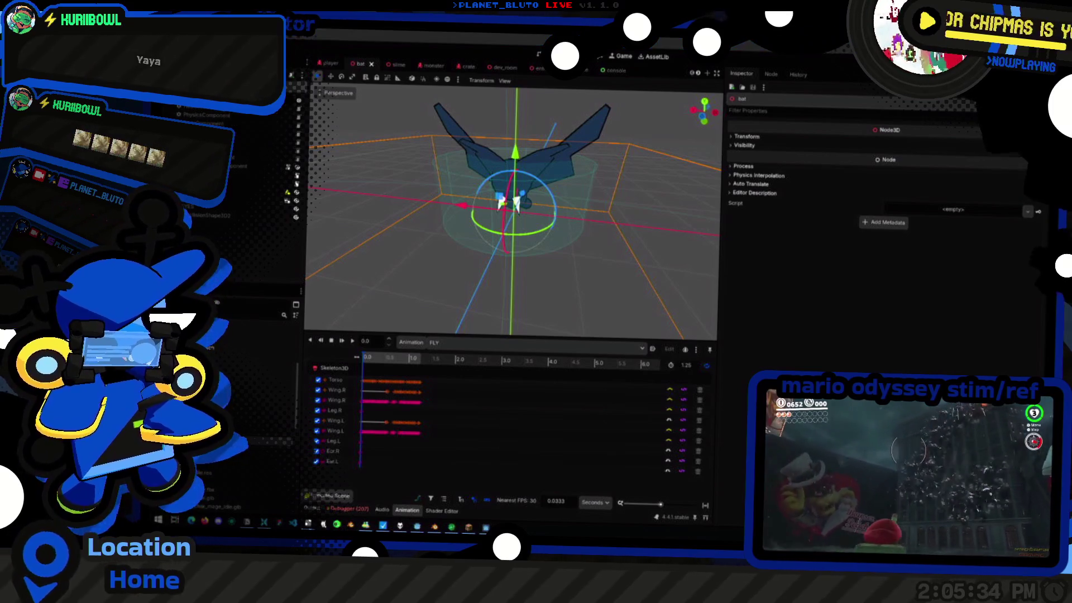
{"action": "key", "text": "ctrl+a"}
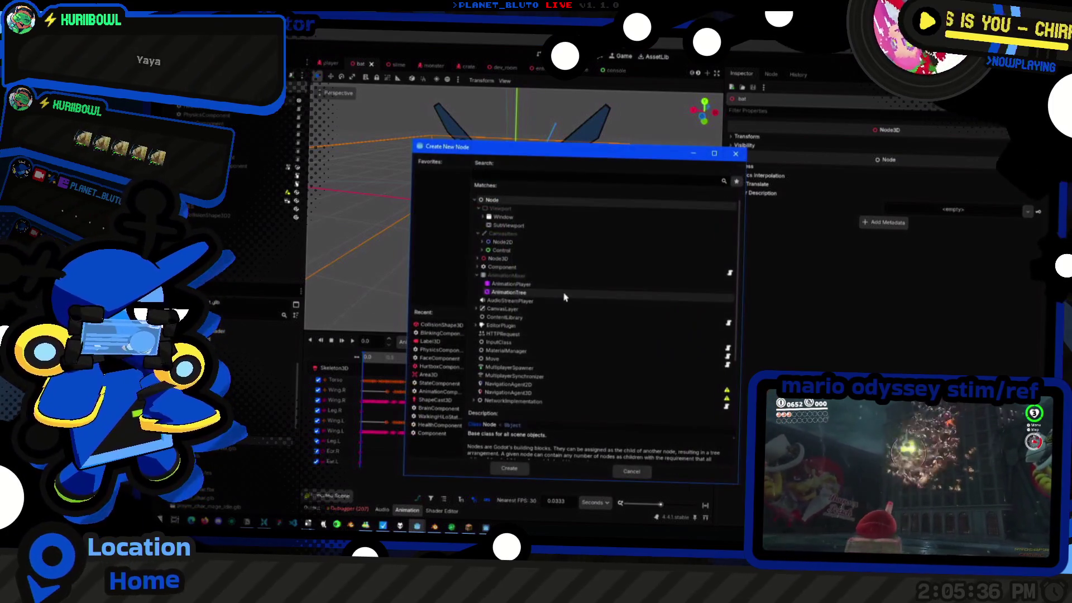
{"action": "type", "text": "raycast"}
{"action": "key", "text": "Return"}
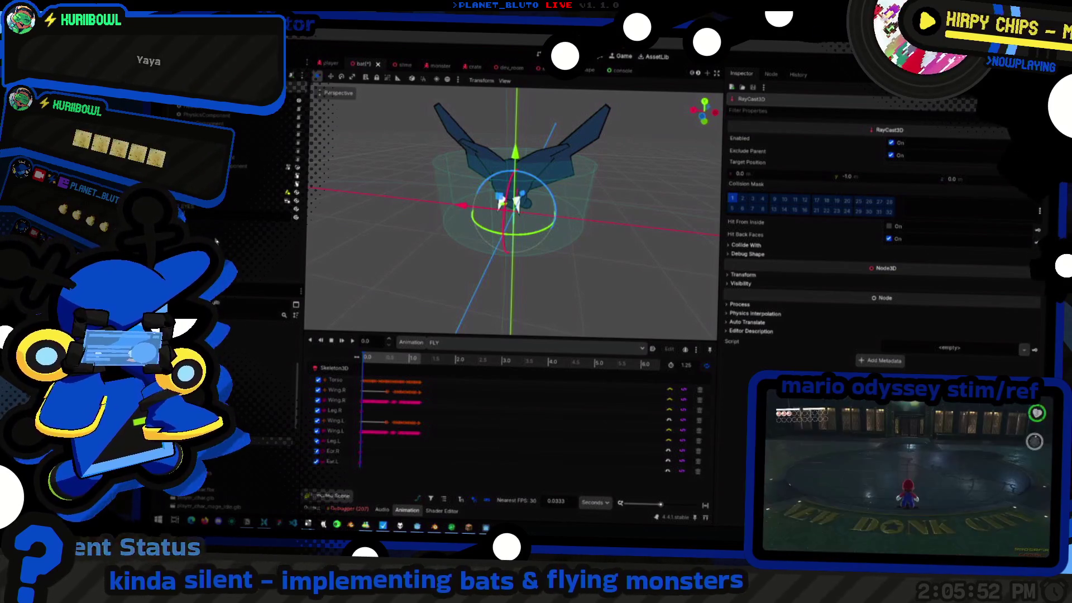
Rename the raycast to FlightCast and review the PhysicsComponent's five sub-components
{"action": "key", "text": "Return"}
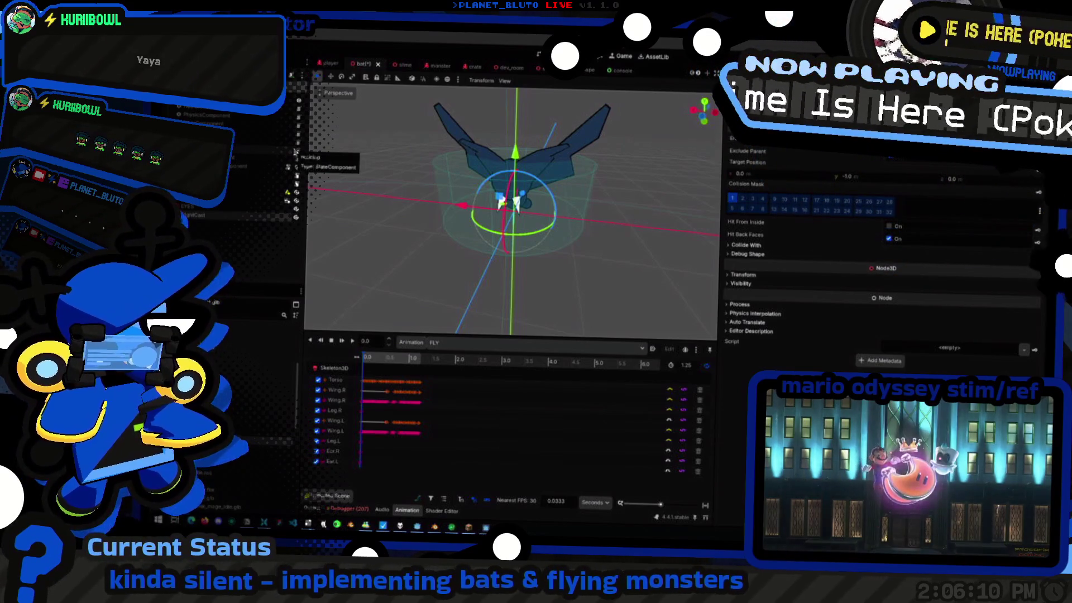
{"action": "key", "text": "Up"}
{"action": "left_click", "coordinate": [216, 216]}
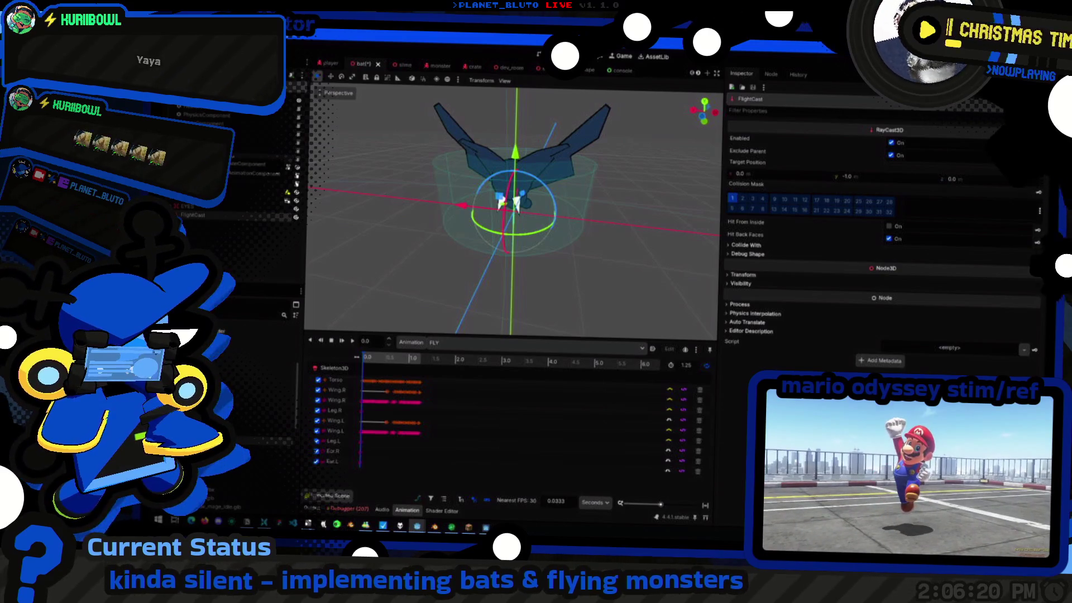
{"action": "left_click", "coordinate": [294, 201]}
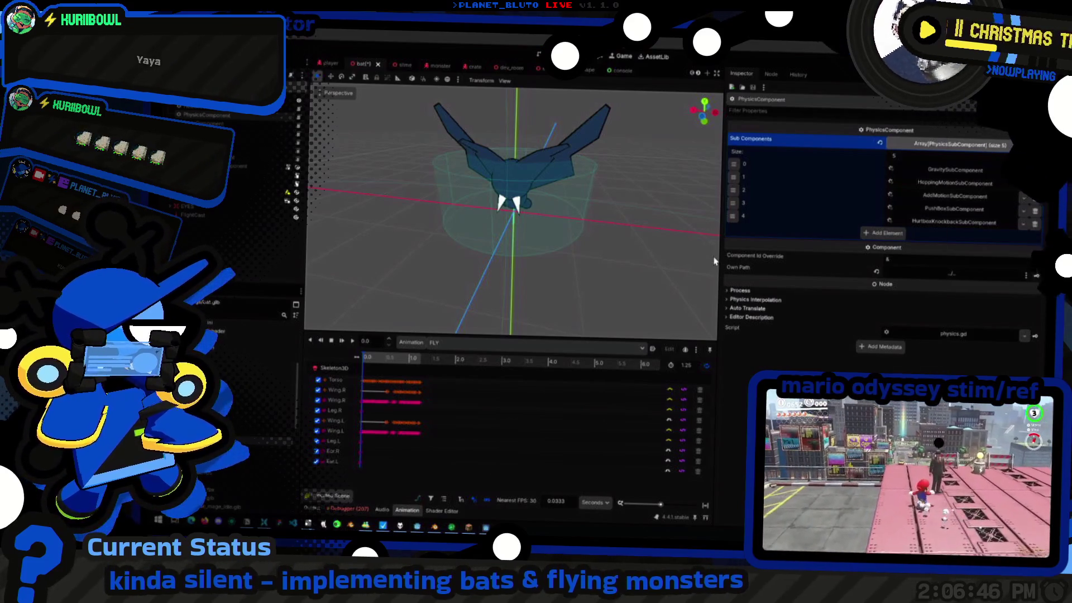
Spawn a bat from the in-game console, then close the running game with F8
{"action": "key", "text": "alt+Tab"}
{"action": "key", "text": "s"}
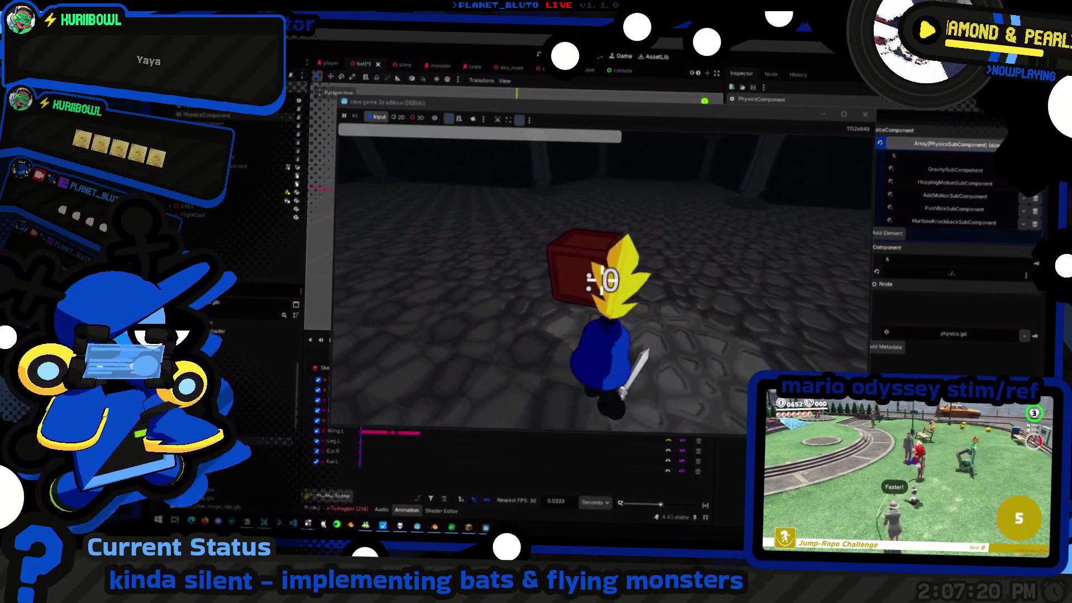
{"action": "key", "text": "grave"}
{"action": "key", "text": "grave"}
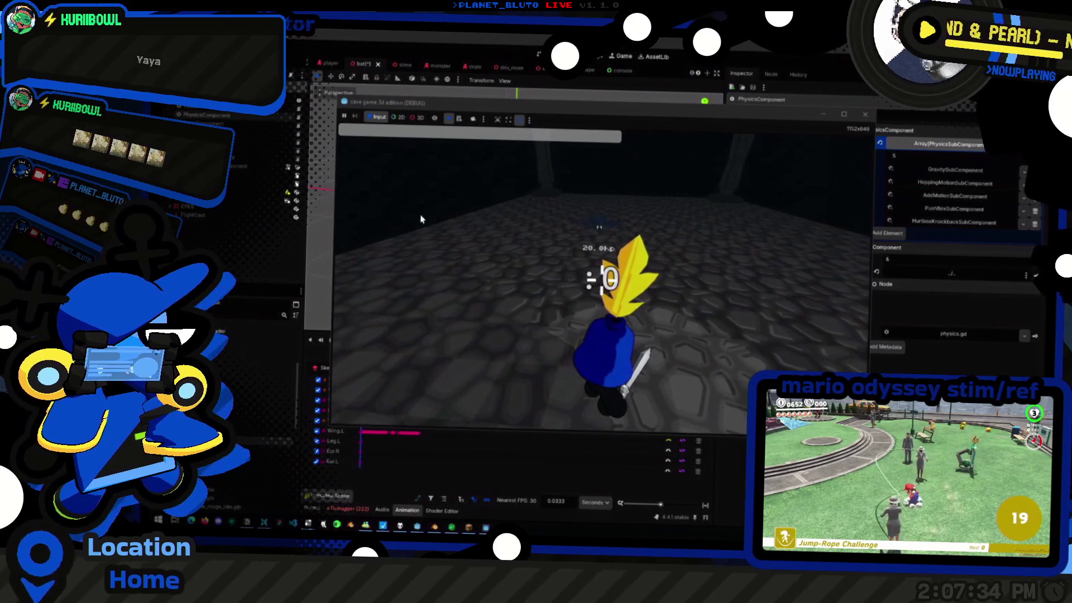
{"action": "key", "text": "F8"}
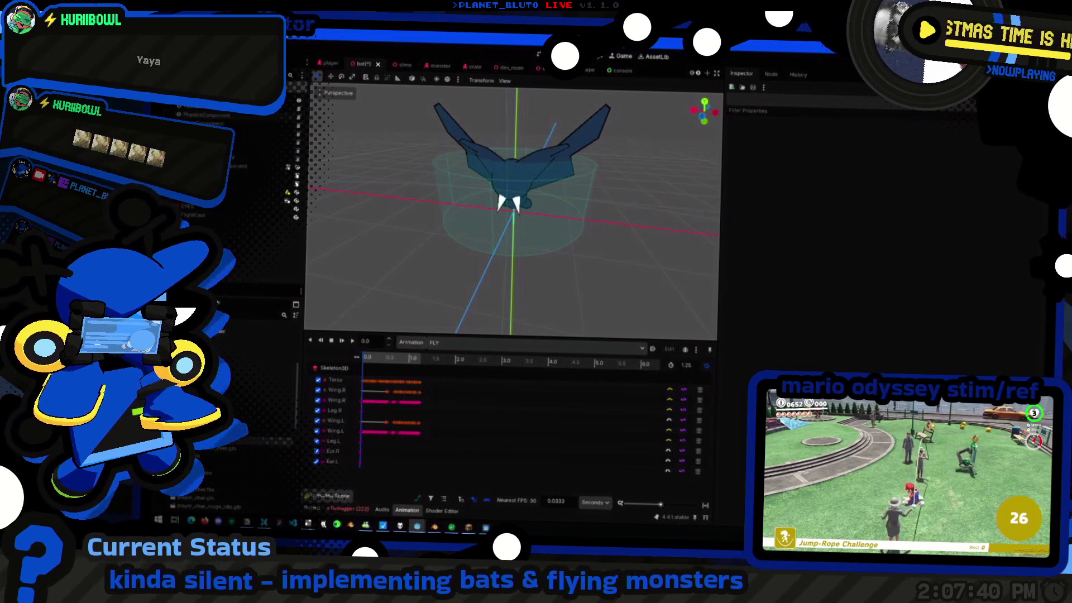
Set FlightCast's Target Position Y to -4.125 so the ray reaches about four units below the bat
{"action": "left_click", "coordinate": [207, 219]}
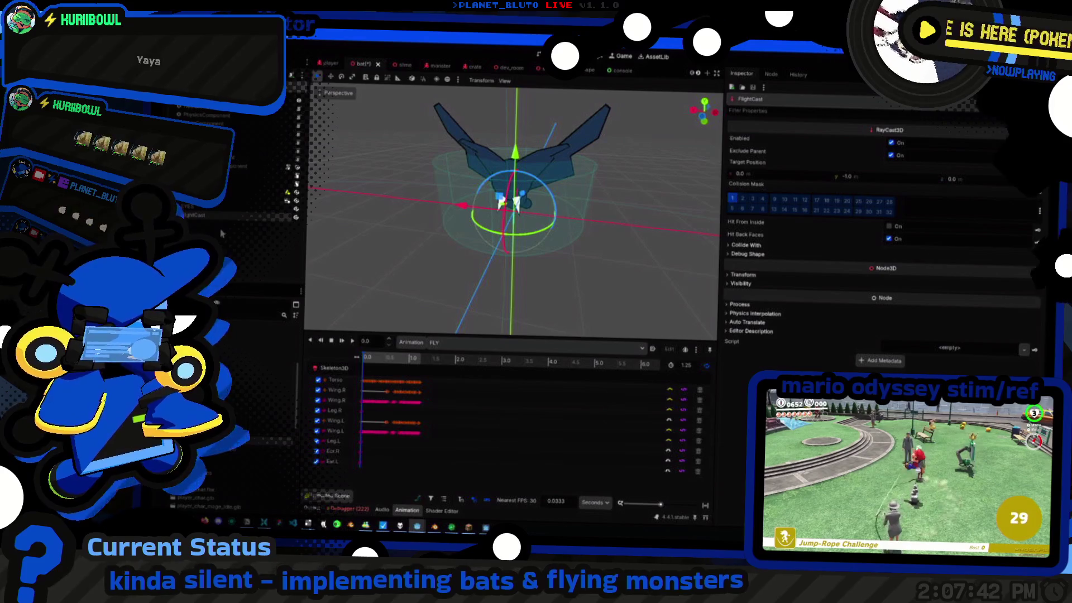
{"action": "mouse_move", "coordinate": [444, 226]}
{"action": "middle_mouse_down"}
{"action": "mouse_move", "coordinate": [462, 223]}
{"action": "mouse_move", "coordinate": [462, 174]}
{"action": "mouse_move", "coordinate": [433, 162]}
{"action": "mouse_move", "coordinate": [542, 195]}
{"action": "mouse_move", "coordinate": [503, 241]}
{"action": "middle_mouse_up"}
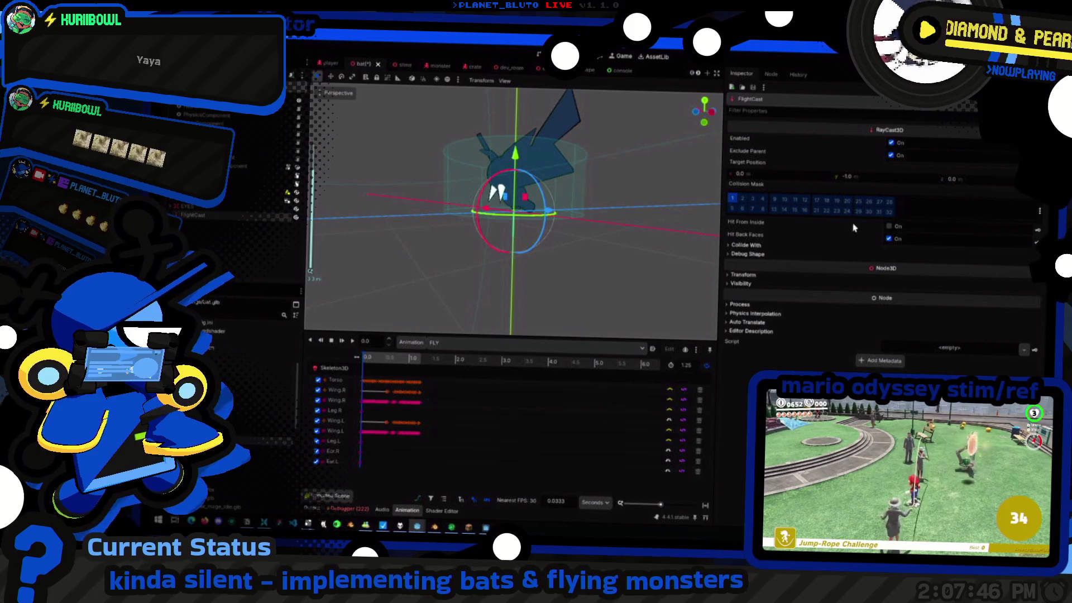
{"action": "mouse_move", "coordinate": [586, 210]}
{"action": "middle_mouse_down"}
{"action": "mouse_move", "coordinate": [519, 219]}
{"action": "mouse_move", "coordinate": [548, 263]}
{"action": "mouse_move", "coordinate": [488, 241]}
{"action": "mouse_move", "coordinate": [505, 237]}
{"action": "middle_mouse_up"}
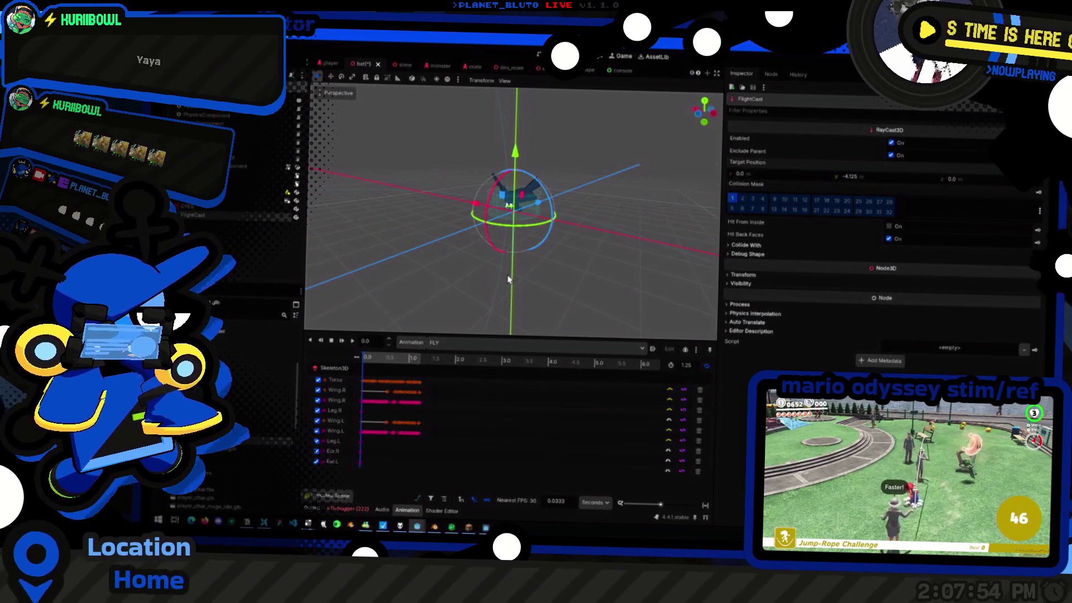
{"action": "middle_click_drag", "start_coordinate": [509, 279], "coordinate": [435, 244]}
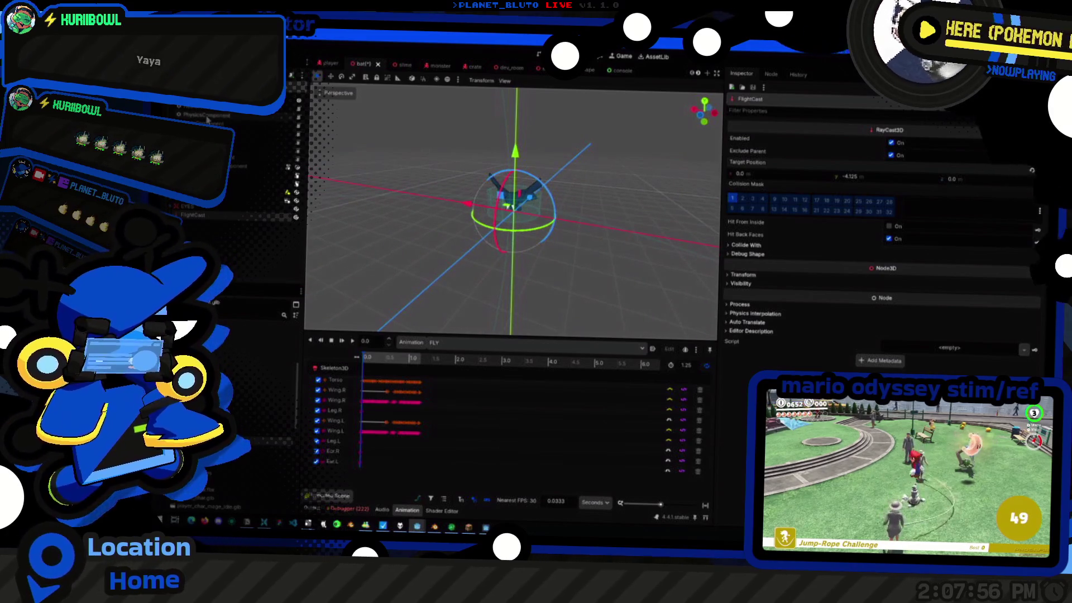
{"action": "left_click", "coordinate": [207, 119]}
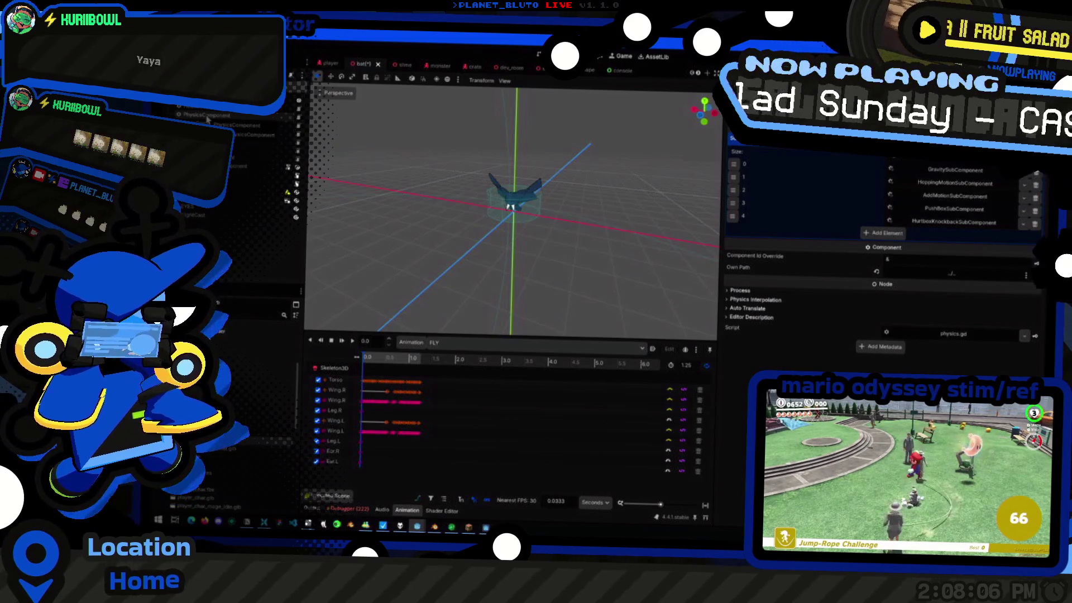
{"action": "key", "text": "Down"}
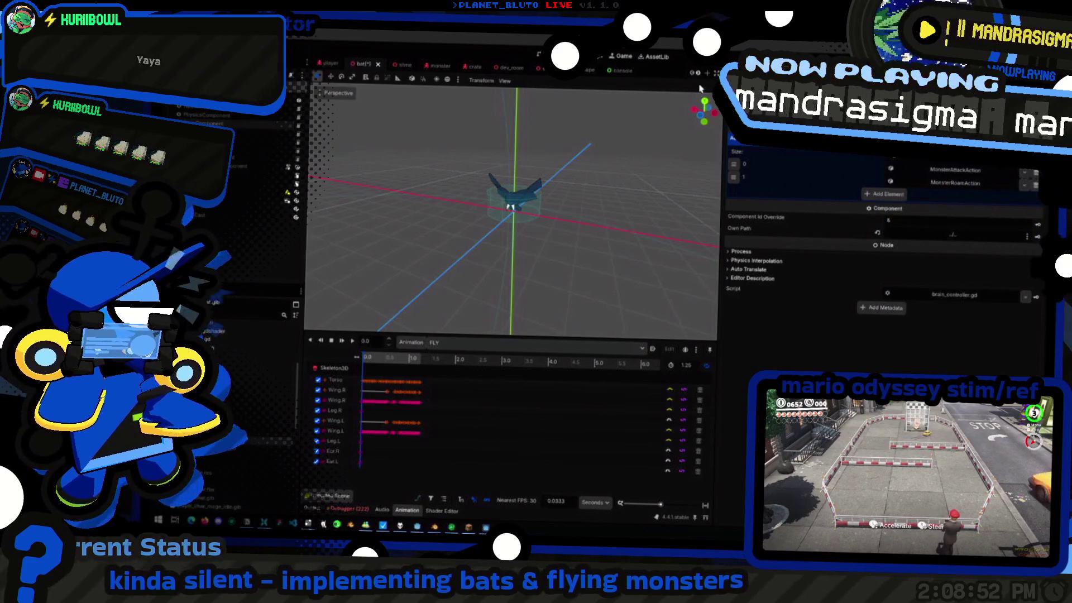
{"action": "scroll", "coordinate": [458, 226], "scroll_direction": "up", "scroll_amount": 2}
{"action": "scroll", "coordinate": [544, 224], "scroll_direction": "up", "scroll_amount": 3}
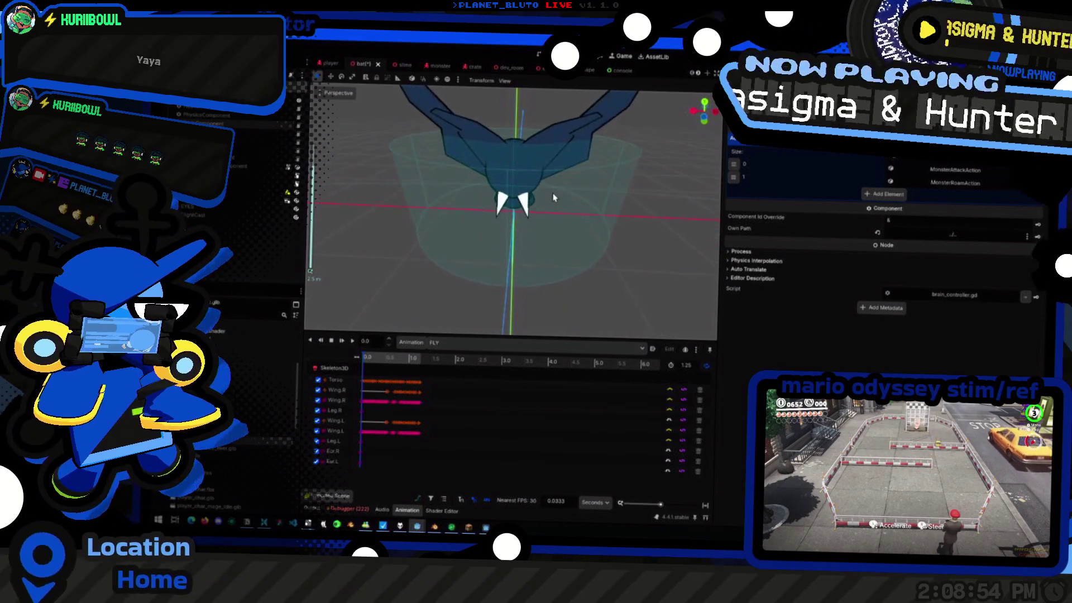
{"action": "scroll", "coordinate": [551, 199], "scroll_direction": "down", "scroll_amount": 3}
{"action": "scroll", "coordinate": [549, 193], "scroll_direction": "up", "scroll_amount": 4}
{"action": "scroll", "coordinate": [537, 172], "scroll_direction": "down", "scroll_amount": 3}
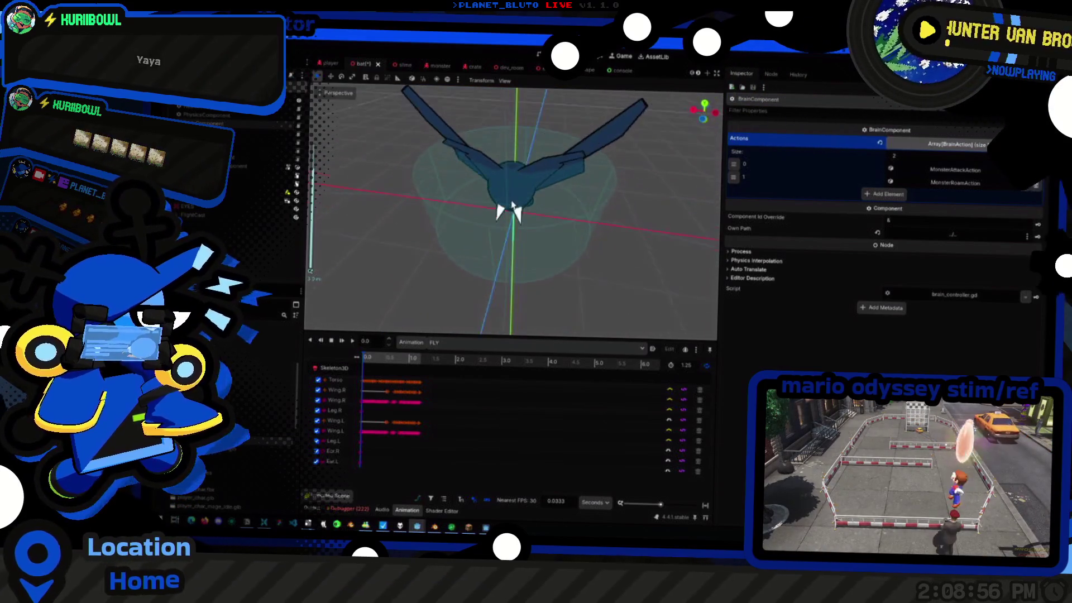
{"action": "middle_click_drag", "start_coordinate": [538, 172], "coordinate": [493, 213]}
{"action": "scroll", "coordinate": [499, 213], "scroll_direction": "down", "scroll_amount": 2}
{"action": "scroll", "coordinate": [499, 213], "scroll_direction": "up", "scroll_amount": 3}
{"action": "scroll", "coordinate": [371, 183], "scroll_direction": "down", "scroll_amount": 1}
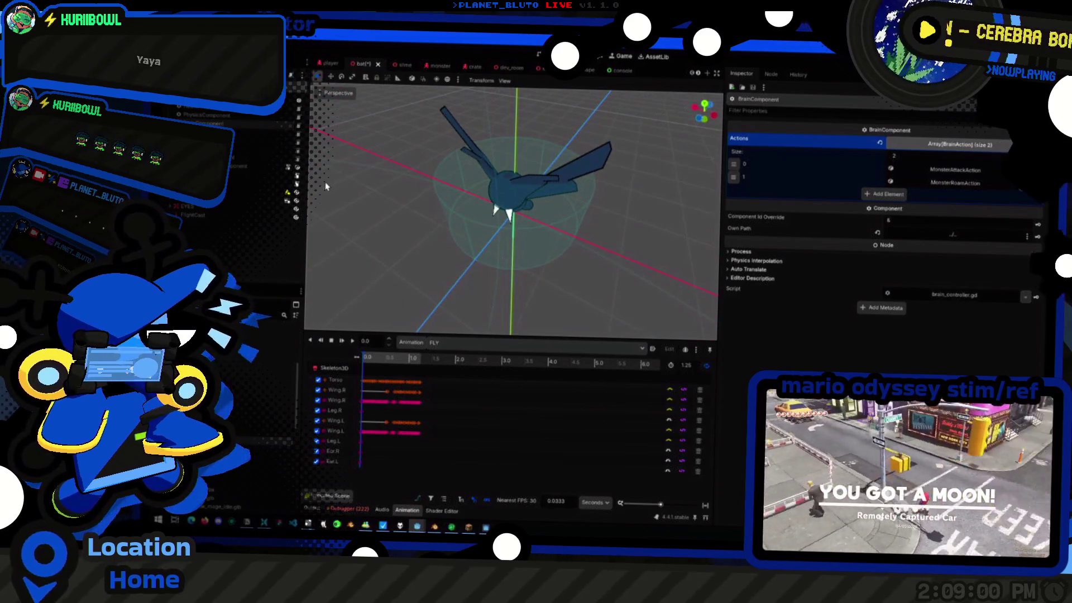
{"action": "left_click", "coordinate": [195, 220]}
{"action": "mouse_move", "coordinate": [503, 209]}
{"action": "middle_mouse_down"}
{"action": "mouse_move", "coordinate": [589, 209]}
{"action": "mouse_move", "coordinate": [634, 177]}
{"action": "middle_mouse_up"}
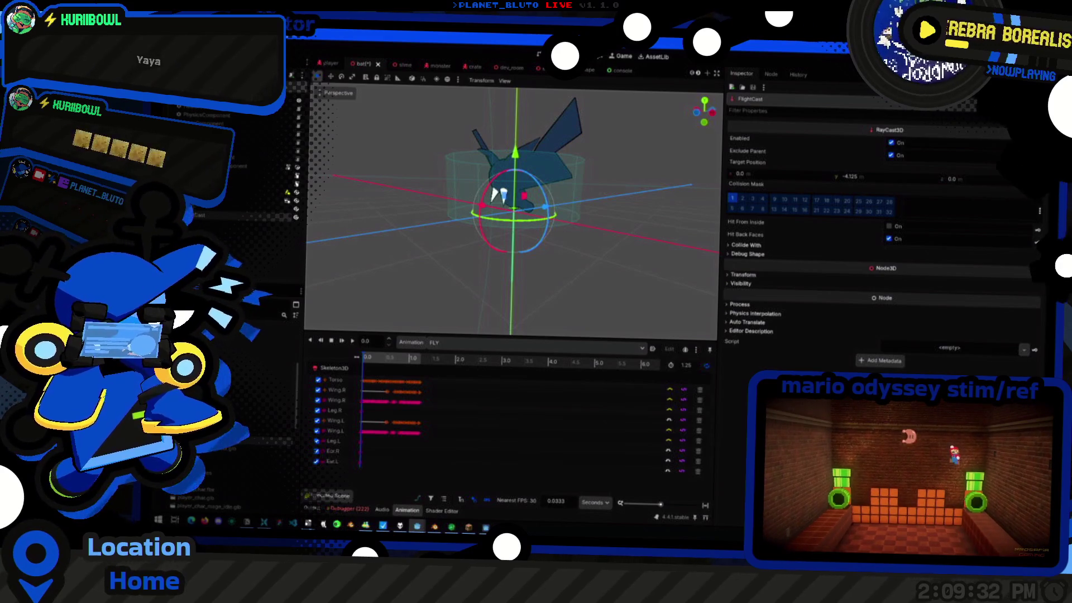
{"action": "left_click", "coordinate": [441, 137]}
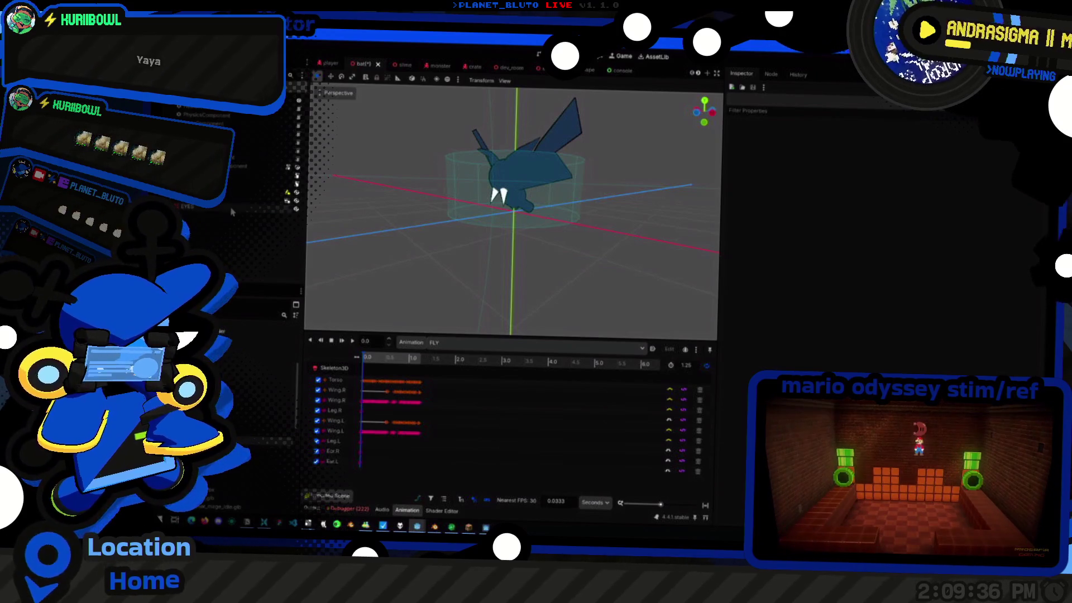
Save FlightCast as a branch scene flight_cast.tscn under res://prefabs and switch to it
{"action": "left_click", "coordinate": [205, 220]}
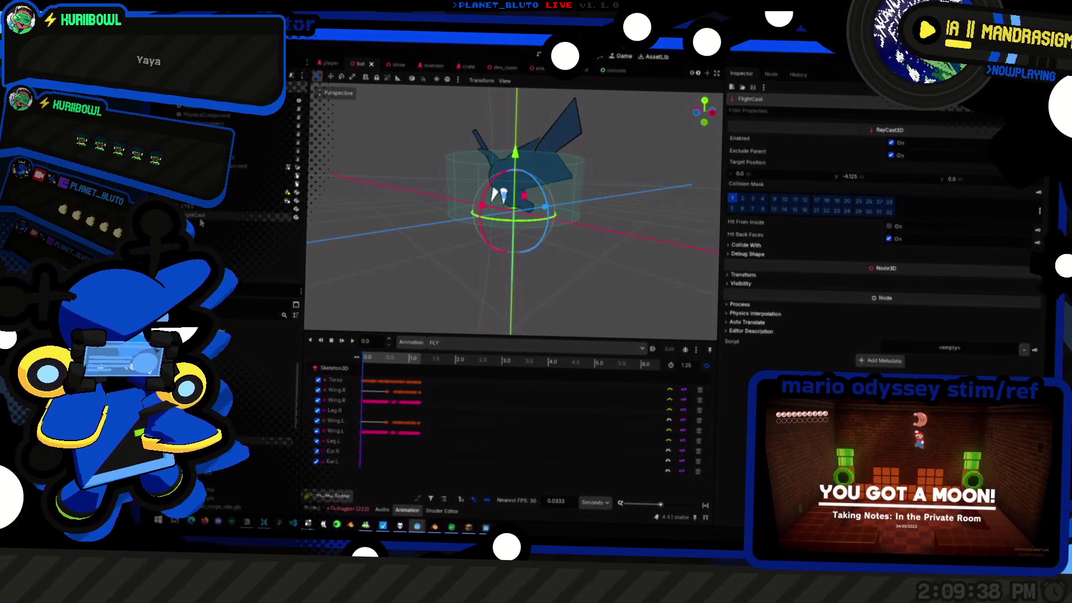
{"action": "right_click", "coordinate": [205, 219]}
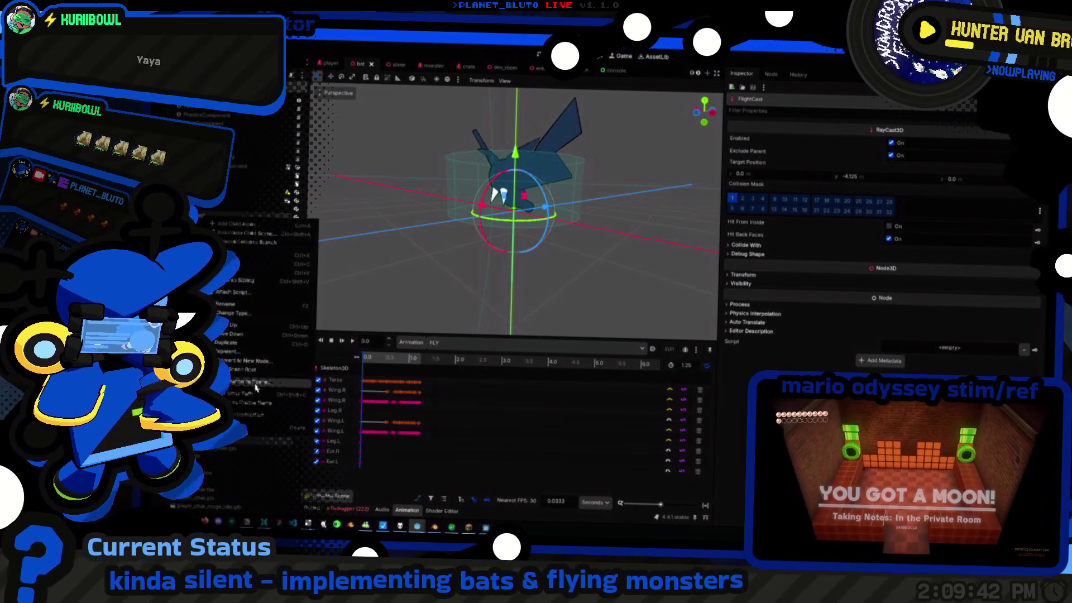
{"action": "left_click", "coordinate": [251, 383]}
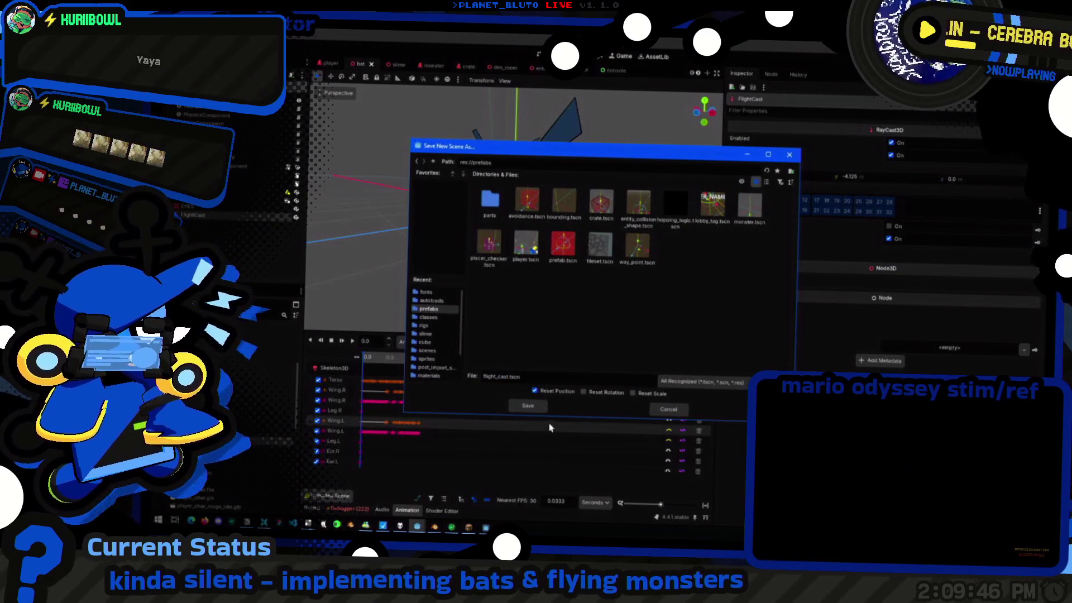
{"action": "left_click", "coordinate": [527, 405]}
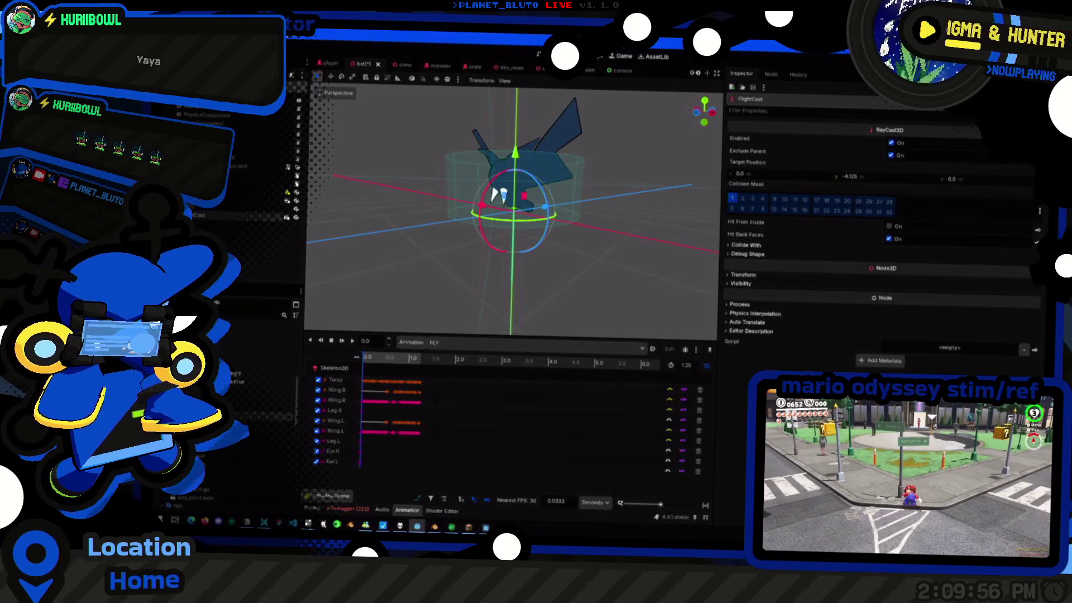
{"action": "key", "text": "ctrl+Tab"}
Inspect the FlightCast ray from several angles and briefly check a static body in dev_room
{"action": "middle_click_drag", "start_coordinate": [523, 199], "coordinate": [553, 244]}
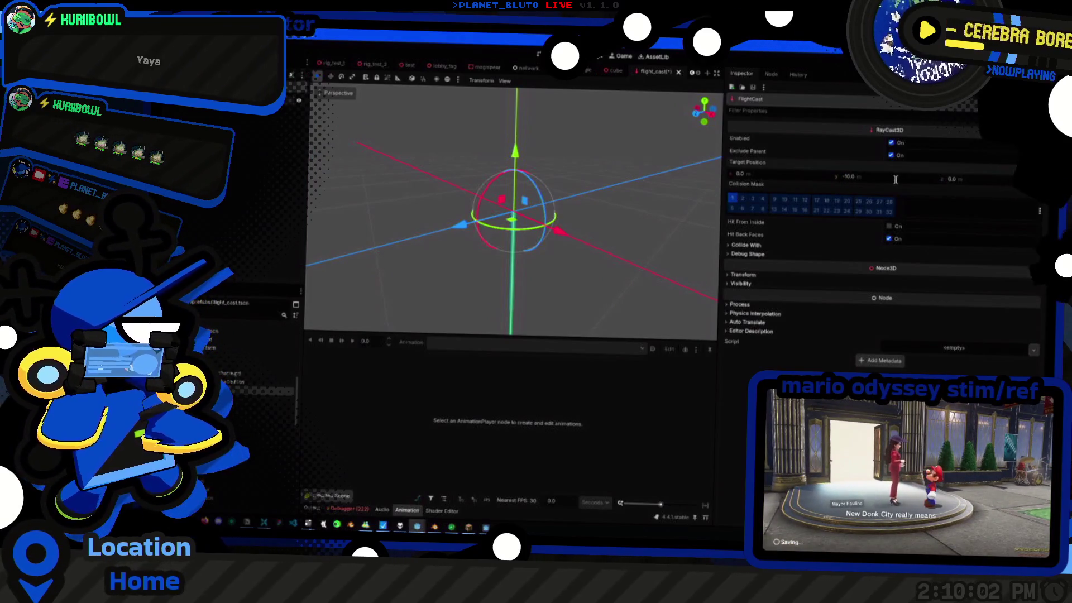
{"action": "mouse_move", "coordinate": [564, 235]}
{"action": "middle_mouse_down"}
{"action": "mouse_move", "coordinate": [579, 260]}
{"action": "mouse_move", "coordinate": [563, 231]}
{"action": "middle_mouse_up"}
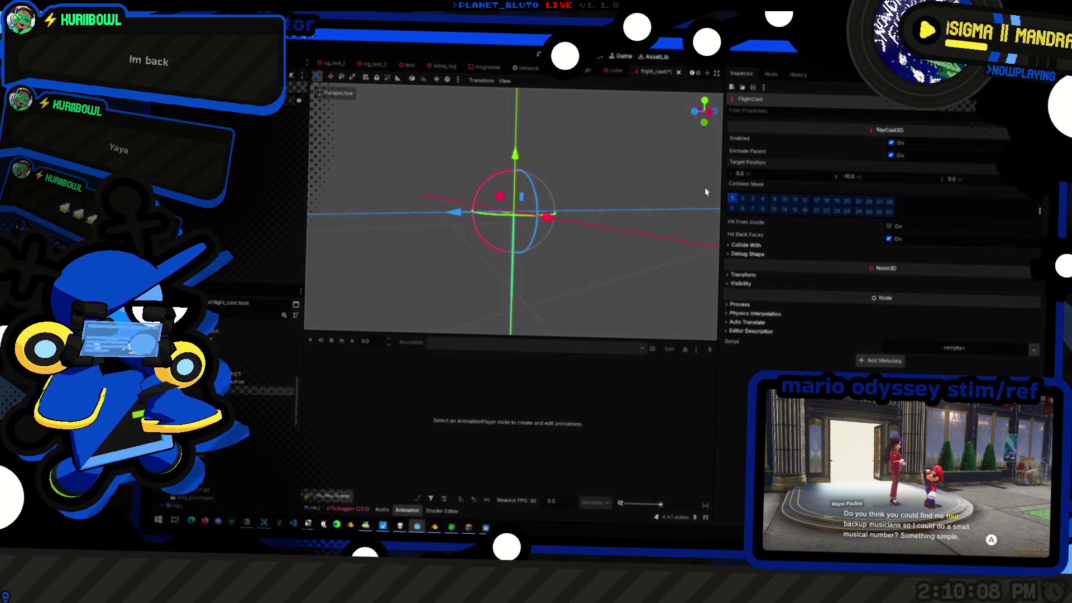
{"action": "middle_click_drag", "start_coordinate": [705, 191], "coordinate": [634, 223]}
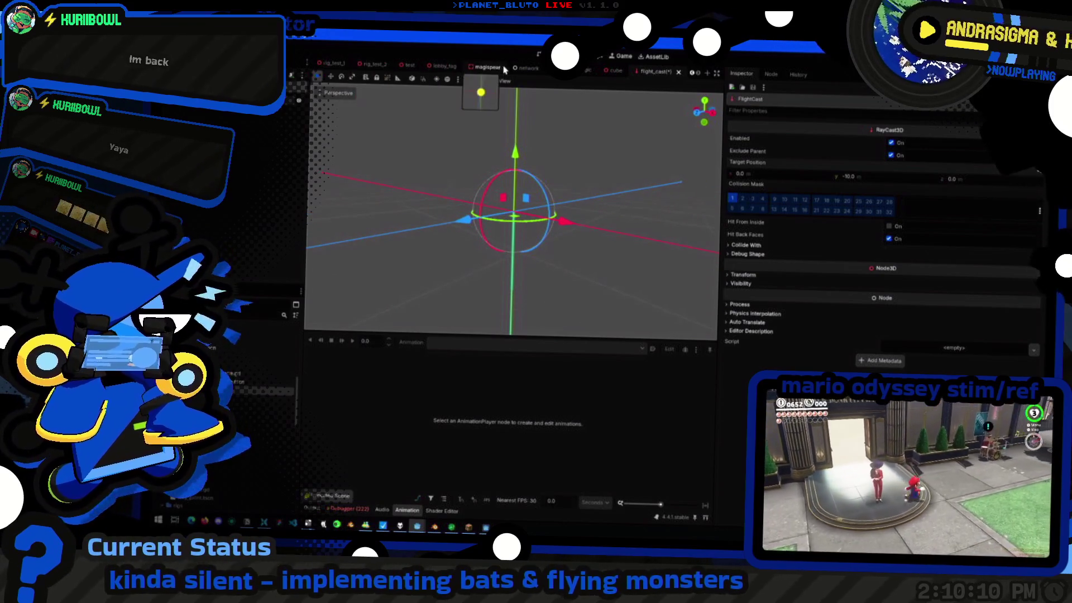
{"action": "scroll", "coordinate": [416, 71], "scroll_direction": "down", "scroll_amount": 3}
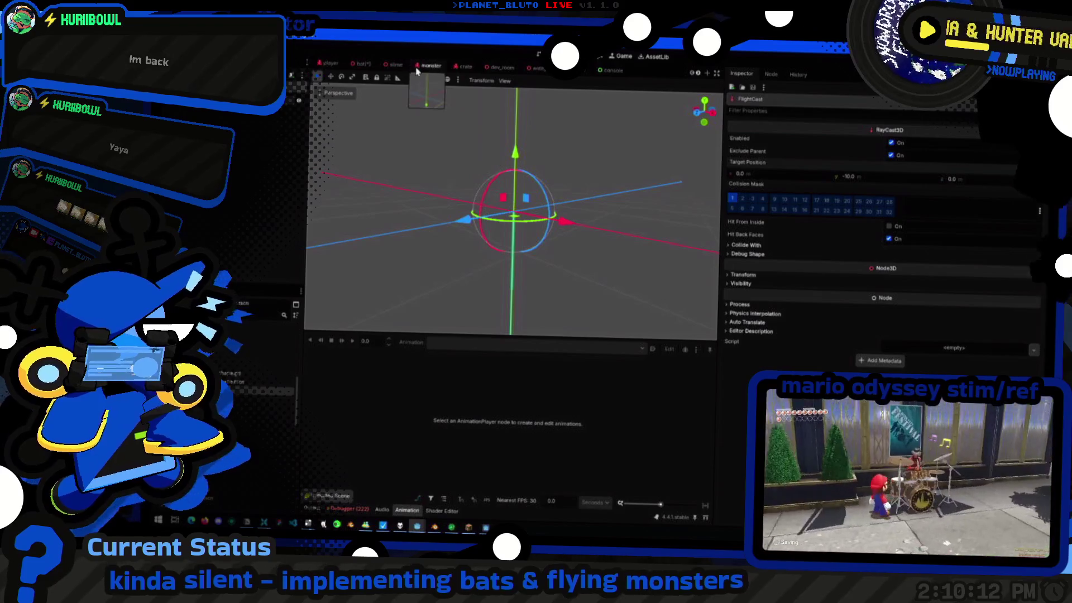
{"action": "scroll", "coordinate": [417, 71], "scroll_direction": "down", "scroll_amount": 3}
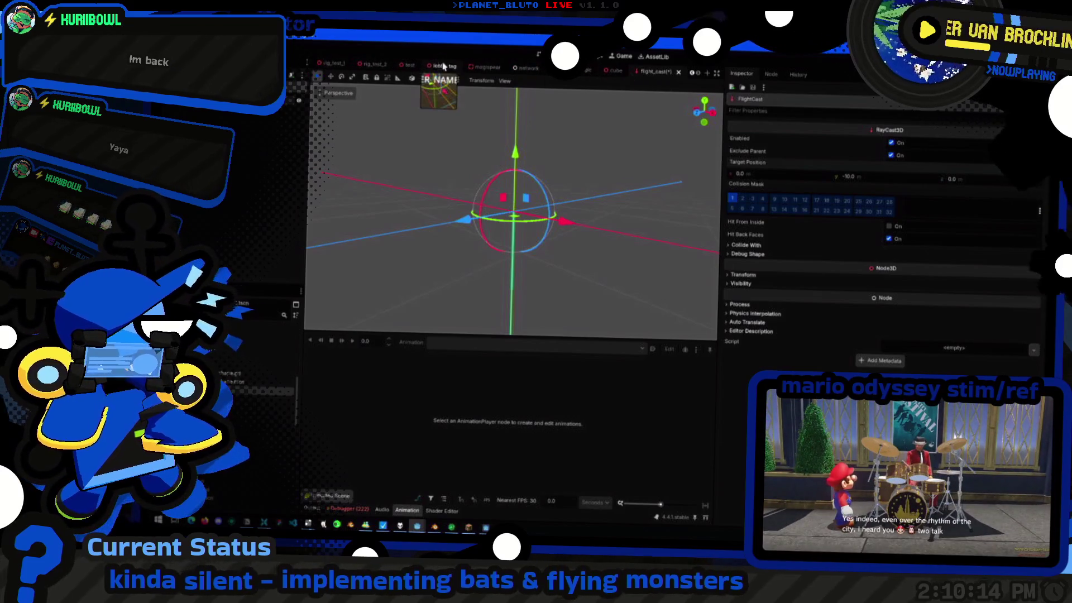
{"action": "scroll", "coordinate": [426, 74], "scroll_direction": "up", "scroll_amount": 3}
{"action": "left_click", "coordinate": [501, 67]}
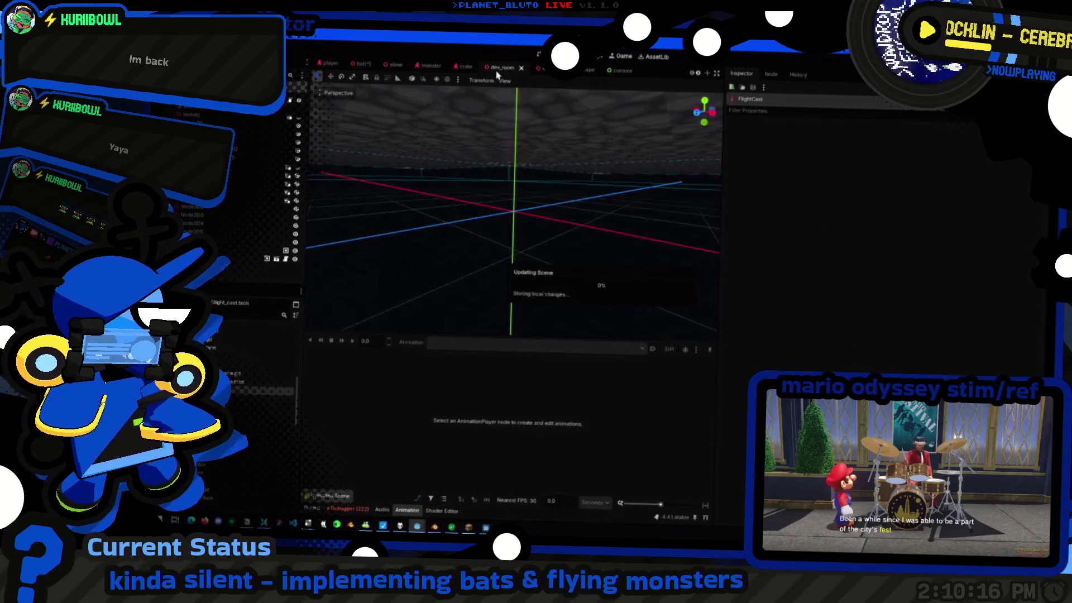
{"action": "left_click", "coordinate": [277, 137]}
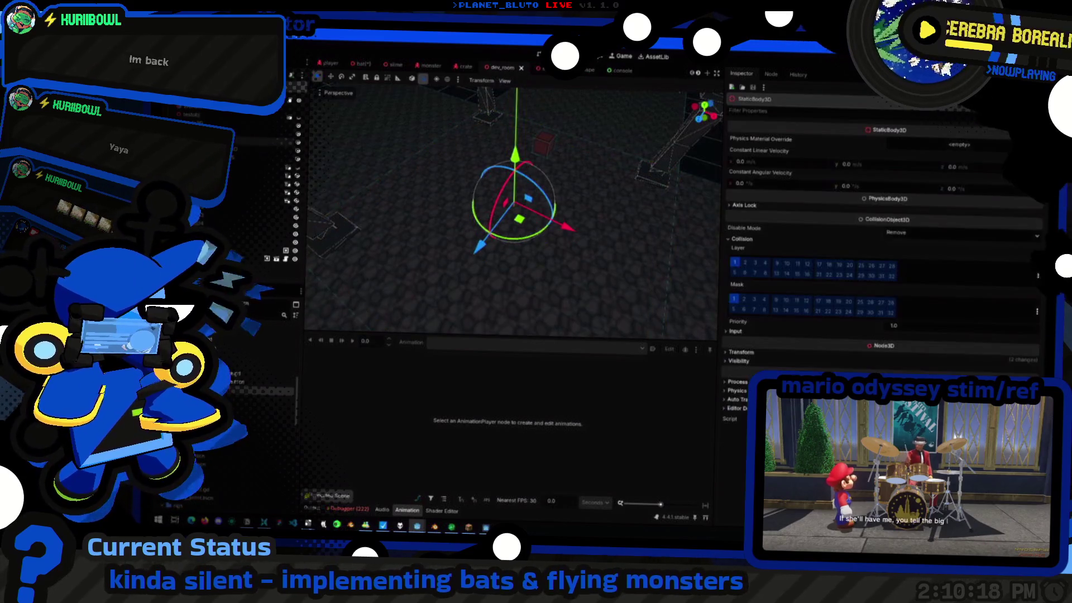
{"action": "scroll", "coordinate": [587, 71], "scroll_direction": "down", "scroll_amount": 5}
{"action": "left_click", "coordinate": [648, 74]}
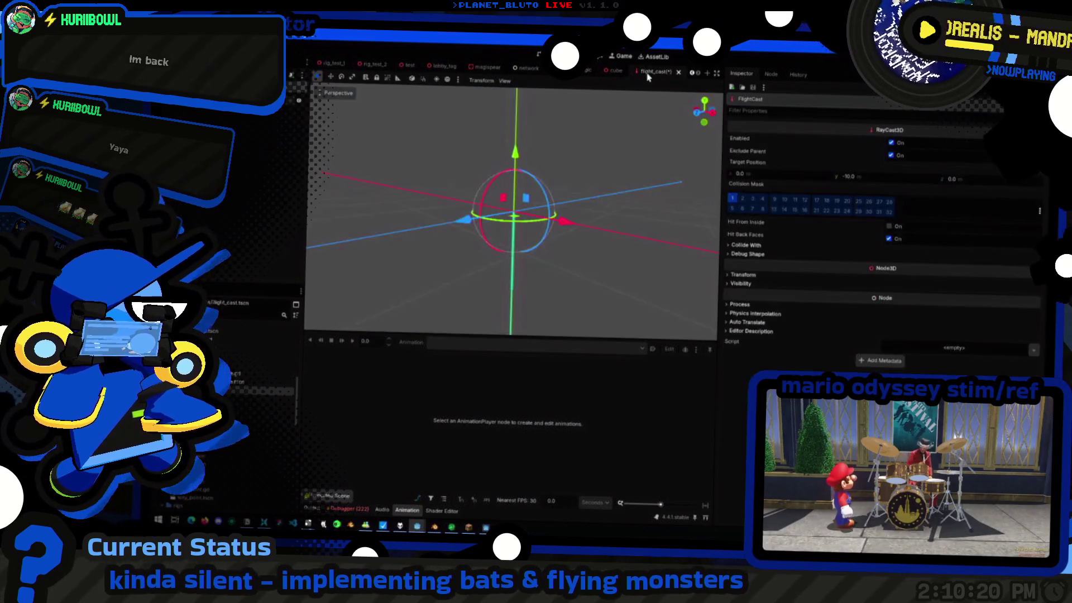
Orbit the flight_cast ray to a near-front angle, then go to the bat scene
{"action": "middle_click_drag", "start_coordinate": [558, 191], "coordinate": [508, 148]}
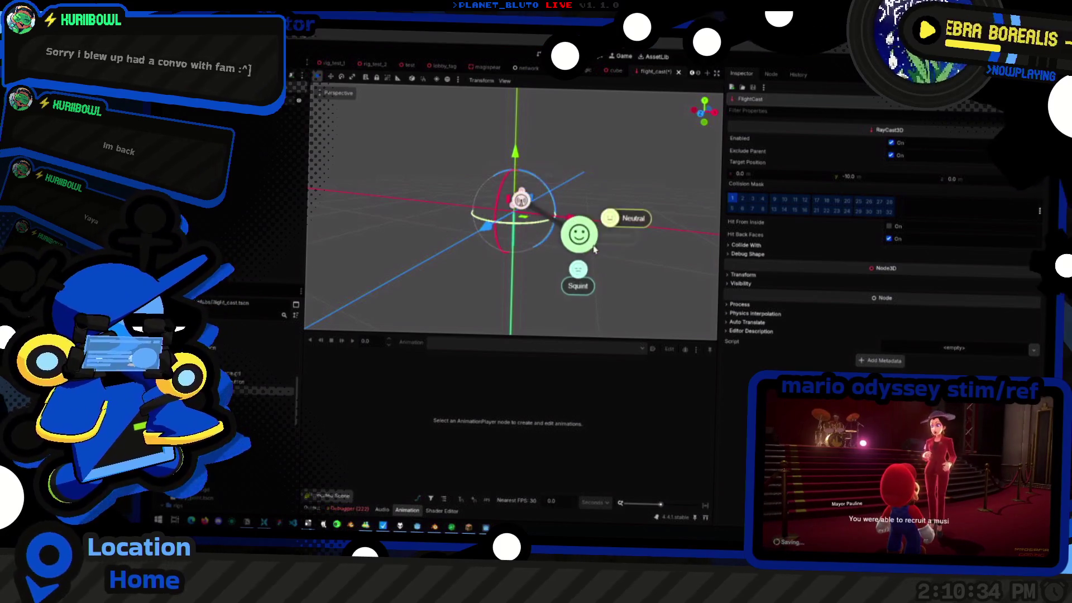
{"action": "middle_click_drag", "start_coordinate": [466, 176], "coordinate": [559, 231]}
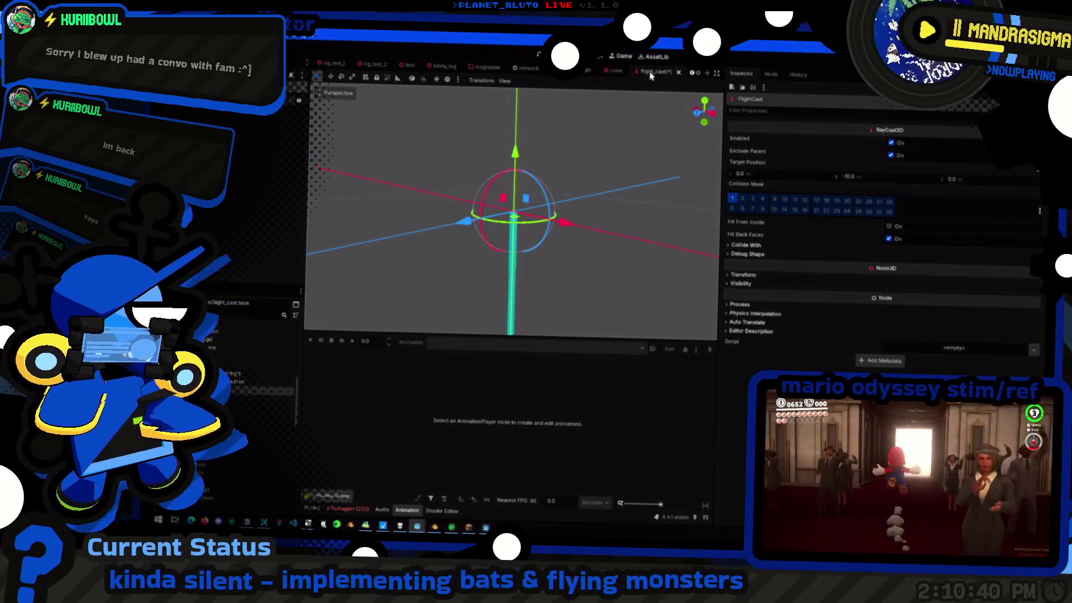
{"action": "middle_click_drag", "start_coordinate": [506, 147], "coordinate": [455, 187]}
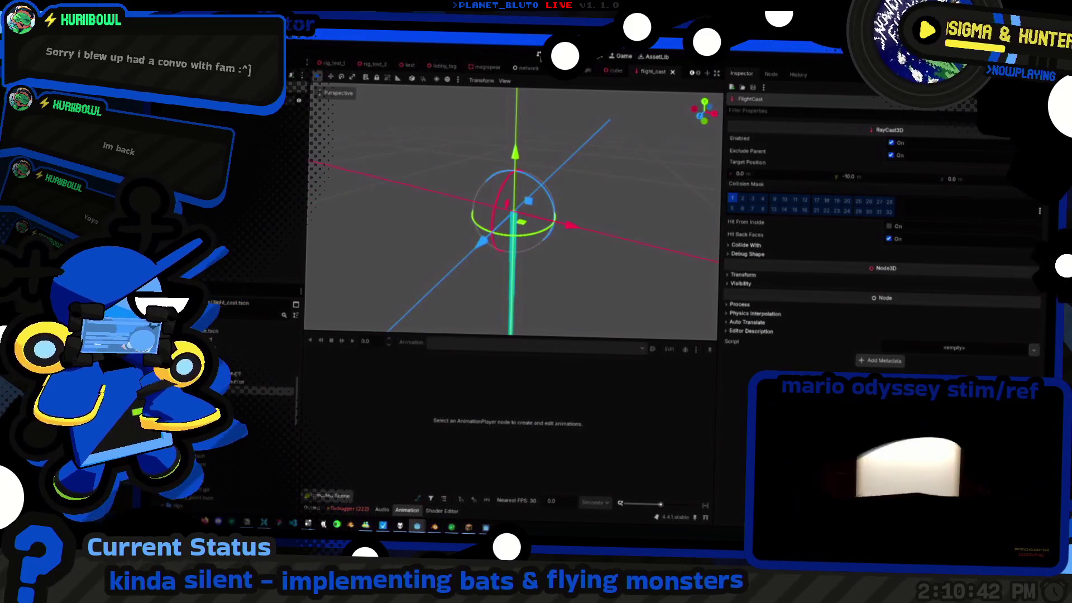
{"action": "double_click", "coordinate": [271, 194]}
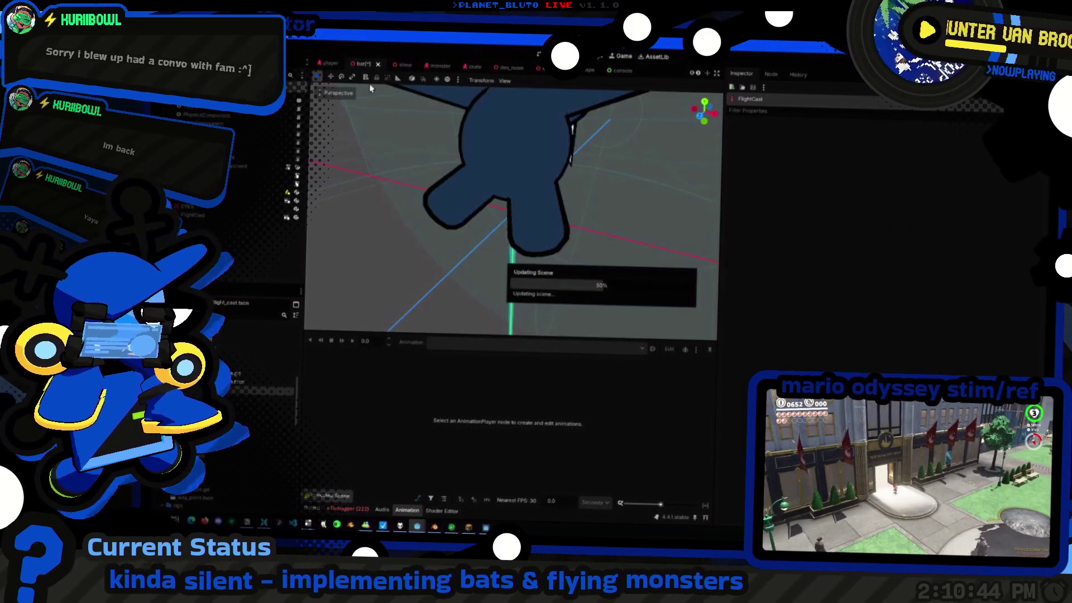
Load bat.gd (MAX_HEALTH 60.0) in the Script Editor and cycle back to the main editor window
{"action": "double_click", "coordinate": [211, 220]}
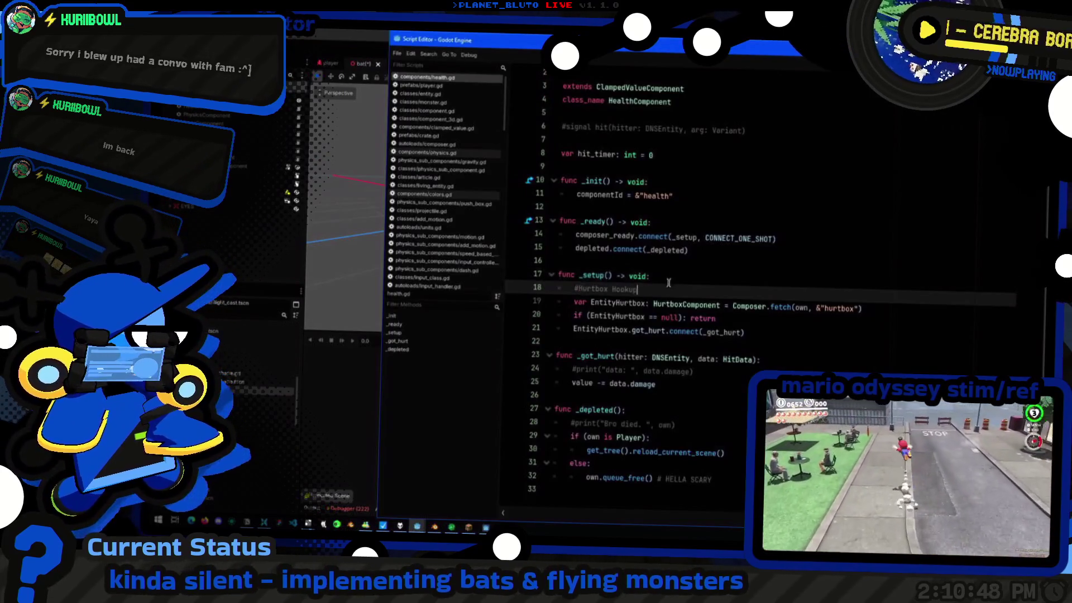
{"action": "scroll", "coordinate": [453, 126], "scroll_direction": "down", "scroll_amount": 3}
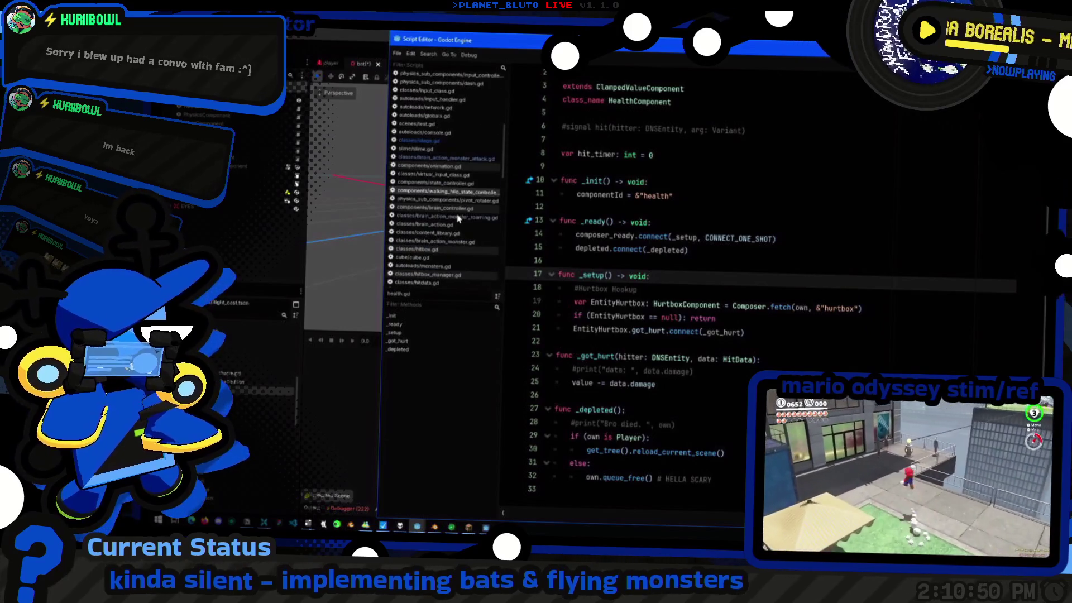
{"action": "scroll", "coordinate": [448, 166], "scroll_direction": "down", "scroll_amount": 2}
{"action": "scroll", "coordinate": [448, 167], "scroll_direction": "down", "scroll_amount": 2}
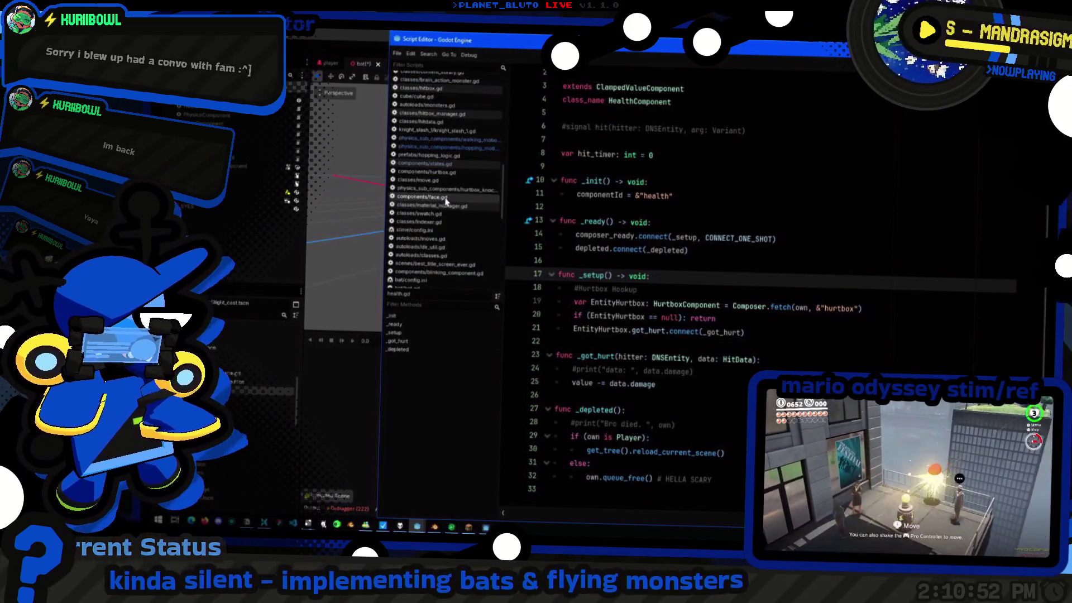
{"action": "scroll", "coordinate": [453, 235], "scroll_direction": "down", "scroll_amount": 2}
{"action": "scroll", "coordinate": [453, 242], "scroll_direction": "down", "scroll_amount": 2}
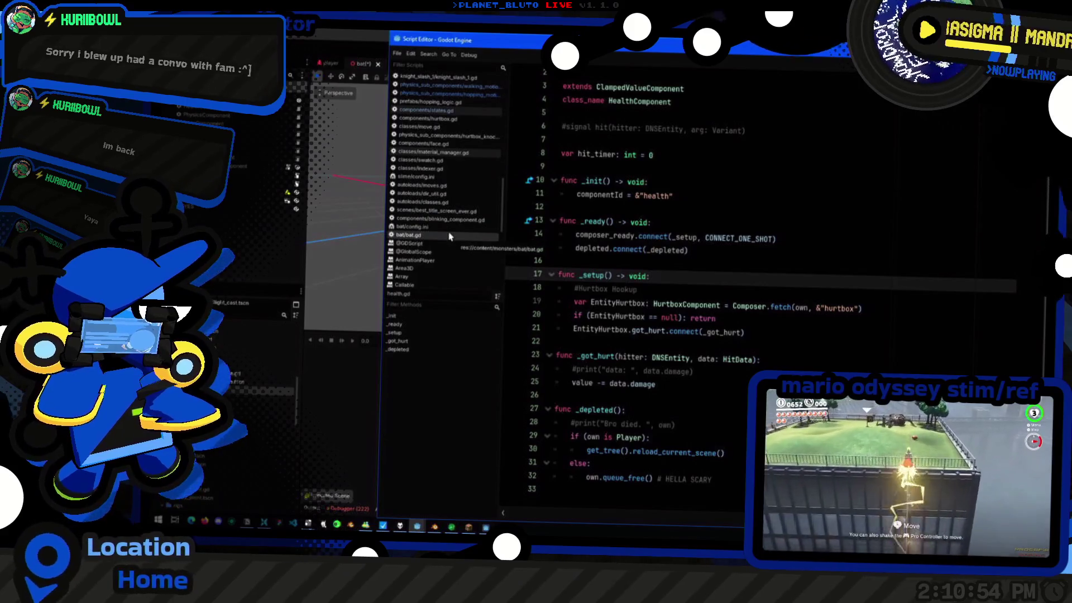
{"action": "left_click", "coordinate": [453, 237]}
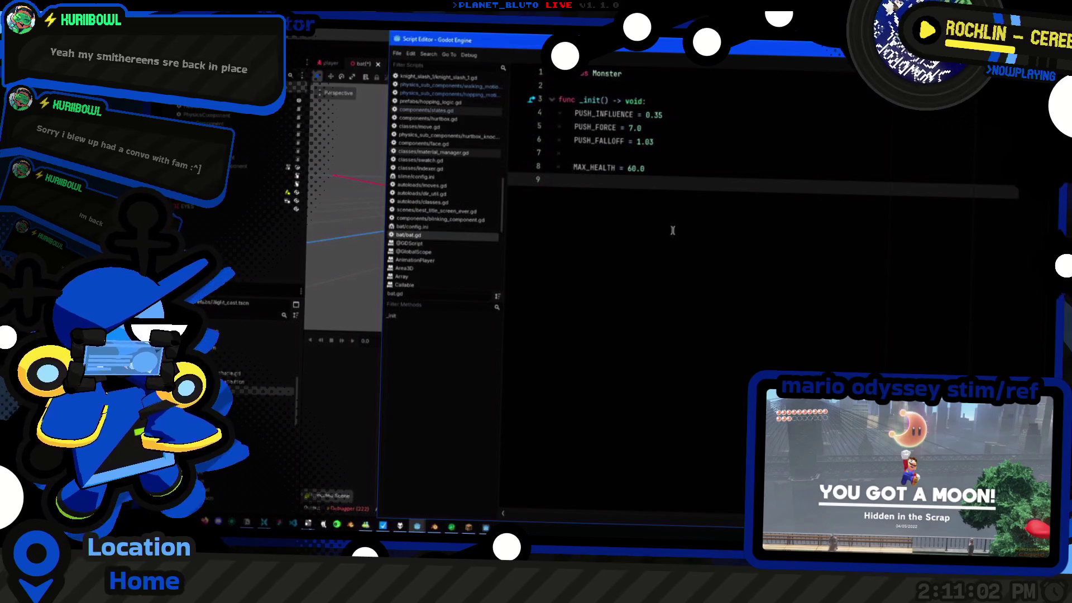
{"action": "key", "text": "alt+Tab"}
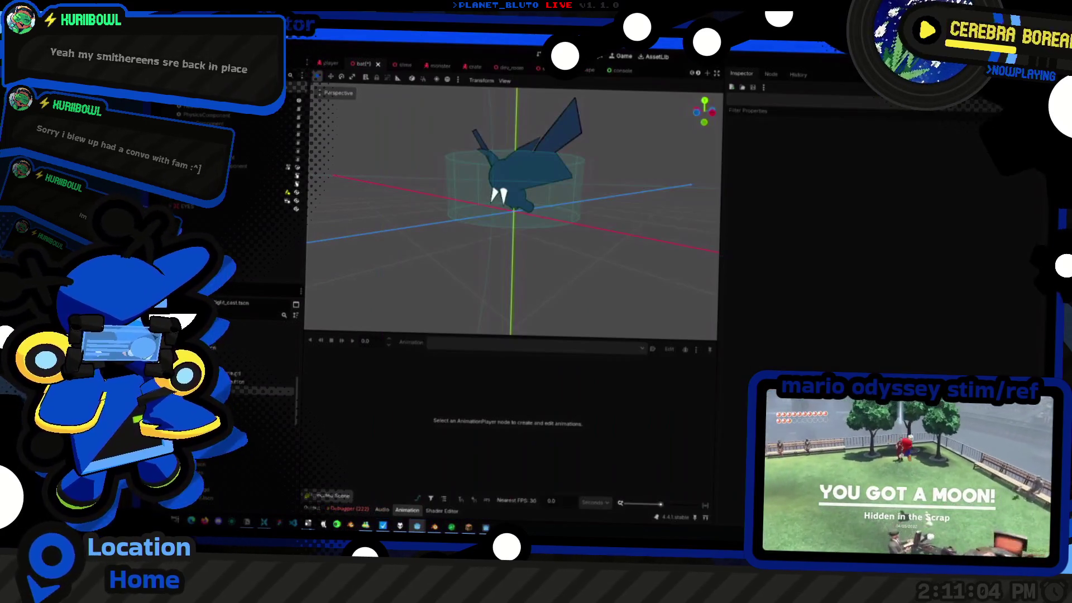
{"action": "key", "text": "alt+Tab"}
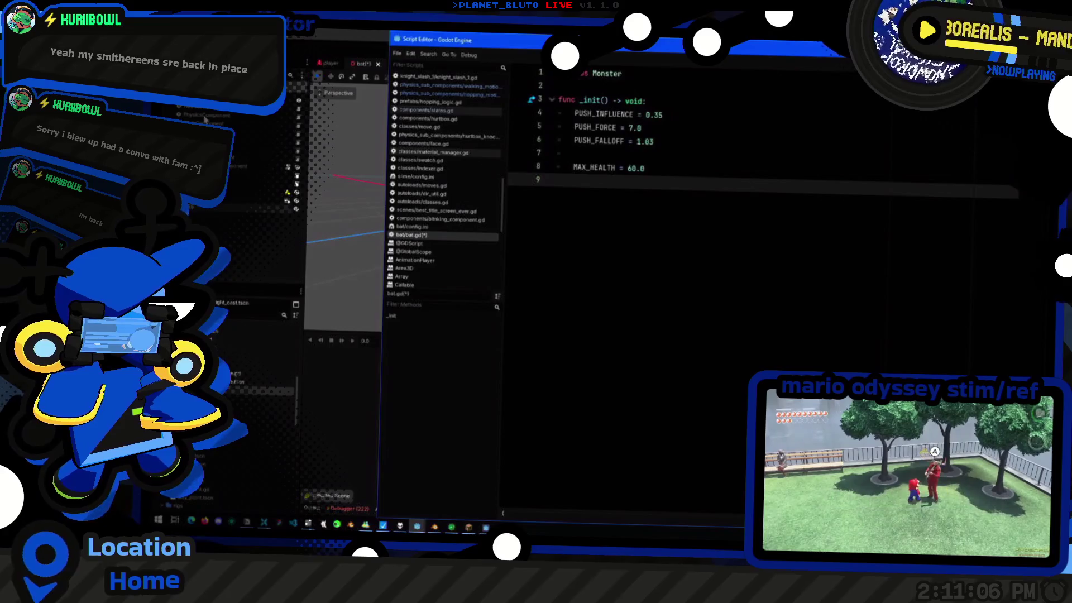
{"action": "key", "text": "alt+Tab"}
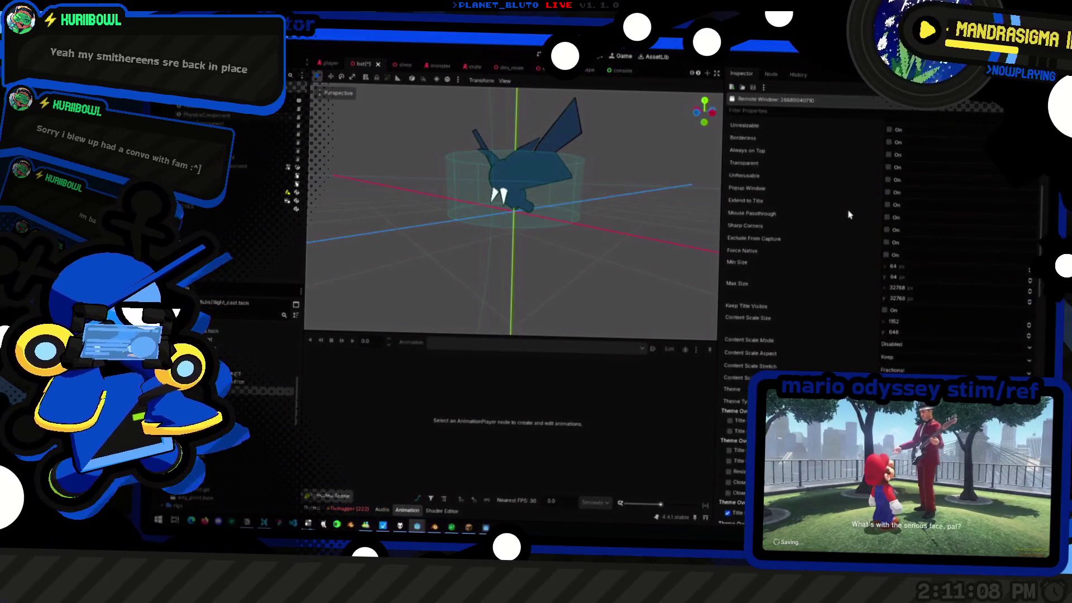
Review the bat's PhysicsComponent sub-components while toggling the script editor in and out of focus
{"action": "left_click", "coordinate": [210, 117]}
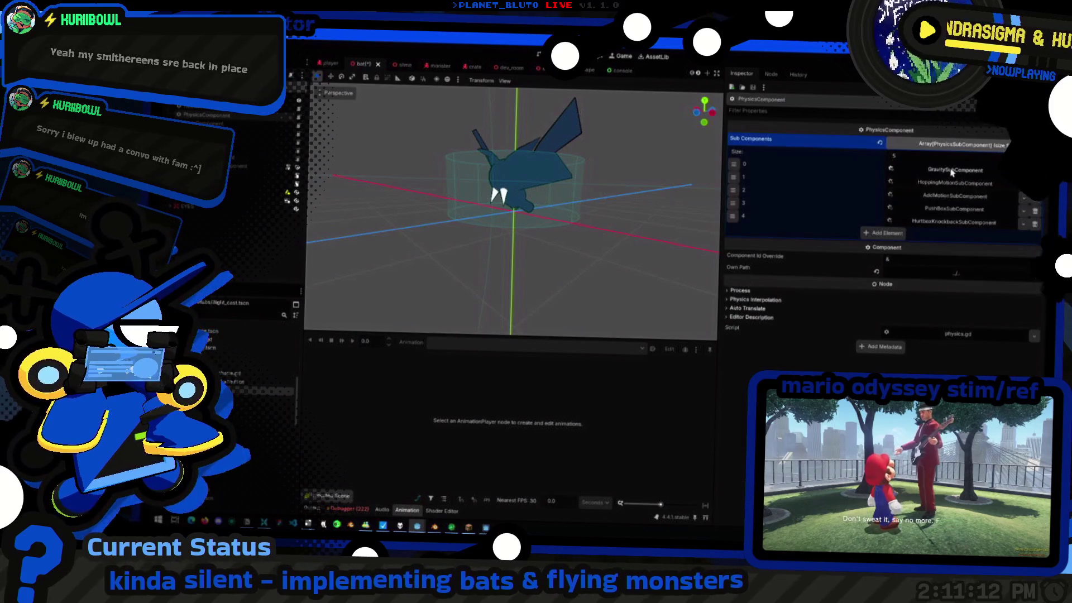
{"action": "key", "text": "alt+Tab"}
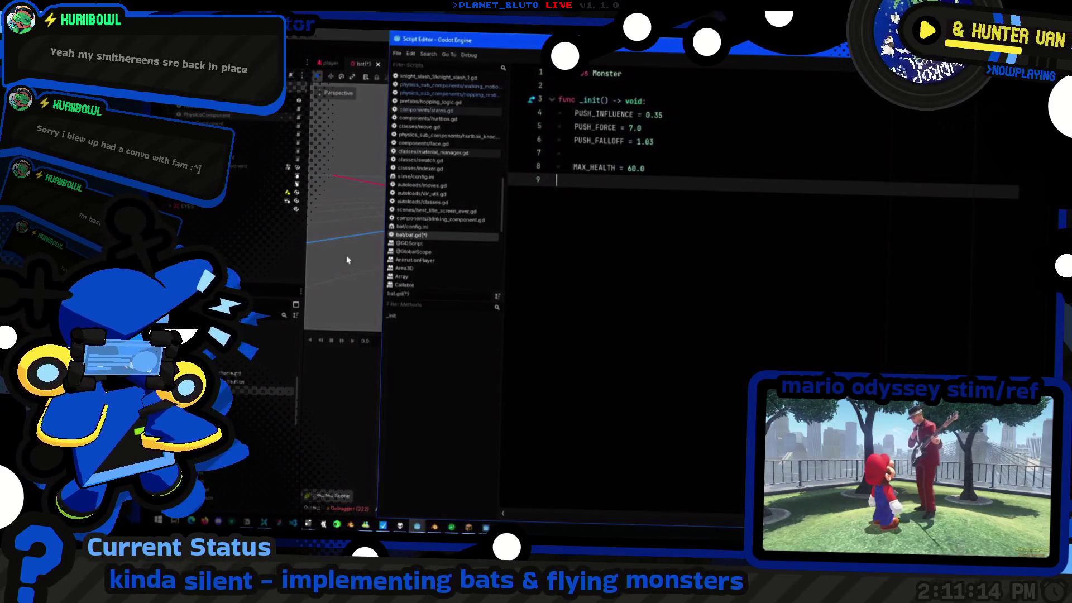
{"action": "key", "text": "alt+Tab"}
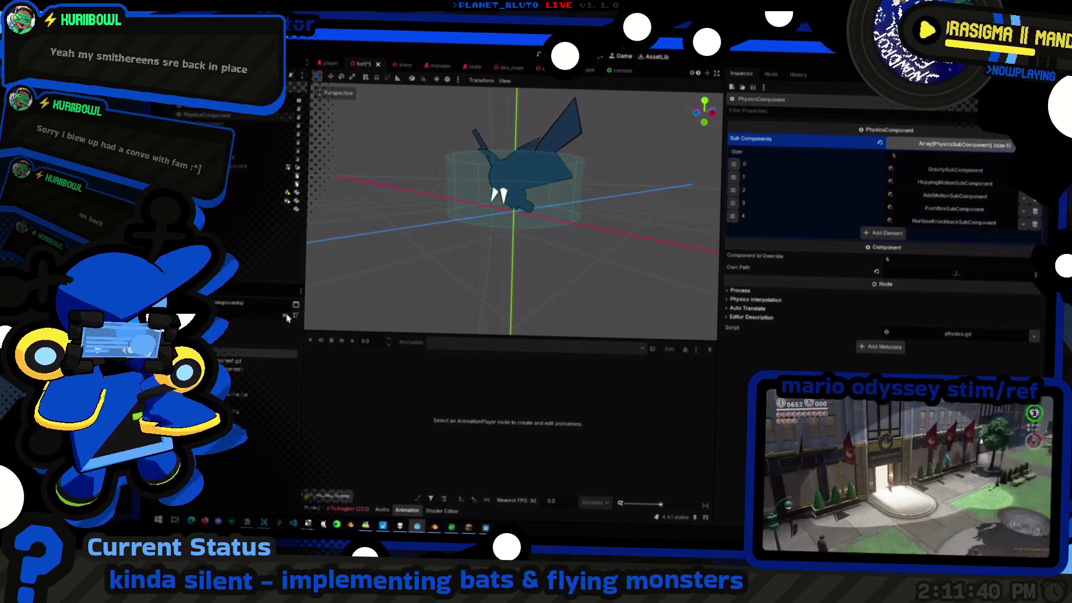
Expand the components folder in the FileSystem dock and open a component file from it
{"action": "left_click", "coordinate": [252, 343]}
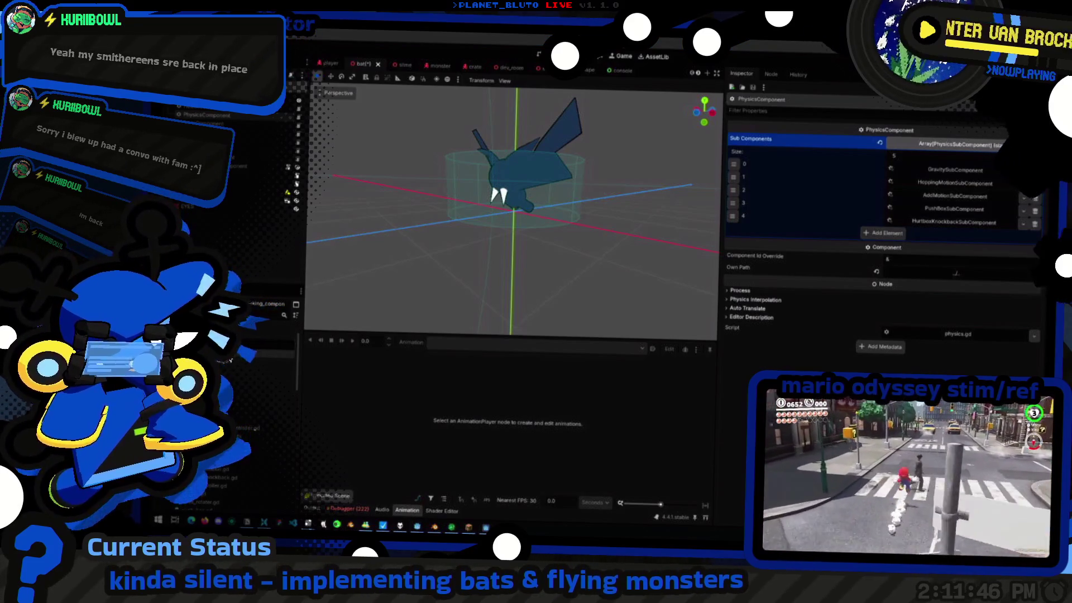
{"action": "double_click", "coordinate": [244, 345]}
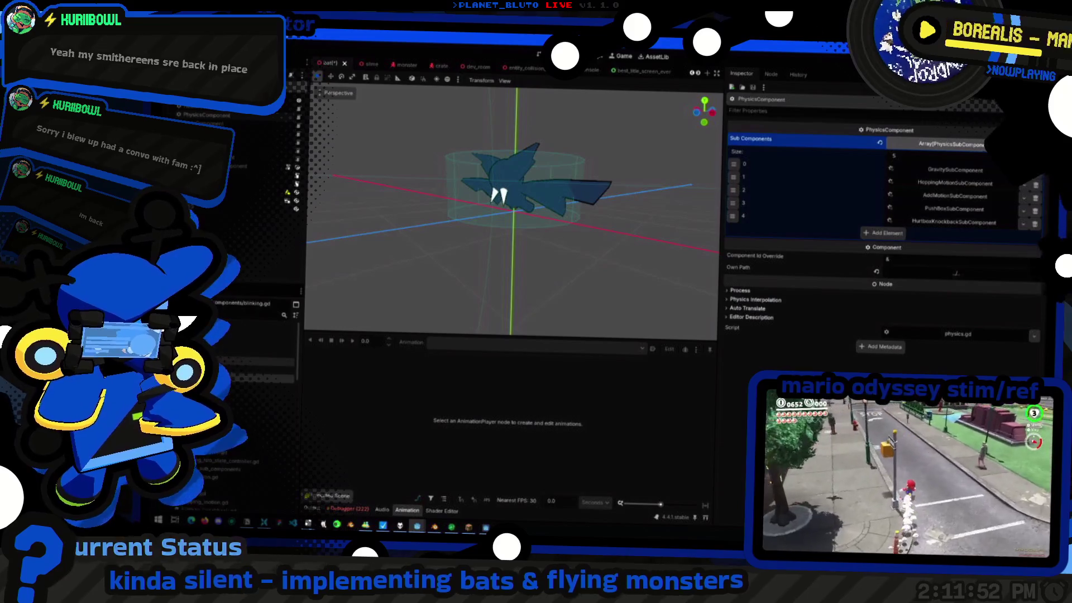
Create a new GDScript flying_motion.gd in the physics sub-components folder via Create New > Script
{"action": "right_click", "coordinate": [252, 382]}
{"action": "mouse_move", "coordinate": [251, 379]}
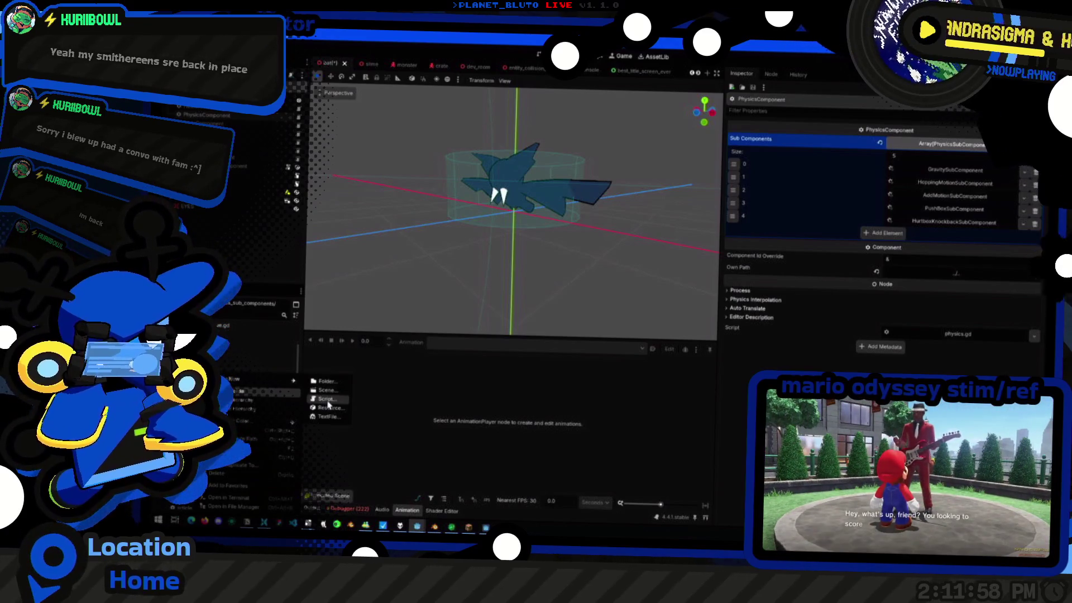
{"action": "left_click", "coordinate": [328, 400]}
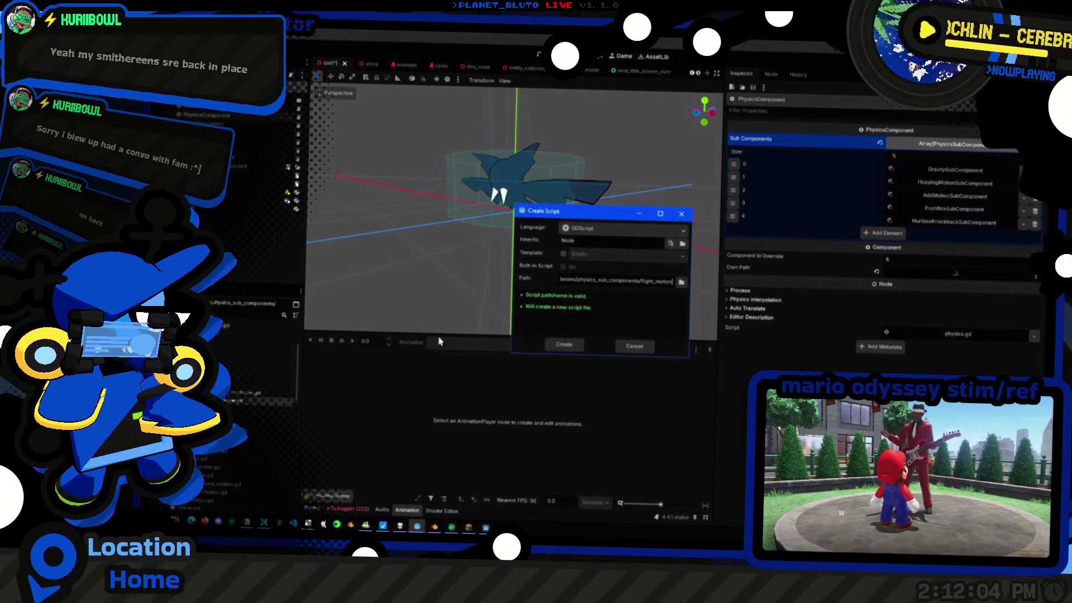
{"action": "key", "text": "Home"}
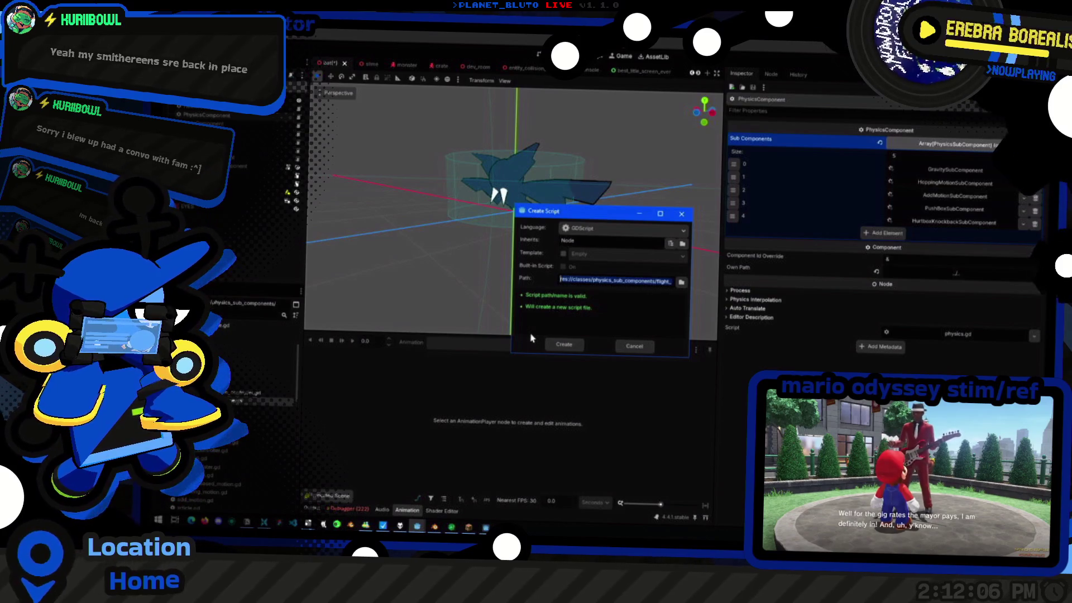
{"action": "left_click", "coordinate": [563, 345]}
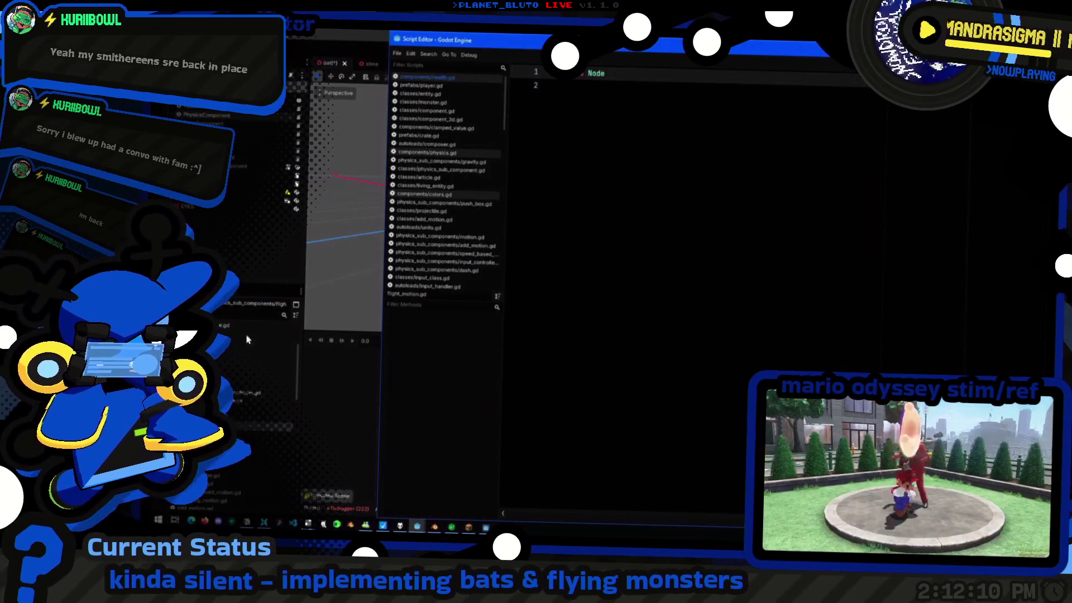
Check the bat's physics component in the 3D editor, then quick-open hopping_motion.gd in the script editor
{"action": "key", "text": "ctrl+F2"}
{"action": "left_click", "coordinate": [253, 253]}
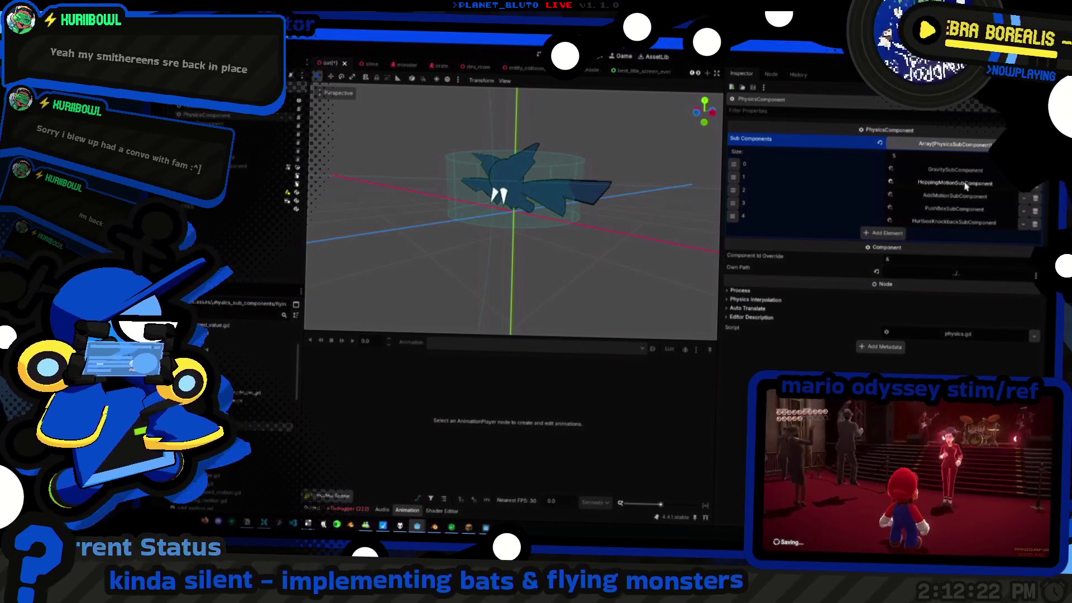
{"action": "key", "text": "ctrl+F3"}
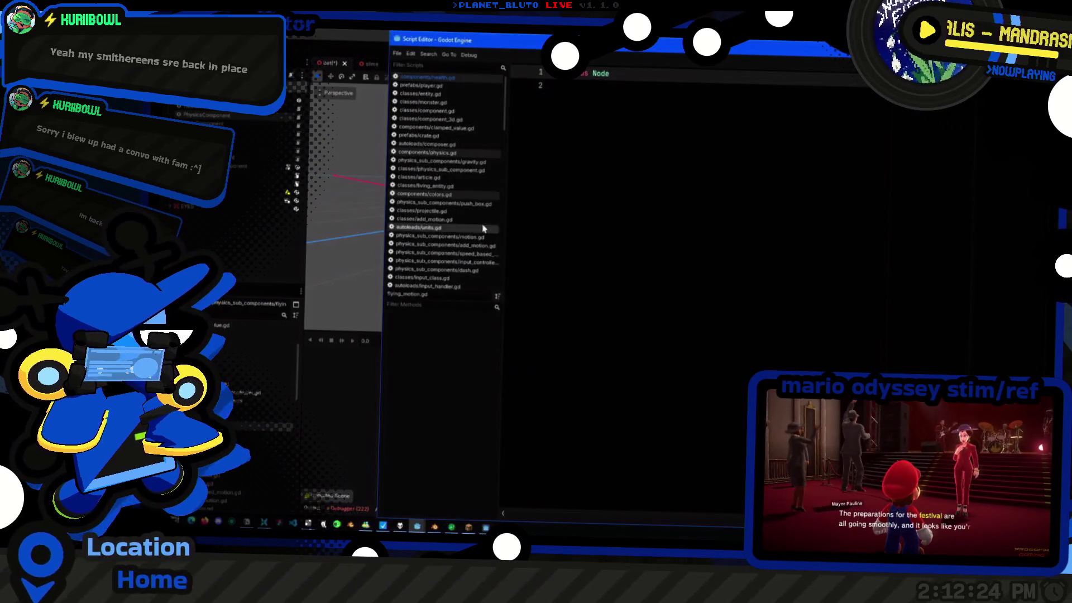
{"action": "key", "text": "shift+alt+o"}
{"action": "type", "text": "ppi"}
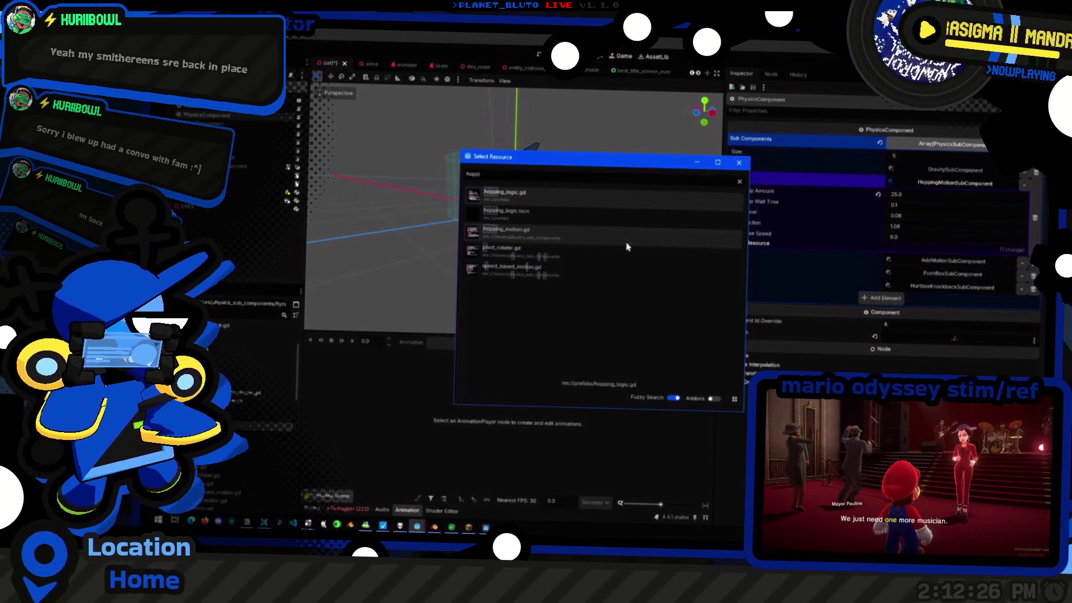
{"action": "left_click", "coordinate": [626, 247]}
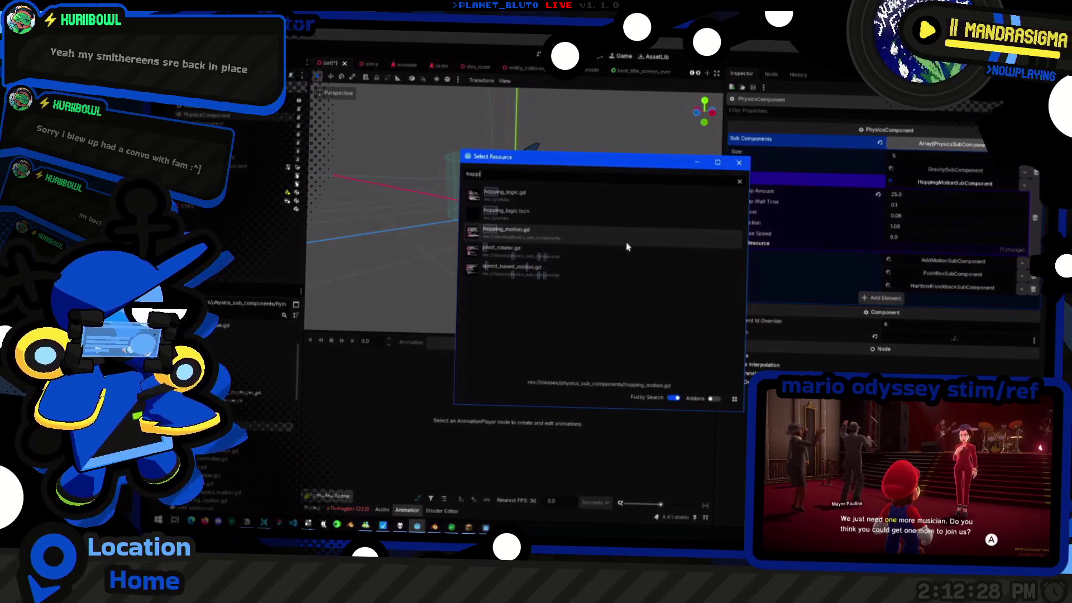
{"action": "double_click", "coordinate": [626, 247]}
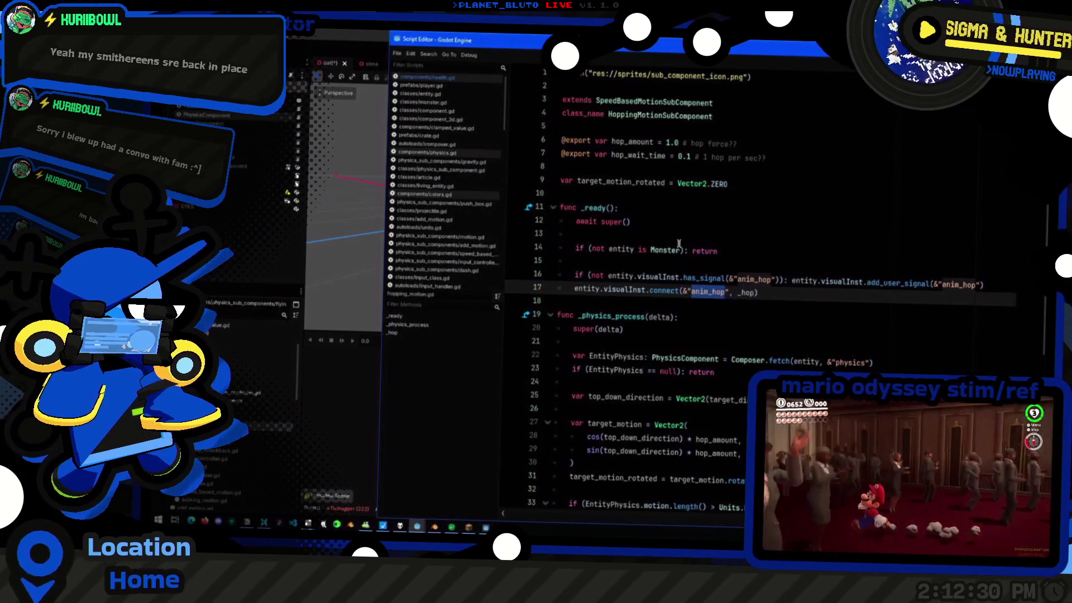
Select and copy header lines 1–4 of hopping_motion.gd and search quick-open for 'flying'
{"action": "left_click", "coordinate": [695, 238]}
{"action": "left_click", "coordinate": [758, 122]}
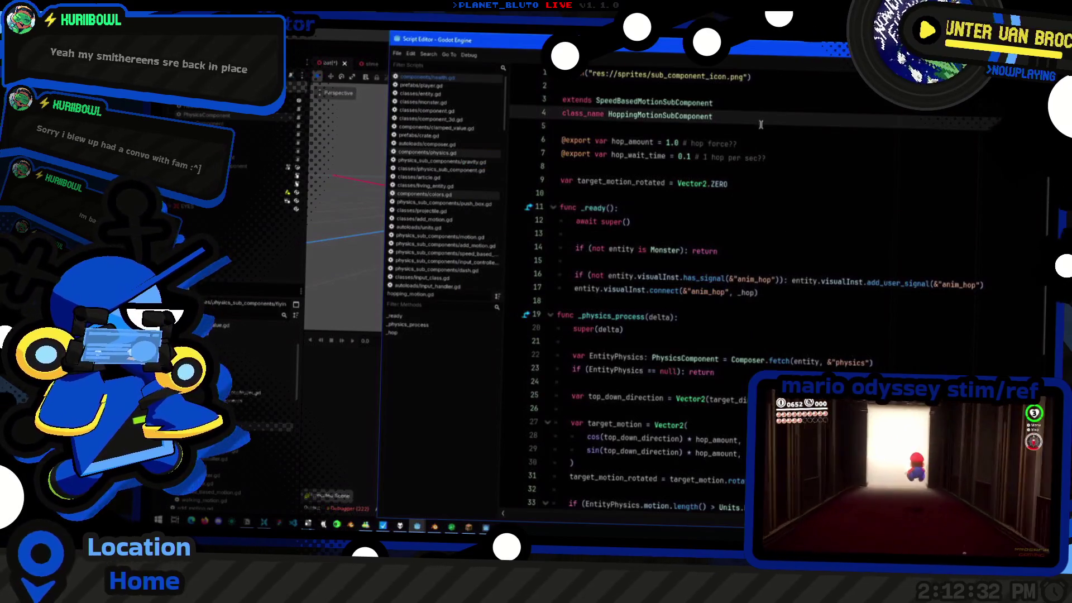
{"action": "key", "text": "shift+Up"}
{"action": "key", "text": "shift+Up"}
{"action": "key", "text": "shift+Up"}
{"action": "key", "text": "shift+Up"}
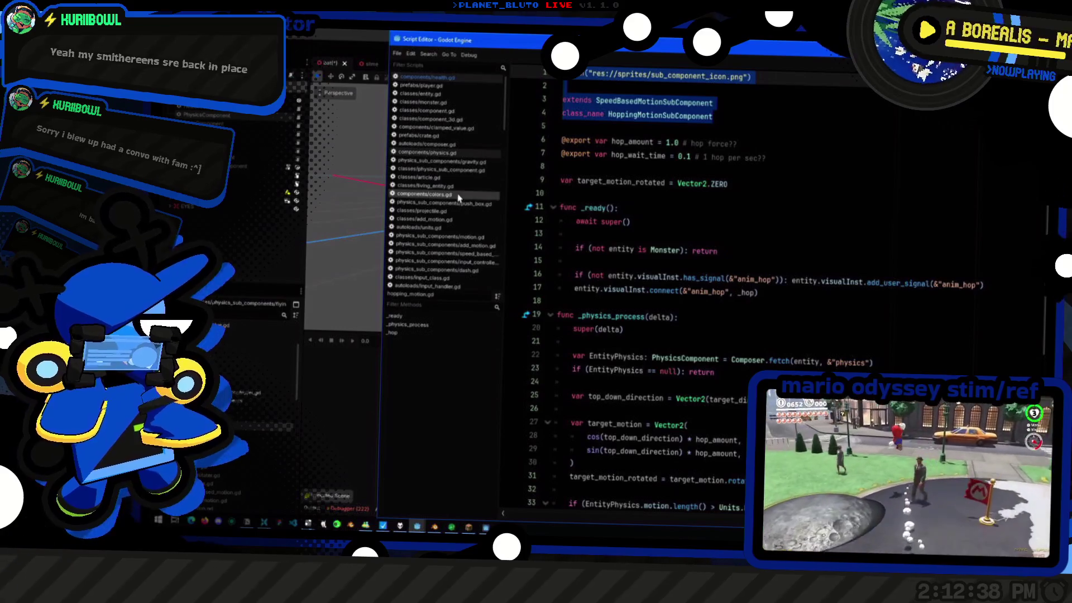
{"action": "key", "text": "alt+Tab"}
{"action": "type", "text": "flying"}
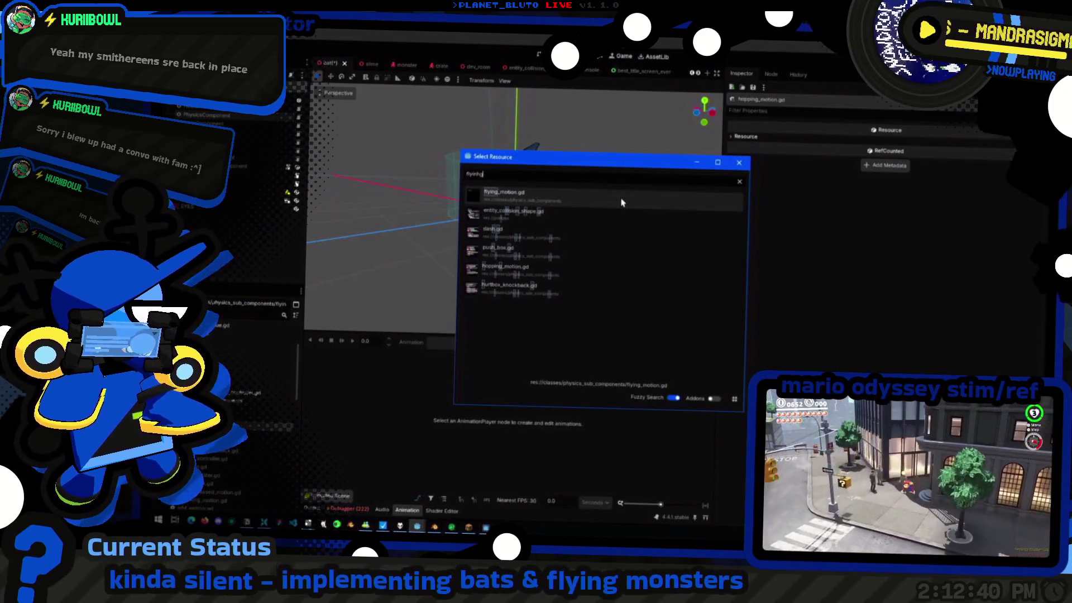
Paste the header into flying_motion.gd and rename its class to FlyingMotionSubComponent
{"action": "key", "text": "alt+Tab"}
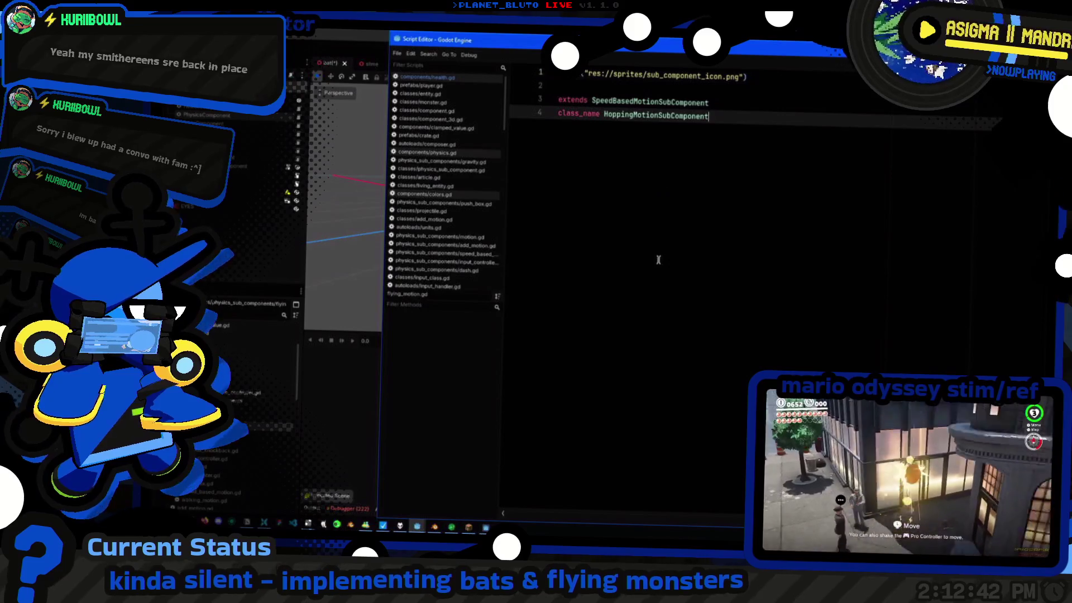
{"action": "key", "text": "ctrl+Left"}
{"action": "key", "text": "Delete"}
{"action": "key", "text": "Delete"}
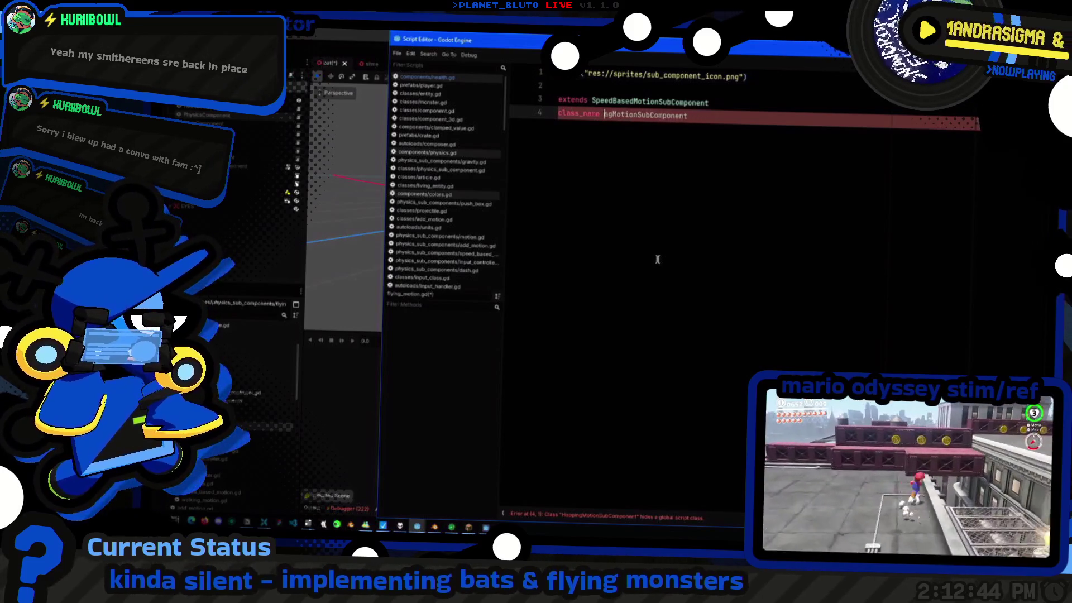
{"action": "key", "text": "Home"}
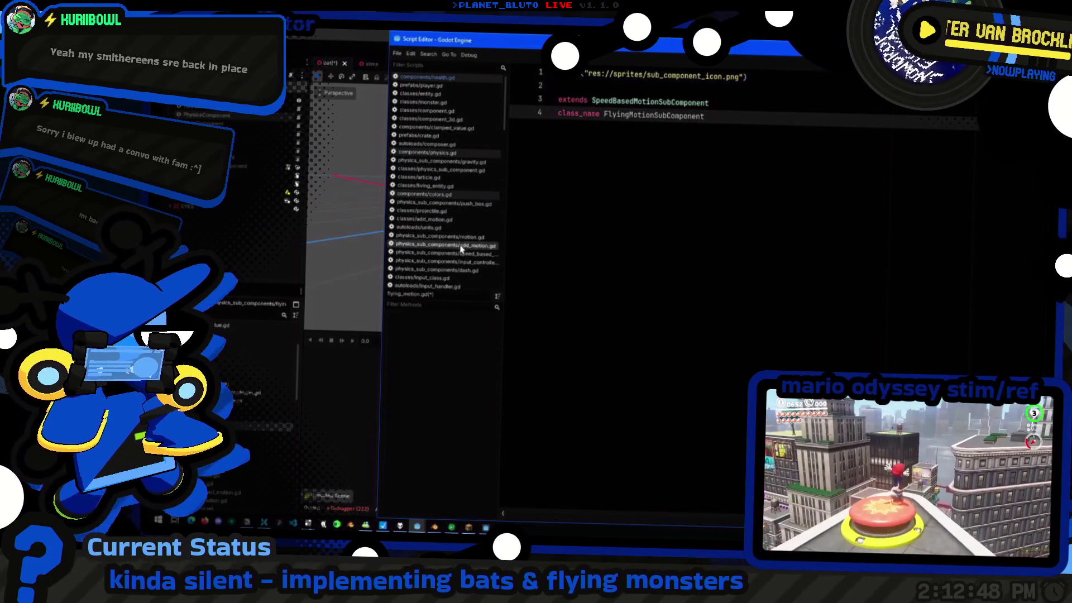
{"action": "scroll", "coordinate": [461, 250], "scroll_direction": "down", "scroll_amount": 5}
{"action": "scroll", "coordinate": [461, 249], "scroll_direction": "down", "scroll_amount": 2}
{"action": "scroll", "coordinate": [462, 250], "scroll_direction": "down", "scroll_amount": 2}
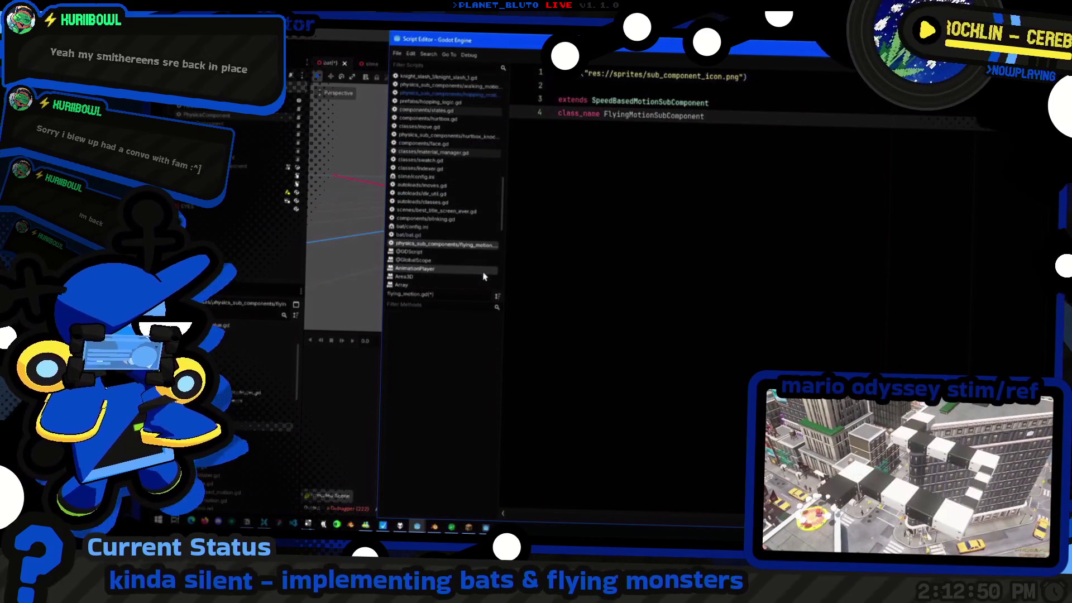
Close all other open scripts via Close Other Tabs, then reopen hopping_motion.gd
{"action": "right_click", "coordinate": [468, 247]}
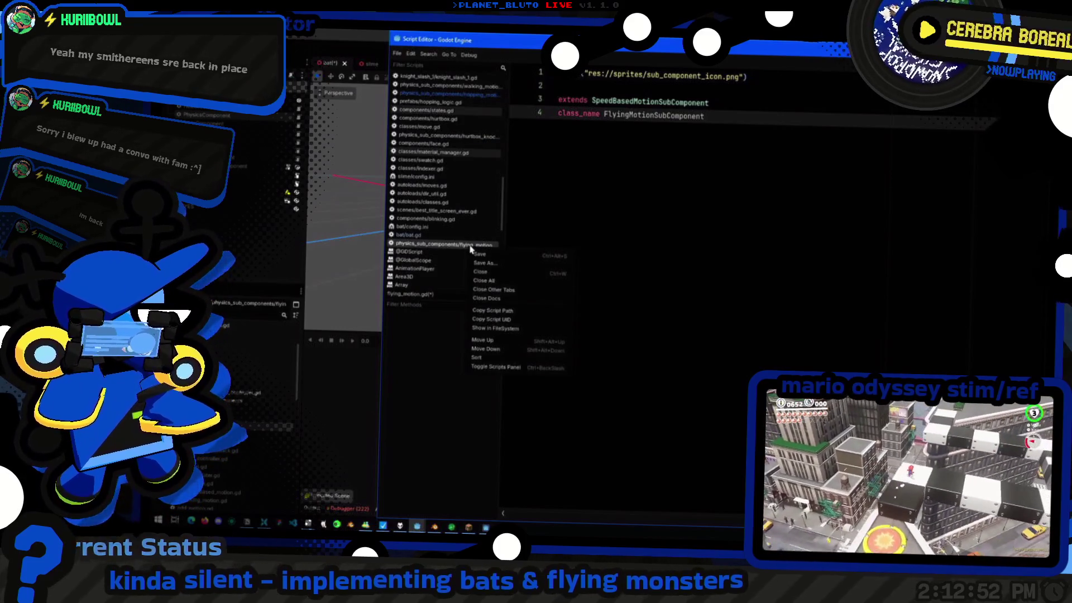
{"action": "left_click", "coordinate": [493, 310]}
{"action": "right_click", "coordinate": [459, 266]}
{"action": "left_click", "coordinate": [498, 296]}
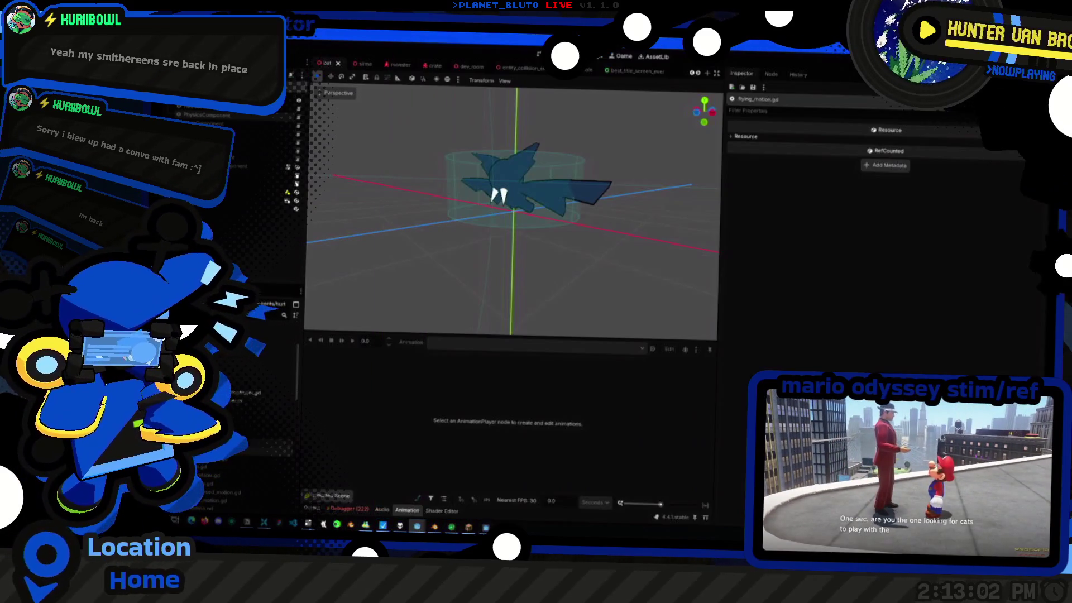
{"action": "left_click", "coordinate": [484, 165]}
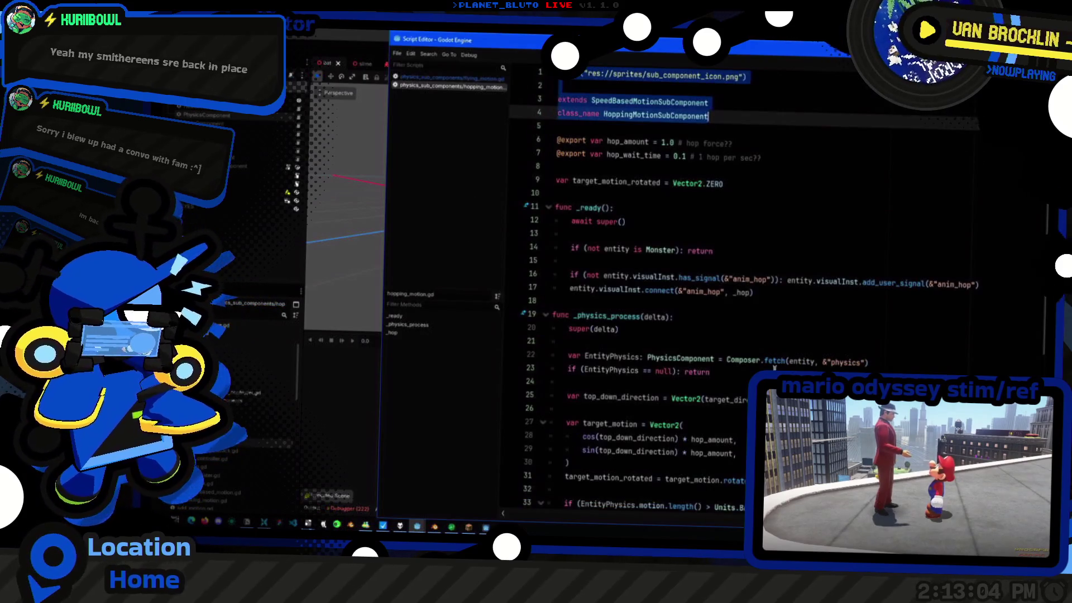
{"action": "scroll", "coordinate": [774, 367], "scroll_direction": "down", "scroll_amount": 6}
{"action": "scroll", "coordinate": [709, 382], "scroll_direction": "up", "scroll_amount": 2}
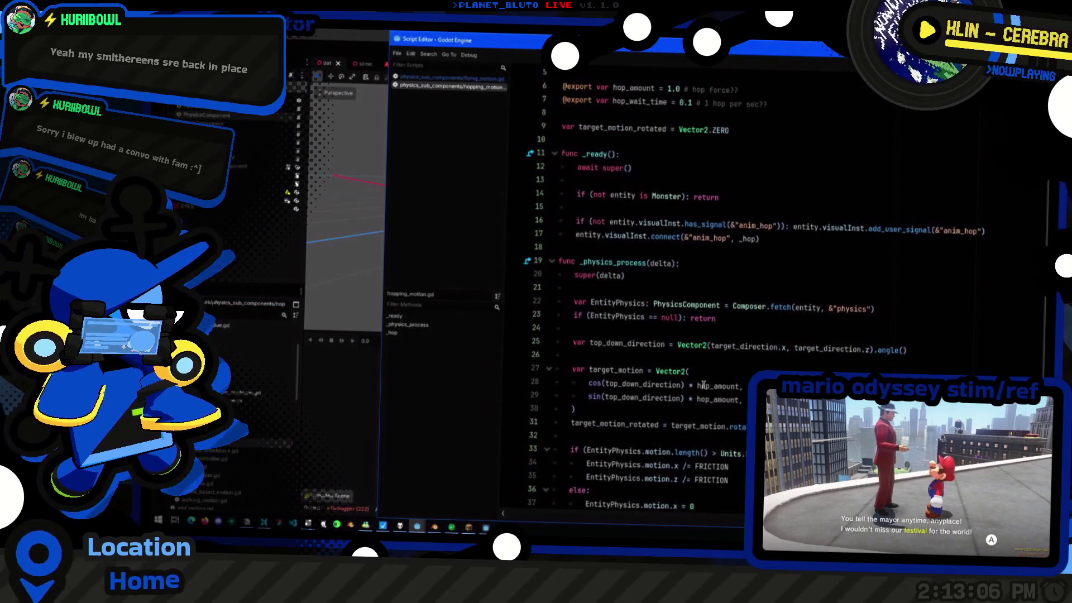
{"action": "scroll", "coordinate": [702, 384], "scroll_direction": "down", "scroll_amount": 3}
Glance at hopping_motion.gd's _physics_process around line 38 and return to the 3D editor
{"action": "left_click", "coordinate": [709, 400]}
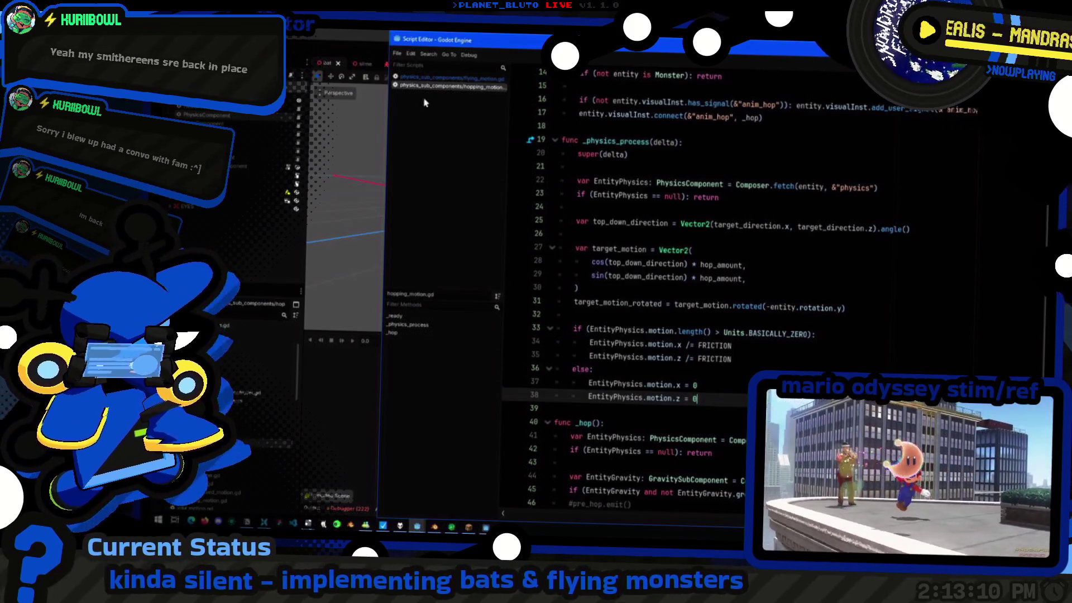
{"action": "key", "text": "alt+Tab"}
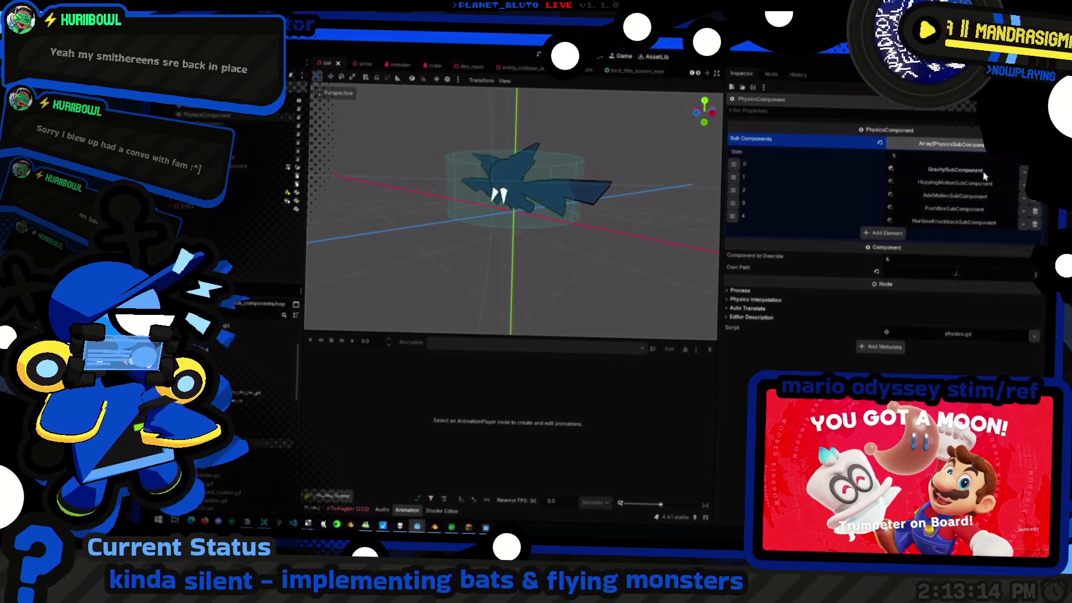
Delete the GravitySubComponent element and set element 0 to a new FlyingMotionSubComponent, then reopen the script editor
{"action": "left_click", "coordinate": [1039, 172]}
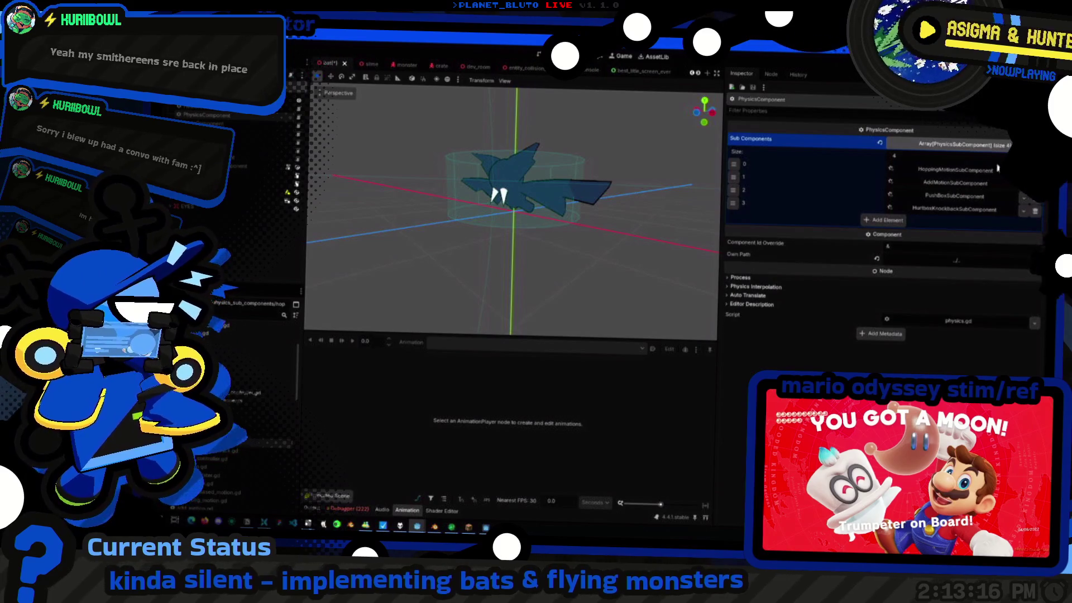
{"action": "left_click", "coordinate": [1022, 172]}
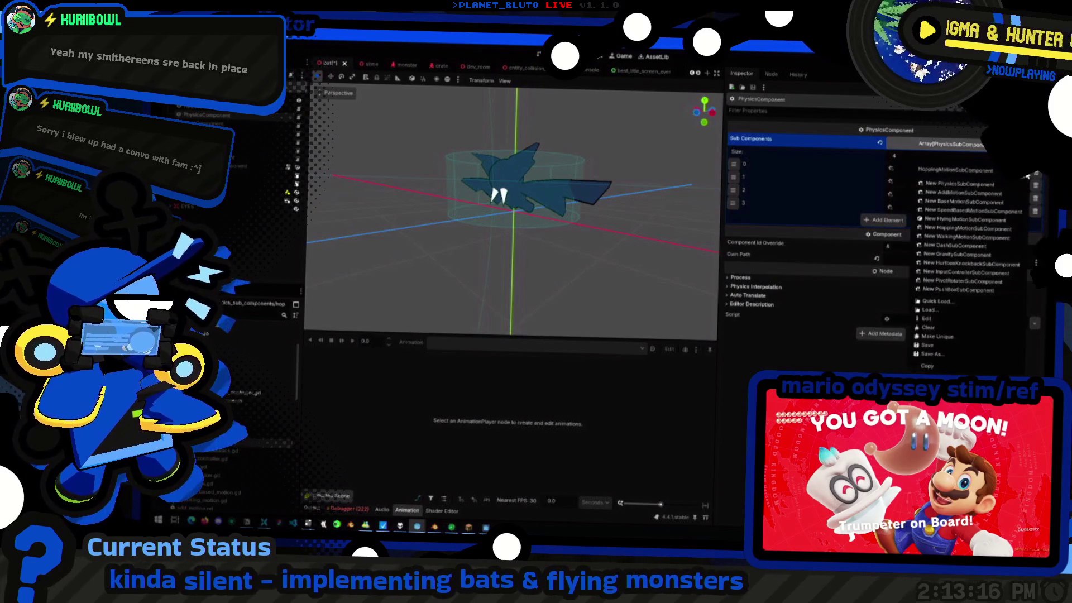
{"action": "left_click", "coordinate": [972, 219]}
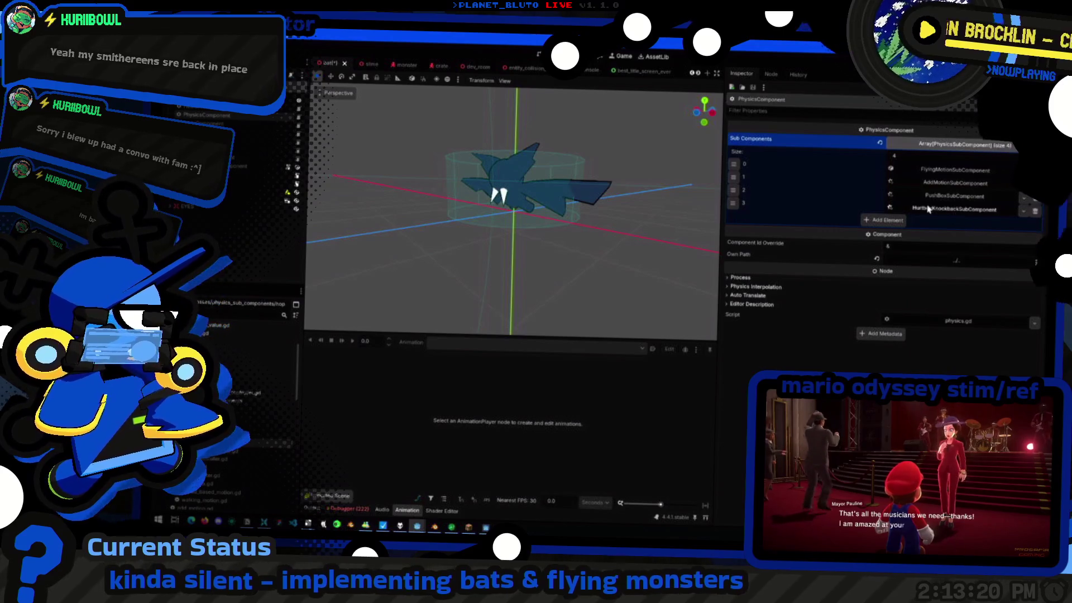
{"action": "left_click", "coordinate": [1034, 185]}
{"action": "scroll", "coordinate": [842, 177], "scroll_direction": "up", "scroll_amount": 5}
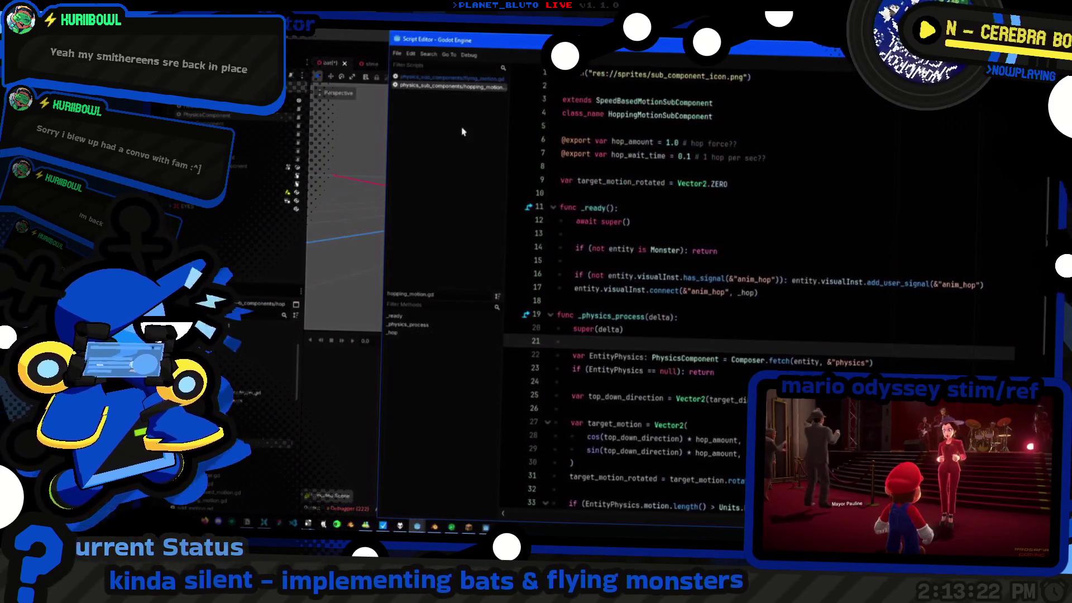
Copy the _ready function from hopping_motion.gd and paste it below the class name in flying_motion.gd
{"action": "left_click", "coordinate": [444, 77]}
{"action": "scroll", "coordinate": [707, 376], "scroll_direction": "down", "scroll_amount": 6}
{"action": "scroll", "coordinate": [707, 376], "scroll_direction": "down", "scroll_amount": 1}
{"action": "scroll", "coordinate": [708, 376], "scroll_direction": "up", "scroll_amount": 4}
{"action": "left_click_drag", "start_coordinate": [723, 440], "coordinate": [502, 174]}
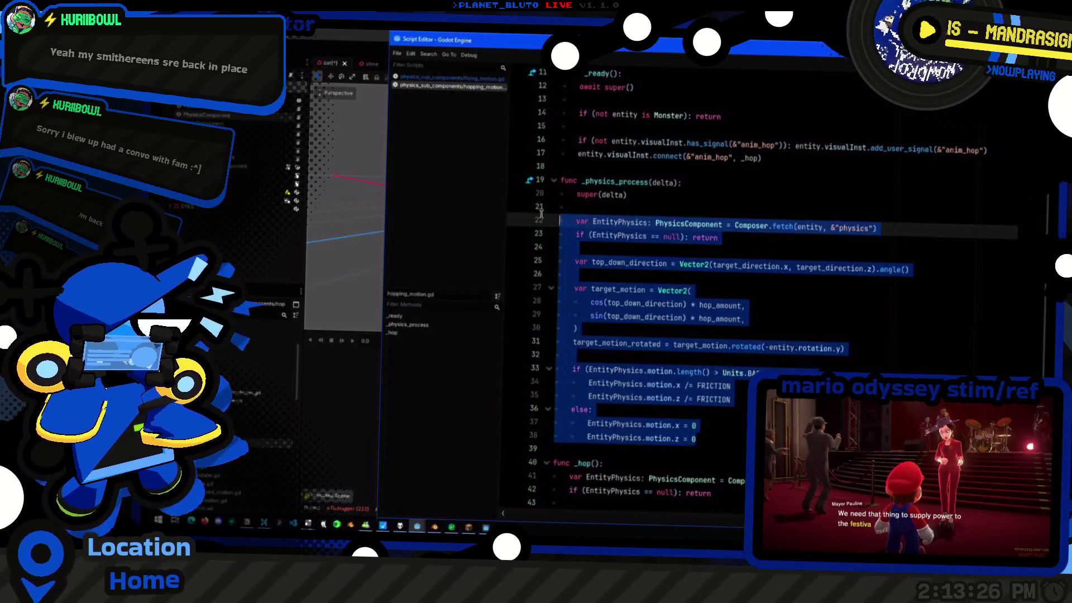
{"action": "left_click", "coordinate": [440, 77]}
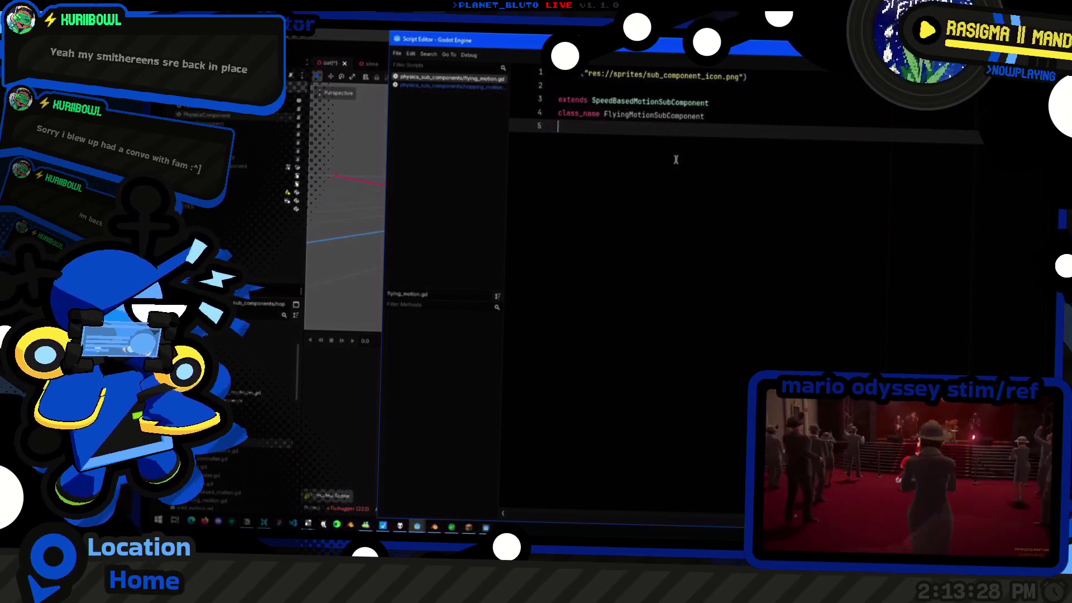
{"action": "left_click", "coordinate": [440, 86]}
{"action": "scroll", "coordinate": [671, 266], "scroll_direction": "up", "scroll_amount": 3}
{"action": "scroll", "coordinate": [671, 267], "scroll_direction": "down", "scroll_amount": 1}
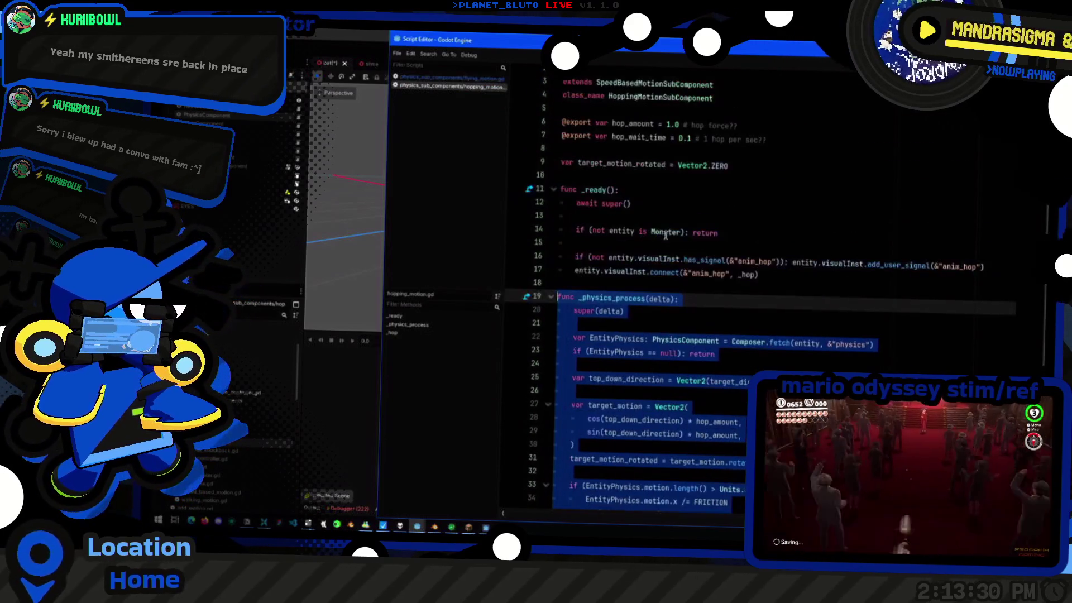
{"action": "scroll", "coordinate": [670, 260], "scroll_direction": "down", "scroll_amount": 2}
{"action": "scroll", "coordinate": [672, 247], "scroll_direction": "down", "scroll_amount": 3}
{"action": "scroll", "coordinate": [671, 244], "scroll_direction": "down", "scroll_amount": 1}
{"action": "scroll", "coordinate": [717, 248], "scroll_direction": "up", "scroll_amount": 7}
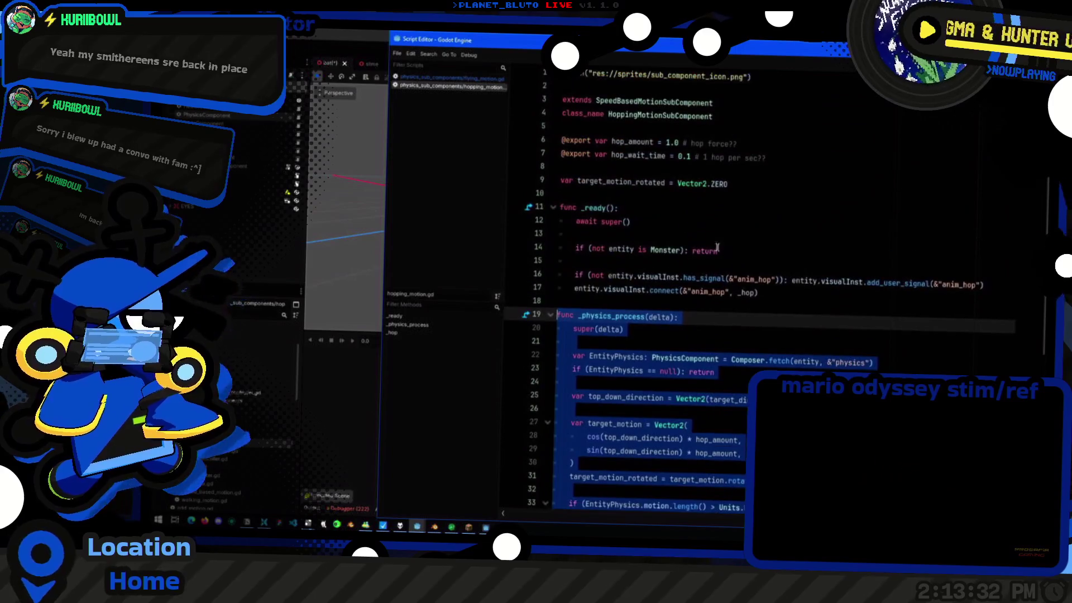
{"action": "left_click_drag", "start_coordinate": [788, 299], "coordinate": [559, 207]}
{"action": "key", "text": "ctrl+c"}
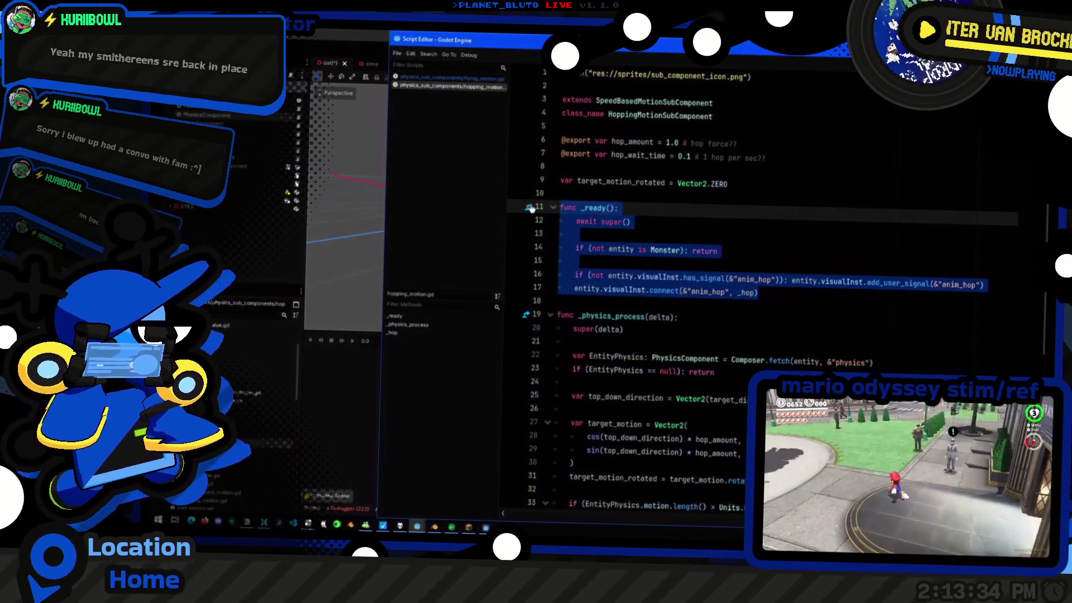
{"action": "left_click", "coordinate": [451, 79]}
{"action": "key", "text": "Return"}
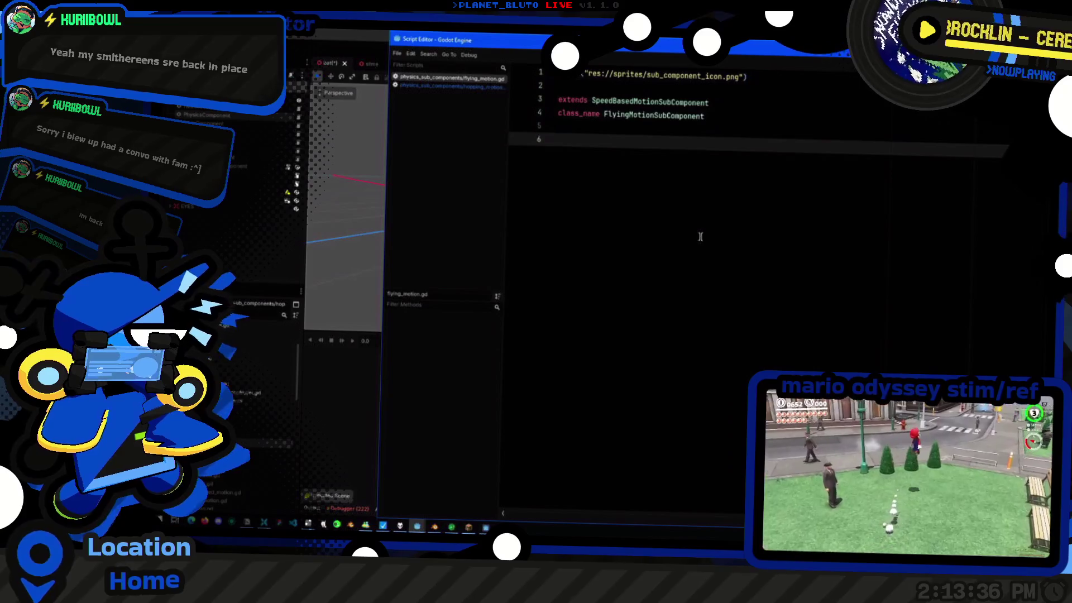
{"action": "key", "text": "ctrl+v"}
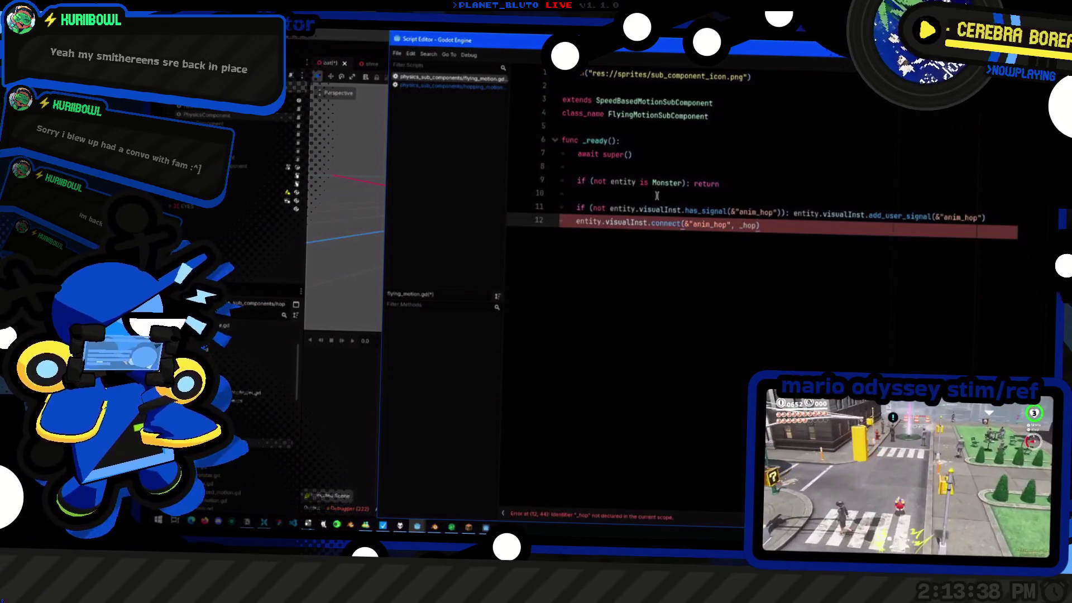
Replace the pasted signal-connection lines with an entity.add_child() call
{"action": "key", "text": "shift+Up"}
{"action": "key", "text": "shift+Home"}
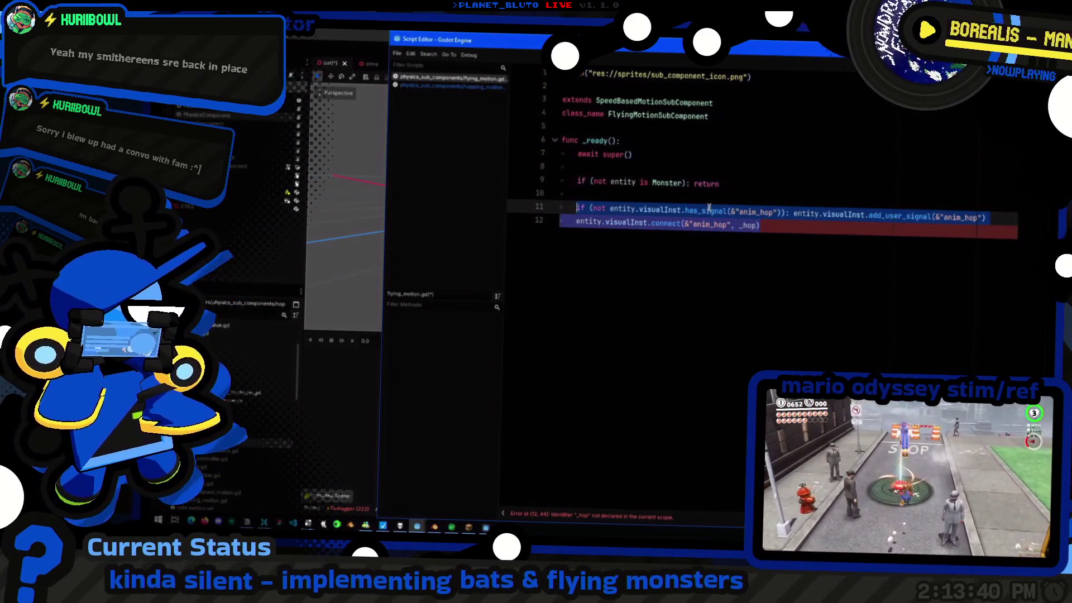
{"action": "key", "text": "BackSpace"}
{"action": "type", "text": "entity."}
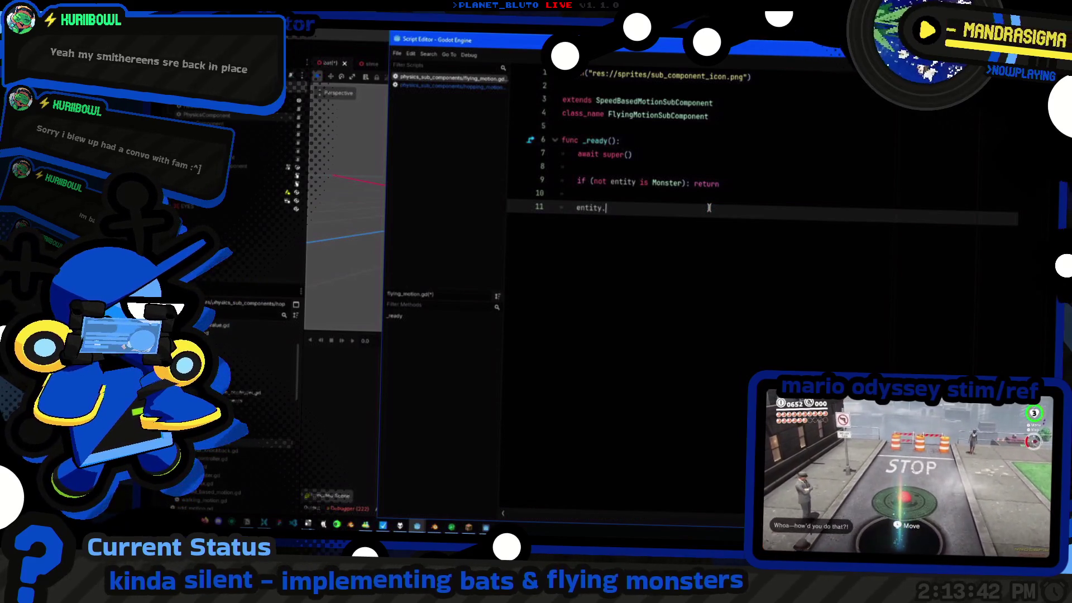
{"action": "type", "text": "add_c"}
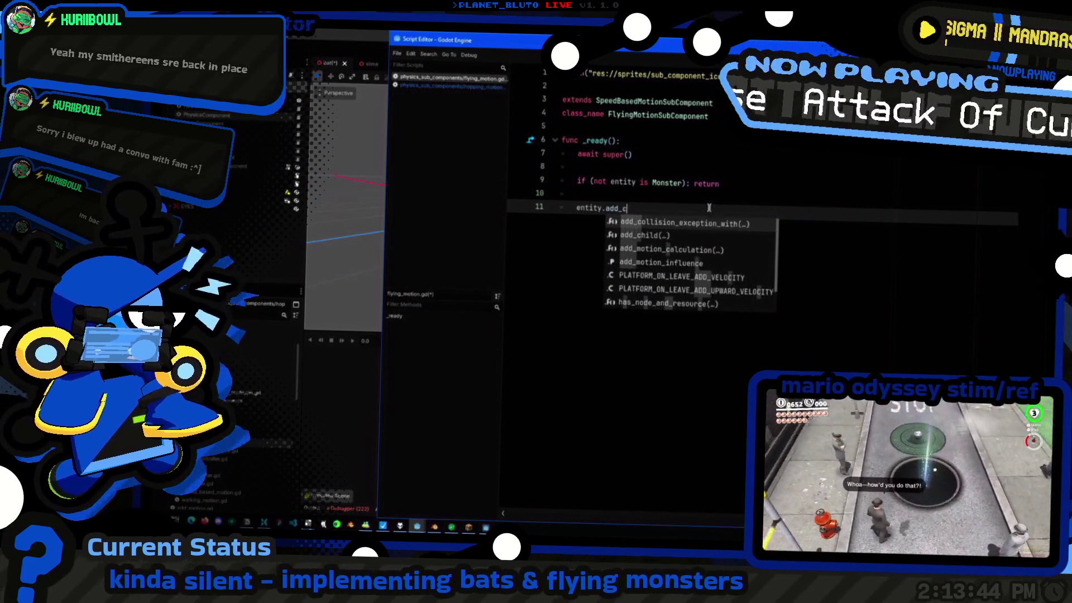
{"action": "type", "text": "hil"}
{"action": "key", "text": "Return"}
{"action": "key", "text": "Home"}
{"action": "key", "text": "Return"}
{"action": "key", "text": "Up"}
{"action": "type", "text": "var"}
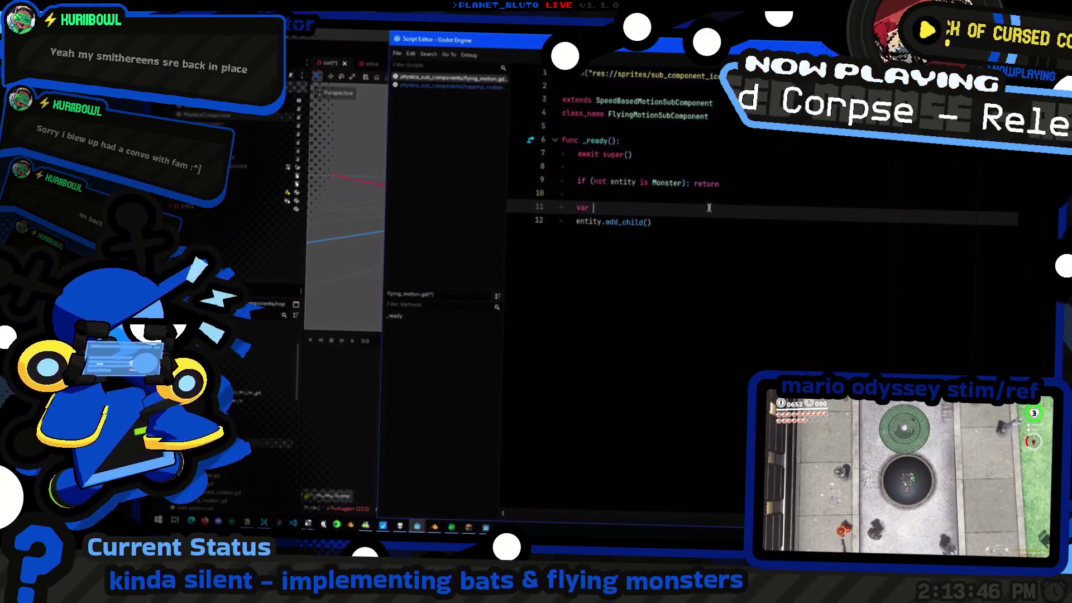
{"action": "key", "text": "BackSpace"}
{"action": "key", "text": "BackSpace"}
{"action": "key", "text": "BackSpace"}
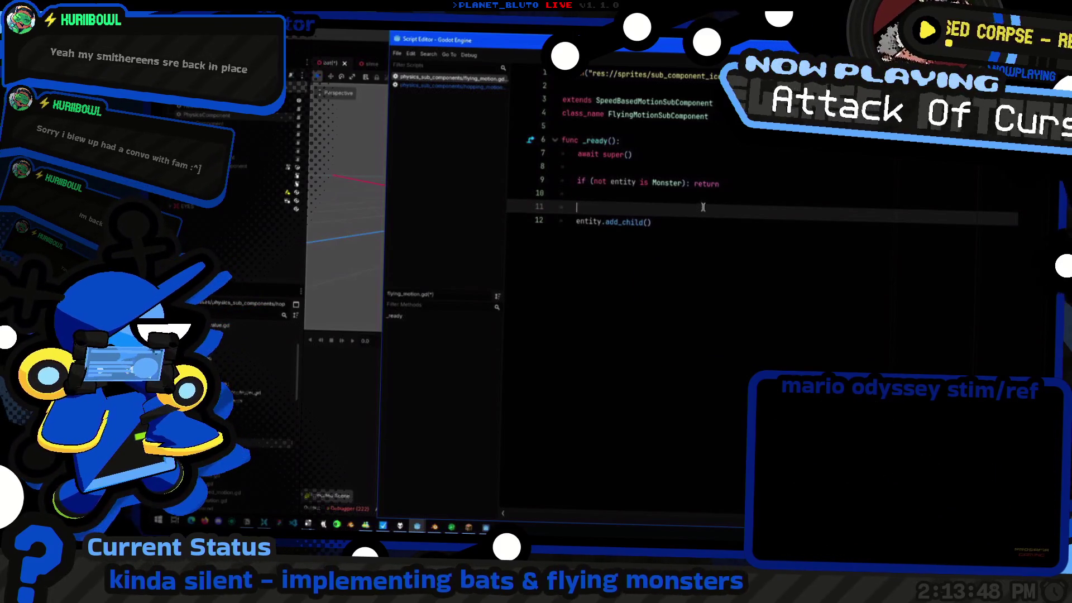
{"action": "left_click", "coordinate": [593, 87]}
Declare const flight_cast_prefab = preload("res://prefabs/flight_cast.tscn") above the class declaration
{"action": "key", "text": "Return"}
{"action": "key", "text": "Return"}
{"action": "key", "text": "Up"}
{"action": "type", "text": "prelo"}
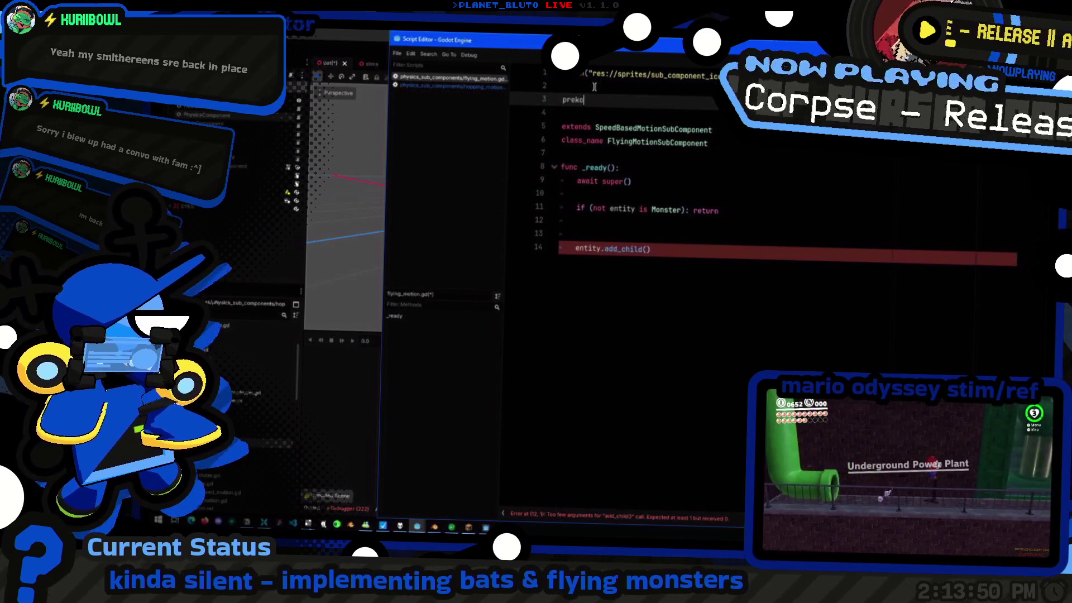
{"action": "key", "text": "Return"}
{"action": "type", "text": "res://\")"}
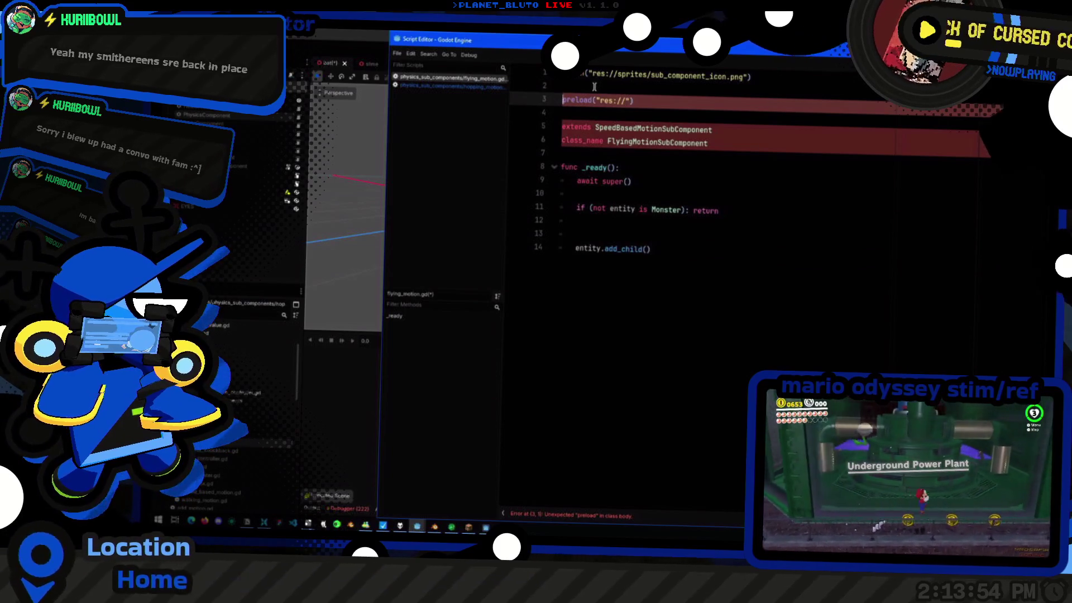
{"action": "key", "text": "shift+Home"}
{"action": "type", "text": "c"}
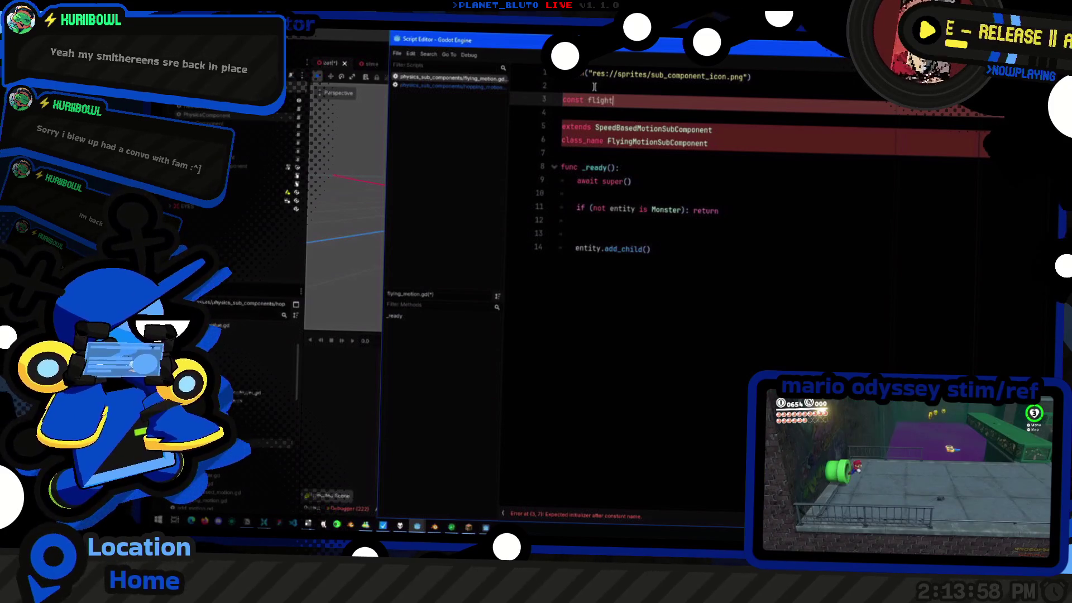
{"action": "key", "text": "BackSpace"}
{"action": "key", "text": "BackSpace"}
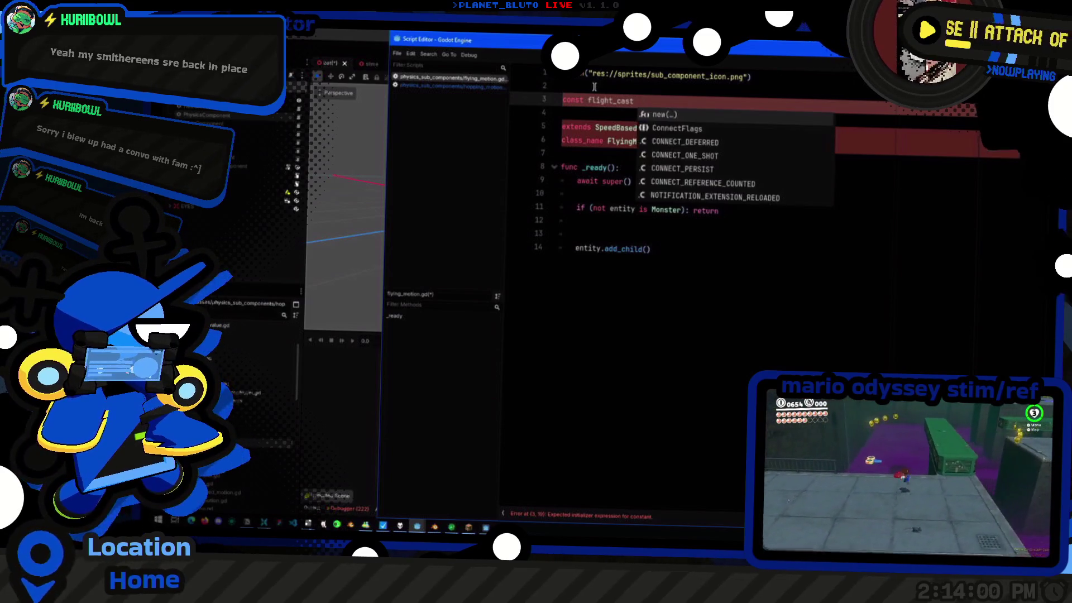
{"action": "type", "text": ":"}
{"action": "type", "text": "= pr"}
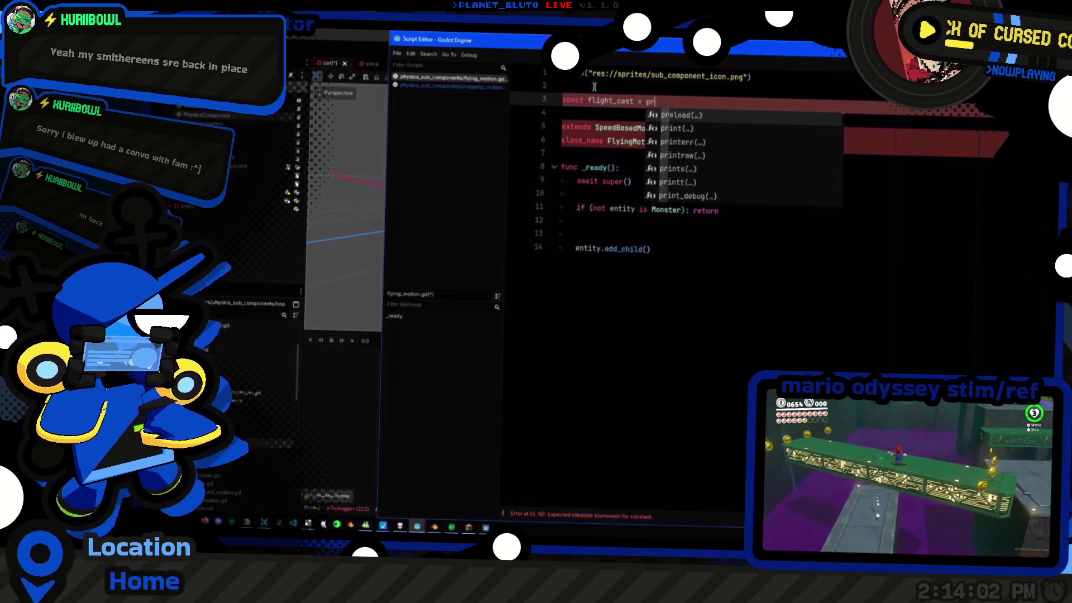
{"action": "type", "text": "eload("}
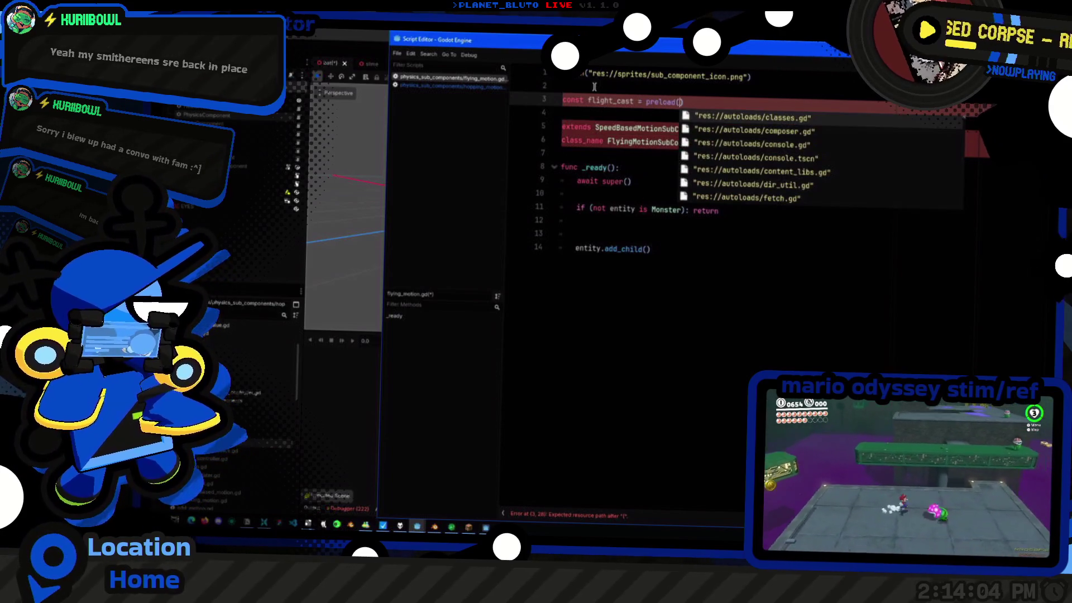
{"action": "type", "text": "res"}
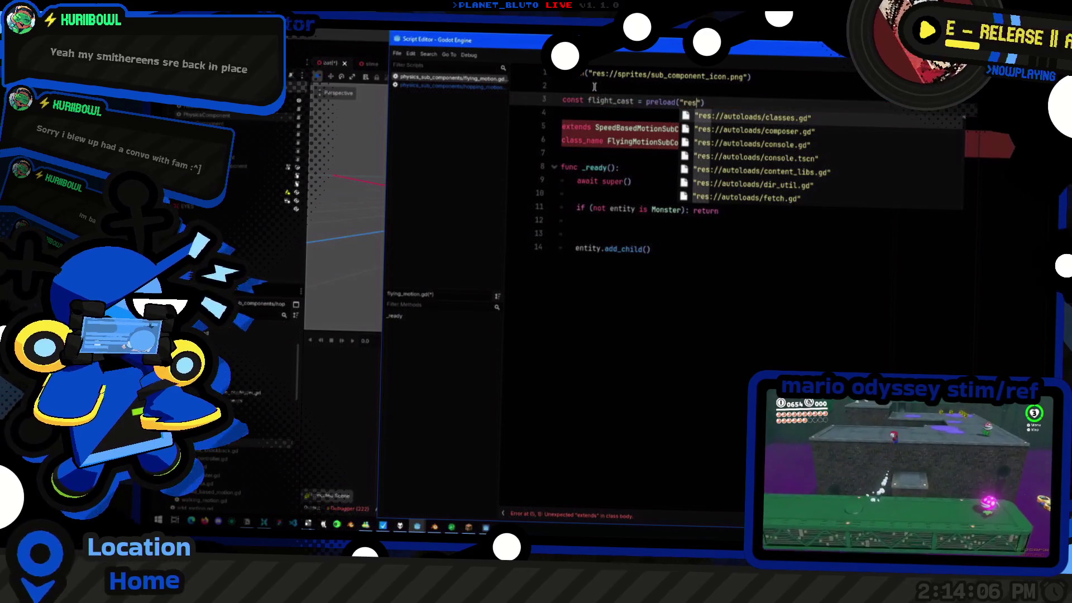
{"action": "type", "text": "//"}
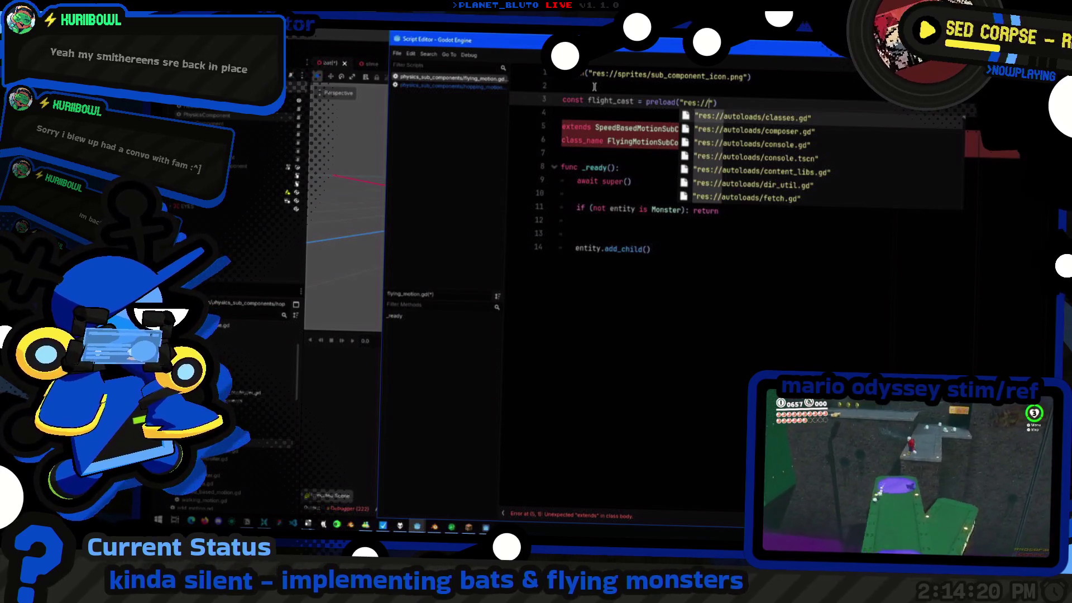
{"action": "type", "text": "r"}
{"action": "key", "text": "BackSpace"}
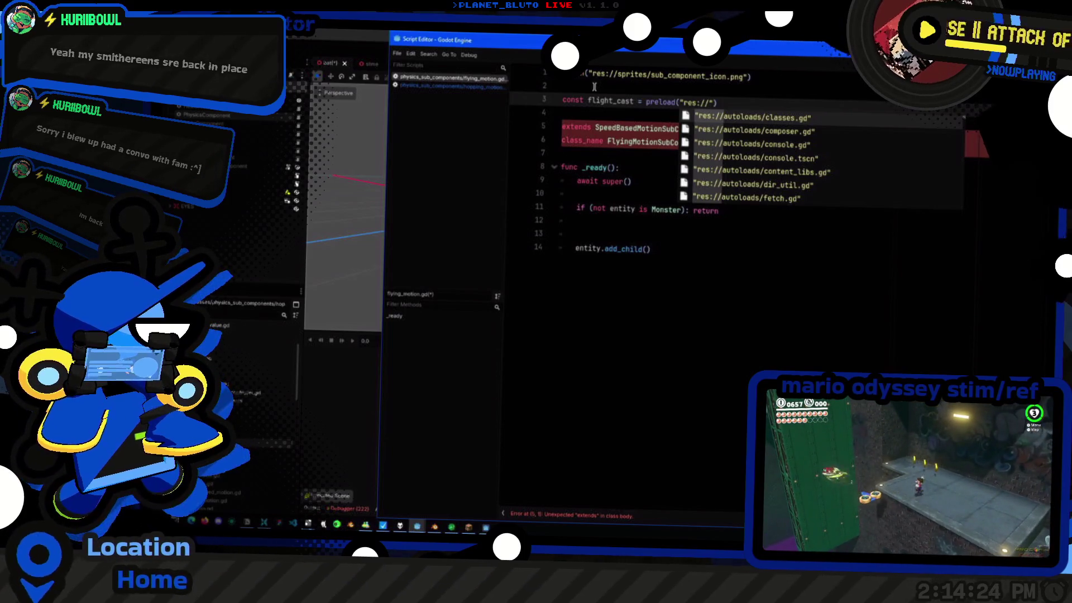
{"action": "type", "text": "prefabs/"}
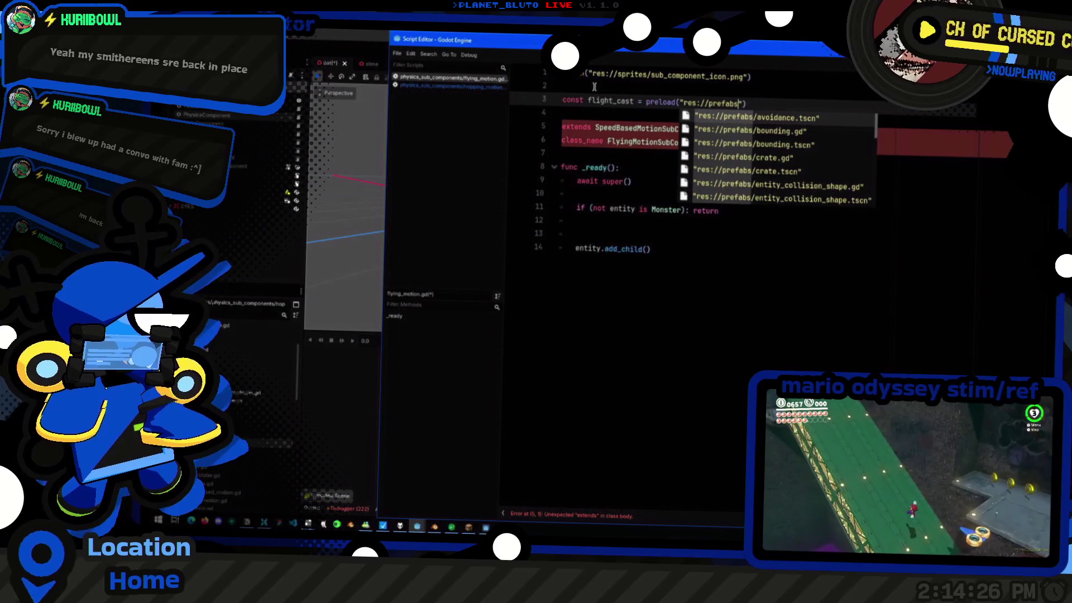
{"action": "type", "text": "entit"}
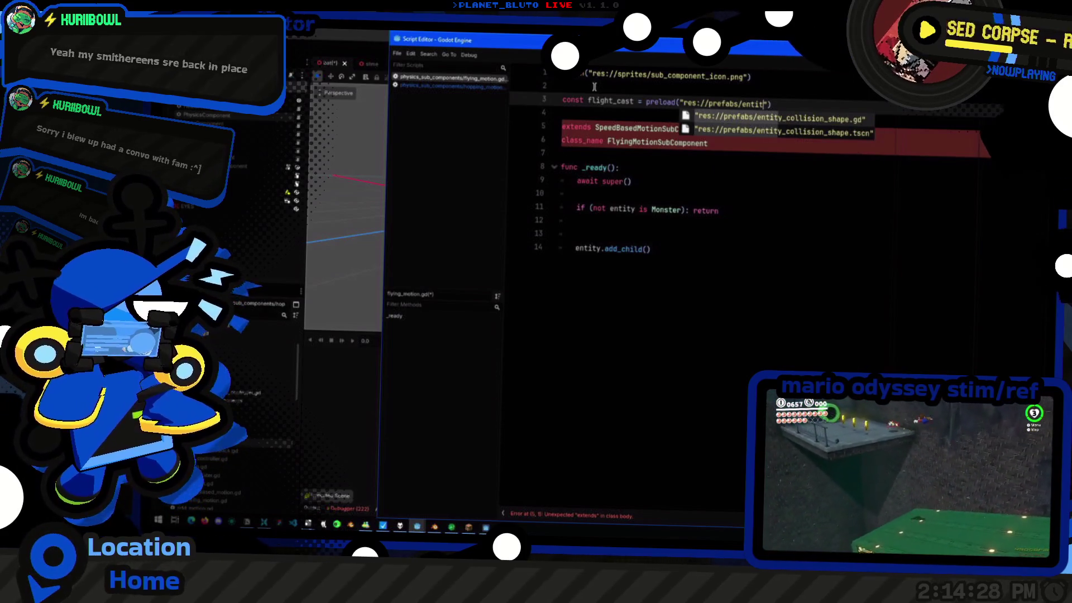
{"action": "key", "text": "BackSpace"}
{"action": "key", "text": "BackSpace"}
{"action": "key", "text": "BackSpace"}
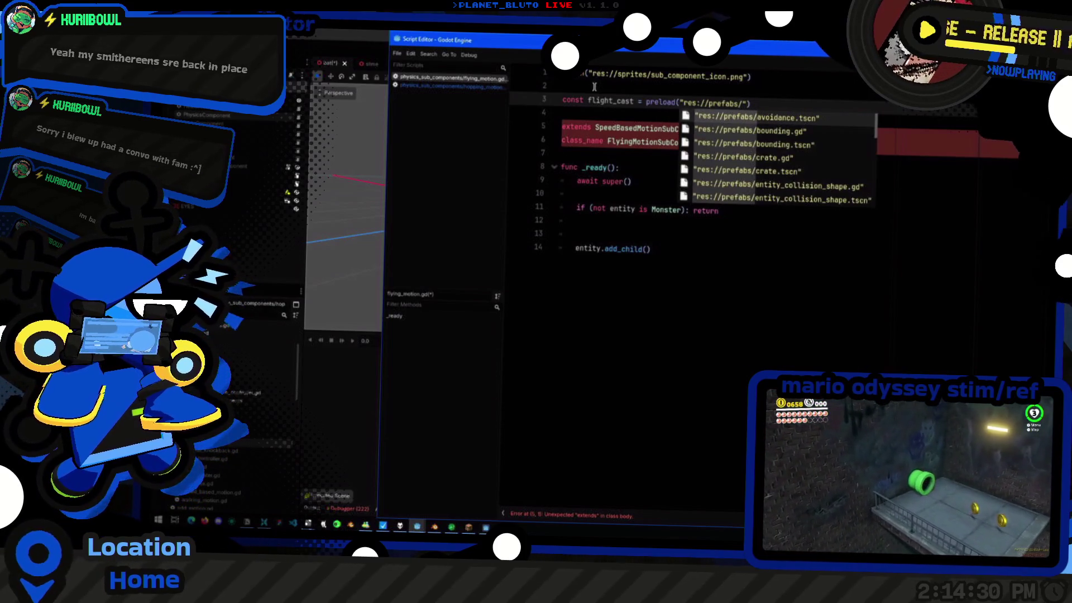
{"action": "type", "text": "obs"}
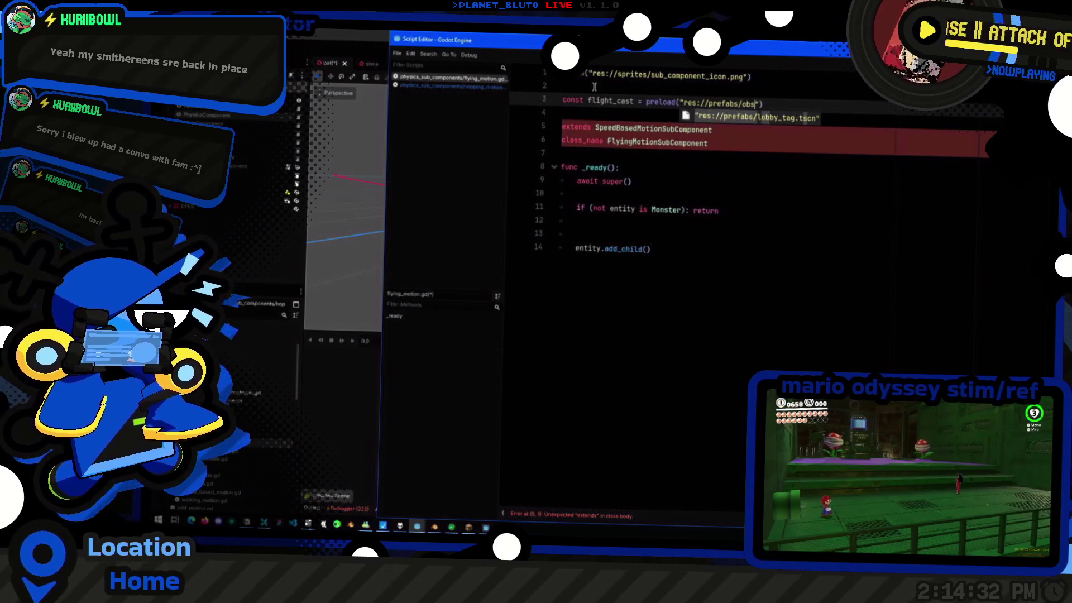
{"action": "key", "text": "BackSpace"}
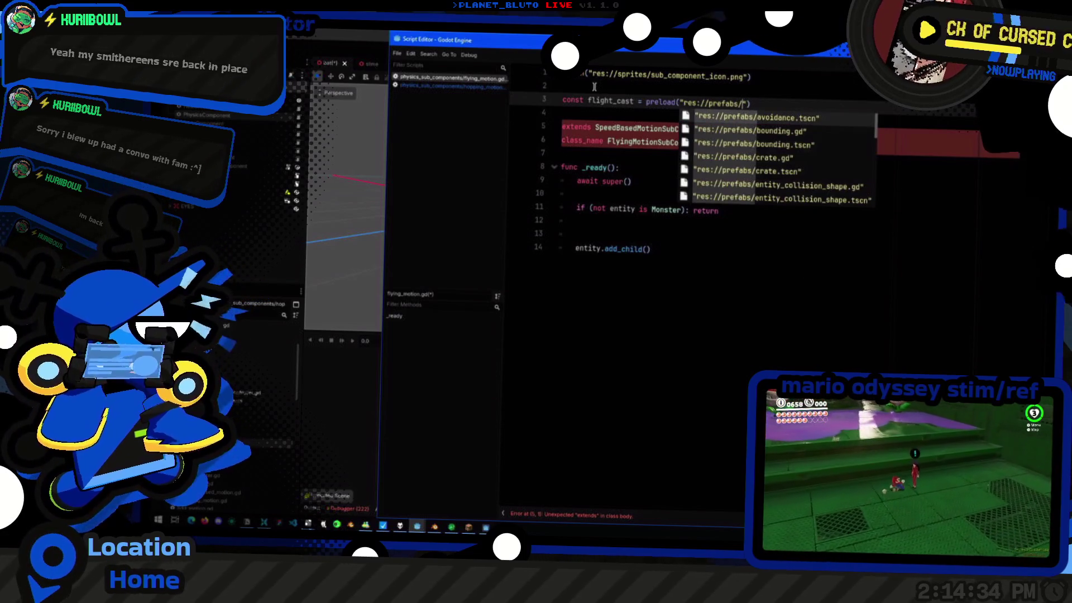
{"action": "scroll", "coordinate": [730, 197], "scroll_direction": "down", "scroll_amount": 2}
{"action": "scroll", "coordinate": [730, 196], "scroll_direction": "down", "scroll_amount": 2}
{"action": "scroll", "coordinate": [730, 196], "scroll_direction": "down", "scroll_amount": 1}
{"action": "scroll", "coordinate": [730, 196], "scroll_direction": "down", "scroll_amount": 2}
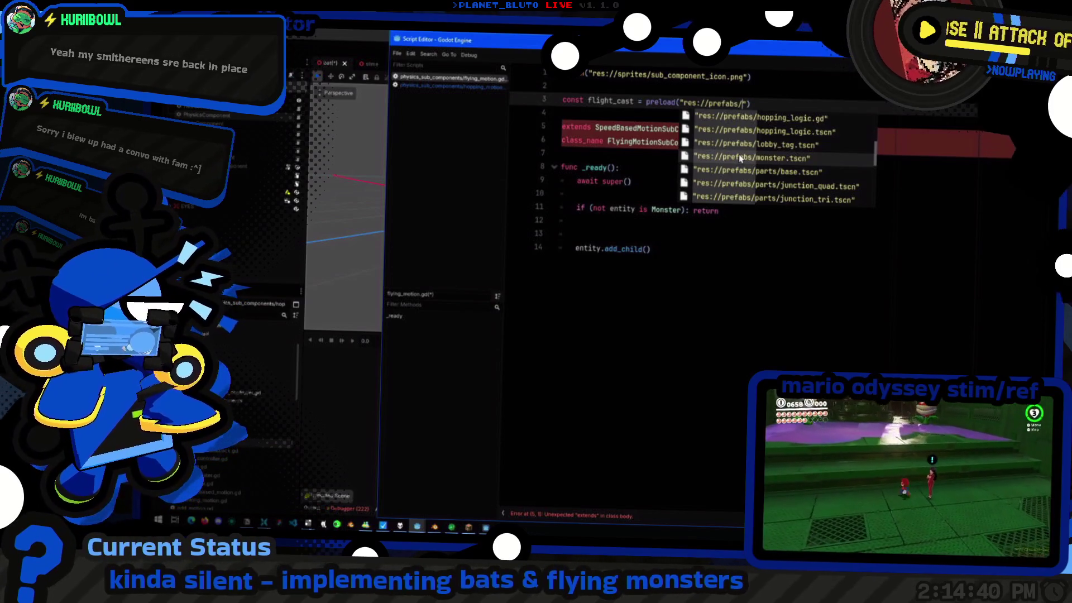
{"action": "type", "text": "fl"}
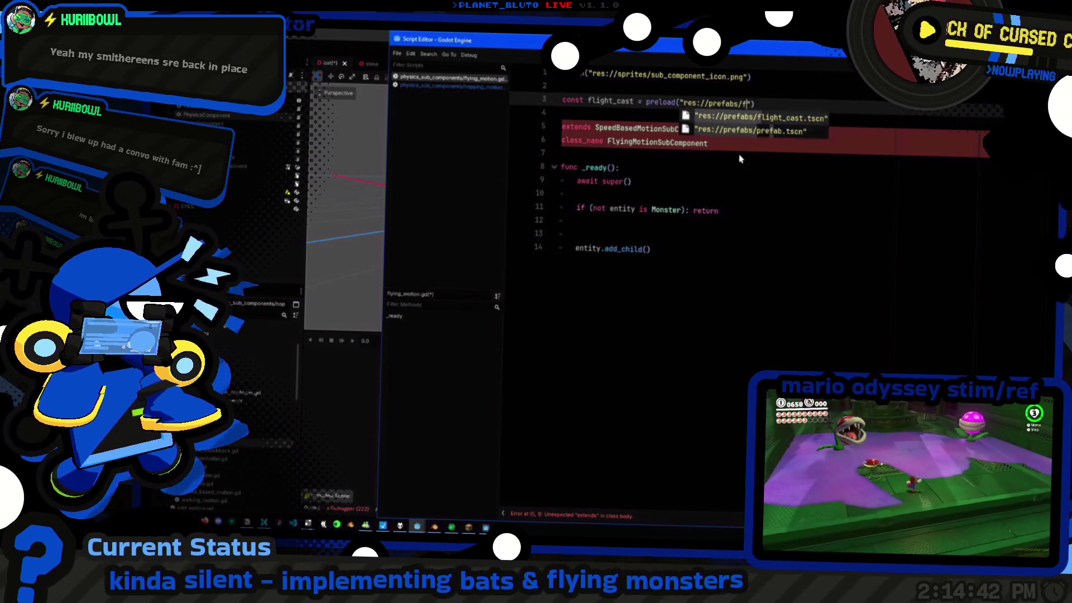
{"action": "type", "text": "ight"}
{"action": "key", "text": "Return"}
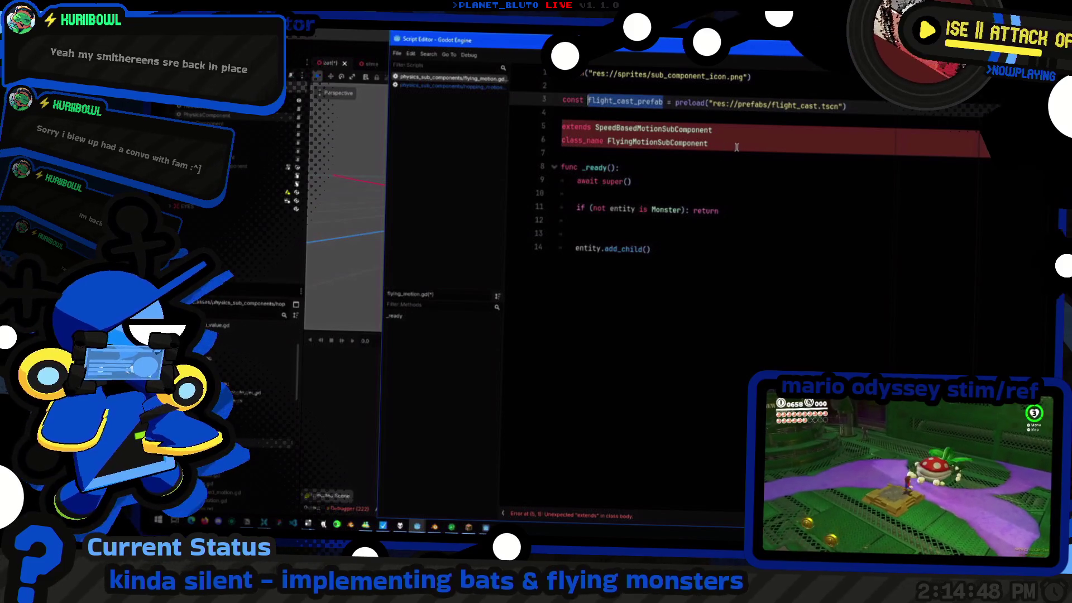
Start a var flight_cast_prefab line on the blank line above add_child in _ready
{"action": "left_click", "coordinate": [720, 198]}
{"action": "key", "text": "Down"}
{"action": "left_click", "coordinate": [779, 249]}
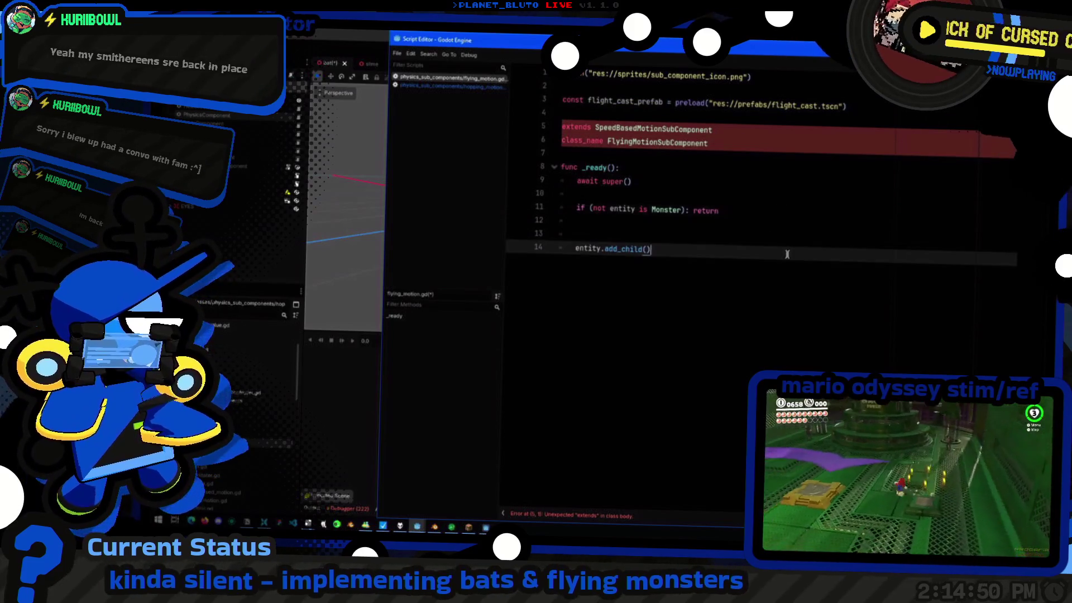
{"action": "key", "text": "Up"}
{"action": "key", "text": "Up"}
{"action": "key", "text": "Down"}
{"action": "type", "text": "var "}
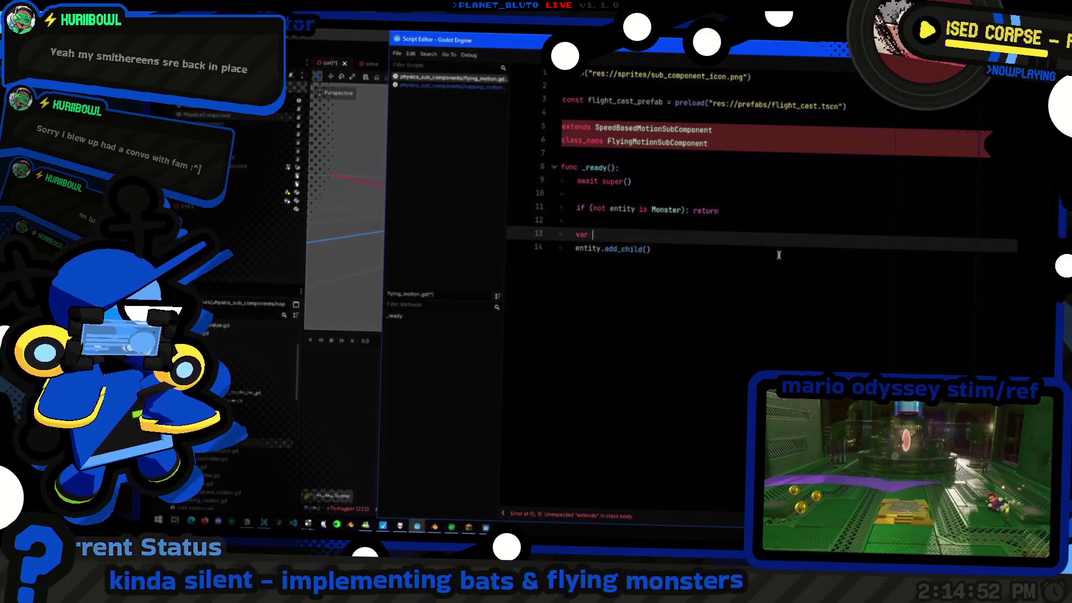
{"action": "type", "text": "flight_cast_prefab"}
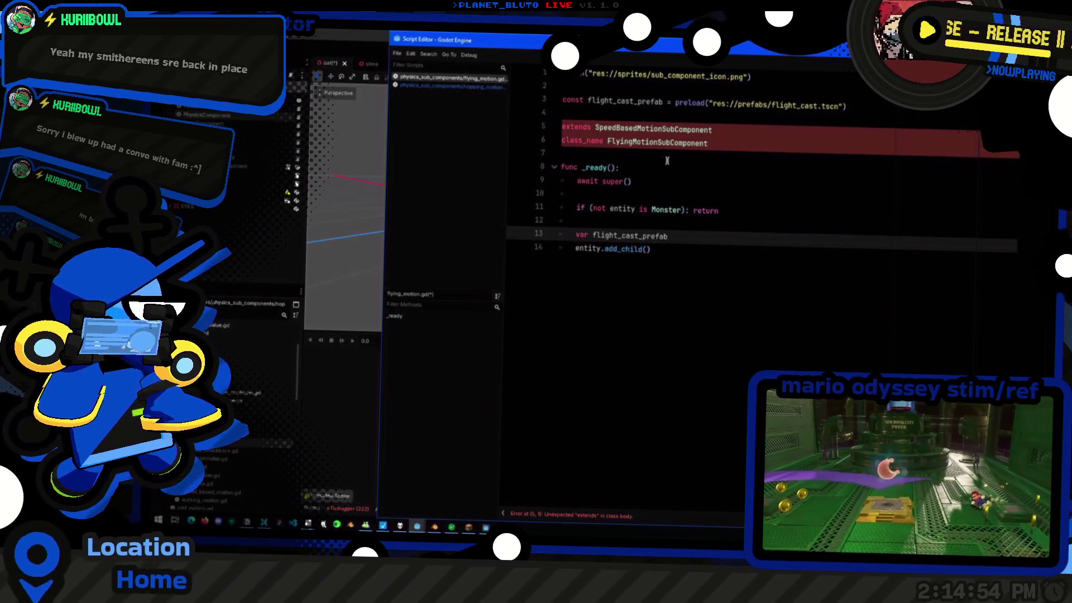
Move the extends and class_name lines to the top of the script
{"action": "left_click_drag", "start_coordinate": [561, 142], "coordinate": [723, 148]}
{"action": "key", "text": "ctrl+x"}
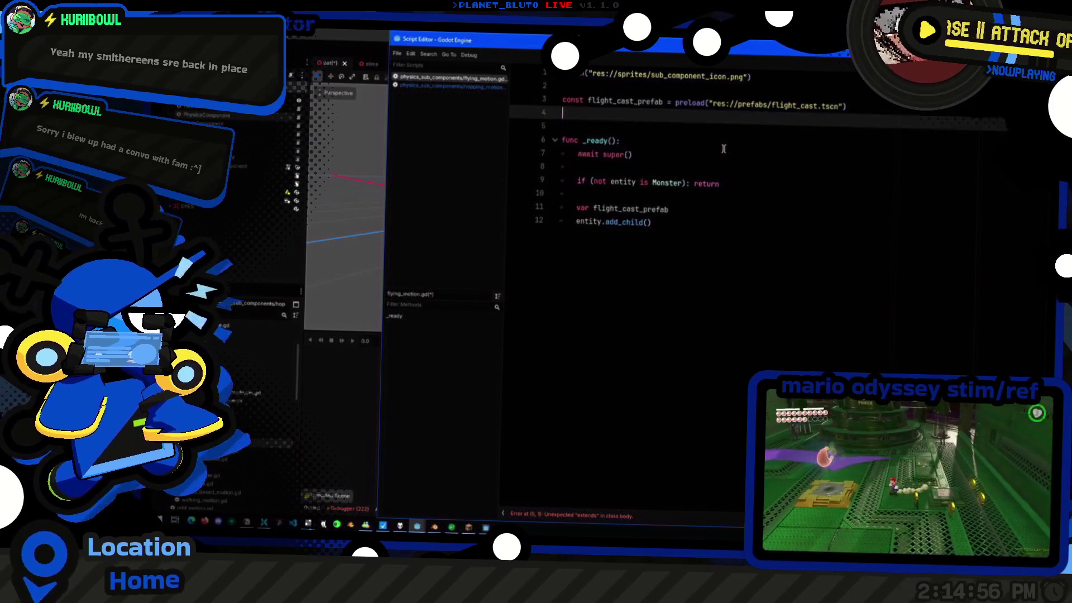
{"action": "key", "text": "Up"}
{"action": "key", "text": "Up"}
{"action": "key", "text": "ctrl+v"}
{"action": "key", "text": "Up"}
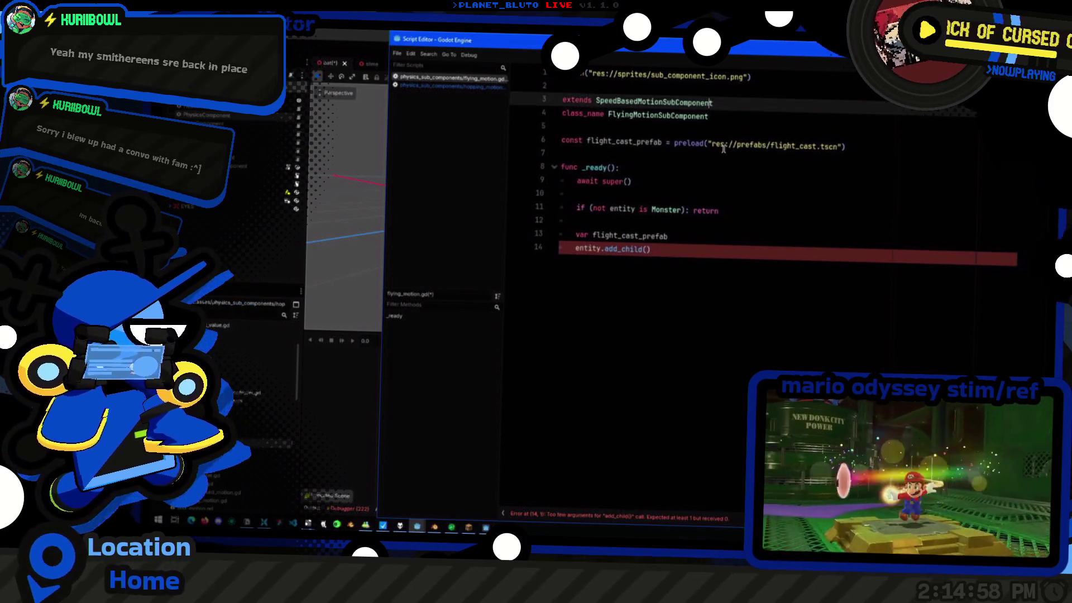
Complete var flight_cast = flight_cast_prefab.instantiate() and copy var flight_cast below the prefab constant
{"action": "left_click", "coordinate": [711, 150]}
{"action": "left_click", "coordinate": [699, 235]}
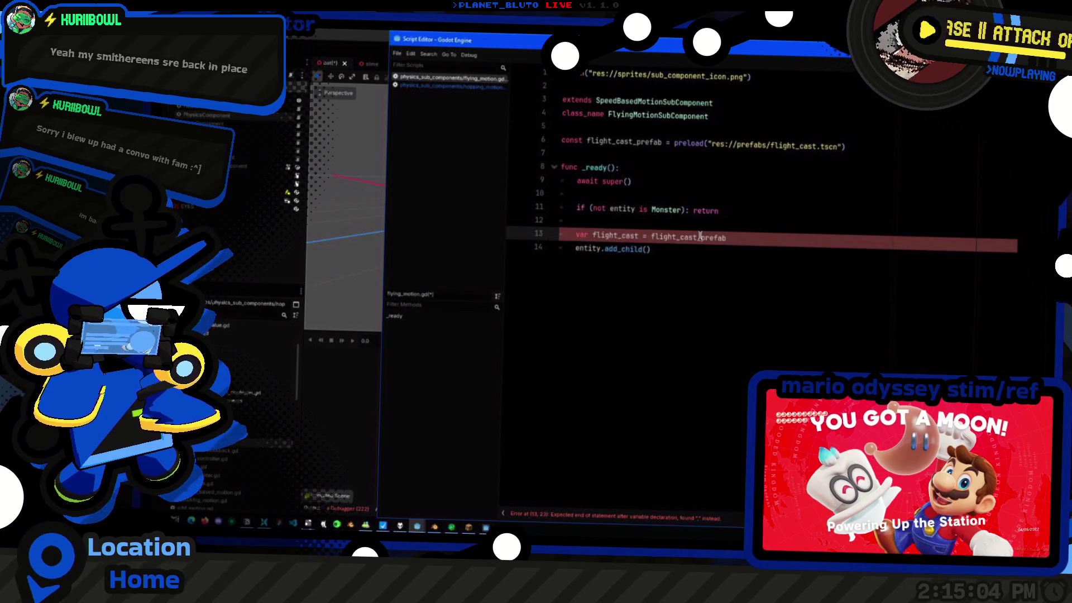
{"action": "type", "text": ".insta"}
{"action": "key", "text": "Return"}
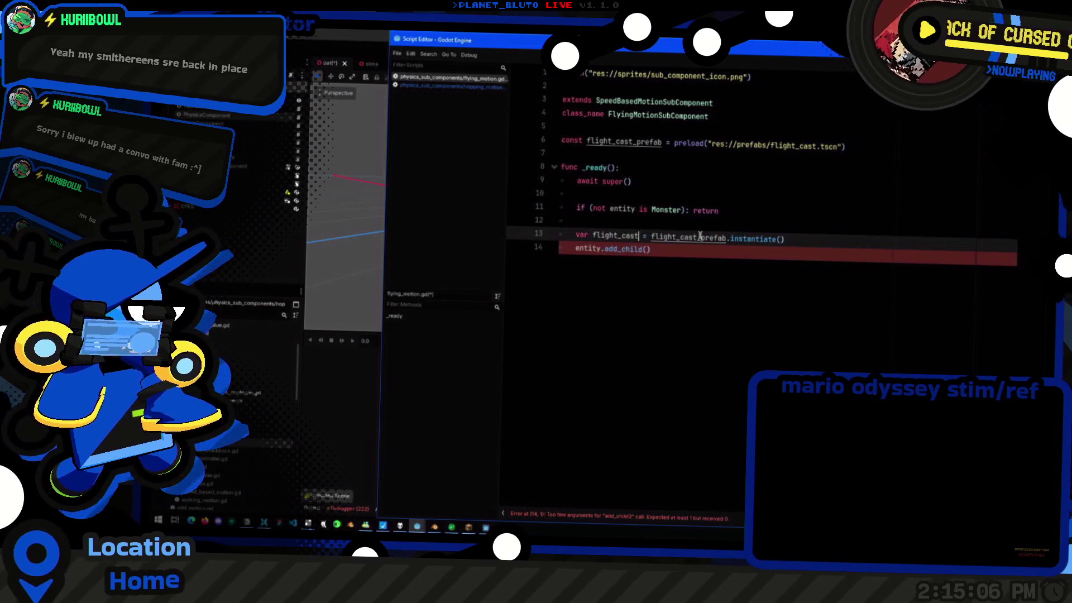
{"action": "key", "text": "ctrl+shift+Left"}
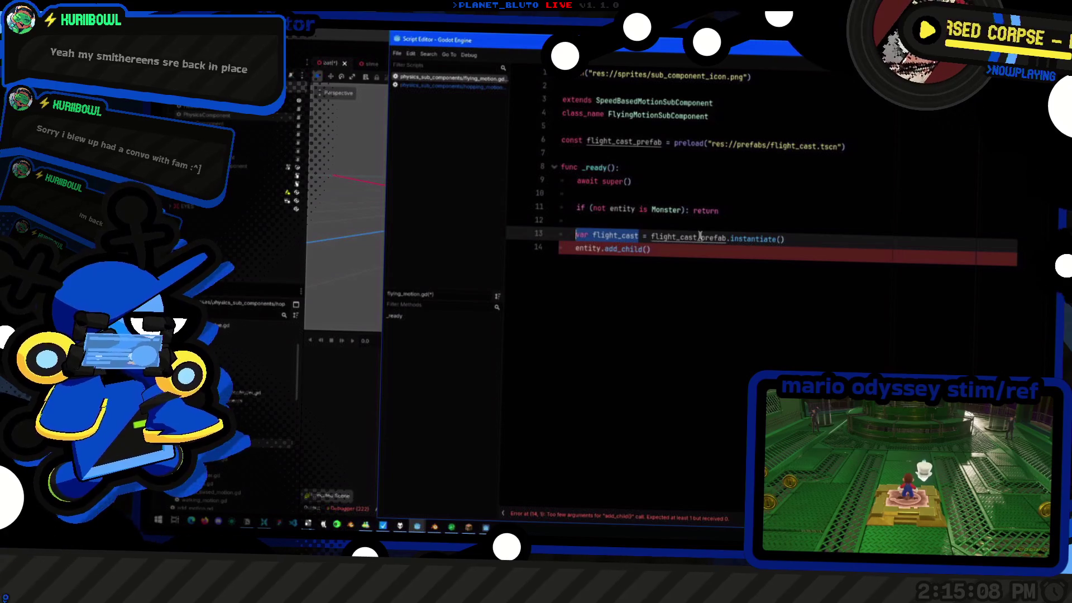
{"action": "key", "text": "ctrl+c"}
{"action": "left_click", "coordinate": [646, 145]}
{"action": "key", "text": "Return"}
{"action": "key", "text": "Return"}
{"action": "key", "text": "ctrl+v"}
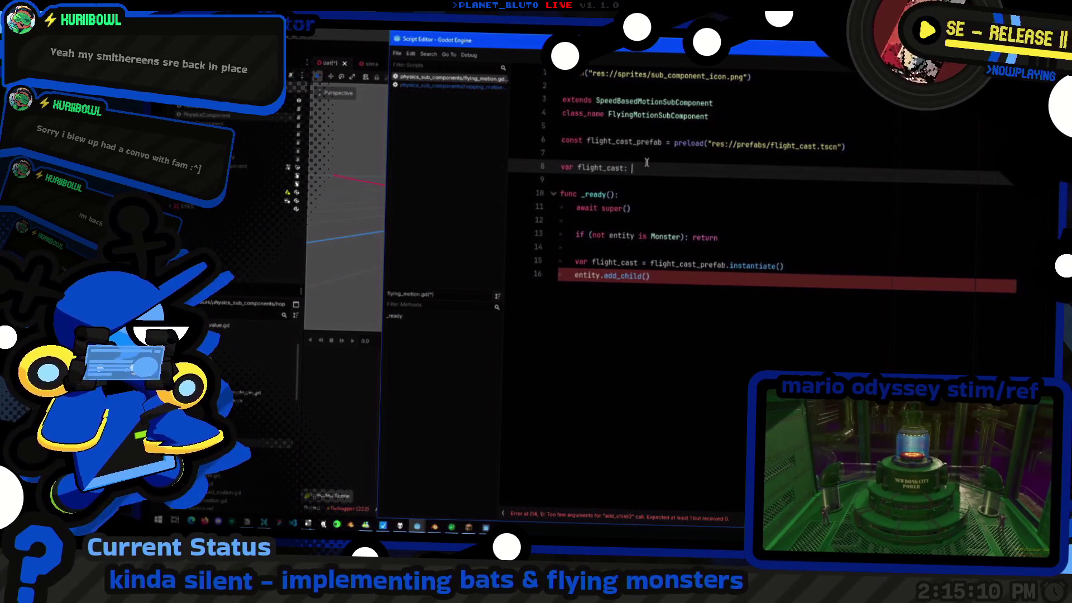
{"action": "type", "text": "RayCa"}
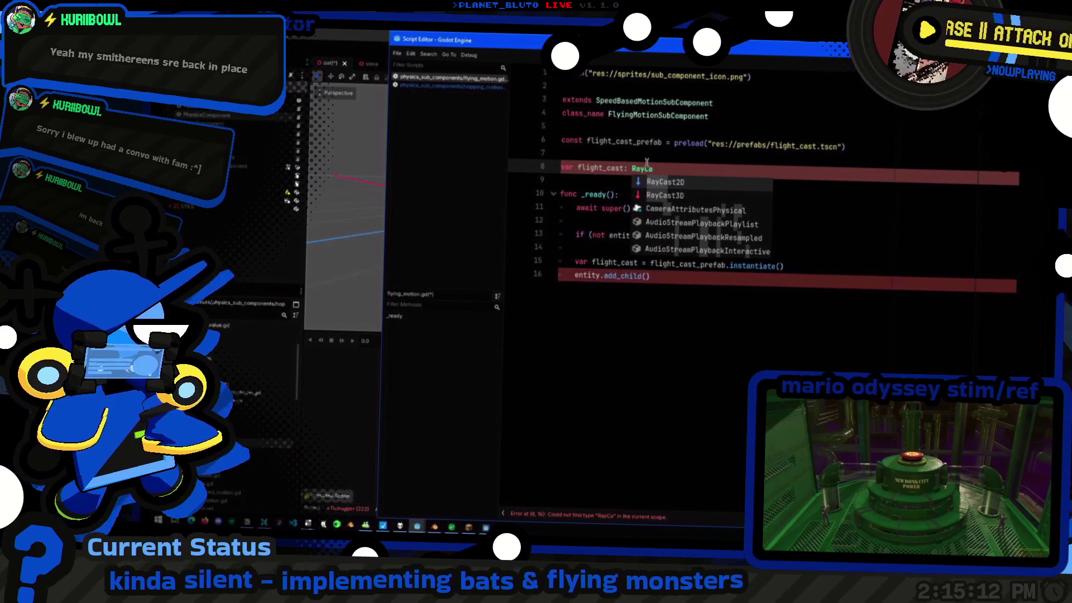
Type the script-level flight_cast as RayCast3D and drop 'var' so _ready assigns to it
{"action": "key", "text": "Down"}
{"action": "key", "text": "Return"}
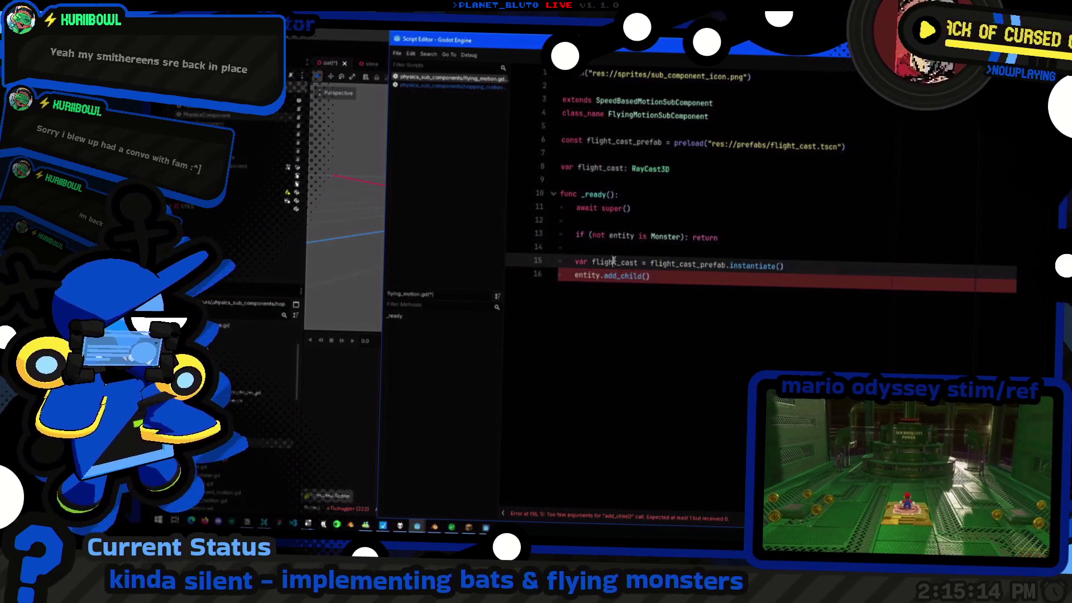
{"action": "left_click", "coordinate": [614, 263]}
{"action": "key", "text": "Home"}
{"action": "key", "text": "Delete"}
{"action": "key", "text": "Delete"}
{"action": "key", "text": "Delete"}
{"action": "left_click", "coordinate": [673, 287]}
Pass flight_cast to entity.add_child() and begin a new function line below _ready
{"action": "key", "text": "Return"}
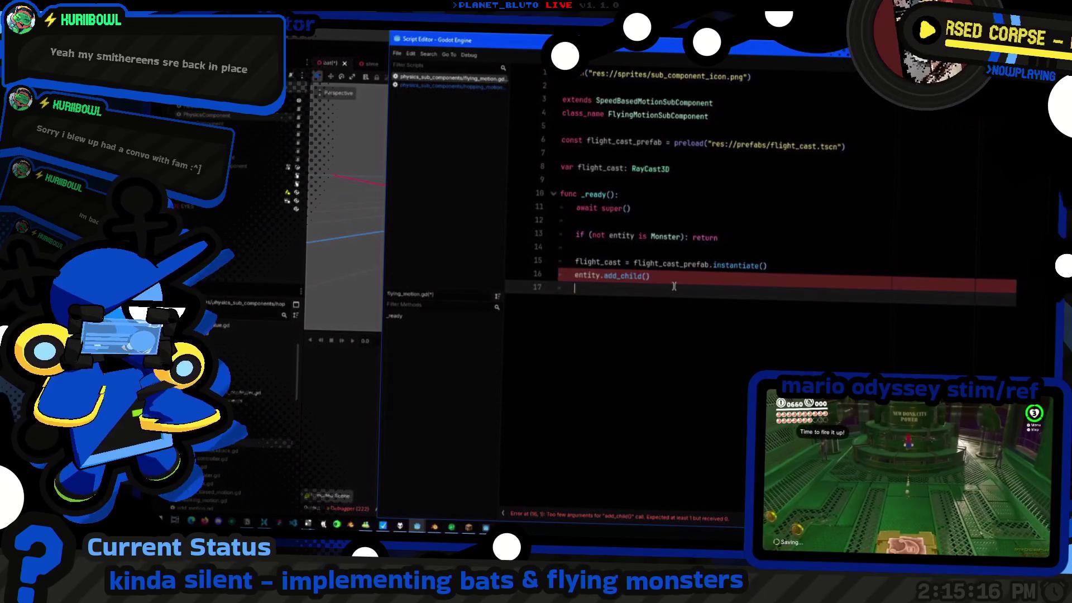
{"action": "key", "text": "Up"}
{"action": "key", "text": "End"}
{"action": "key", "text": "Left"}
{"action": "type", "text": "flight_cast"}
{"action": "key", "text": "ctrl+shift+Return"}
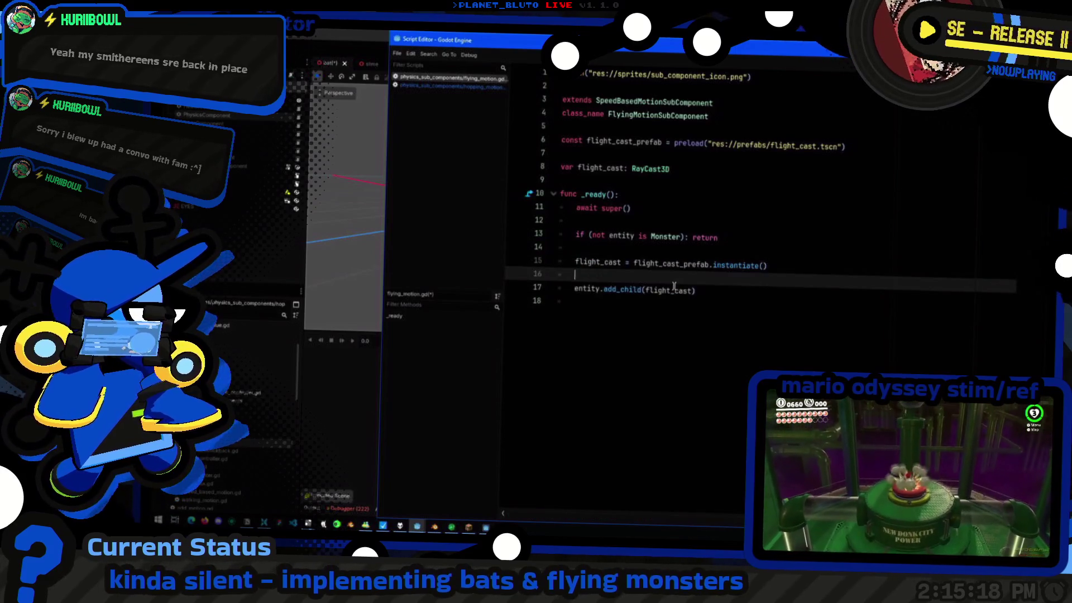
{"action": "key", "text": "Delete"}
{"action": "key", "text": "Down"}
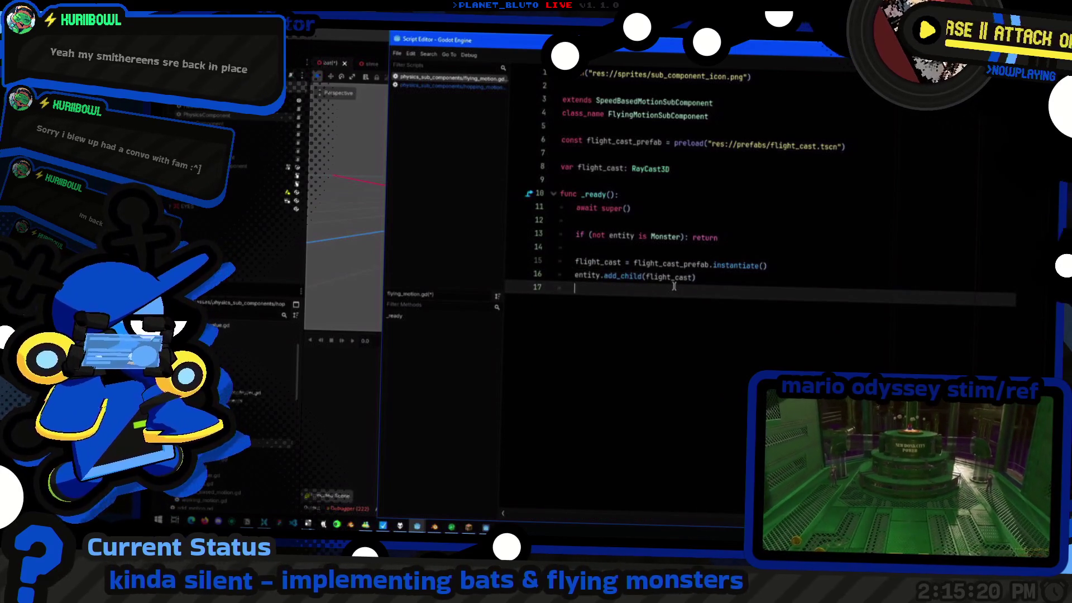
{"action": "key", "text": "Return"}
{"action": "type", "text": "func "}
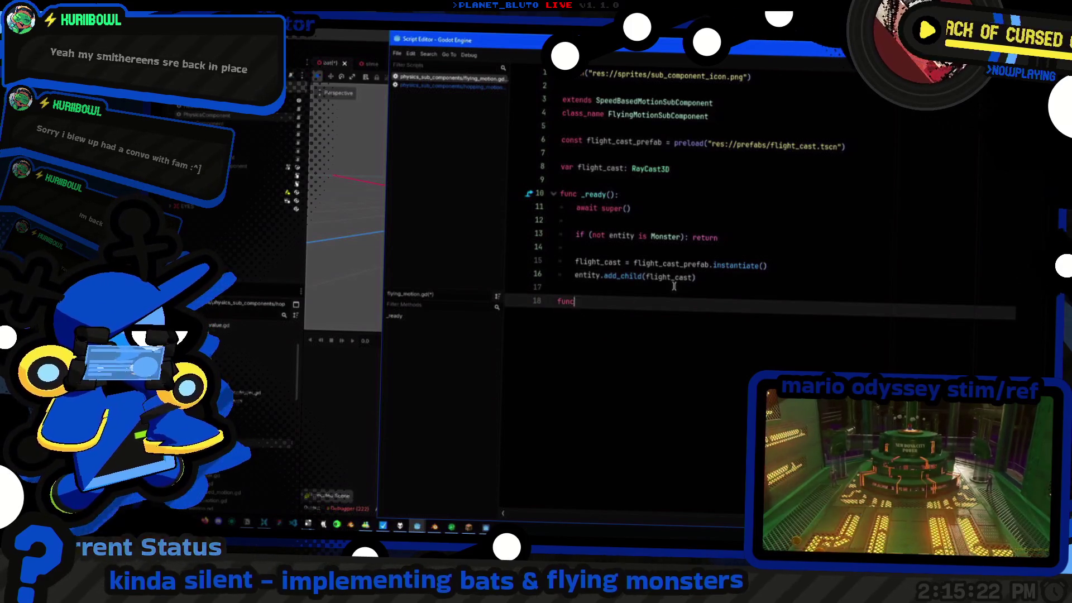
{"action": "type", "text": "_phys"}
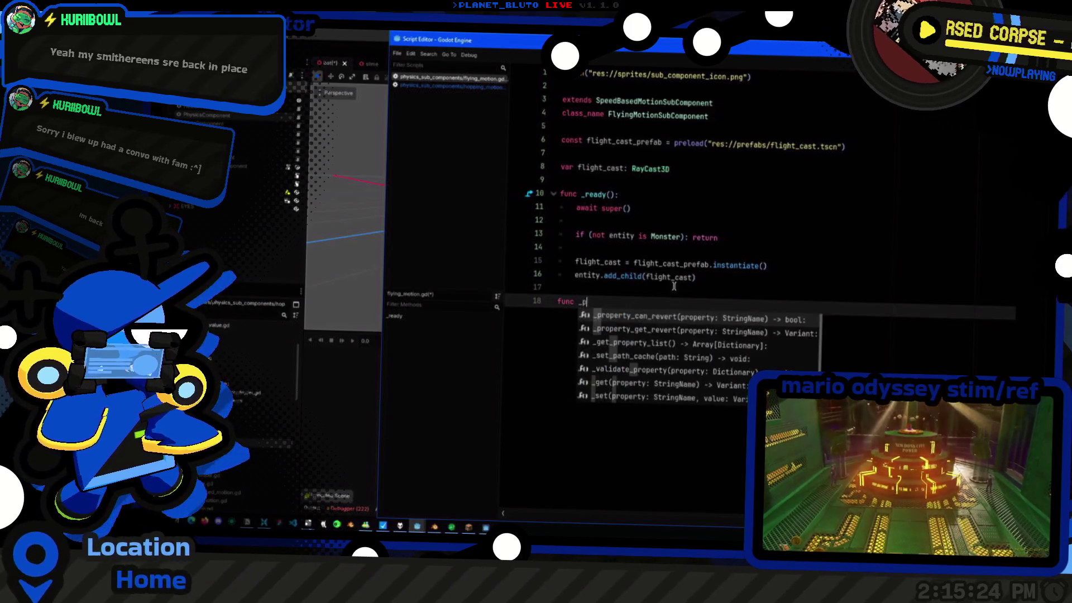
{"action": "type", "text": "ics_process(del"}
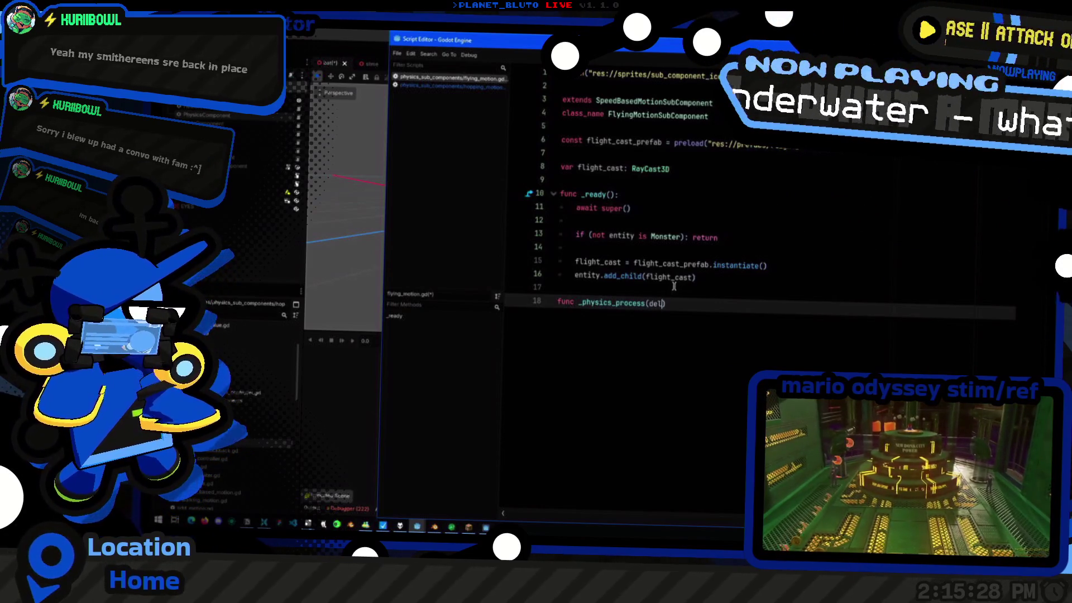
{"action": "type", "text": "ta):"}
Add func _physics_process(delta) whose body starts with flight_cast, then make room under the flight_cast declaration
{"action": "key", "text": "Return"}
{"action": "type", "text": "plight_cast"}
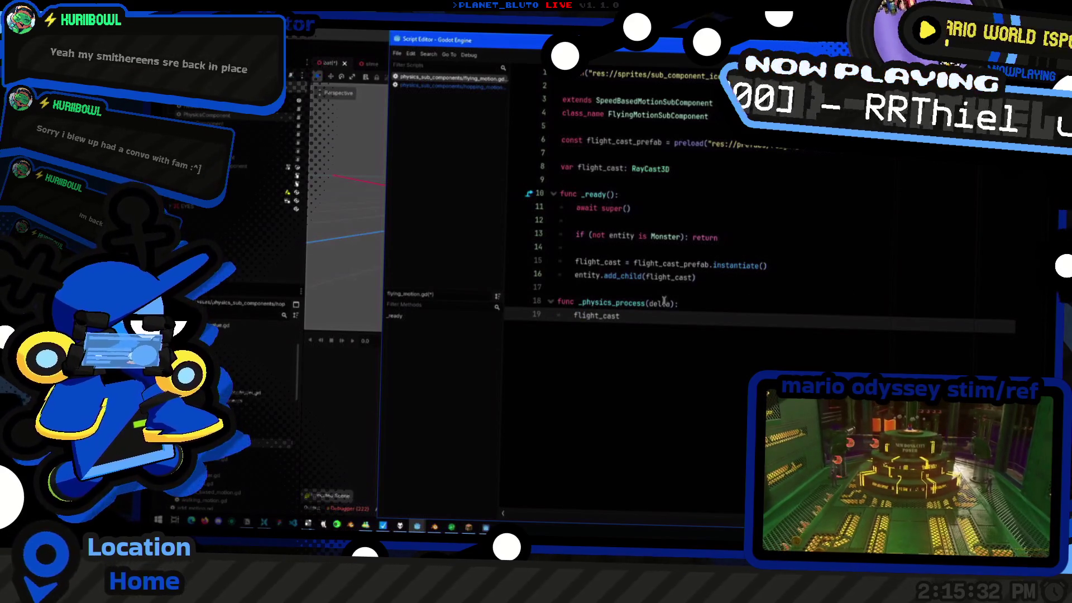
{"action": "type", "text": "."}
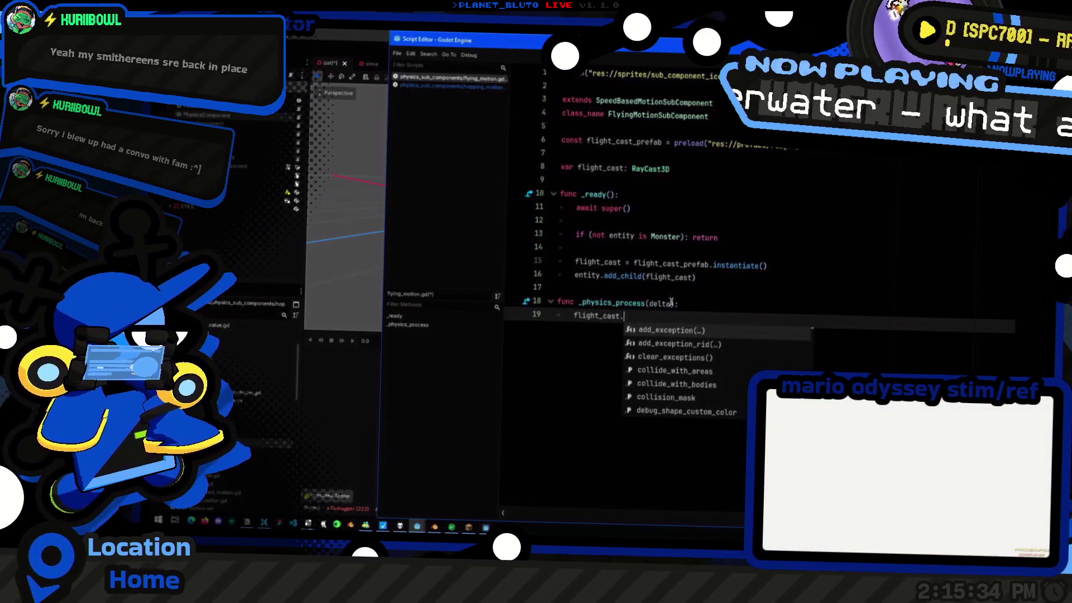
{"action": "key", "text": "BackSpace"}
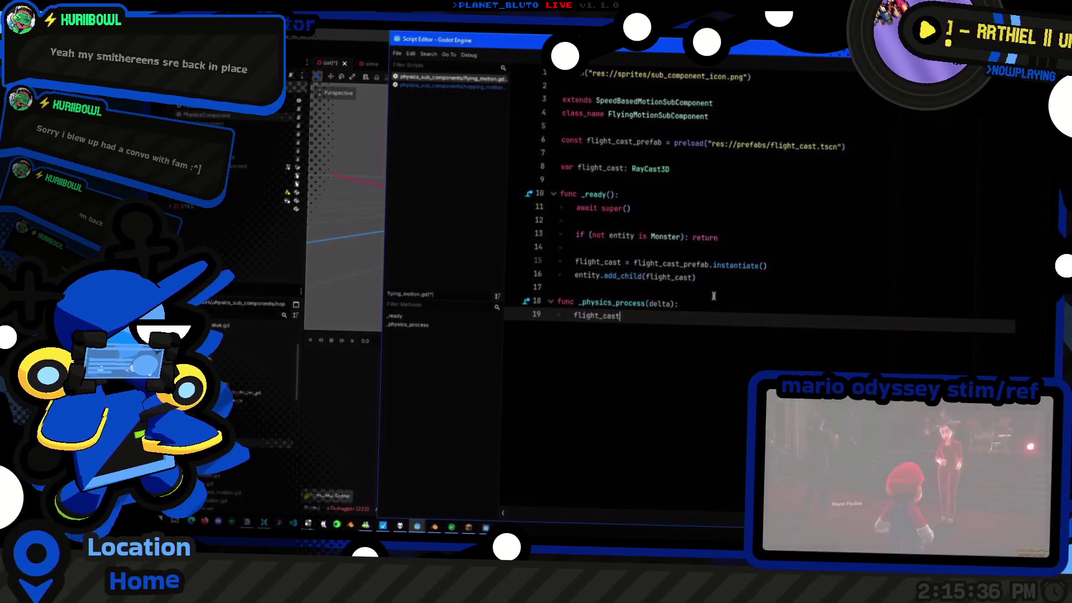
{"action": "left_click", "coordinate": [636, 186]}
{"action": "key", "text": "Return"}
{"action": "key", "text": "Return"}
{"action": "type", "text": "@"}
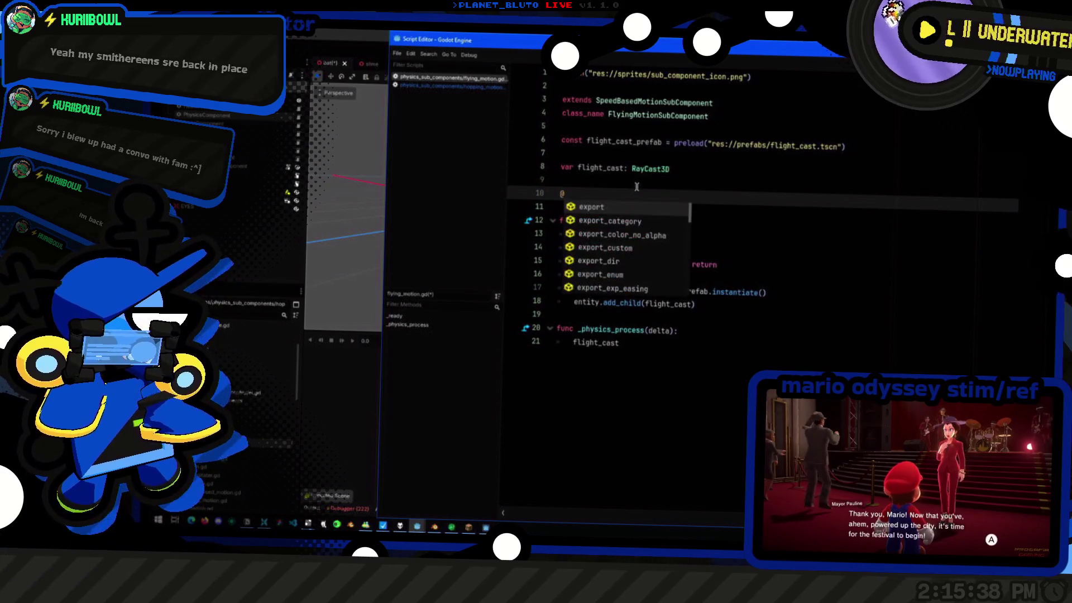
{"action": "key", "text": "Return"}
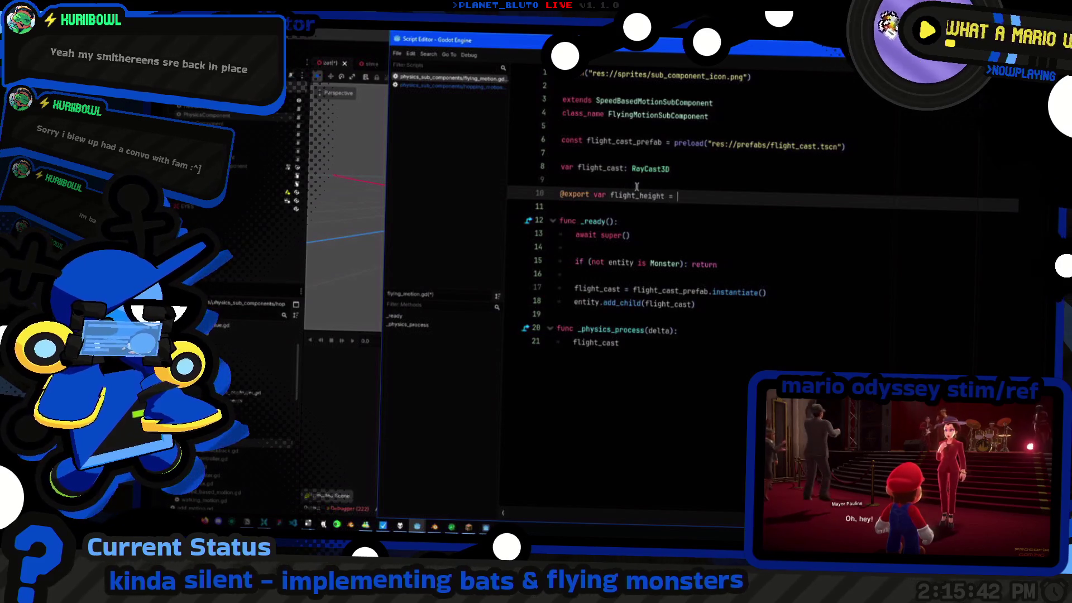
{"action": "type", "text": "4"}
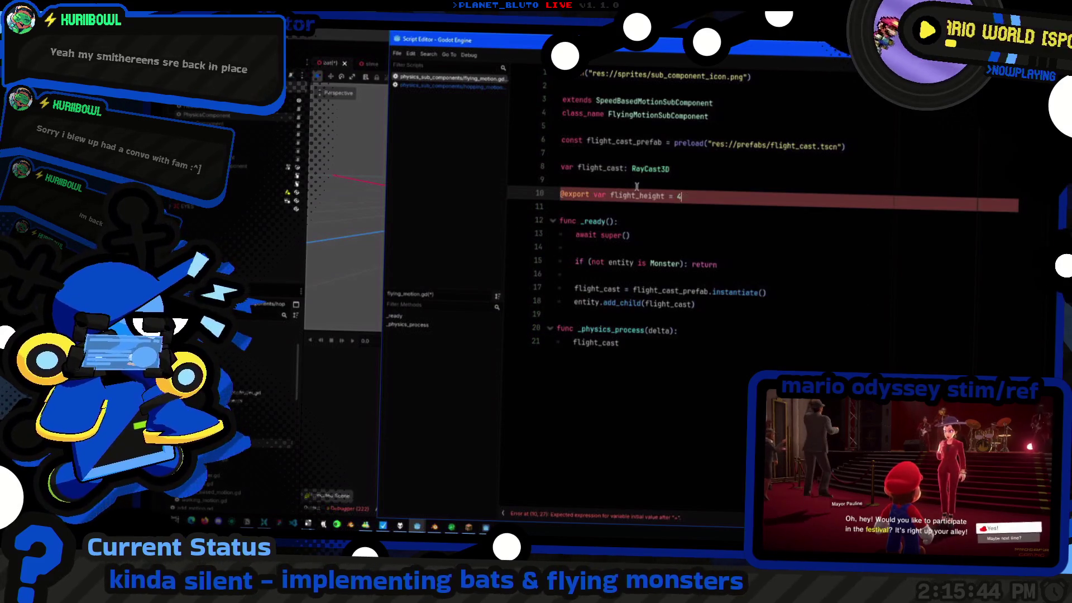